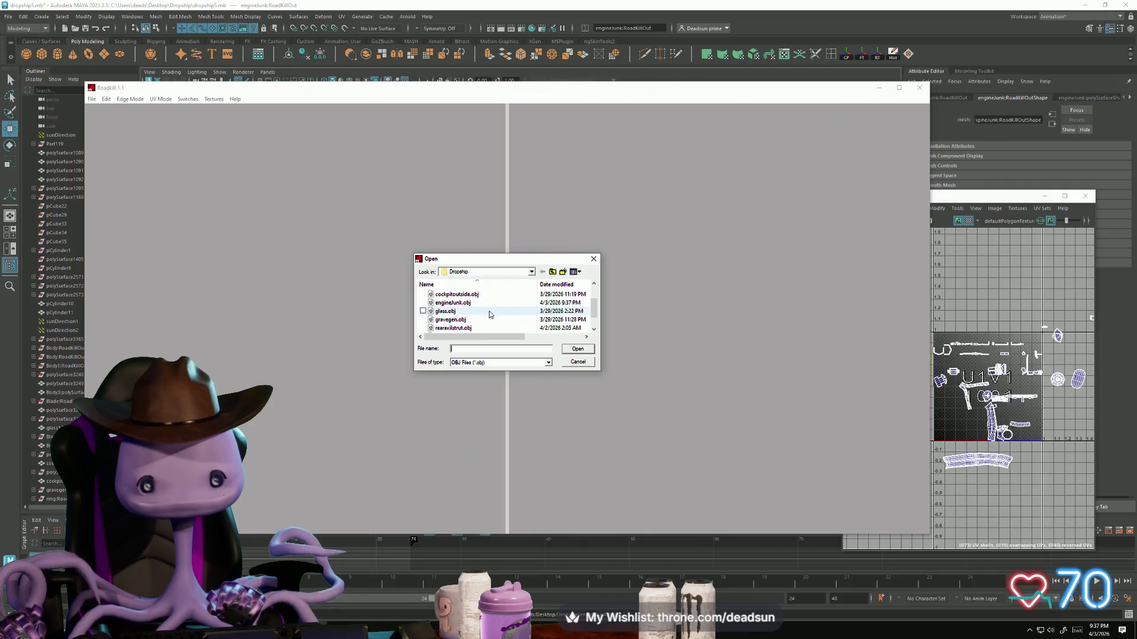
Step: Load the enginejunk.obj mesh into RoadKill 1.1
{"action": "double_click", "coordinate": [486, 302]}
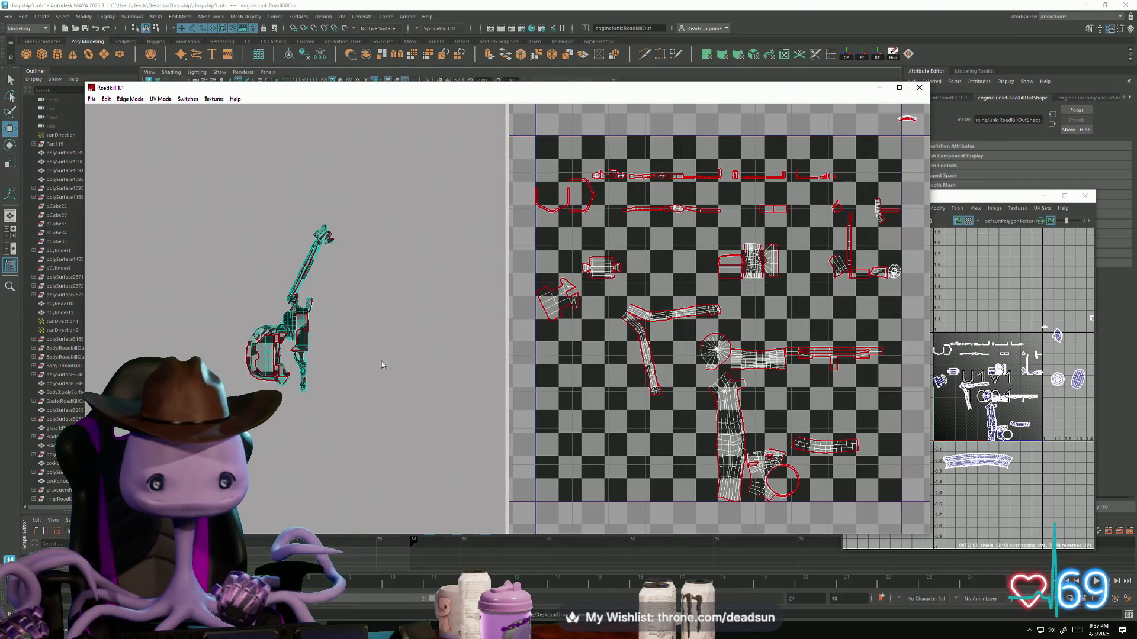
{"action": "scroll", "coordinate": [626, 315], "scroll_direction": "up", "scroll_amount": 5}
{"action": "scroll", "coordinate": [572, 314], "scroll_direction": "down", "scroll_amount": 3}
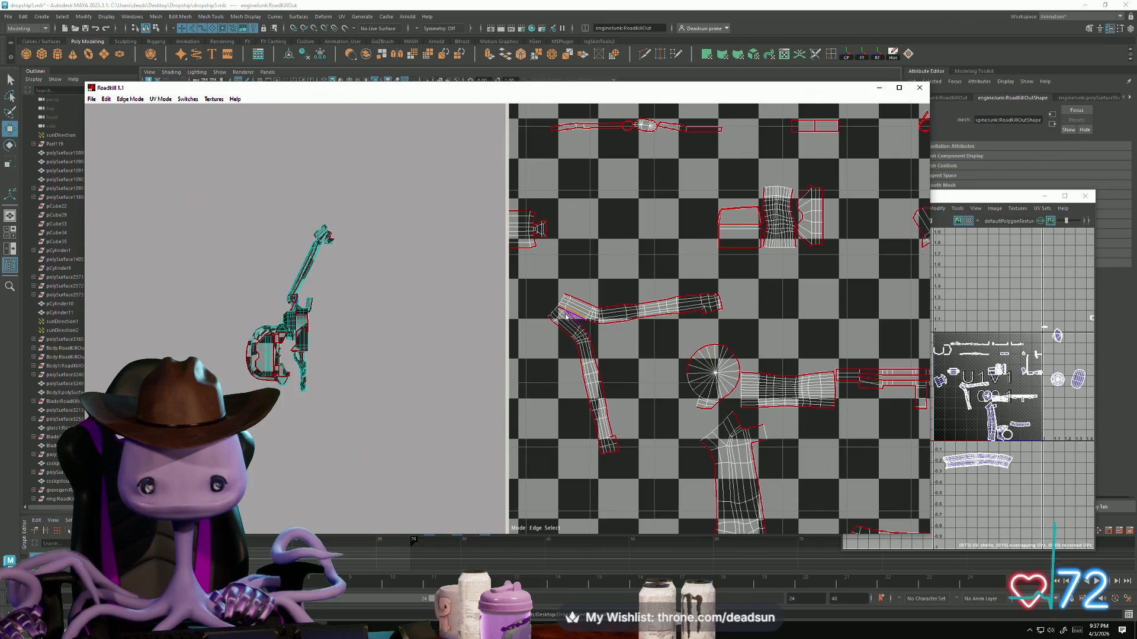
Step: Mark the shell's joint edges as a seam, then re-unwrap and repack all shells into the 0–1 tile
{"action": "mouse_move", "coordinate": [560, 312]}
{"action": "left_mouse_down"}
{"action": "mouse_move", "coordinate": [583, 333]}
{"action": "mouse_move", "coordinate": [680, 331]}
{"action": "left_mouse_up"}
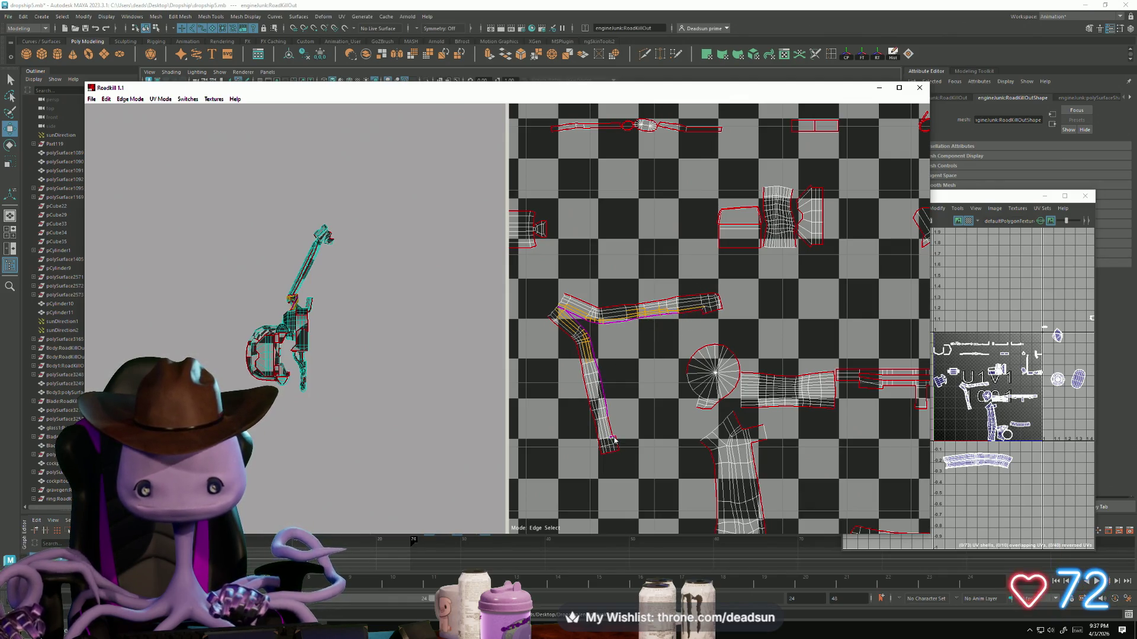
{"action": "left_click_drag", "start_coordinate": [613, 429], "coordinate": [613, 451]}
{"action": "scroll", "coordinate": [638, 433], "scroll_direction": "up", "scroll_amount": 8}
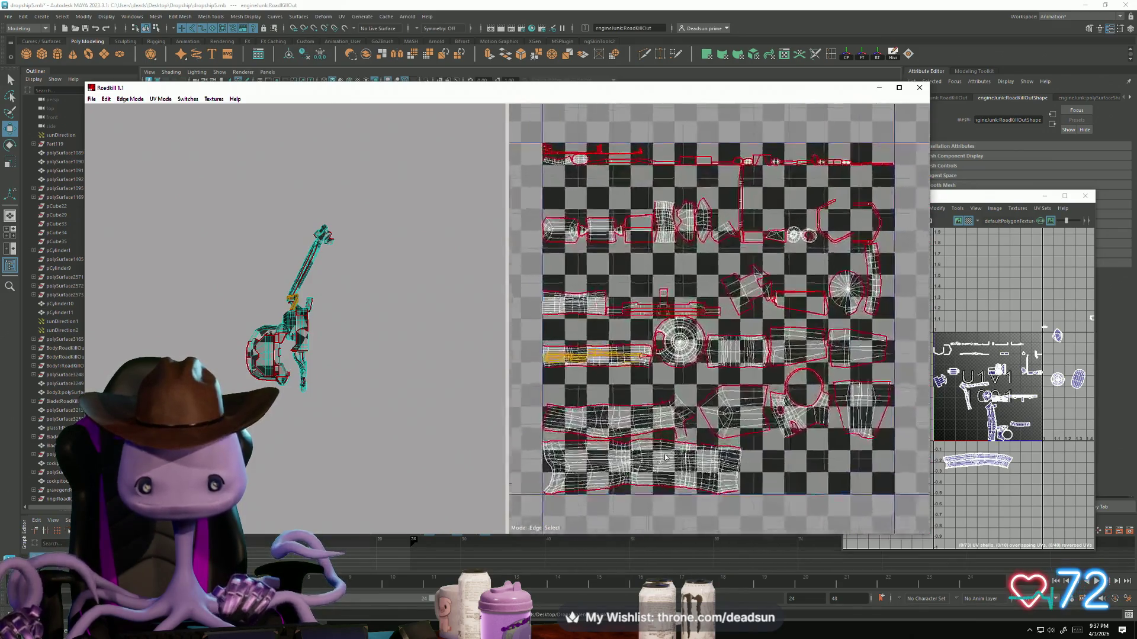
{"action": "scroll", "coordinate": [676, 357], "scroll_direction": "down", "scroll_amount": 3}
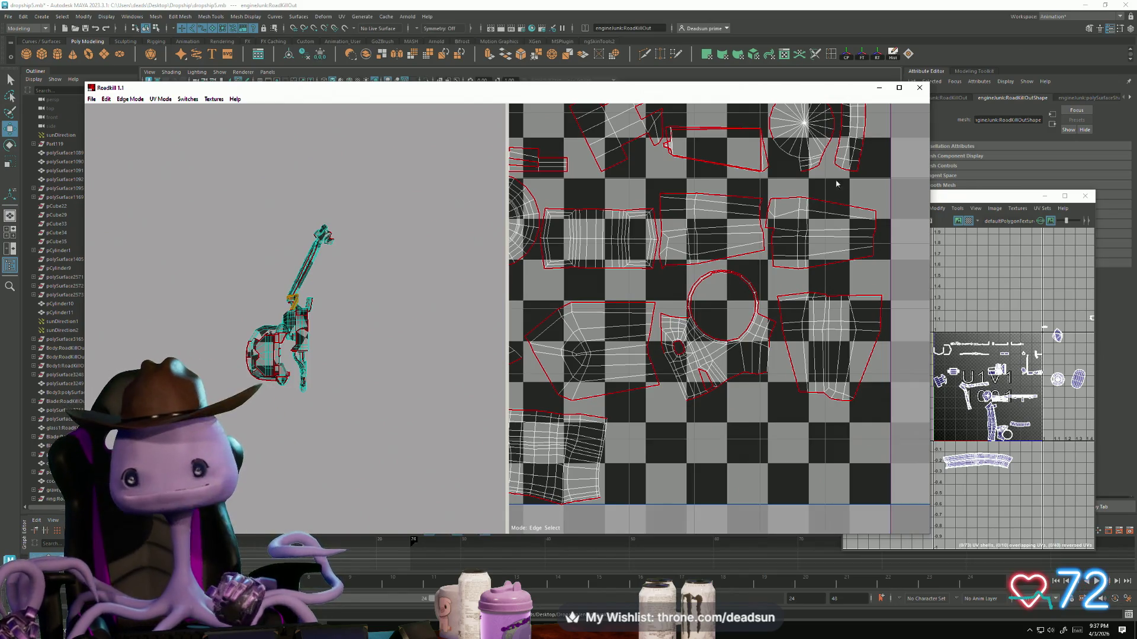
{"action": "left_click", "coordinate": [758, 296]}
Step: Inspect the other UV shells and turn the model toward the handlebar part
{"action": "middle_click_drag", "start_coordinate": [740, 345], "coordinate": [883, 388]}
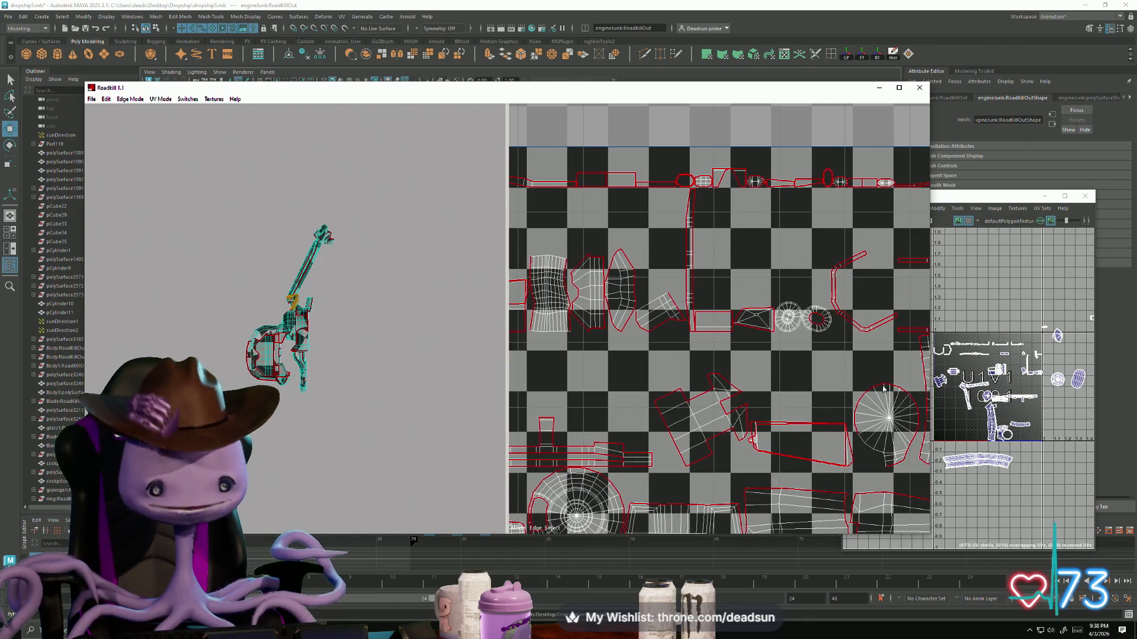
{"action": "mouse_move", "coordinate": [414, 355]}
{"action": "left_mouse_down"}
{"action": "mouse_move", "coordinate": [438, 378]}
{"action": "mouse_move", "coordinate": [364, 400]}
{"action": "left_mouse_up"}
{"action": "scroll", "coordinate": [364, 400], "scroll_direction": "up", "scroll_amount": 1}
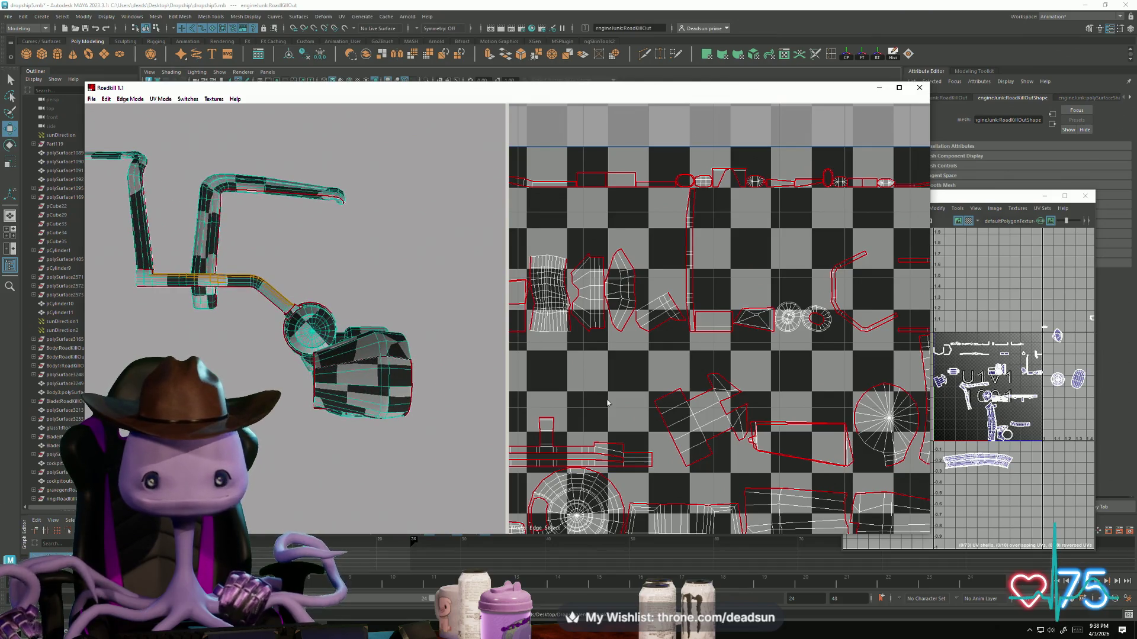
Step: Zoom to the long shell and add its diagonal edge to the seam selection
{"action": "scroll", "coordinate": [664, 279], "scroll_direction": "up", "scroll_amount": 5}
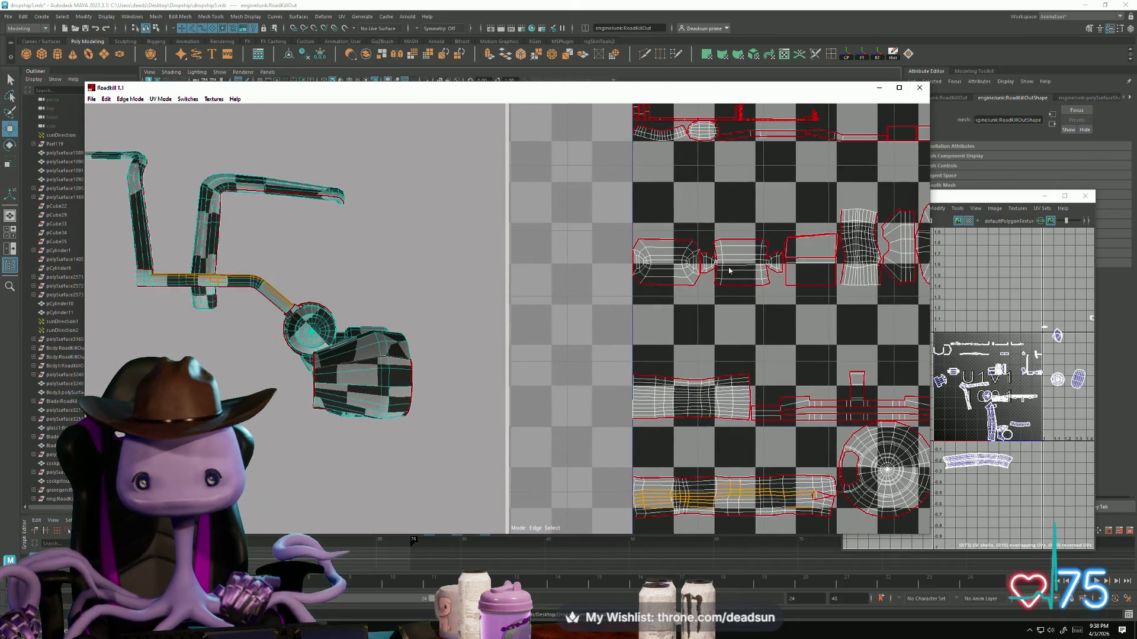
{"action": "scroll", "coordinate": [663, 279], "scroll_direction": "up", "scroll_amount": 5}
{"action": "middle_click_drag", "start_coordinate": [643, 289], "coordinate": [747, 420]}
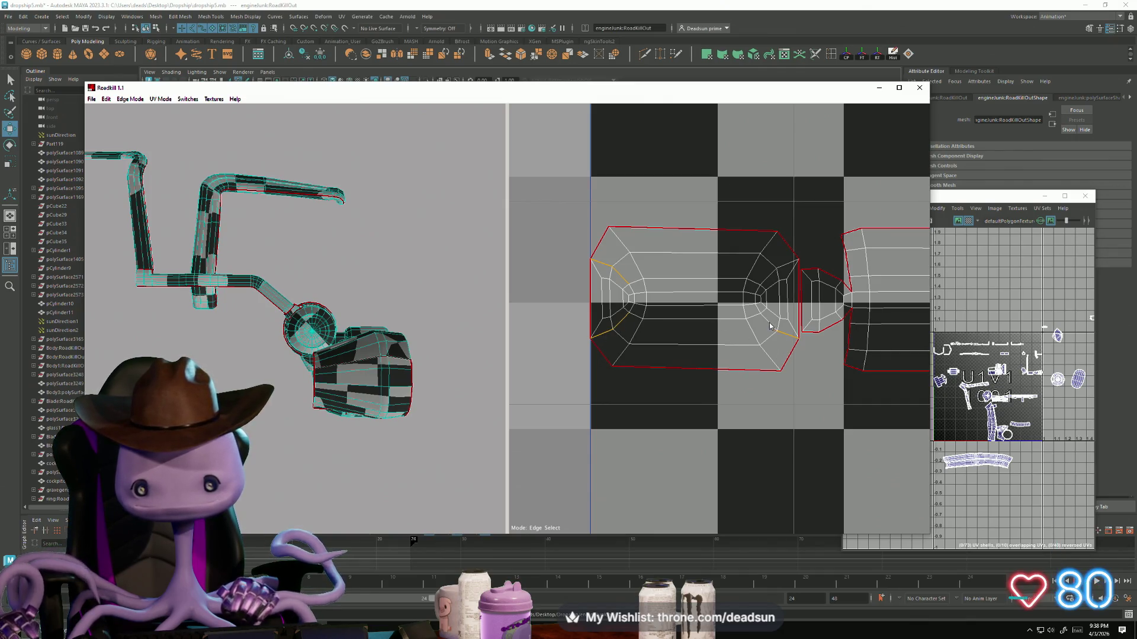
{"action": "left_click", "coordinate": [783, 265]}
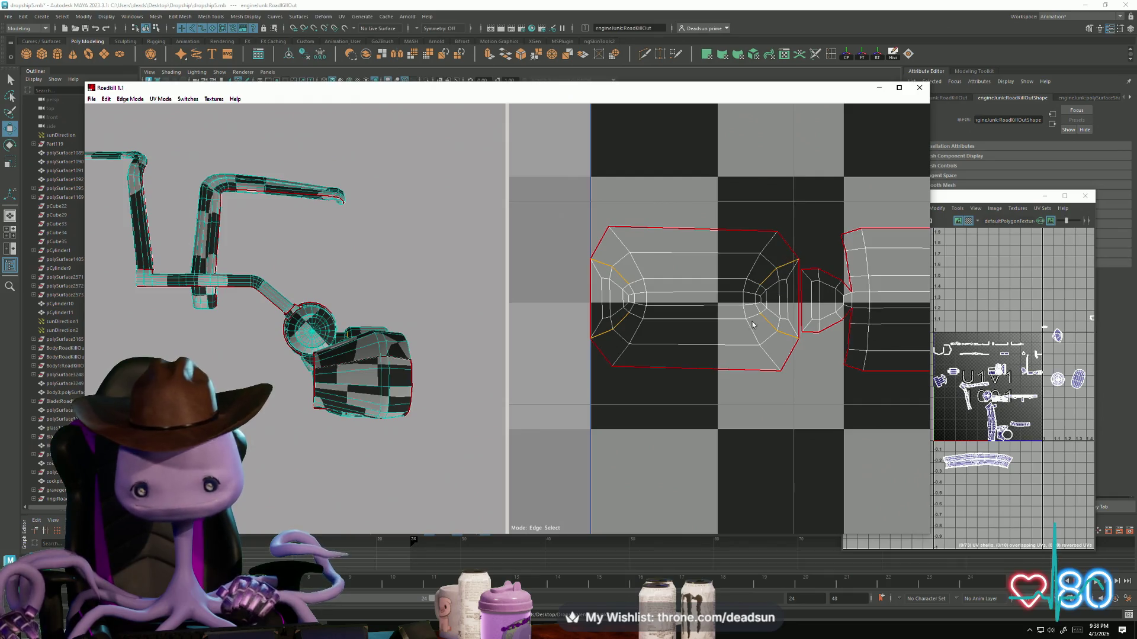
Step: Add the left neighbouring shell's top edge to the selection and bring up the Edge Mode menu
{"action": "scroll", "coordinate": [768, 389], "scroll_direction": "down", "scroll_amount": 5}
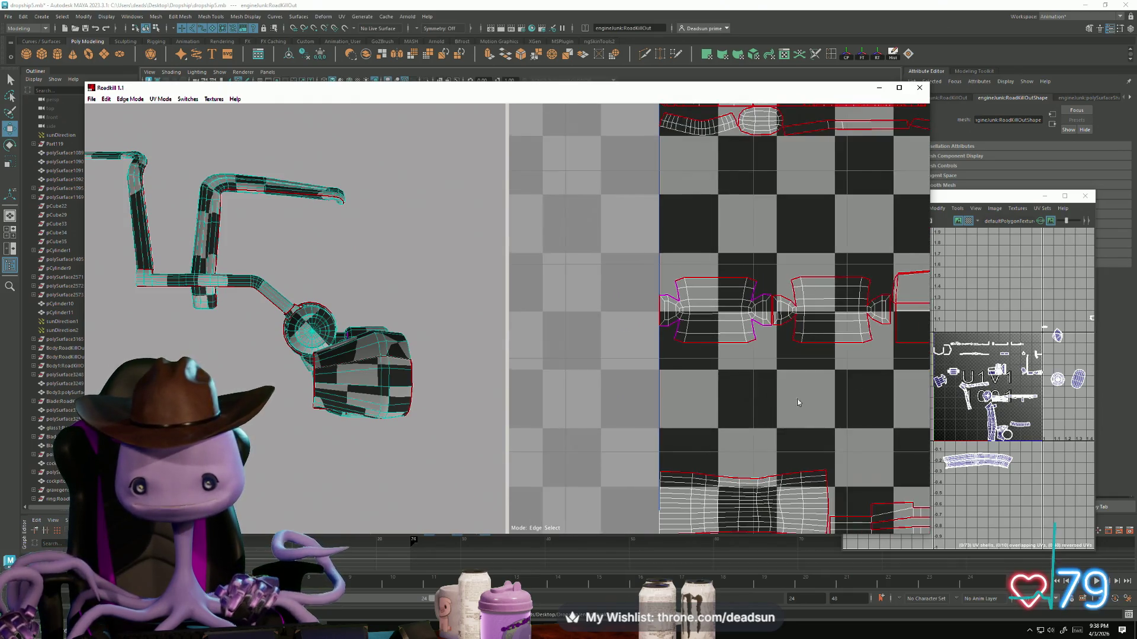
{"action": "mouse_move", "coordinate": [596, 392]}
{"action": "middle_mouse_down"}
{"action": "mouse_move", "coordinate": [601, 317]}
{"action": "mouse_move", "coordinate": [643, 329]}
{"action": "middle_mouse_up"}
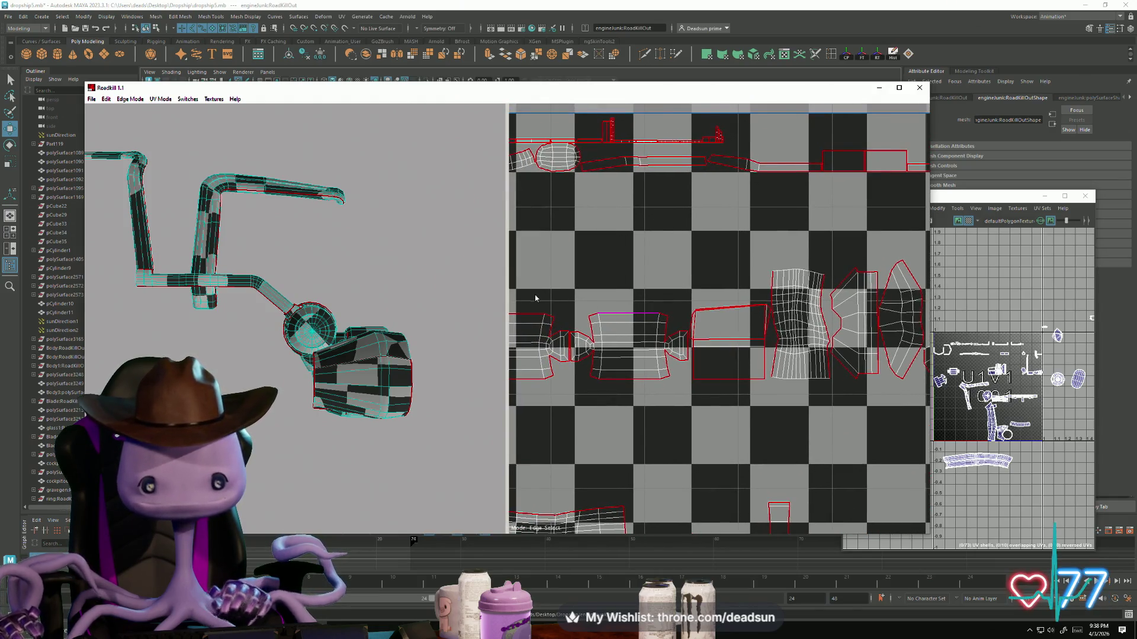
{"action": "middle_click_drag", "start_coordinate": [536, 298], "coordinate": [641, 300]}
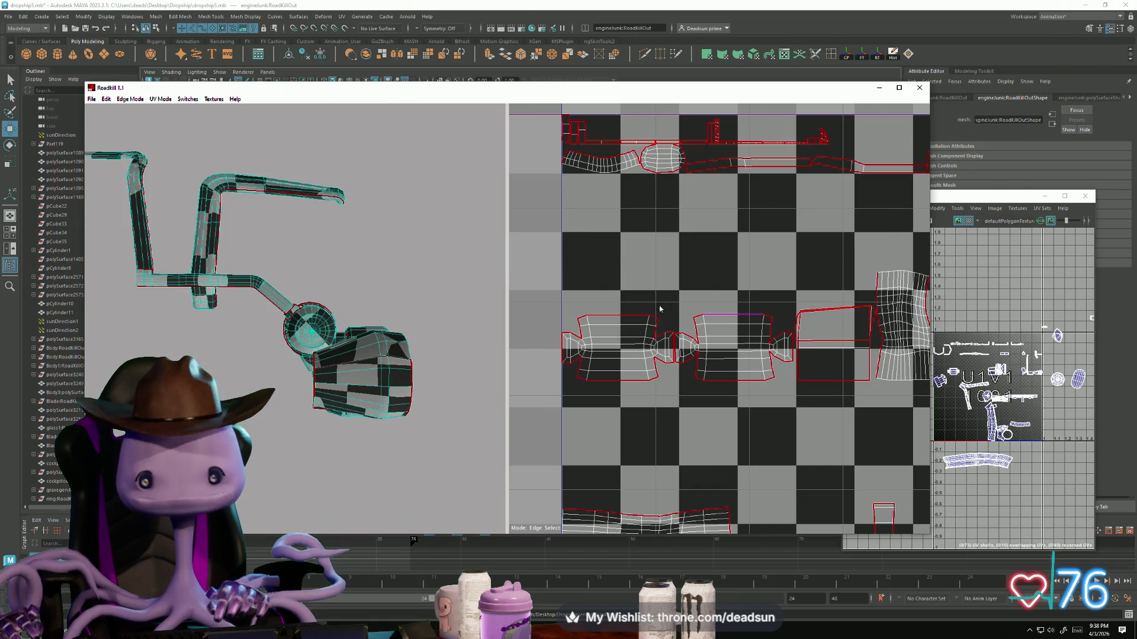
{"action": "left_click", "coordinate": [615, 316], "text": "shift"}
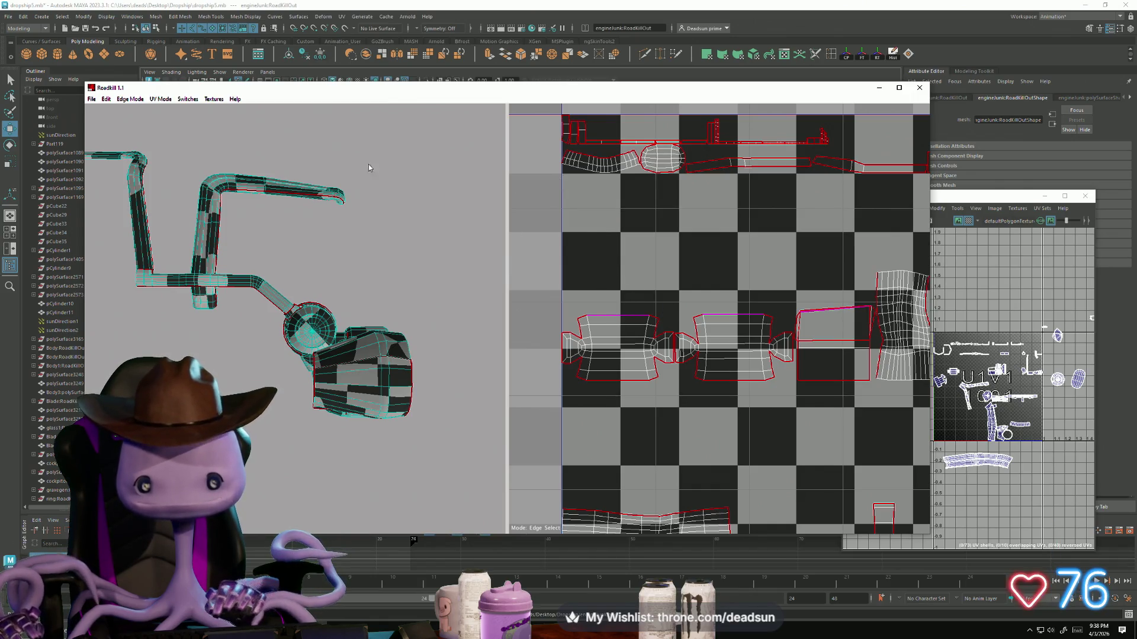
{"action": "left_click", "coordinate": [129, 99]}
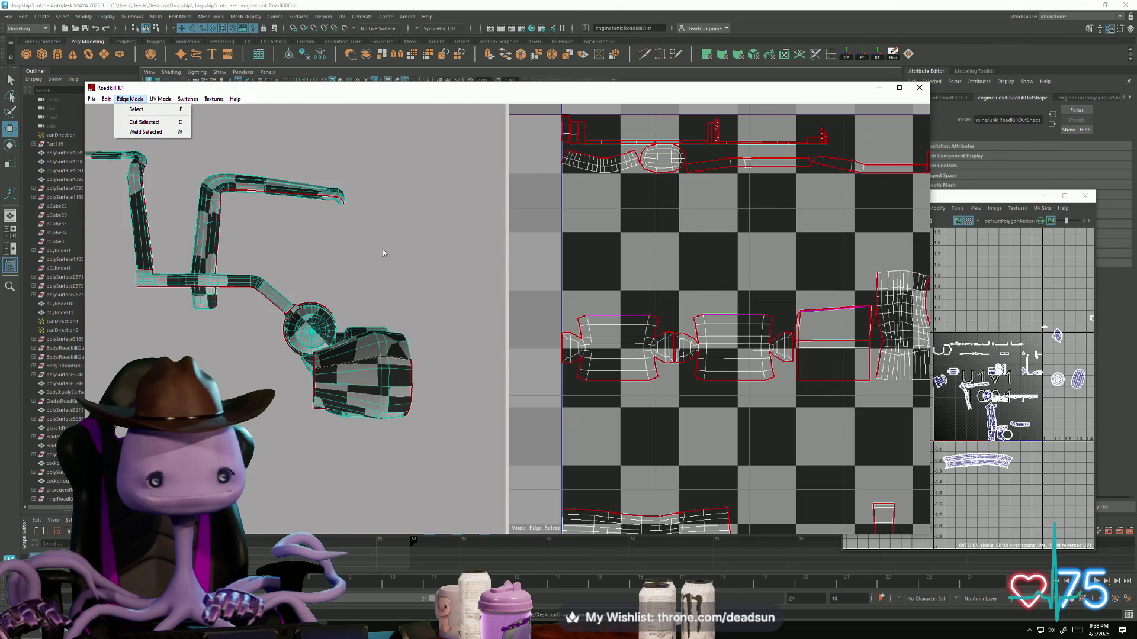
Step: Cut the selected edges into seams with C and orbit the model to check the red seams
{"action": "key", "text": "c"}
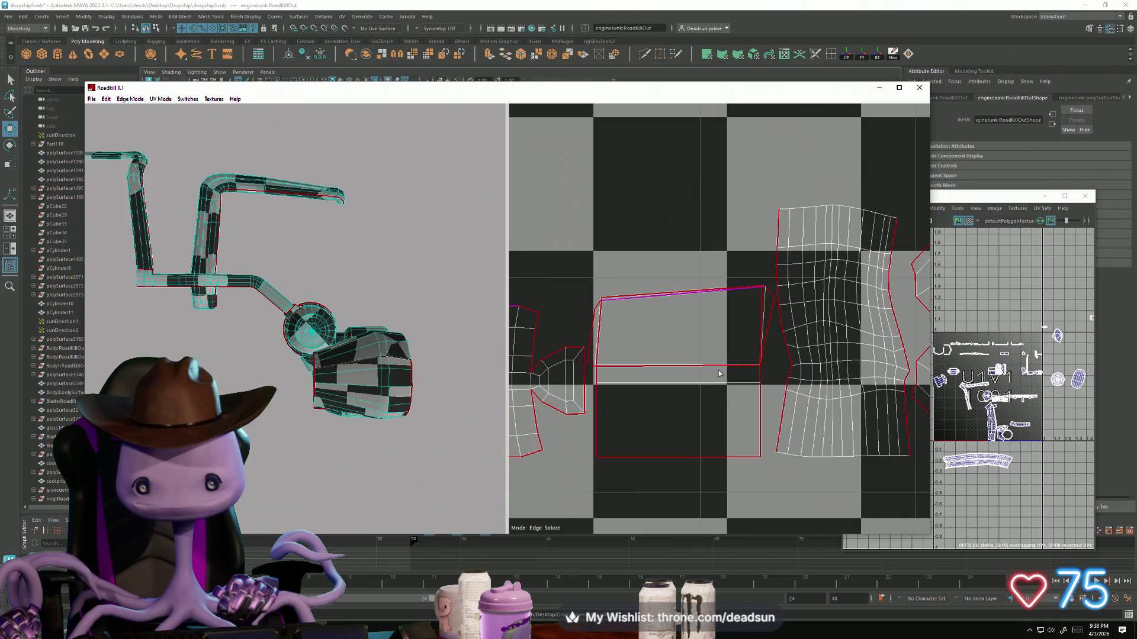
{"action": "mouse_move", "coordinate": [414, 266]}
{"action": "left_mouse_down", "text": "alt"}
{"action": "mouse_move", "coordinate": [467, 299]}
{"action": "mouse_move", "coordinate": [327, 373]}
{"action": "mouse_move", "coordinate": [83, 396]}
{"action": "mouse_move", "coordinate": [396, 467]}
{"action": "mouse_move", "coordinate": [312, 426]}
{"action": "mouse_move", "coordinate": [446, 469]}
{"action": "mouse_move", "coordinate": [367, 437]}
{"action": "mouse_move", "coordinate": [393, 446]}
{"action": "mouse_move", "coordinate": [382, 442]}
{"action": "left_mouse_up", "text": "alt"}
{"action": "scroll", "coordinate": [327, 373], "scroll_direction": "up", "scroll_amount": 5}
{"action": "scroll", "coordinate": [319, 385], "scroll_direction": "down", "scroll_amount": 3}
{"action": "scroll", "coordinate": [395, 468], "scroll_direction": "up", "scroll_amount": 2}
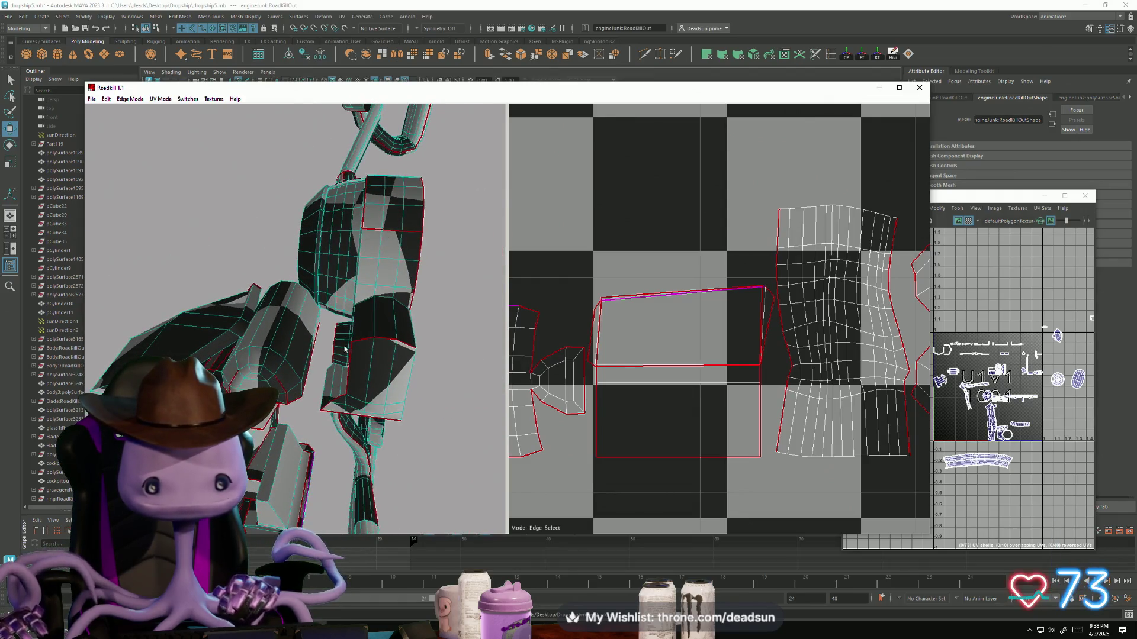
Step: Box-select the seam edges on the small engine block in the 3D view
{"action": "left_click_drag", "start_coordinate": [321, 316], "coordinate": [344, 369]}
{"action": "left_click_drag", "start_coordinate": [344, 369], "coordinate": [325, 331], "text": "alt"}
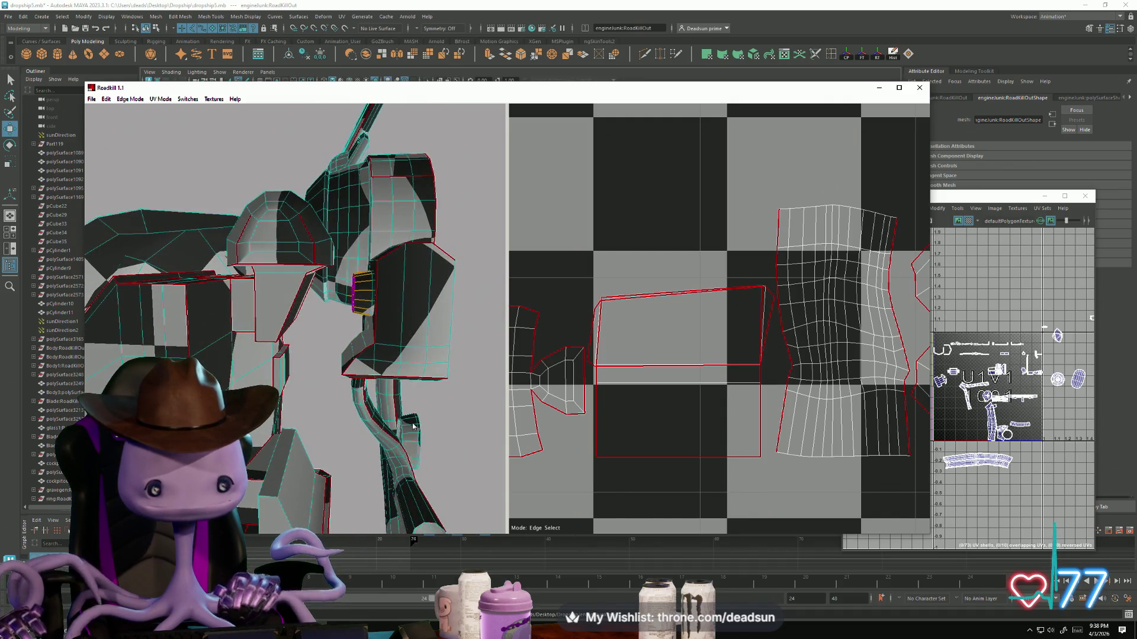
{"action": "scroll", "coordinate": [725, 393], "scroll_direction": "down", "scroll_amount": 5}
{"action": "scroll", "coordinate": [726, 392], "scroll_direction": "down", "scroll_amount": 1}
{"action": "scroll", "coordinate": [811, 356], "scroll_direction": "up", "scroll_amount": 3}
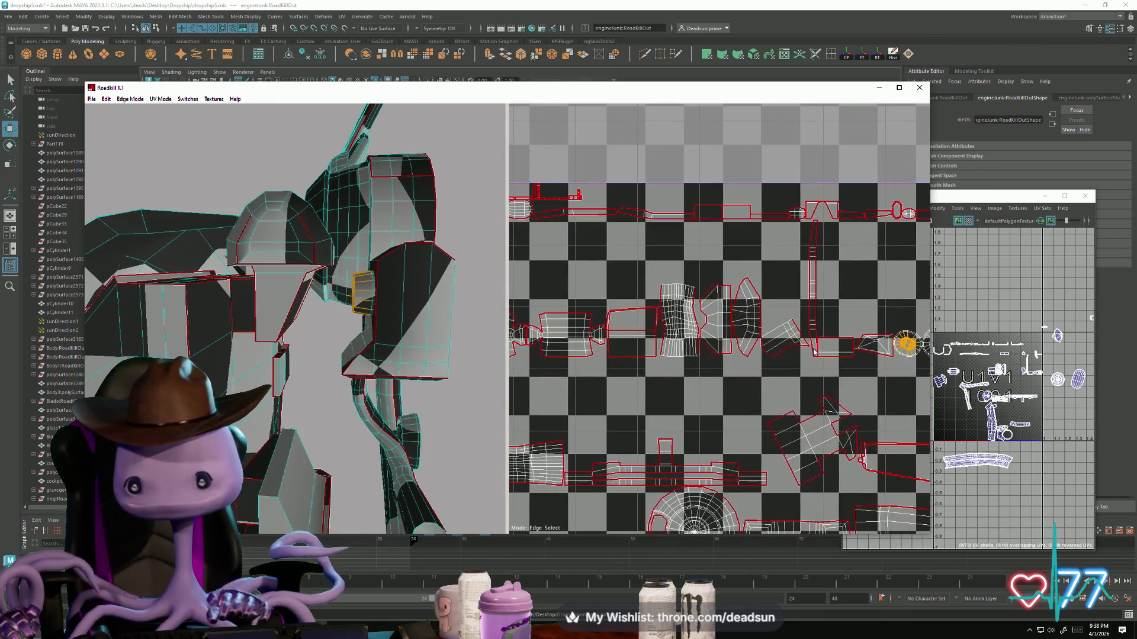
{"action": "scroll", "coordinate": [813, 351], "scroll_direction": "up", "scroll_amount": 2}
{"action": "scroll", "coordinate": [786, 338], "scroll_direction": "up", "scroll_amount": 2}
Step: Select the four-sided shell beside the rectangle and pan the UV layout around it and the circle shell
{"action": "mouse_move", "coordinate": [786, 338]}
{"action": "middle_mouse_down"}
{"action": "mouse_move", "coordinate": [758, 331]}
{"action": "mouse_move", "coordinate": [665, 355]}
{"action": "middle_mouse_up"}
{"action": "left_click", "coordinate": [666, 352]}
{"action": "mouse_move", "coordinate": [482, 402]}
{"action": "left_mouse_down", "text": "alt"}
{"action": "mouse_move", "coordinate": [322, 322]}
{"action": "mouse_move", "coordinate": [354, 364]}
{"action": "left_mouse_up", "text": "alt"}
{"action": "scroll", "coordinate": [721, 422], "scroll_direction": "down", "scroll_amount": 5}
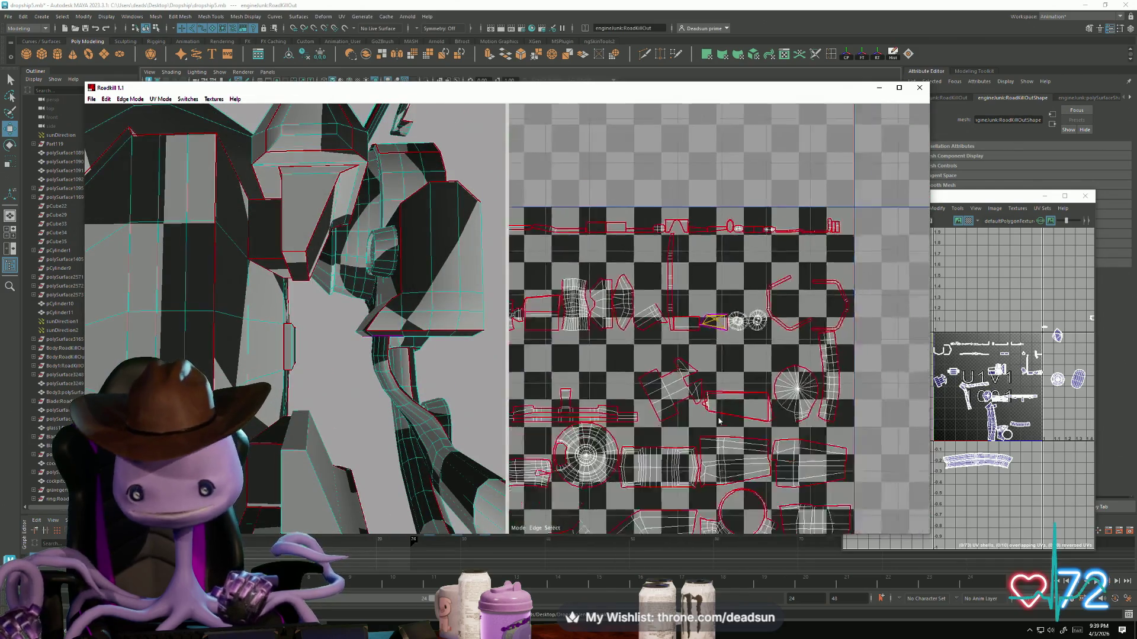
{"action": "scroll", "coordinate": [721, 422], "scroll_direction": "up", "scroll_amount": 2}
{"action": "mouse_move", "coordinate": [752, 444]}
{"action": "middle_mouse_down"}
{"action": "mouse_move", "coordinate": [694, 418]}
{"action": "mouse_move", "coordinate": [609, 329]}
{"action": "middle_mouse_up"}
{"action": "middle_click_drag", "start_coordinate": [602, 519], "coordinate": [649, 437]}
{"action": "scroll", "coordinate": [649, 437], "scroll_direction": "up", "scroll_amount": 2}
{"action": "mouse_move", "coordinate": [676, 509]}
{"action": "middle_mouse_down"}
{"action": "mouse_move", "coordinate": [794, 318]}
{"action": "mouse_move", "coordinate": [787, 300]}
{"action": "mouse_move", "coordinate": [801, 382]}
{"action": "mouse_move", "coordinate": [343, 376]}
{"action": "mouse_move", "coordinate": [316, 361]}
{"action": "middle_mouse_up"}
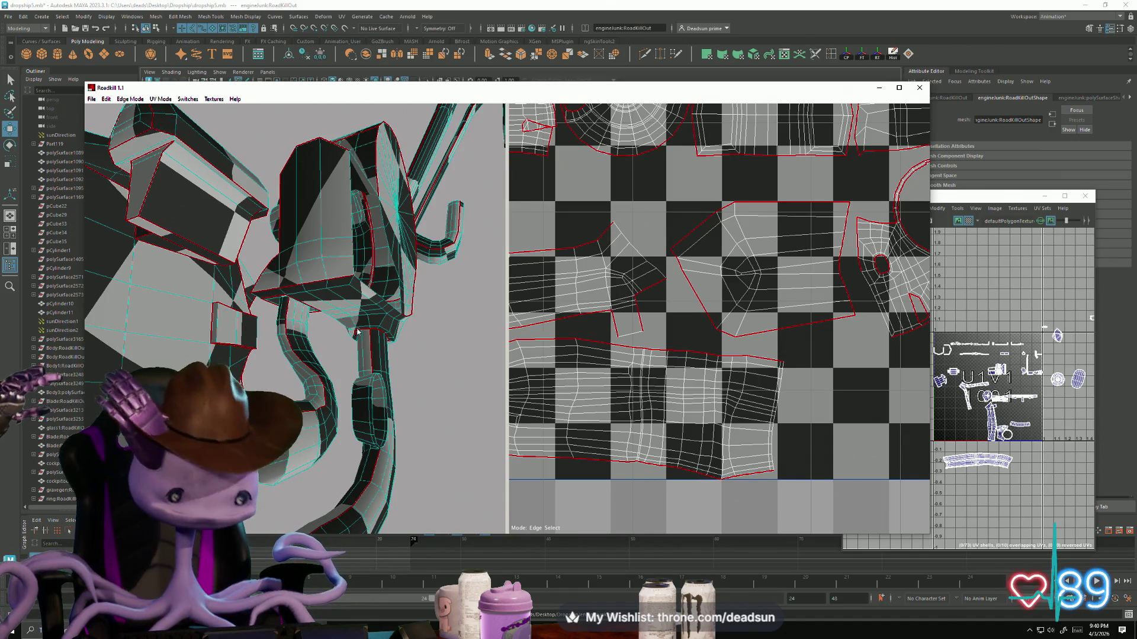
Step: Re-unwrap and repack the UV layout into the 0–1 square
{"action": "scroll", "coordinate": [337, 254], "scroll_direction": "up", "scroll_amount": 10}
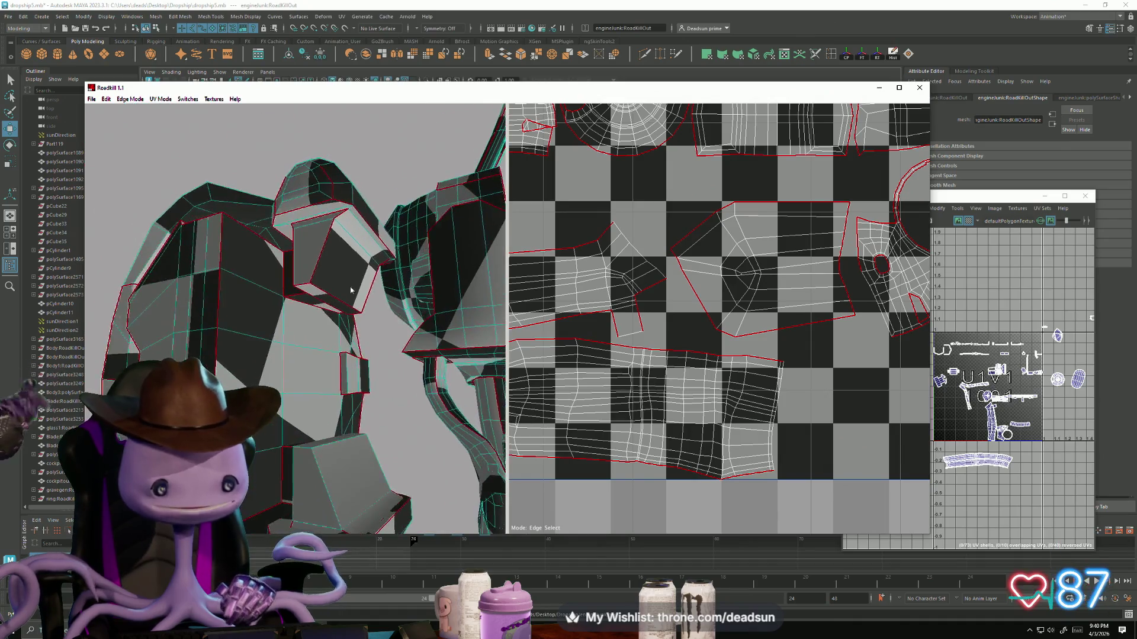
{"action": "scroll", "coordinate": [337, 251], "scroll_direction": "down", "scroll_amount": 5}
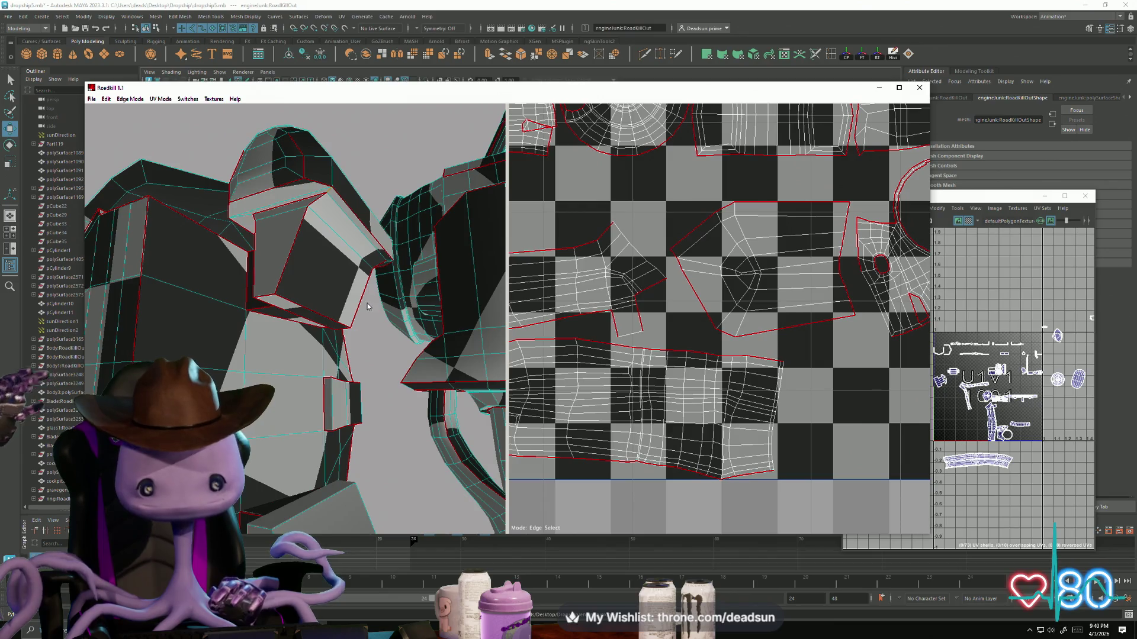
{"action": "left_click_drag", "start_coordinate": [367, 303], "coordinate": [500, 313], "text": "alt"}
{"action": "mouse_move", "coordinate": [387, 256]}
{"action": "left_mouse_down", "text": "alt"}
{"action": "mouse_move", "coordinate": [355, 253]}
{"action": "mouse_move", "coordinate": [324, 274]}
{"action": "left_mouse_up", "text": "alt"}
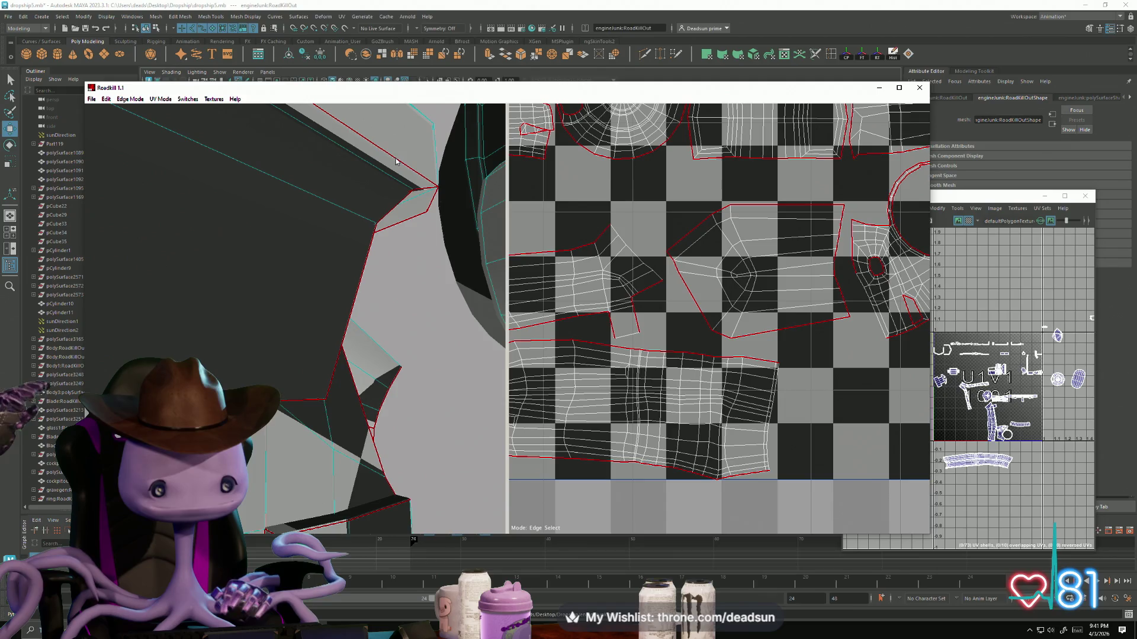
{"action": "left_click_drag", "start_coordinate": [396, 163], "coordinate": [356, 221], "text": "alt"}
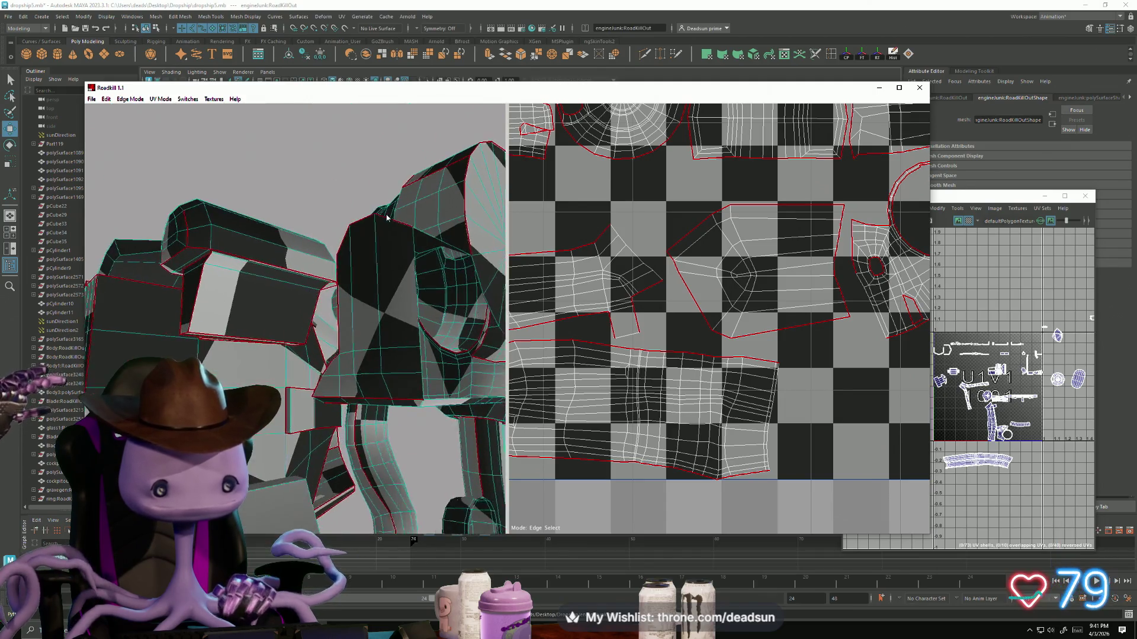
{"action": "scroll", "coordinate": [652, 299], "scroll_direction": "down", "scroll_amount": 5}
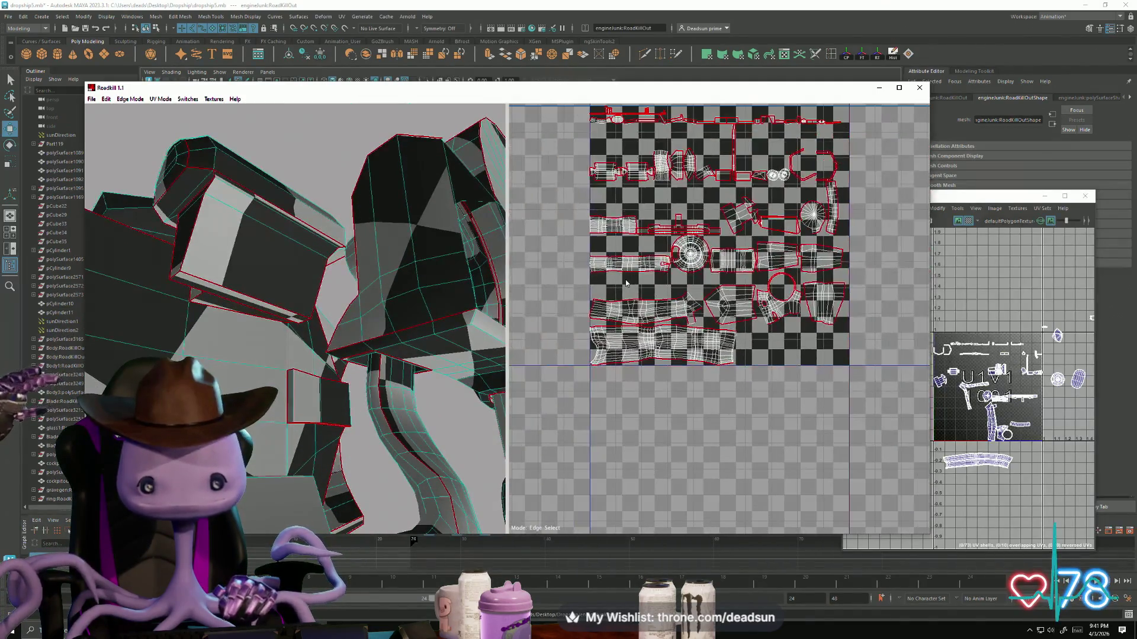
{"action": "scroll", "coordinate": [652, 299], "scroll_direction": "up", "scroll_amount": 5}
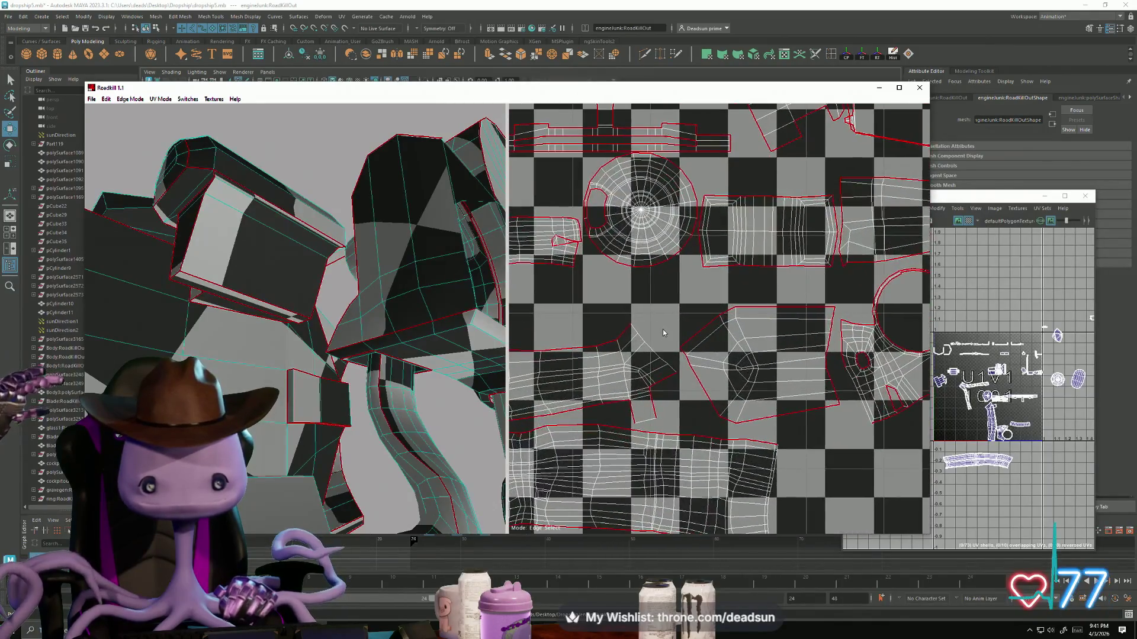
{"action": "left_click", "coordinate": [571, 254]}
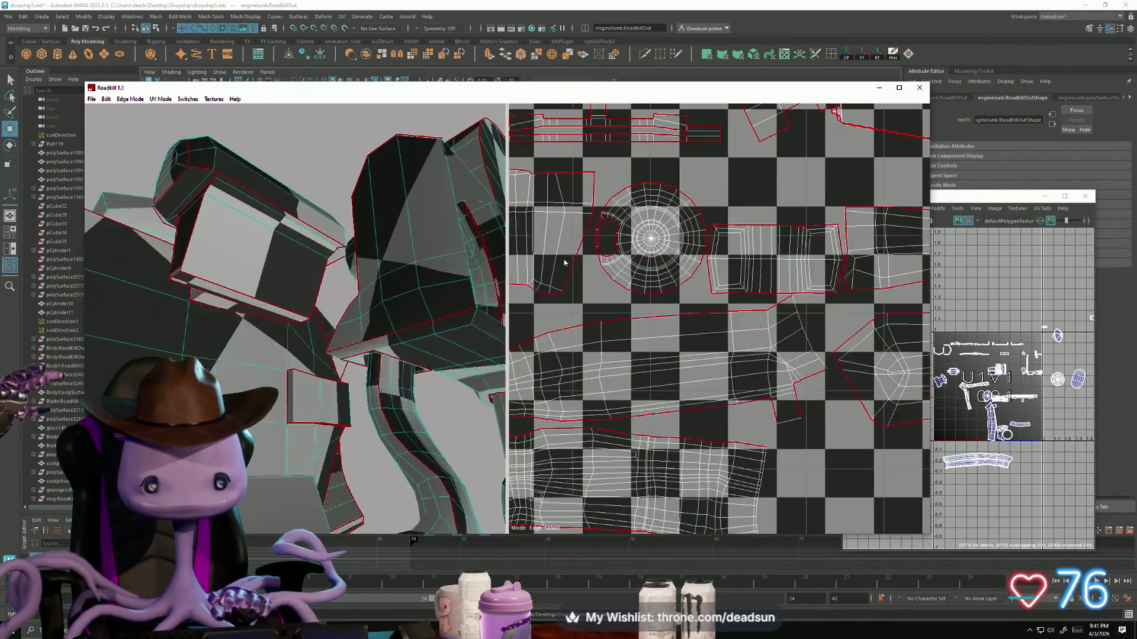
Step: Mark the engine part's edge loop as a seam so its island re-unwraps
{"action": "scroll", "coordinate": [609, 314], "scroll_direction": "up", "scroll_amount": 4}
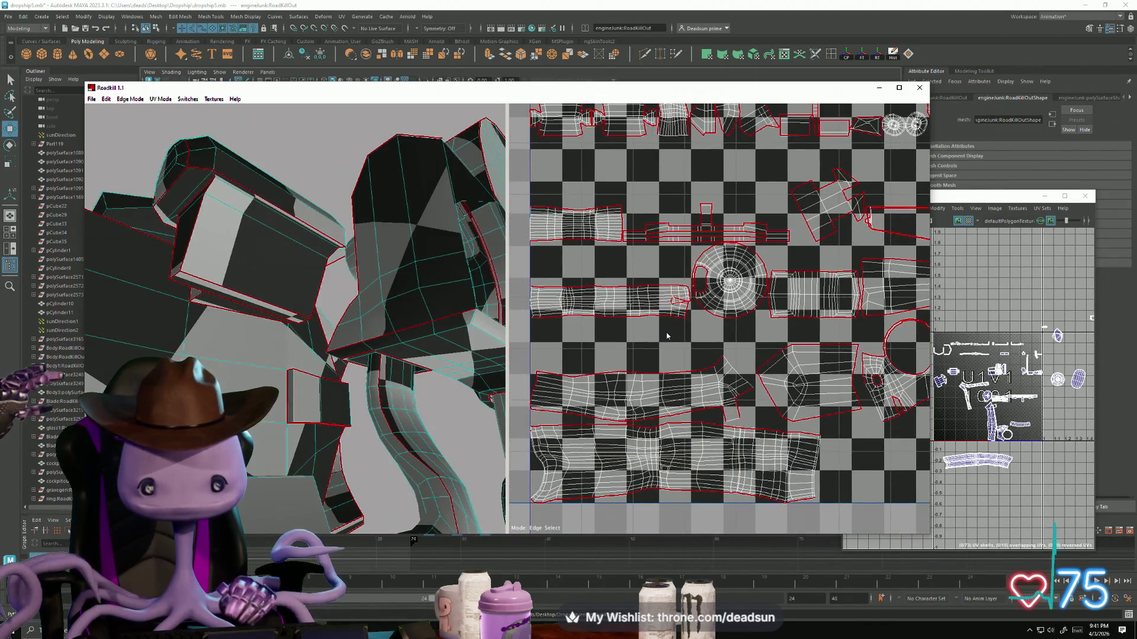
{"action": "scroll", "coordinate": [681, 334], "scroll_direction": "up", "scroll_amount": 6}
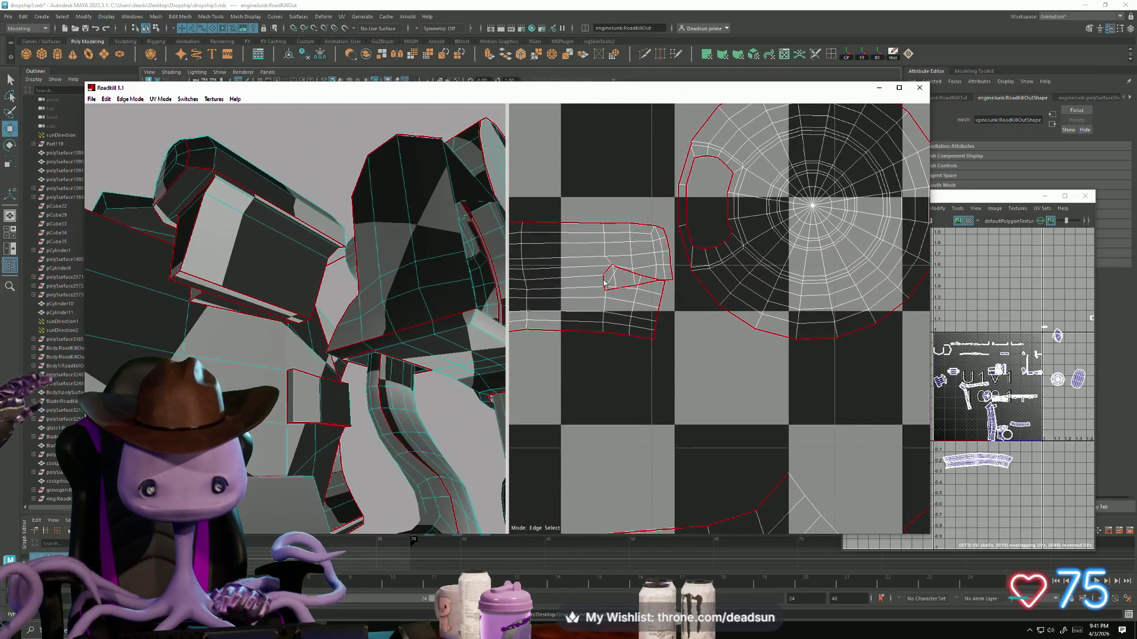
{"action": "left_click", "coordinate": [606, 284]}
{"action": "scroll", "coordinate": [653, 342], "scroll_direction": "down", "scroll_amount": 10}
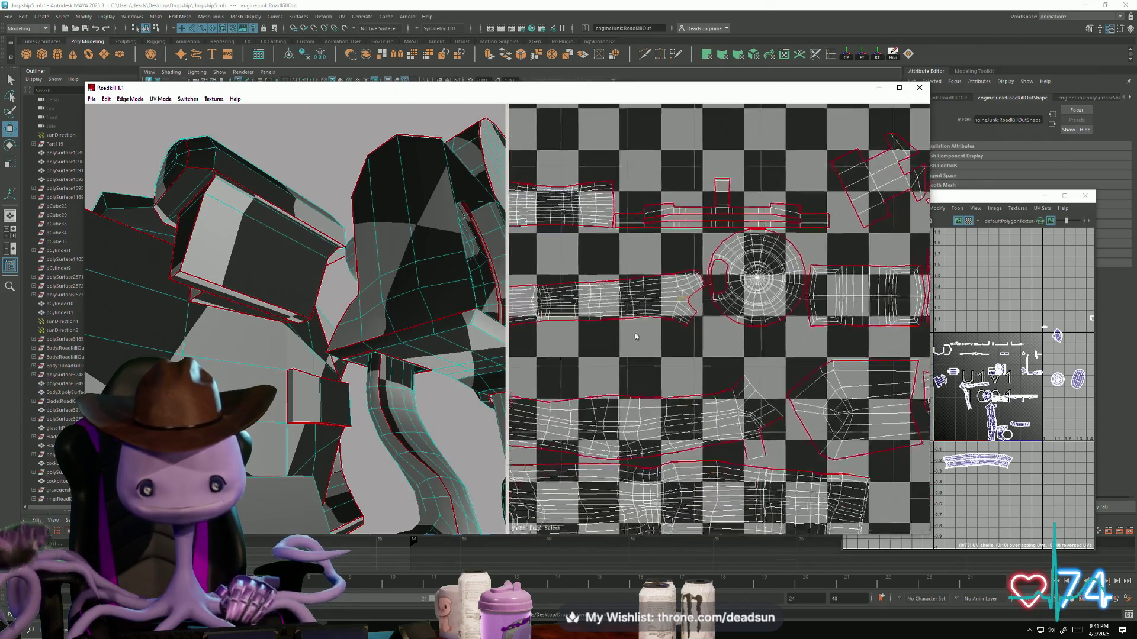
{"action": "scroll", "coordinate": [692, 312], "scroll_direction": "up", "scroll_amount": 8}
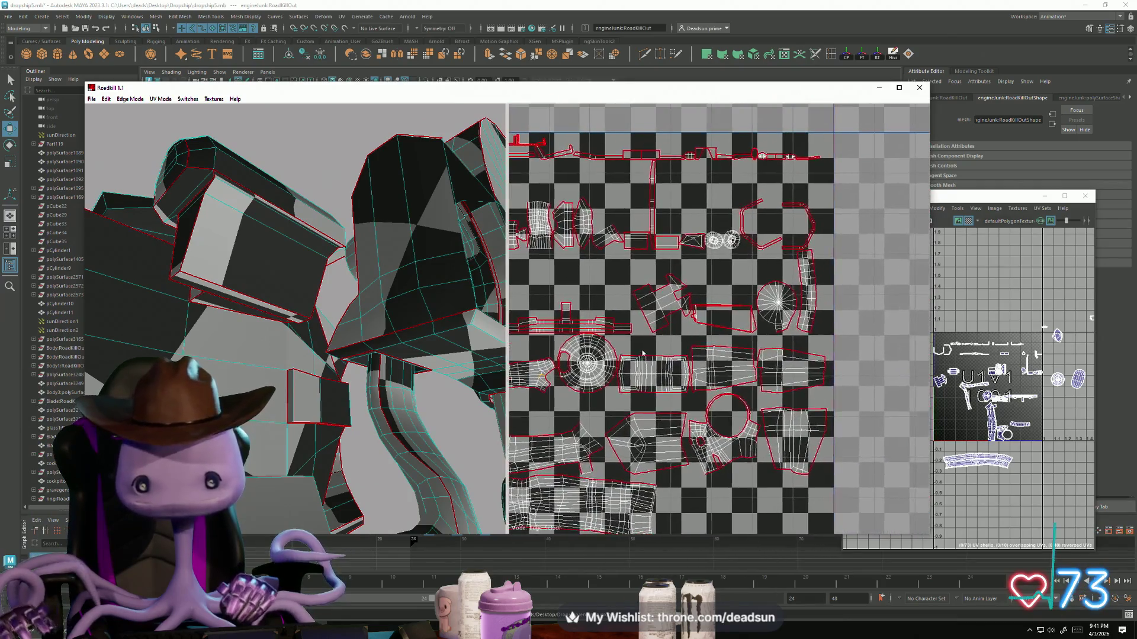
{"action": "scroll", "coordinate": [668, 360], "scroll_direction": "up", "scroll_amount": 2}
{"action": "left_click_drag", "start_coordinate": [314, 332], "coordinate": [354, 409], "text": "alt"}
{"action": "scroll", "coordinate": [354, 410], "scroll_direction": "up", "scroll_amount": 8}
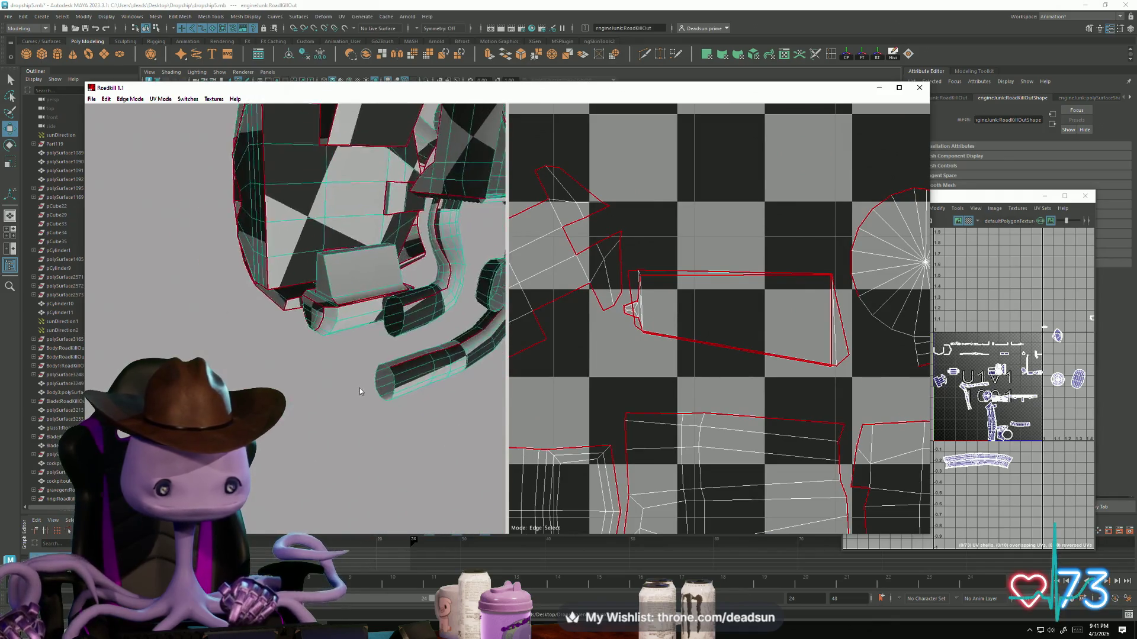
Step: Add seams on two short box edges and one beam edge of the engine
{"action": "left_click", "coordinate": [299, 451]}
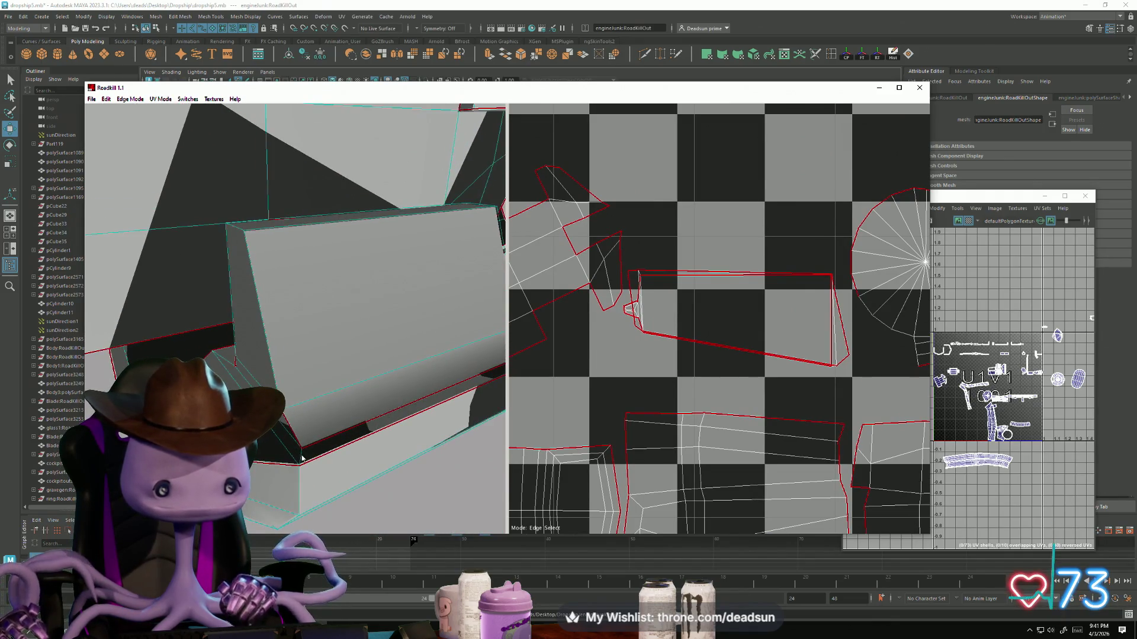
{"action": "mouse_move", "coordinate": [397, 432]}
{"action": "left_mouse_down", "text": "alt"}
{"action": "mouse_move", "coordinate": [370, 439]}
{"action": "mouse_move", "coordinate": [381, 438]}
{"action": "left_mouse_up", "text": "alt"}
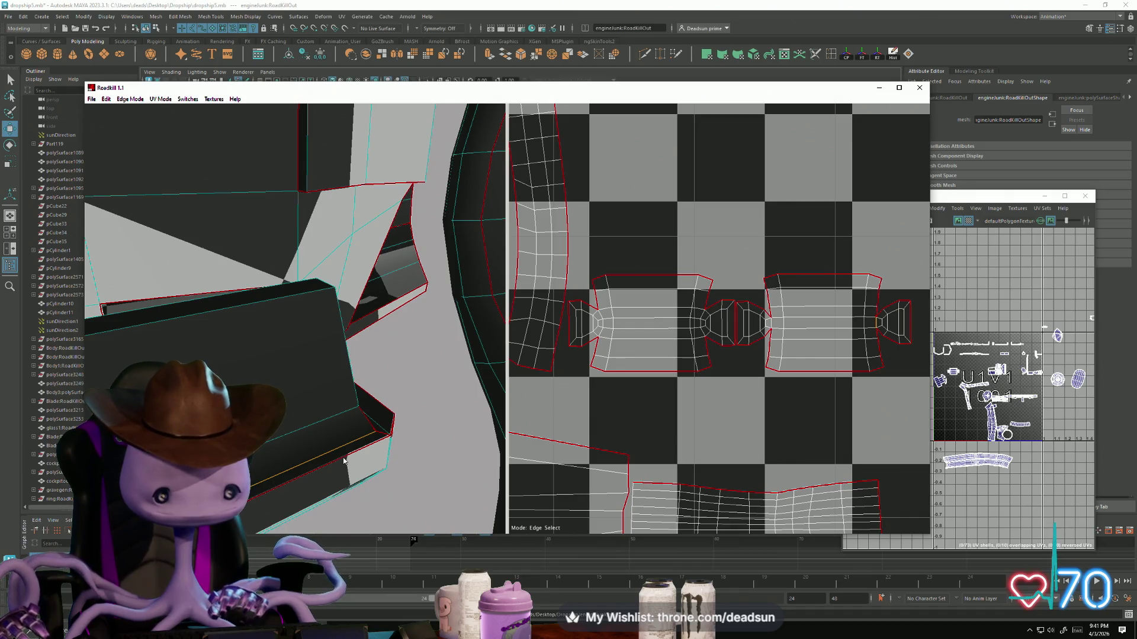
{"action": "left_click", "coordinate": [345, 461]}
{"action": "scroll", "coordinate": [410, 436], "scroll_direction": "down", "scroll_amount": 5}
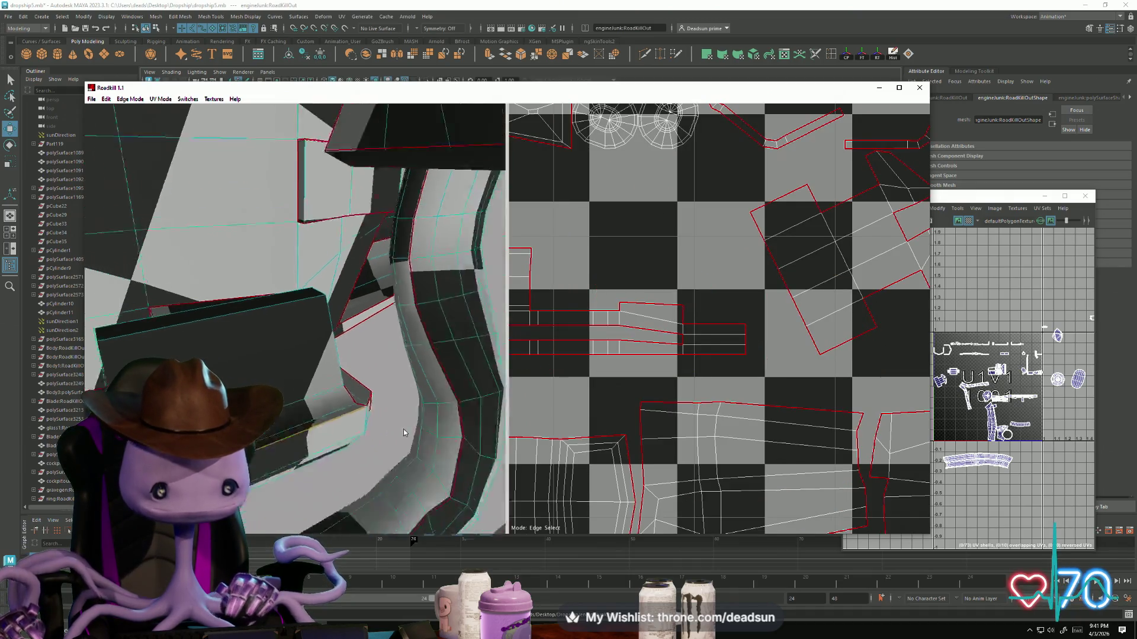
{"action": "scroll", "coordinate": [402, 408], "scroll_direction": "up", "scroll_amount": 5}
{"action": "scroll", "coordinate": [400, 392], "scroll_direction": "up", "scroll_amount": 4}
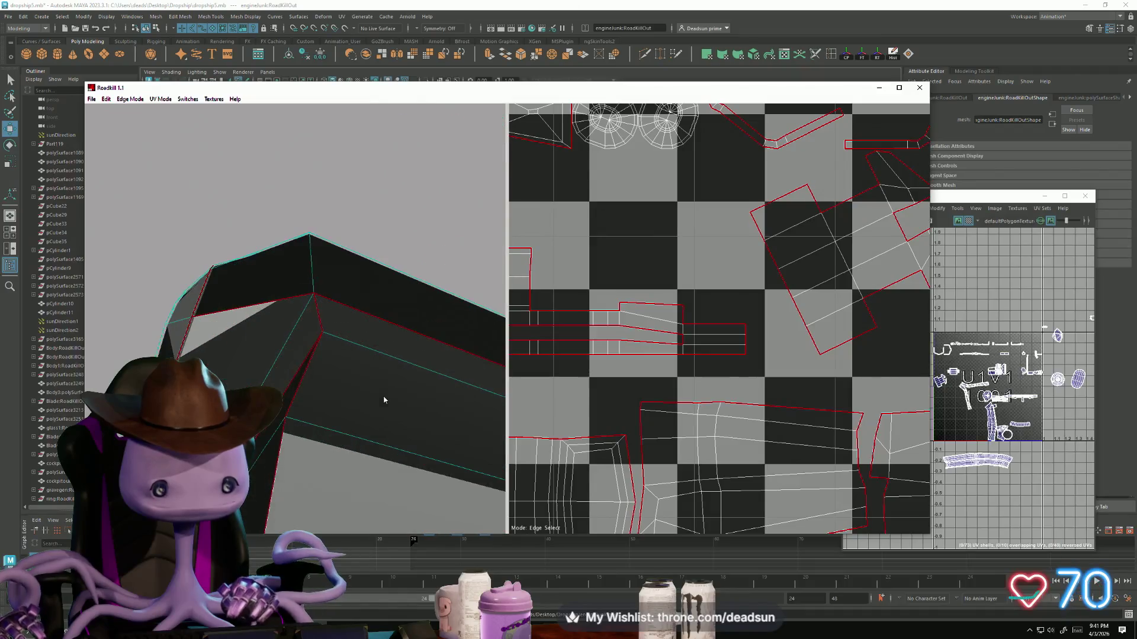
{"action": "left_click", "coordinate": [401, 354]}
{"action": "scroll", "coordinate": [322, 419], "scroll_direction": "down", "scroll_amount": 3}
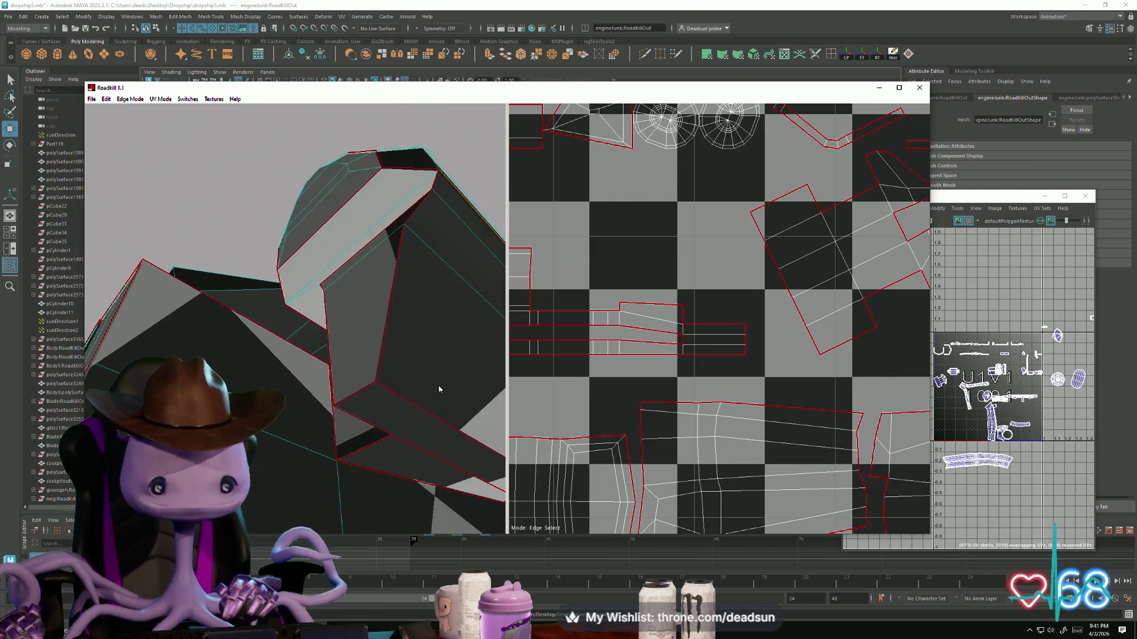
{"action": "scroll", "coordinate": [621, 377], "scroll_direction": "down", "scroll_amount": 6}
{"action": "scroll", "coordinate": [621, 377], "scroll_direction": "up", "scroll_amount": 1}
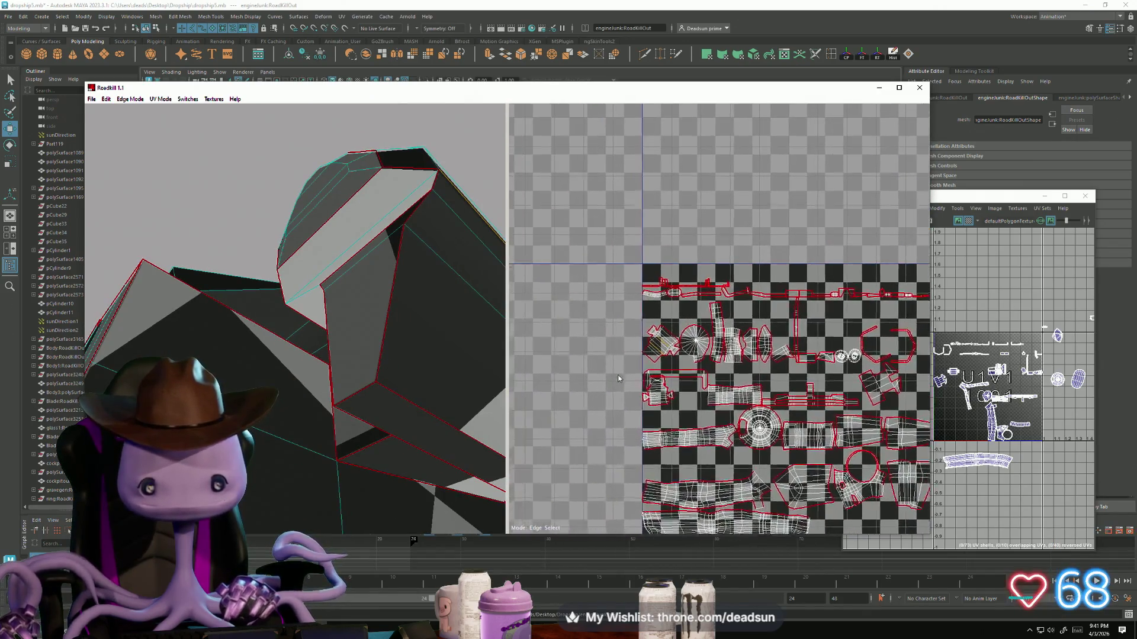
{"action": "scroll", "coordinate": [621, 377], "scroll_direction": "up", "scroll_amount": 6}
Step: Check the new UV islands, centring the circular fan shell, and orbit the whole engine
{"action": "middle_click_drag", "start_coordinate": [755, 249], "coordinate": [758, 241]}
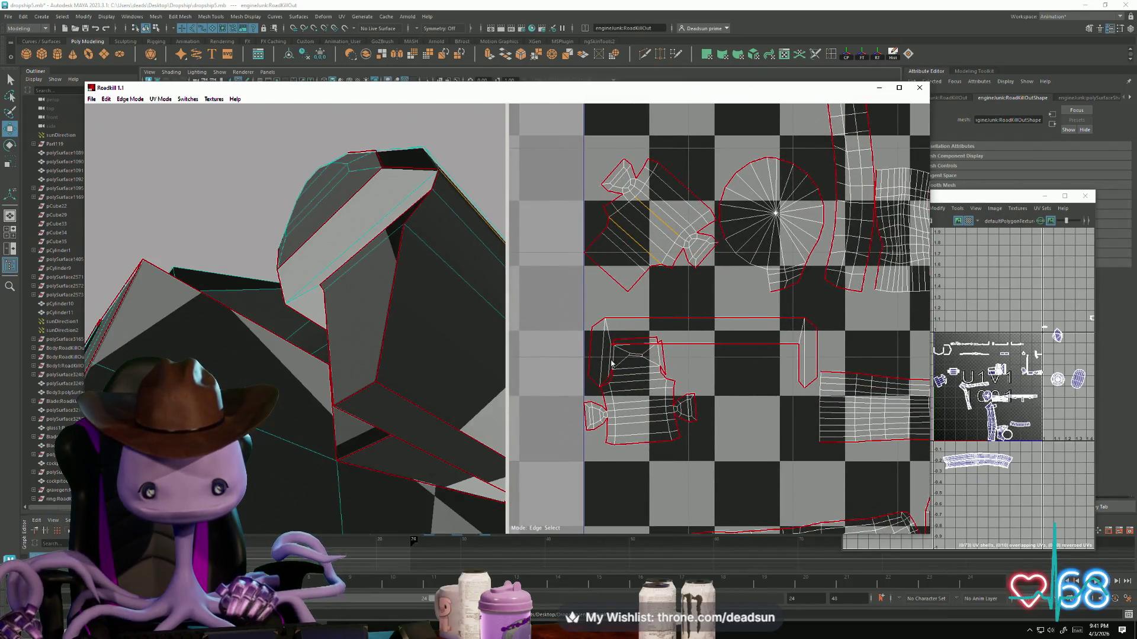
{"action": "scroll", "coordinate": [608, 368], "scroll_direction": "up", "scroll_amount": 3}
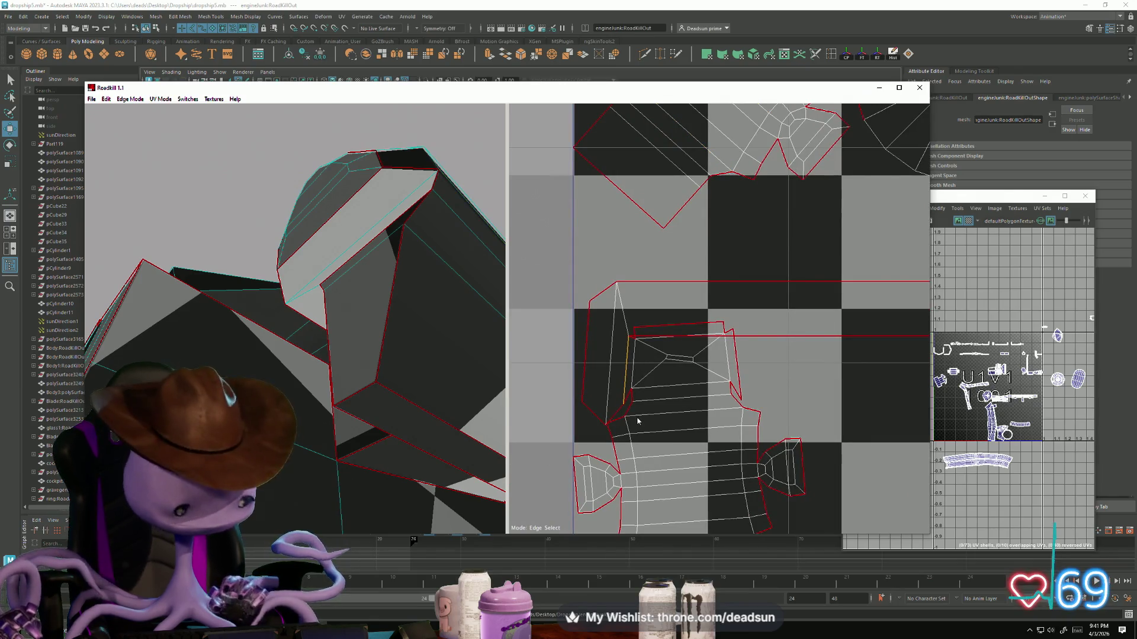
{"action": "scroll", "coordinate": [641, 413], "scroll_direction": "down", "scroll_amount": 6}
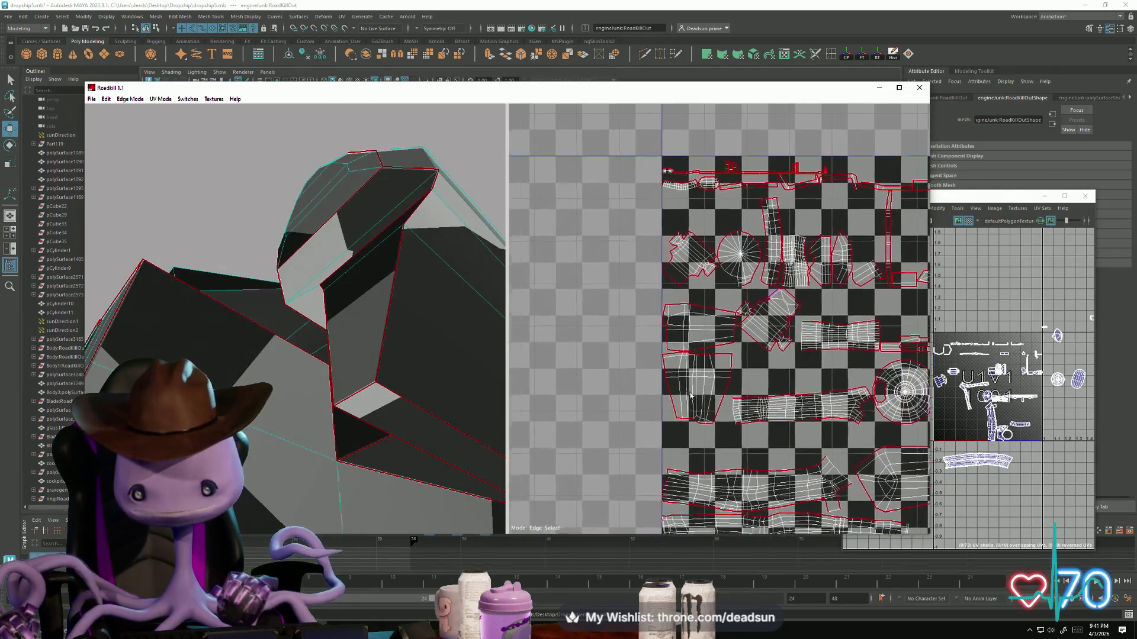
{"action": "middle_click_drag", "start_coordinate": [695, 396], "coordinate": [650, 361]}
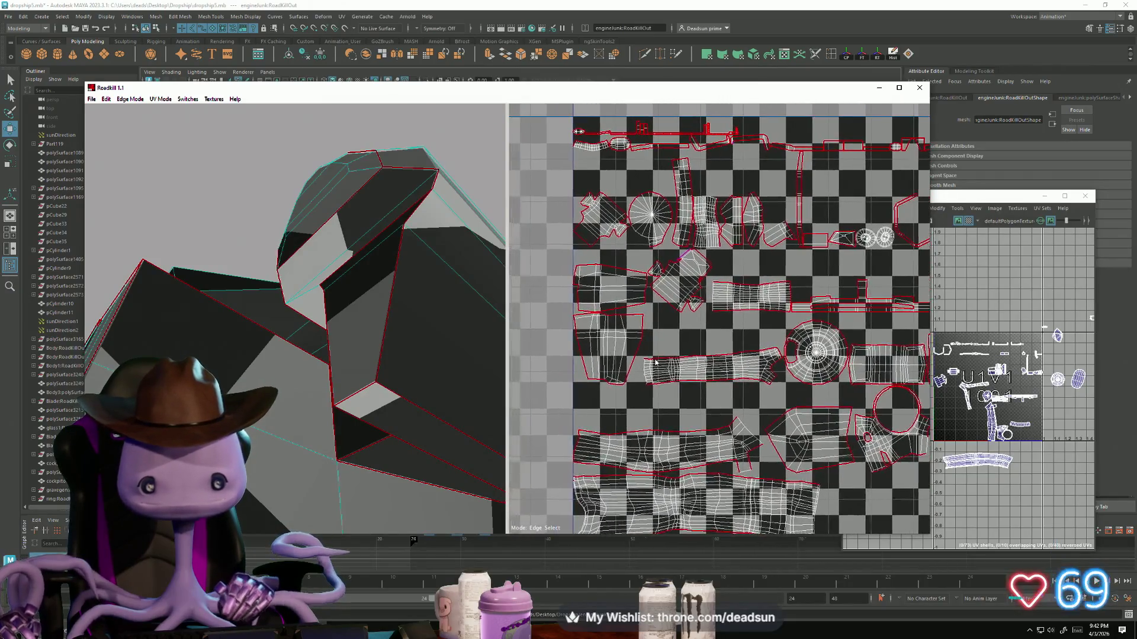
{"action": "scroll", "coordinate": [650, 360], "scroll_direction": "up", "scroll_amount": 3}
{"action": "mouse_move", "coordinate": [921, 349]}
{"action": "middle_mouse_down"}
{"action": "mouse_move", "coordinate": [646, 384]}
{"action": "mouse_move", "coordinate": [642, 394]}
{"action": "mouse_move", "coordinate": [672, 372]}
{"action": "mouse_move", "coordinate": [747, 461]}
{"action": "mouse_move", "coordinate": [738, 484]}
{"action": "mouse_move", "coordinate": [705, 430]}
{"action": "middle_mouse_up"}
{"action": "scroll", "coordinate": [680, 391], "scroll_direction": "up", "scroll_amount": 1}
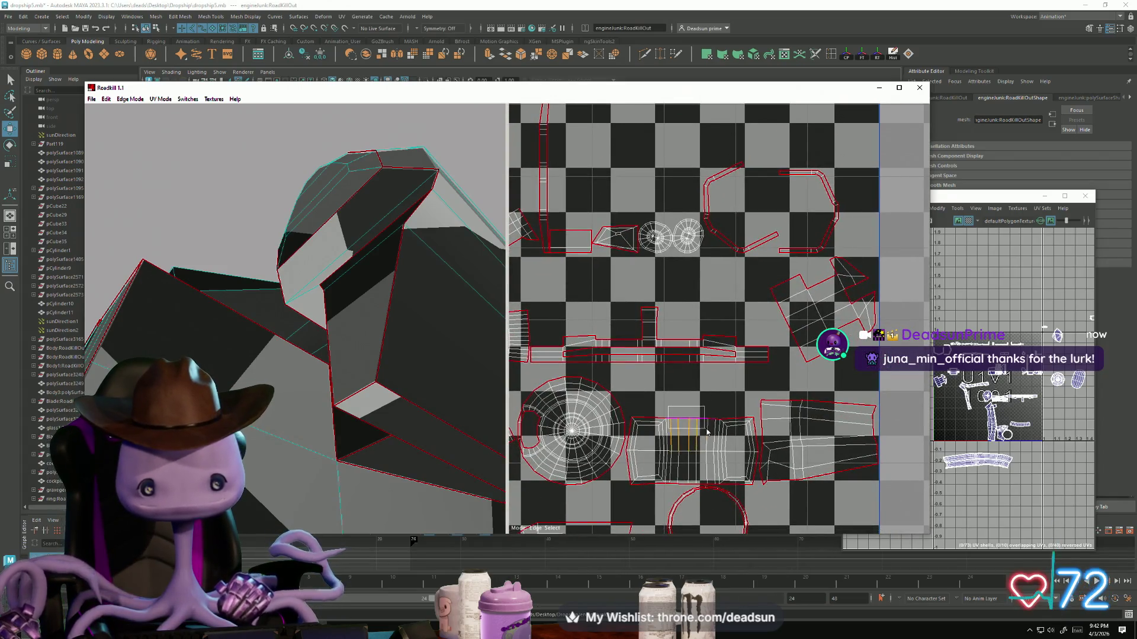
{"action": "scroll", "coordinate": [345, 379], "scroll_direction": "down", "scroll_amount": 5}
{"action": "mouse_move", "coordinate": [344, 378]}
{"action": "left_mouse_down", "text": "alt"}
{"action": "mouse_move", "coordinate": [399, 426]}
{"action": "mouse_move", "coordinate": [279, 431]}
{"action": "mouse_move", "coordinate": [288, 385]}
{"action": "mouse_move", "coordinate": [366, 338]}
{"action": "left_mouse_up", "text": "alt"}
{"action": "scroll", "coordinate": [328, 423], "scroll_direction": "up", "scroll_amount": 5}
{"action": "scroll", "coordinate": [288, 384], "scroll_direction": "up", "scroll_amount": 2}
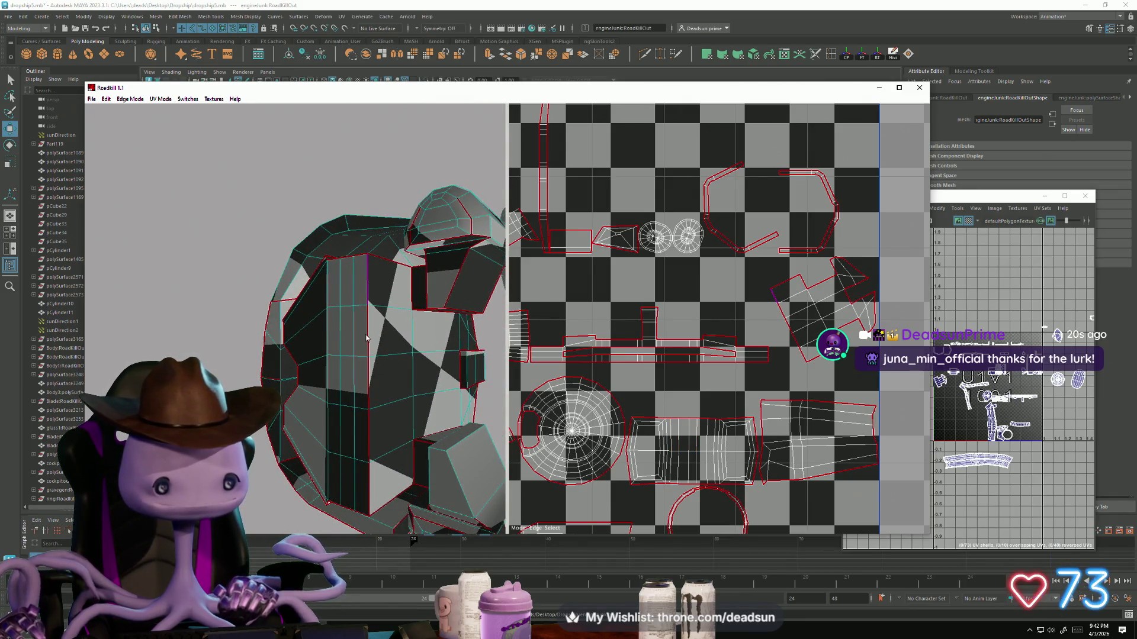
Step: Cut a seam down the housing's vertical edge and repack all islands with U
{"action": "left_click", "coordinate": [367, 388]}
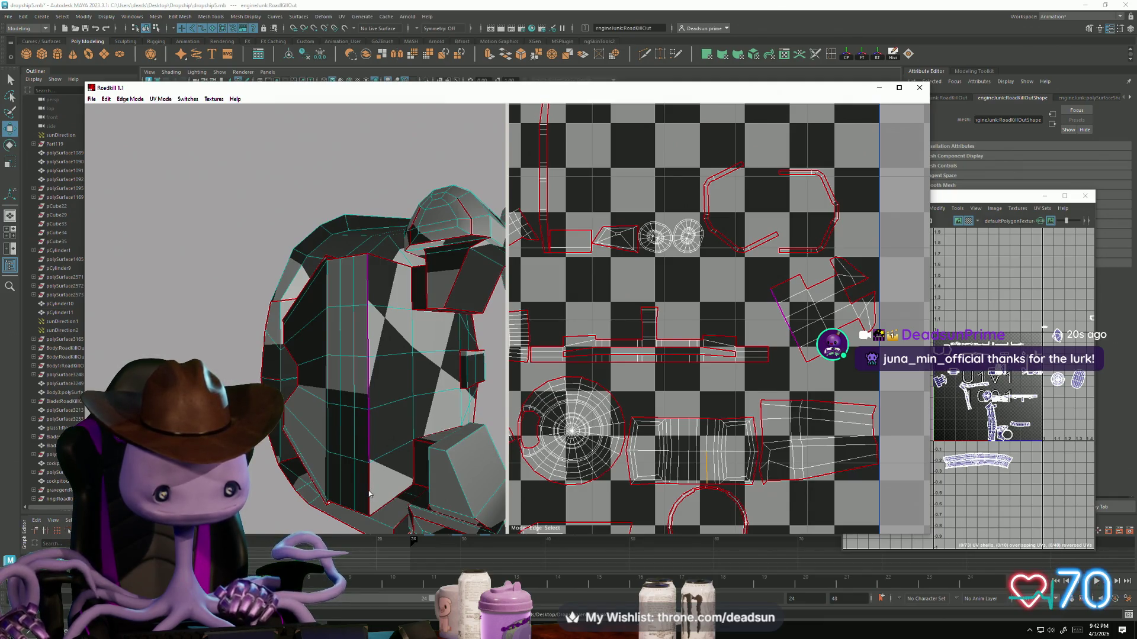
{"action": "key", "text": "u"}
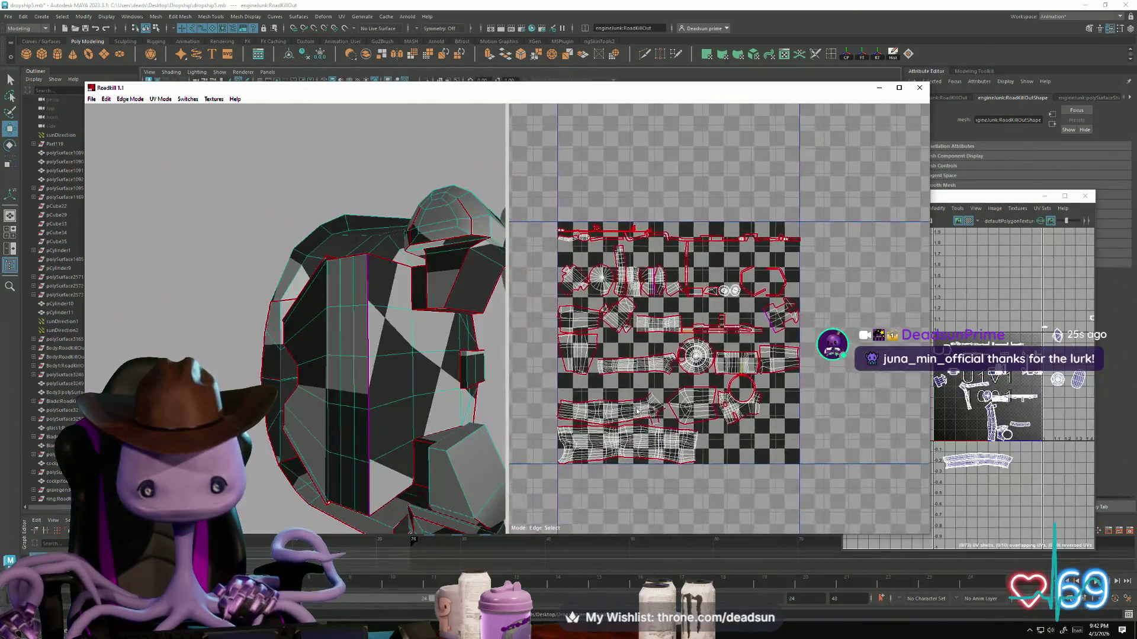
{"action": "scroll", "coordinate": [623, 282], "scroll_direction": "up", "scroll_amount": 2}
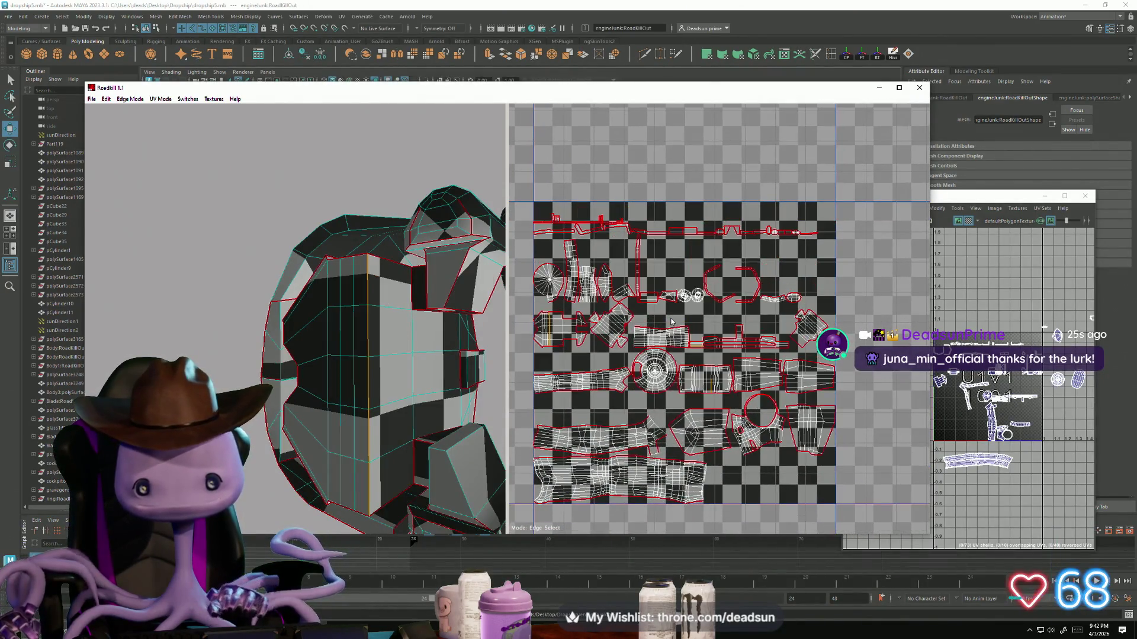
{"action": "scroll", "coordinate": [628, 385], "scroll_direction": "up", "scroll_amount": 5}
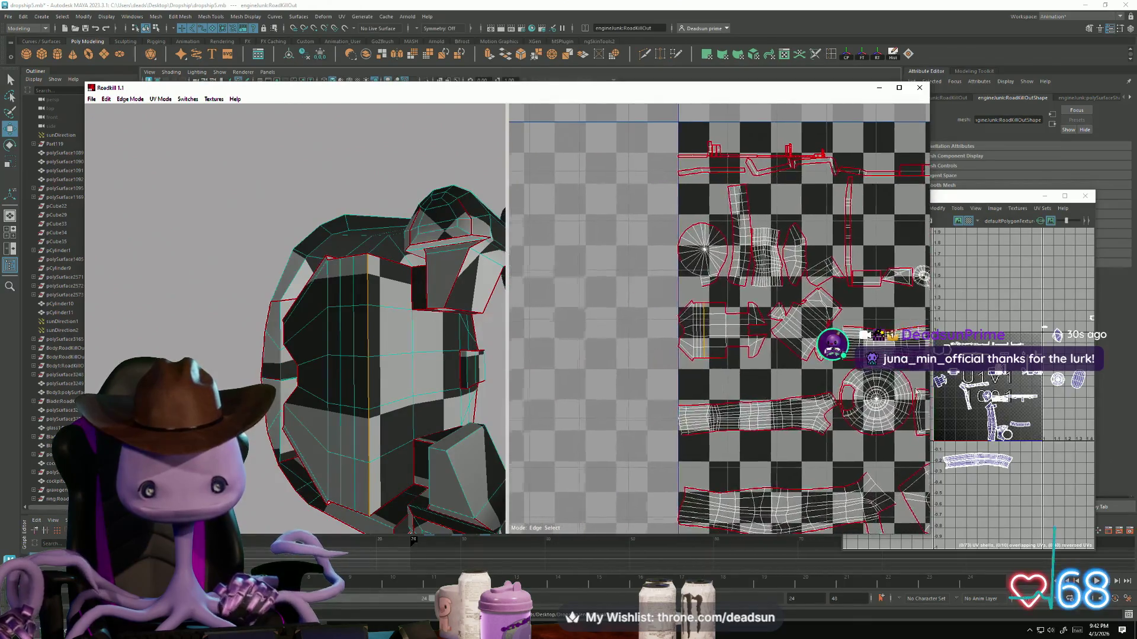
Step: Add a seam on another housing edge and zoom in to check the packed layout
{"action": "left_click", "coordinate": [706, 289]}
{"action": "scroll", "coordinate": [686, 356], "scroll_direction": "down", "scroll_amount": 8}
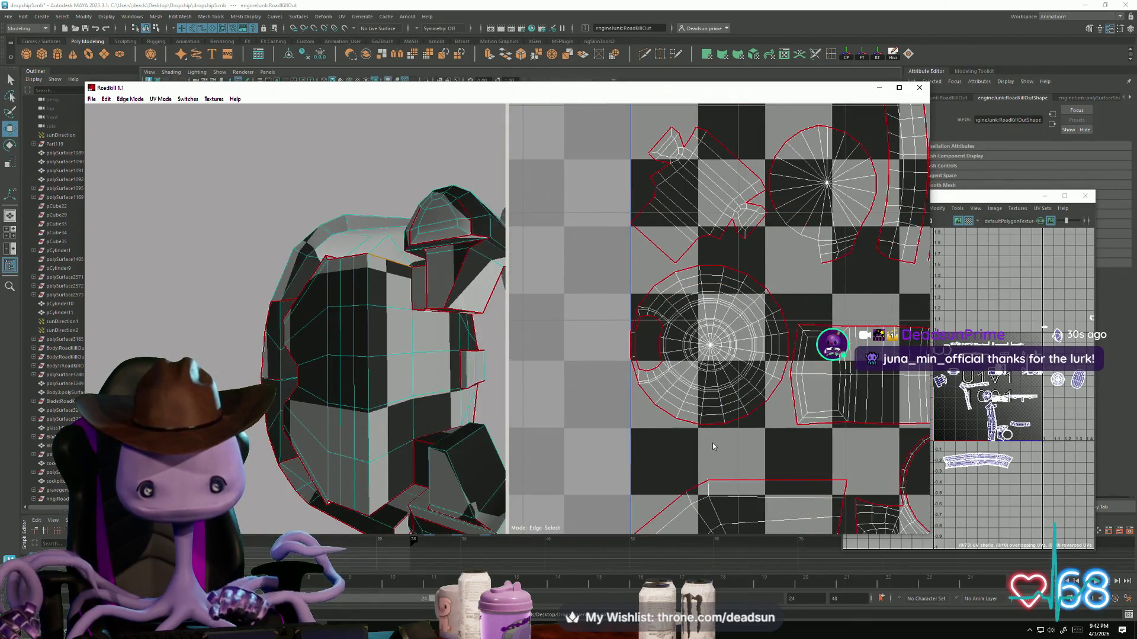
{"action": "scroll", "coordinate": [672, 434], "scroll_direction": "up", "scroll_amount": 3}
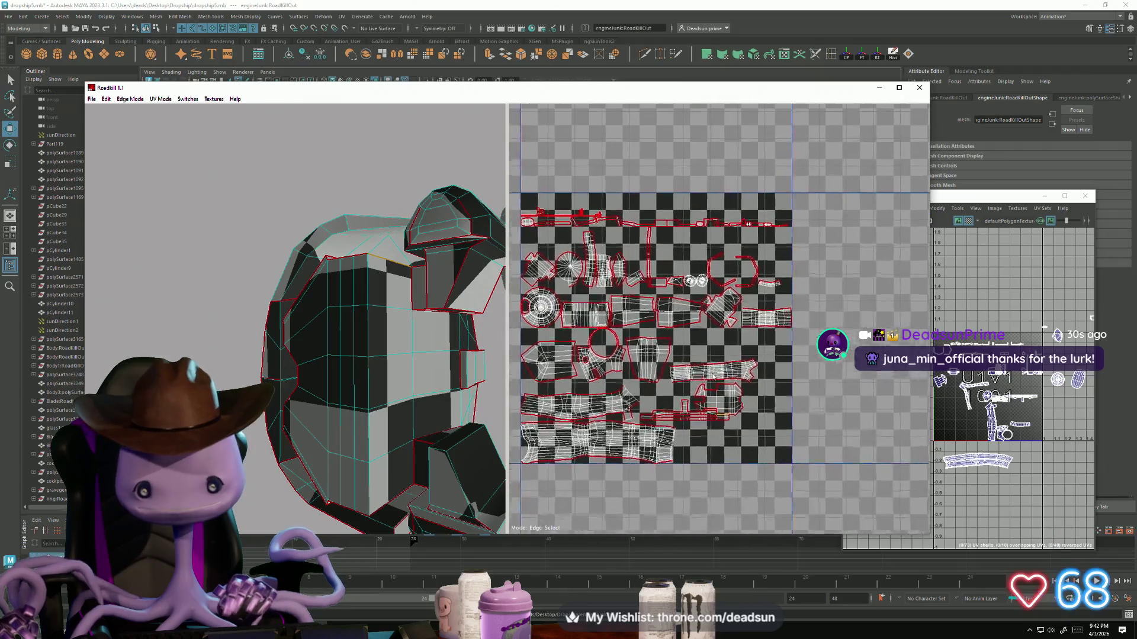
{"action": "scroll", "coordinate": [731, 343], "scroll_direction": "up", "scroll_amount": 5}
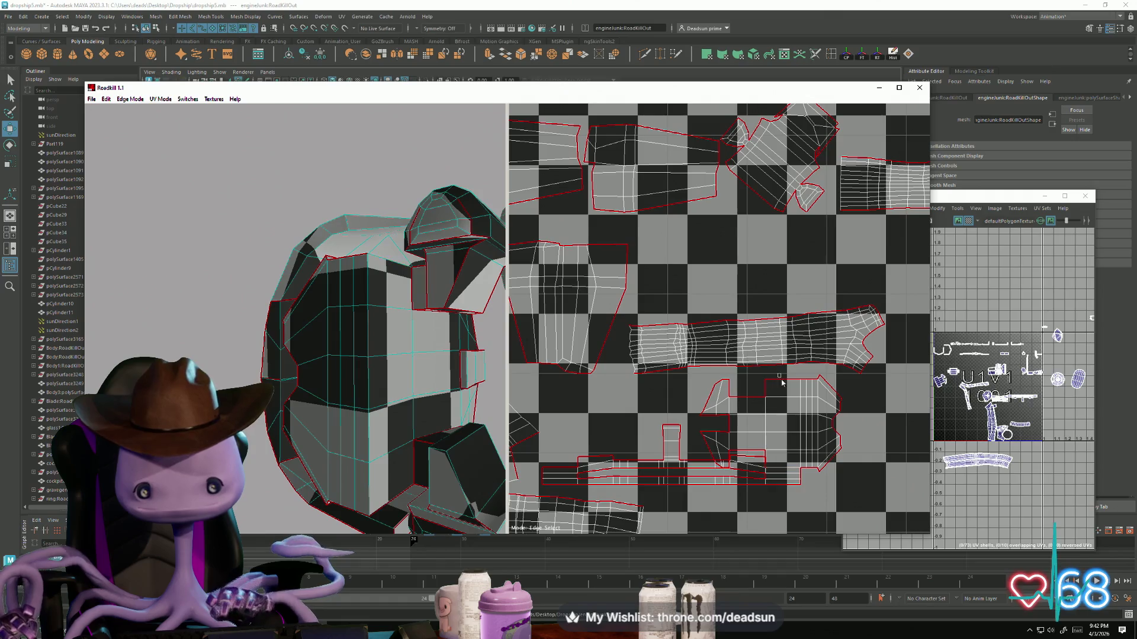
{"action": "scroll", "coordinate": [767, 438], "scroll_direction": "down", "scroll_amount": 8}
{"action": "scroll", "coordinate": [753, 461], "scroll_direction": "up", "scroll_amount": 8}
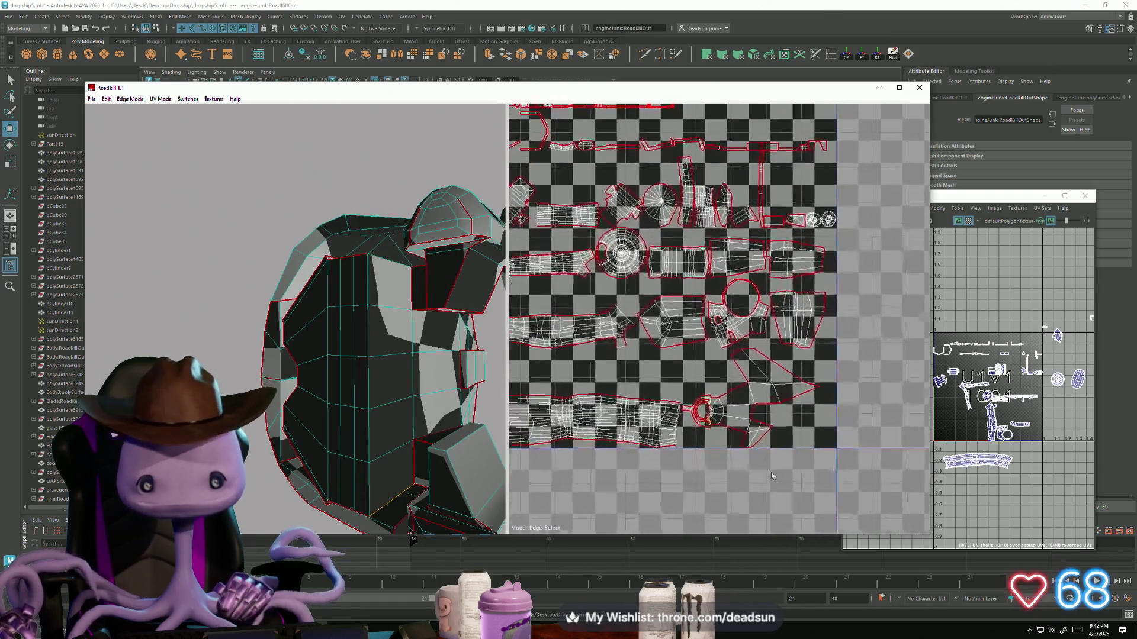
{"action": "scroll", "coordinate": [681, 317], "scroll_direction": "up", "scroll_amount": 5}
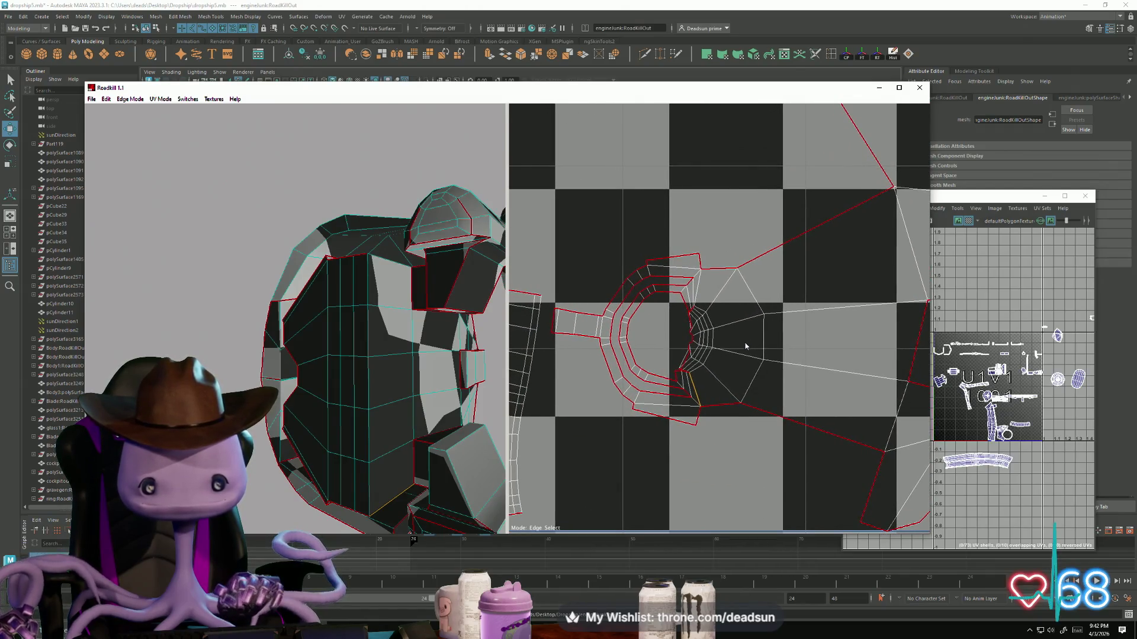
{"action": "scroll", "coordinate": [734, 349], "scroll_direction": "down", "scroll_amount": 6}
{"action": "scroll", "coordinate": [715, 345], "scroll_direction": "up", "scroll_amount": 2}
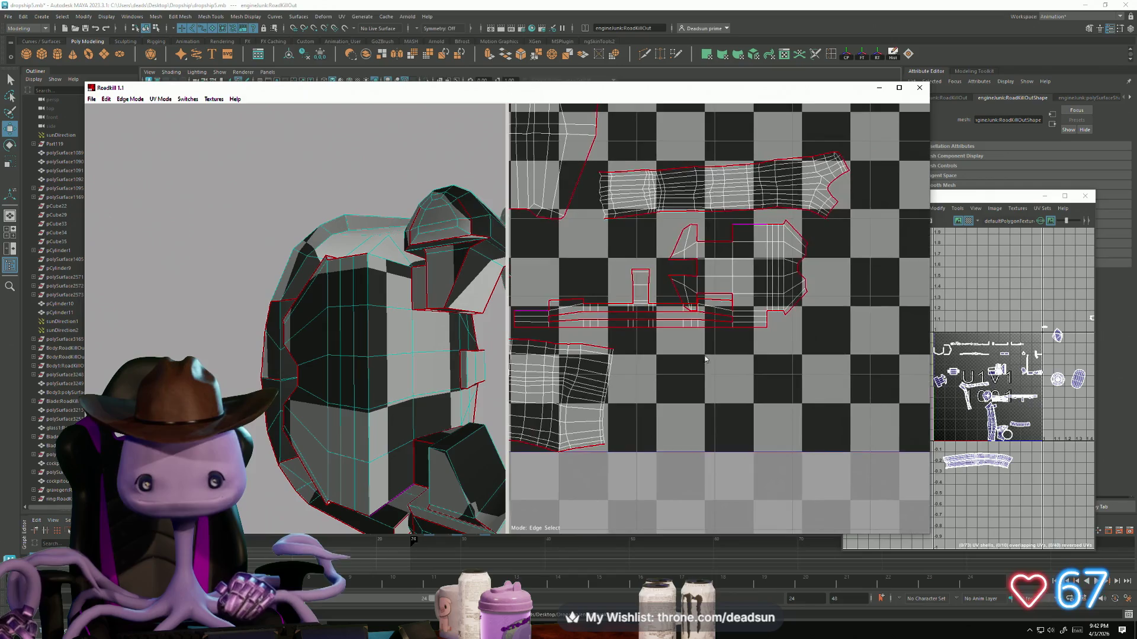
{"action": "scroll", "coordinate": [711, 363], "scroll_direction": "up", "scroll_amount": 5}
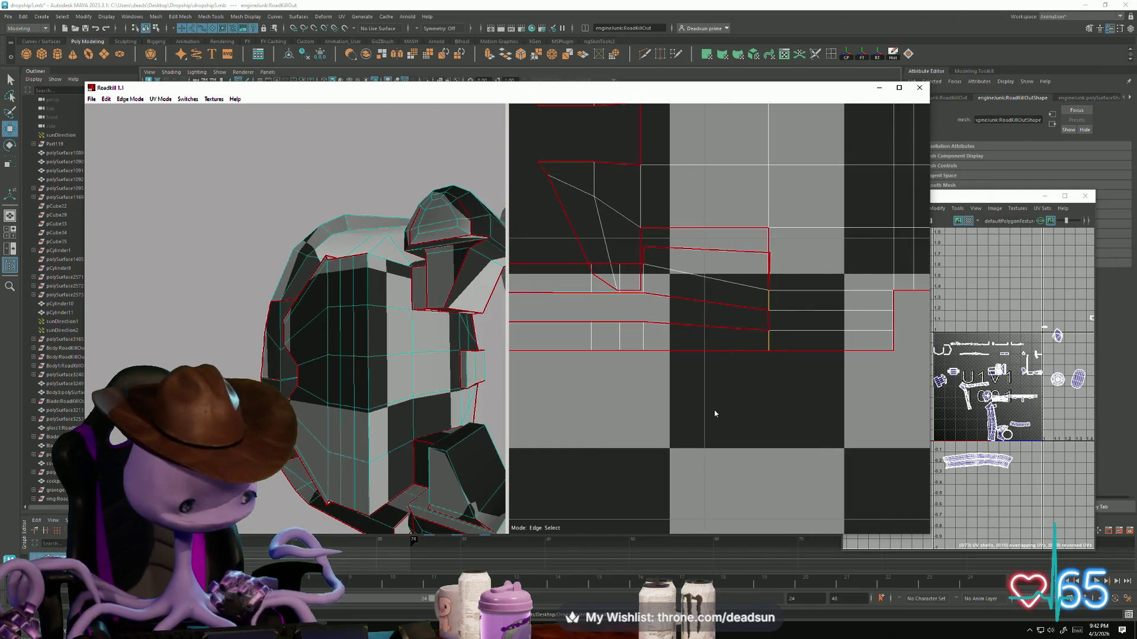
{"action": "scroll", "coordinate": [716, 413], "scroll_direction": "down", "scroll_amount": 10}
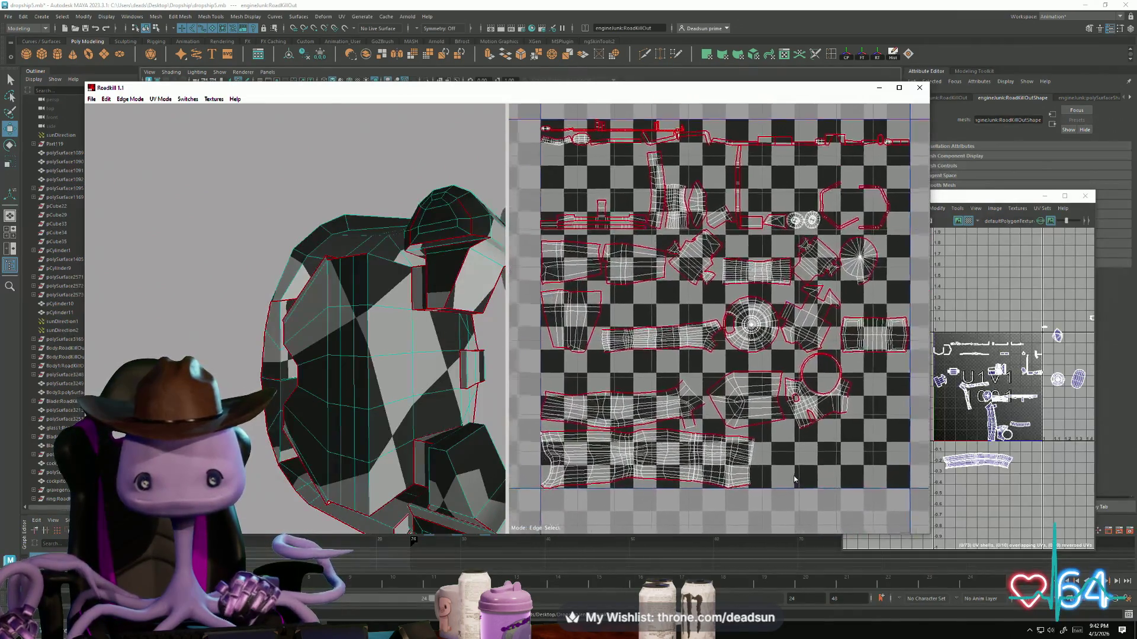
Step: Pan and zoom the UV view over the right side of the packed layout
{"action": "middle_click_drag", "start_coordinate": [722, 425], "coordinate": [723, 458]}
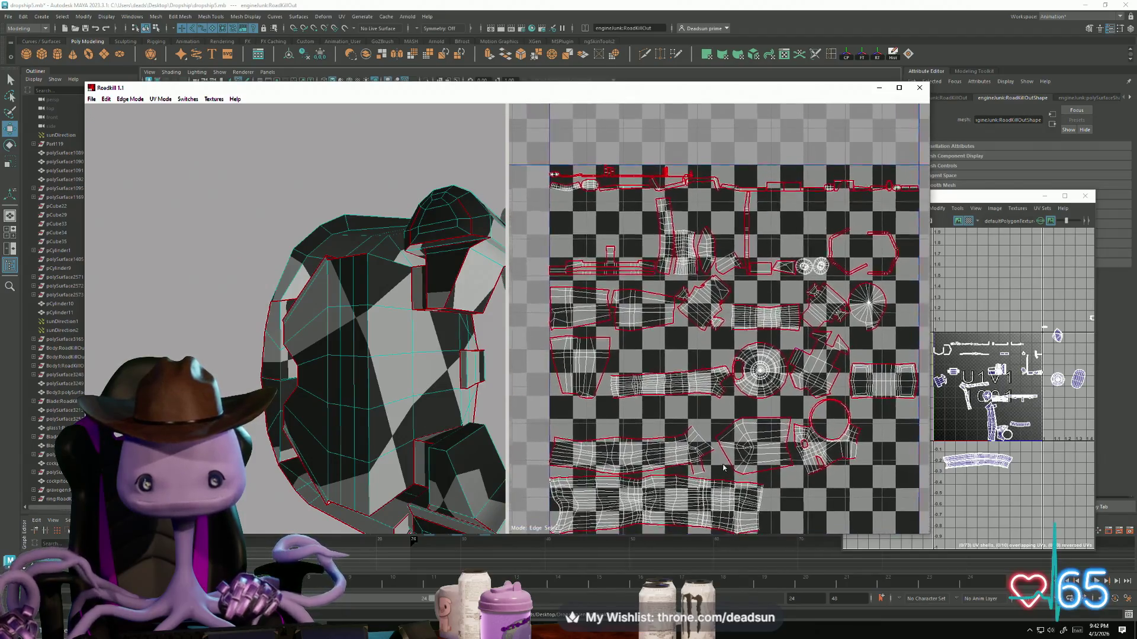
{"action": "scroll", "coordinate": [597, 325], "scroll_direction": "up", "scroll_amount": 5}
{"action": "scroll", "coordinate": [596, 325], "scroll_direction": "up", "scroll_amount": 4}
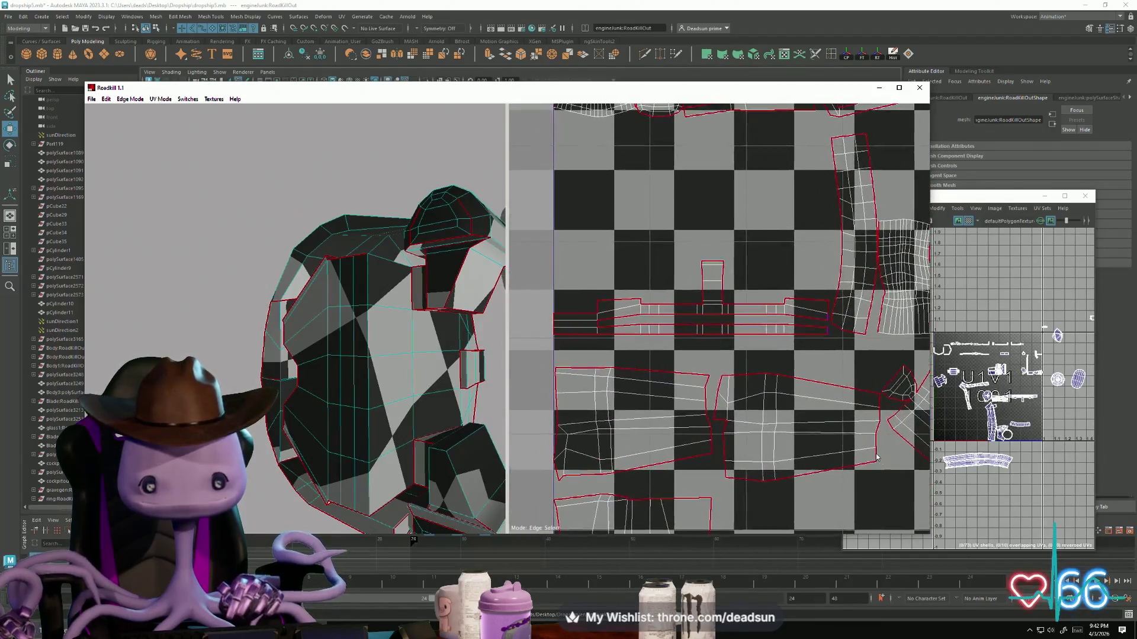
{"action": "middle_click_drag", "start_coordinate": [637, 349], "coordinate": [756, 330]}
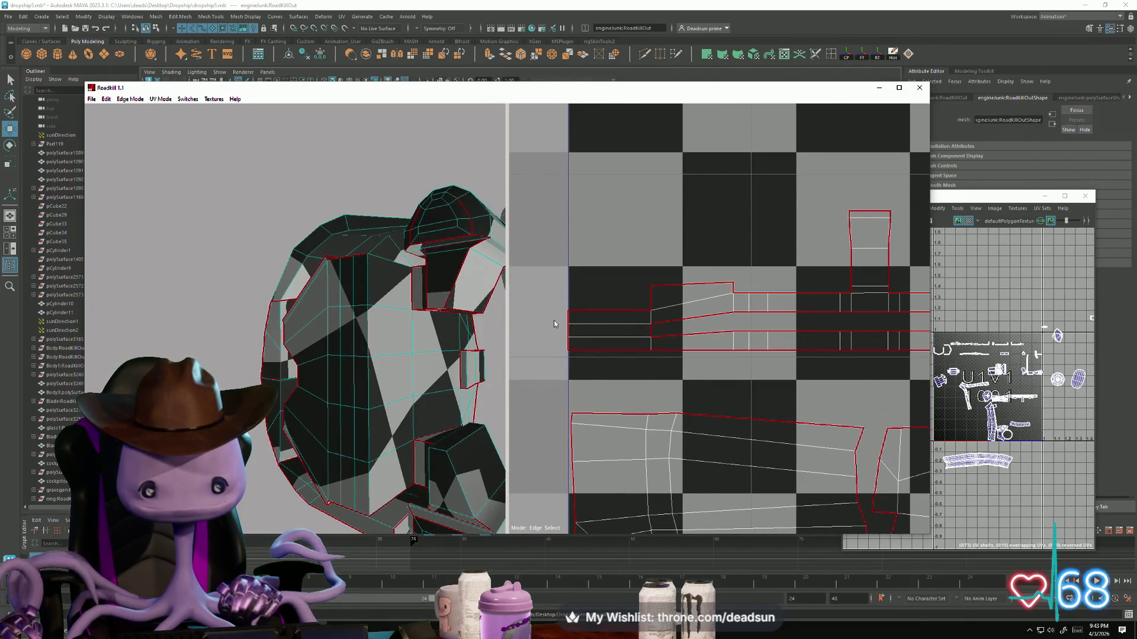
{"action": "scroll", "coordinate": [577, 341], "scroll_direction": "down", "scroll_amount": 7}
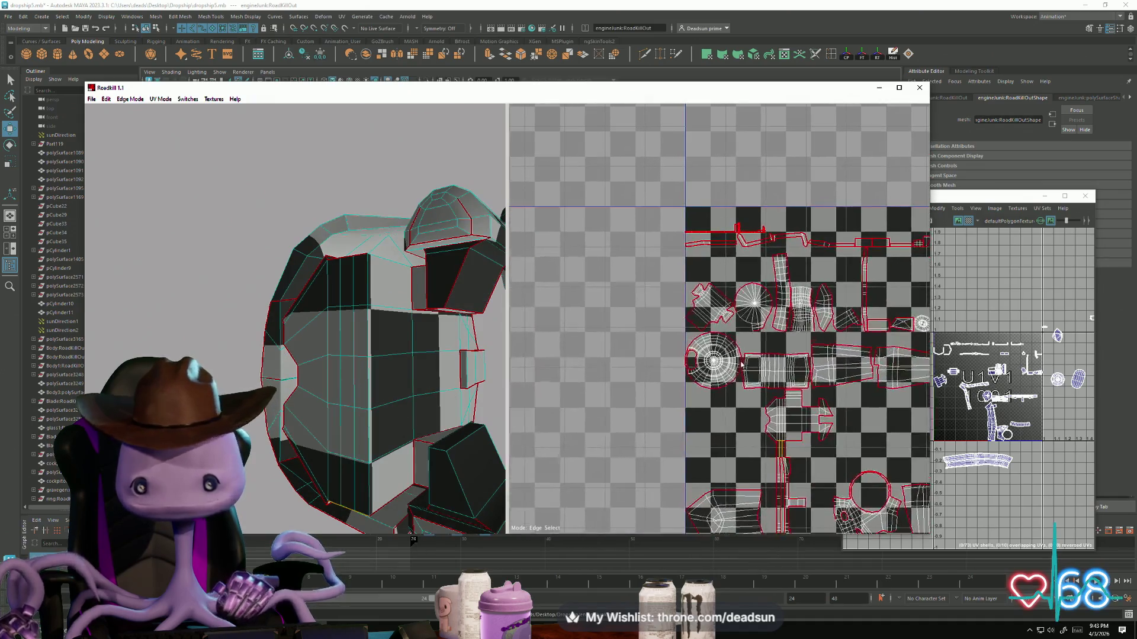
{"action": "scroll", "coordinate": [711, 290], "scroll_direction": "up", "scroll_amount": 6}
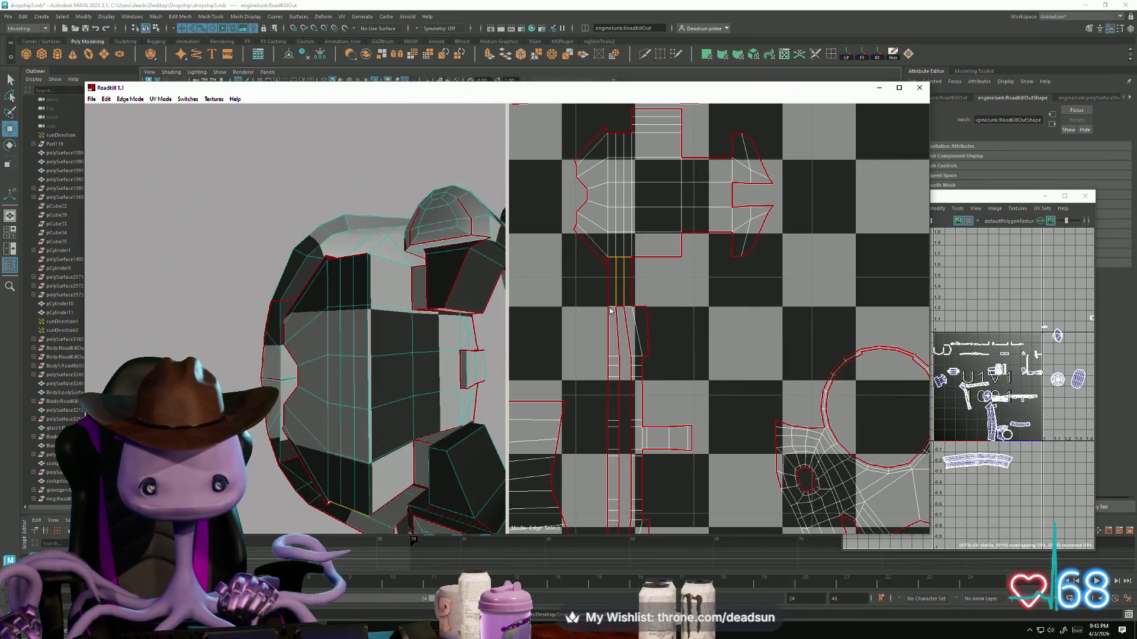
Step: Cut two more seams around the round housing and box part, then view the mesh side-on
{"action": "left_click", "coordinate": [609, 309]}
{"action": "scroll", "coordinate": [711, 320], "scroll_direction": "down", "scroll_amount": 5}
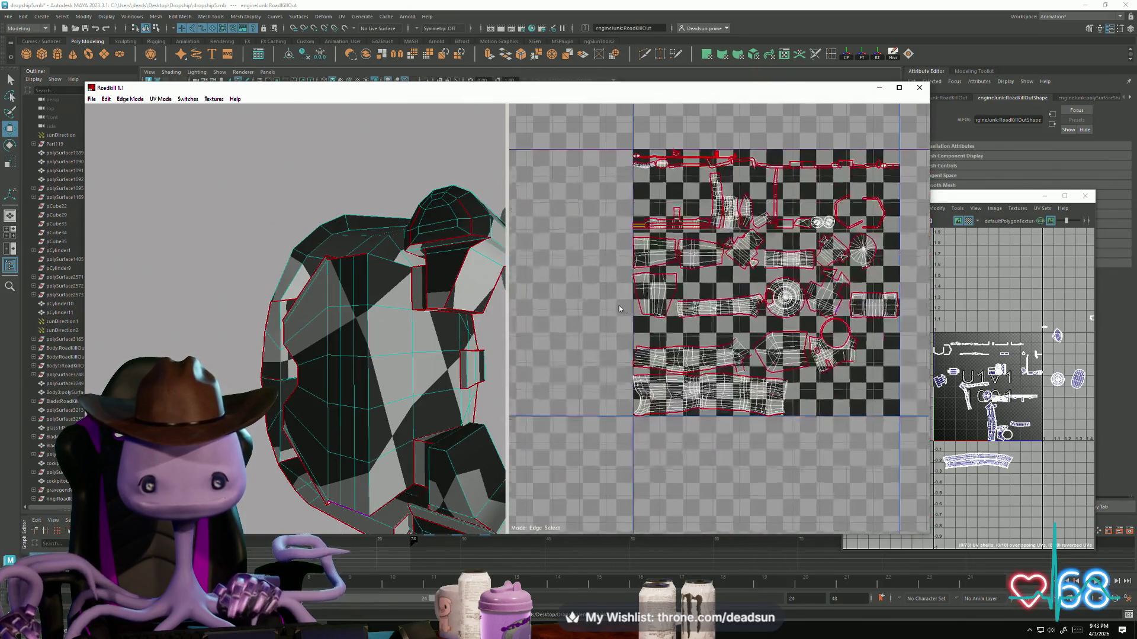
{"action": "scroll", "coordinate": [691, 336], "scroll_direction": "up", "scroll_amount": 1}
{"action": "scroll", "coordinate": [692, 336], "scroll_direction": "up", "scroll_amount": 4}
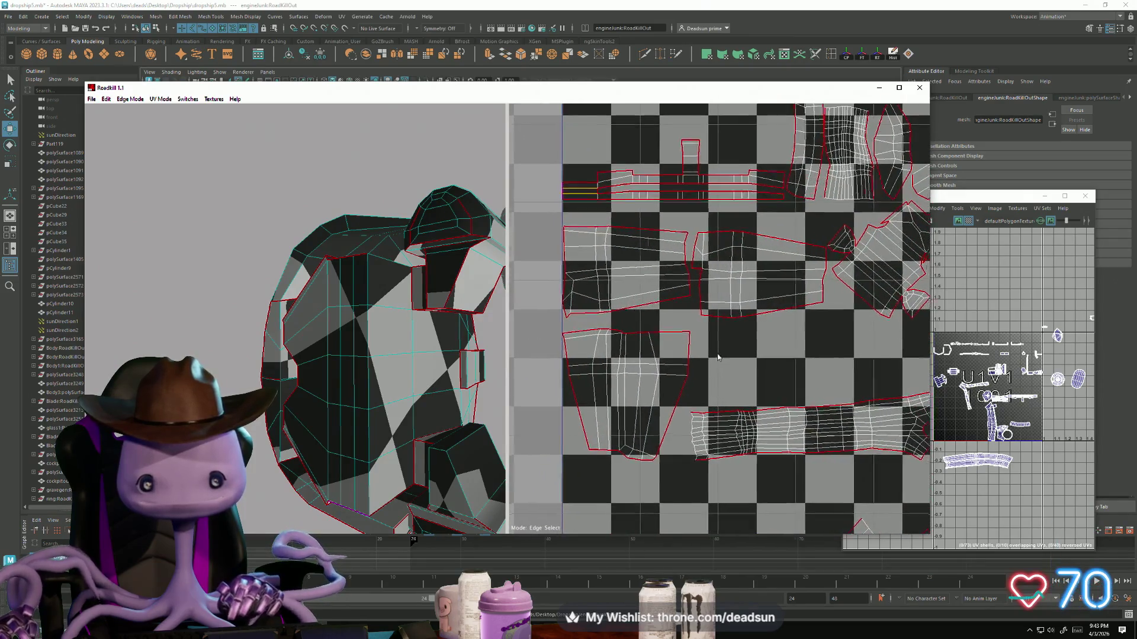
{"action": "scroll", "coordinate": [581, 269], "scroll_direction": "up", "scroll_amount": 4}
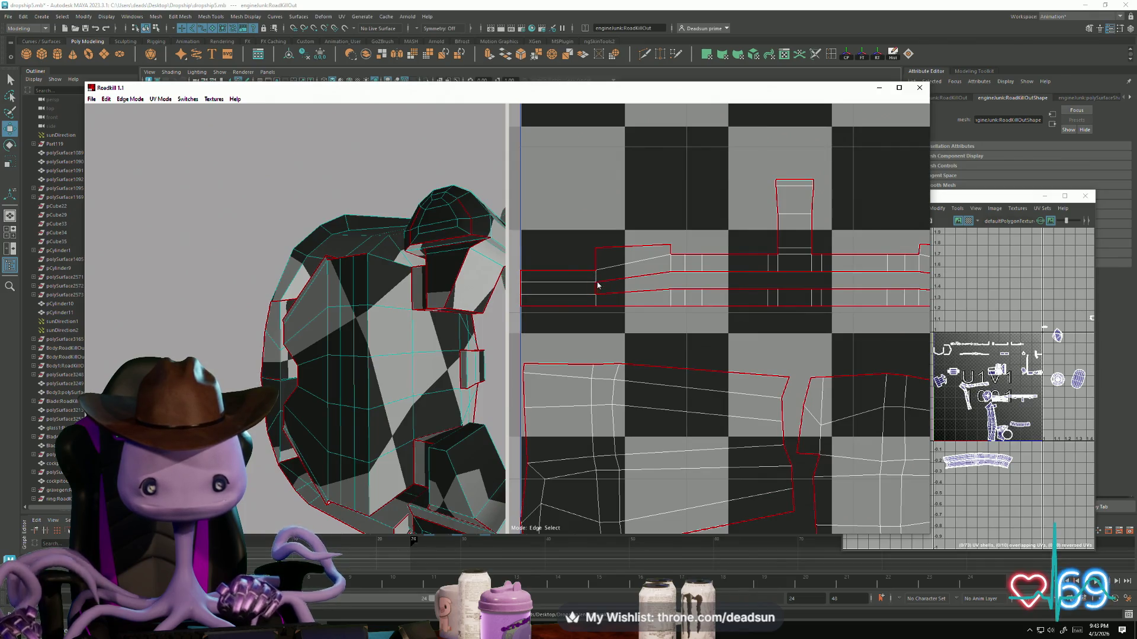
{"action": "left_click", "coordinate": [595, 344]}
{"action": "scroll", "coordinate": [586, 323], "scroll_direction": "down", "scroll_amount": 6}
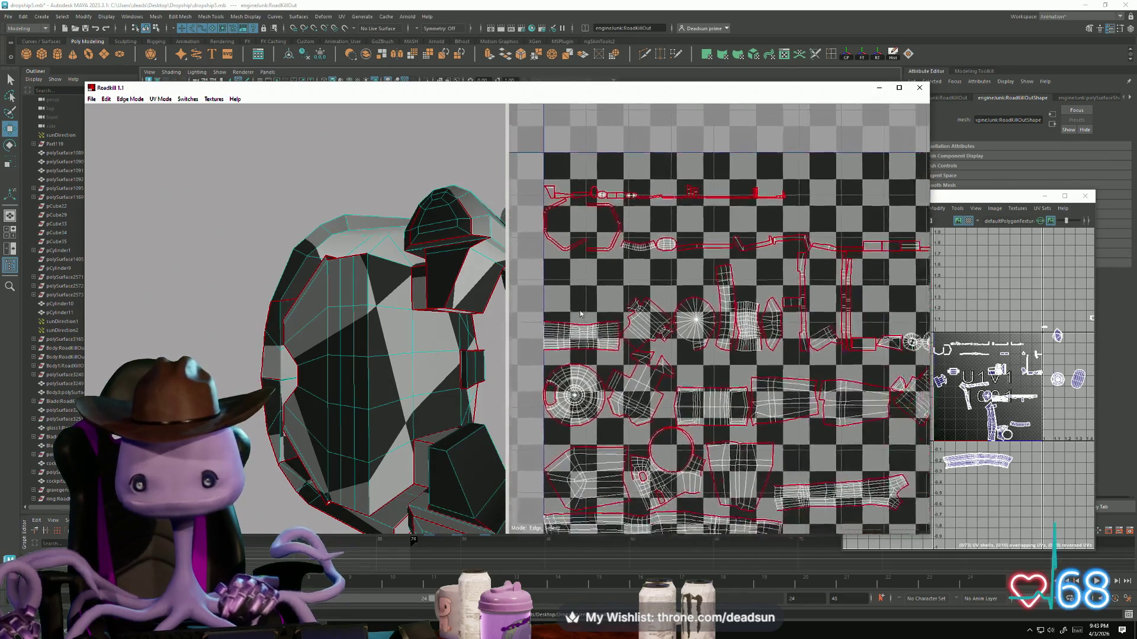
{"action": "scroll", "coordinate": [583, 317], "scroll_direction": "up", "scroll_amount": 3}
{"action": "scroll", "coordinate": [664, 281], "scroll_direction": "up", "scroll_amount": 3}
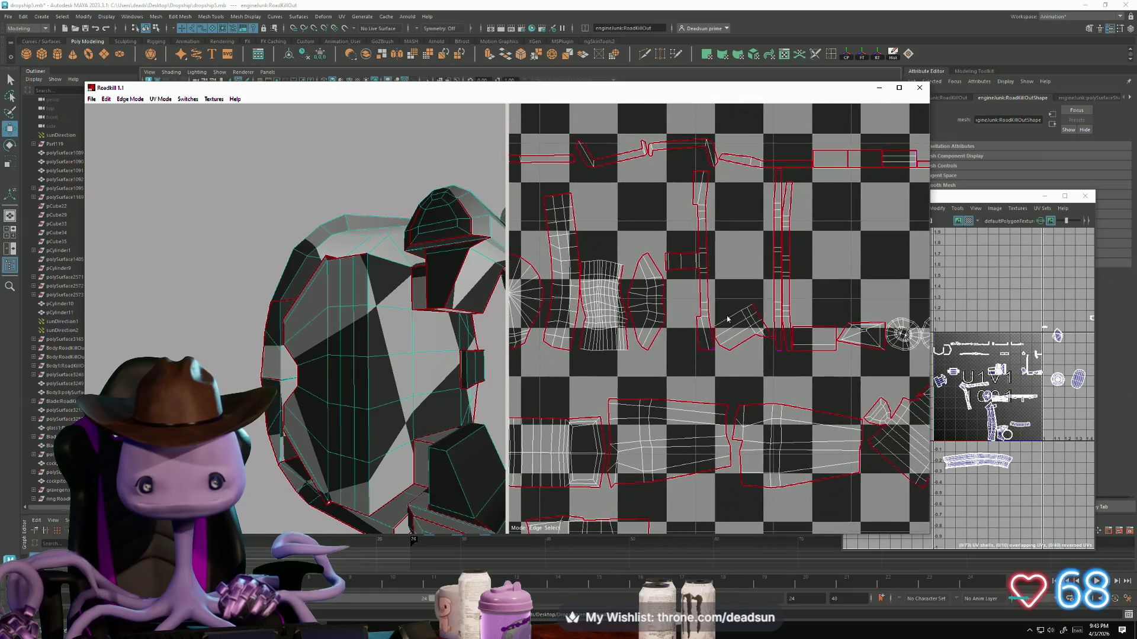
{"action": "mouse_move", "coordinate": [411, 312]}
{"action": "left_mouse_down", "text": "alt"}
{"action": "mouse_move", "coordinate": [456, 326]}
{"action": "mouse_move", "coordinate": [431, 358]}
{"action": "mouse_move", "coordinate": [399, 361]}
{"action": "mouse_move", "coordinate": [408, 368]}
{"action": "left_mouse_up", "text": "alt"}
{"action": "scroll", "coordinate": [408, 364], "scroll_direction": "up", "scroll_amount": 3}
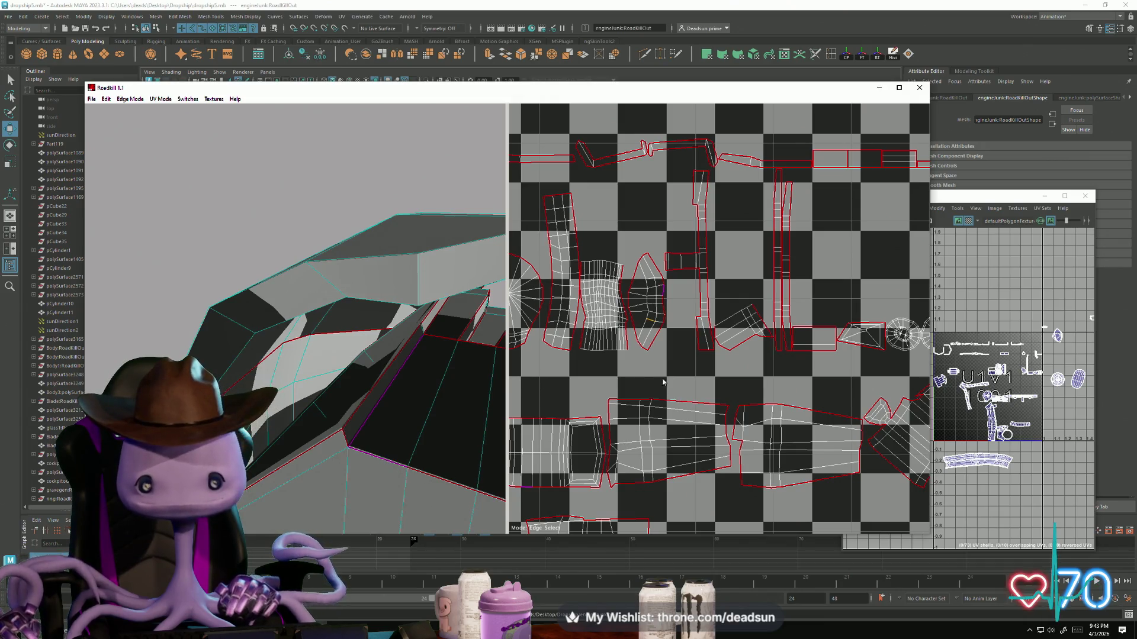
Step: Zoom onto the angular shell and add two seams on its edges to split it
{"action": "scroll", "coordinate": [664, 303], "scroll_direction": "up", "scroll_amount": 2}
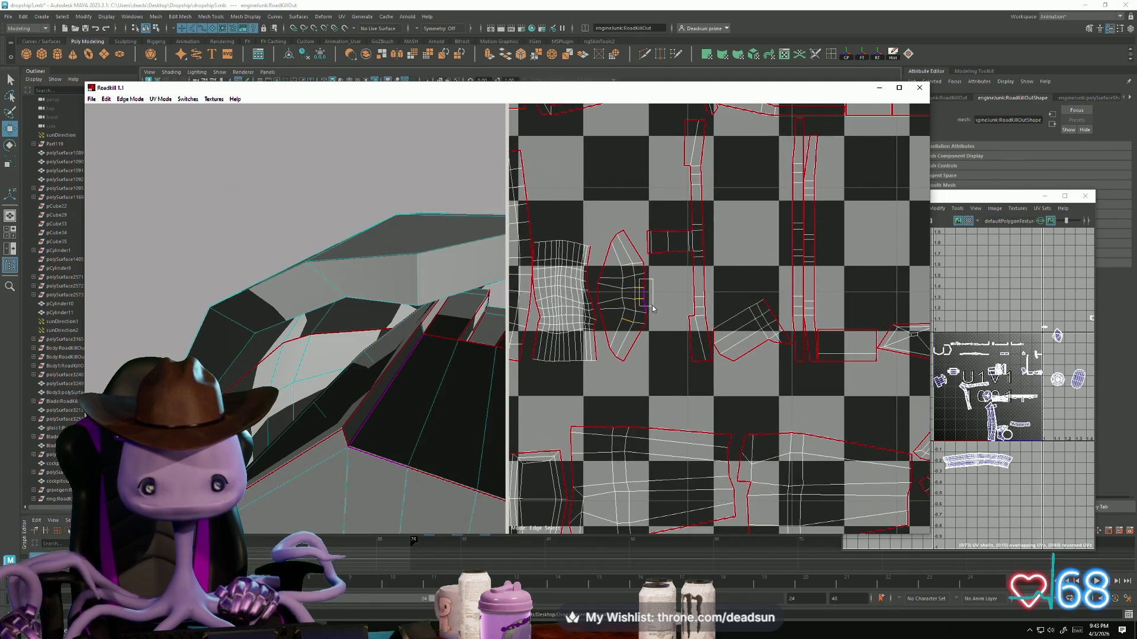
{"action": "scroll", "coordinate": [679, 379], "scroll_direction": "down", "scroll_amount": 5}
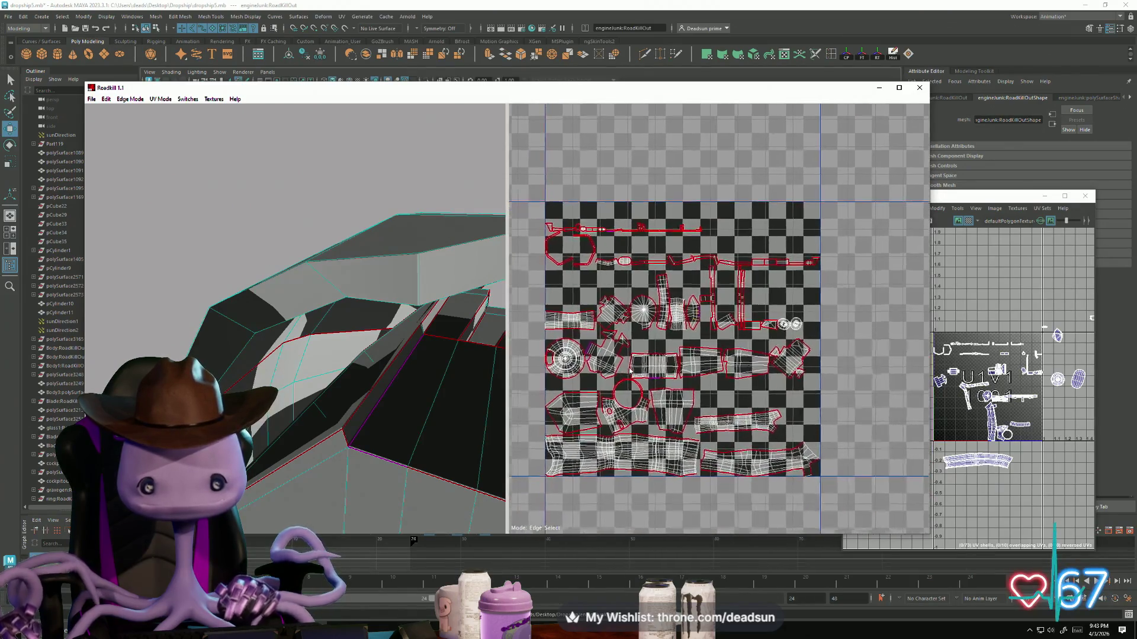
{"action": "scroll", "coordinate": [641, 392], "scroll_direction": "up", "scroll_amount": 1}
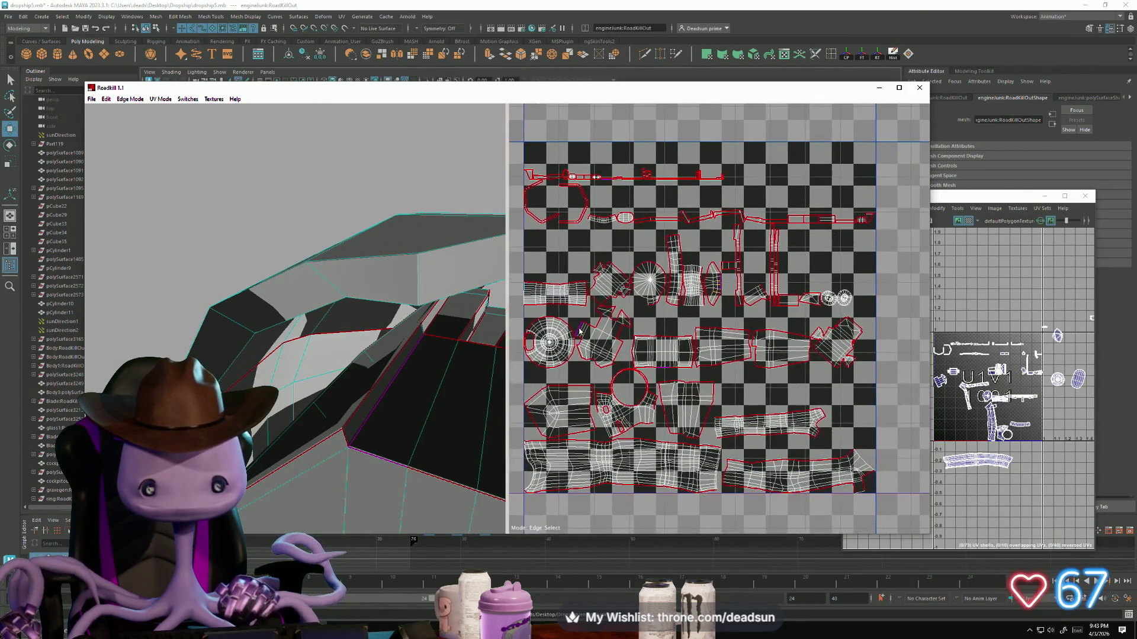
{"action": "scroll", "coordinate": [593, 349], "scroll_direction": "up", "scroll_amount": 3}
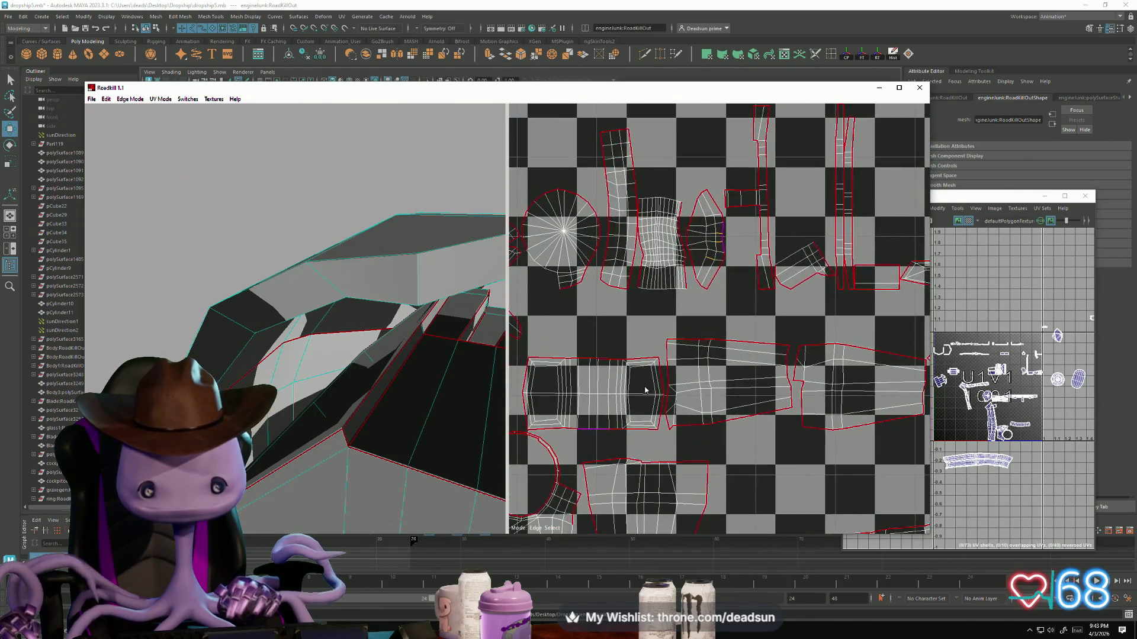
{"action": "scroll", "coordinate": [721, 407], "scroll_direction": "down", "scroll_amount": 4}
{"action": "scroll", "coordinate": [778, 402], "scroll_direction": "up", "scroll_amount": 3}
{"action": "scroll", "coordinate": [701, 368], "scroll_direction": "up", "scroll_amount": 5}
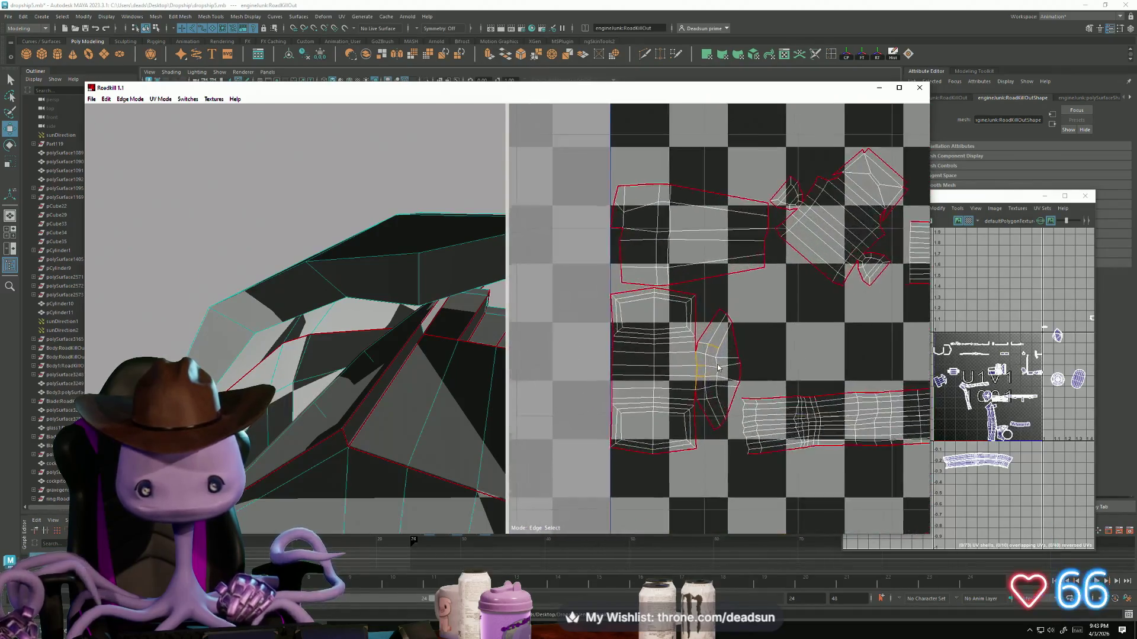
{"action": "left_click", "coordinate": [689, 364]}
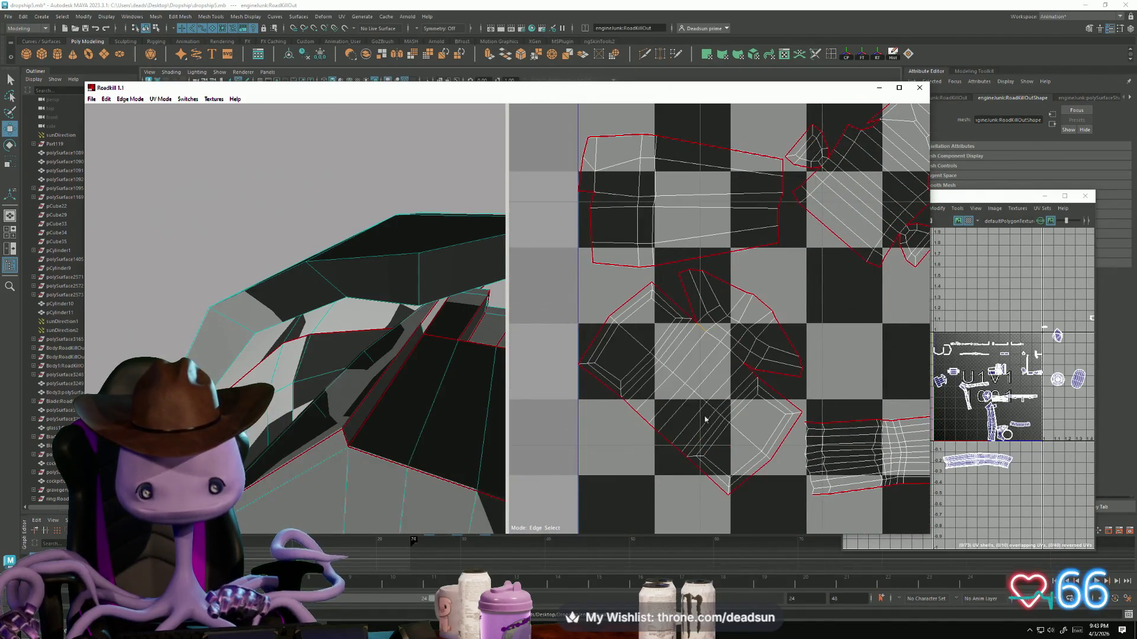
{"action": "left_click", "coordinate": [747, 372]}
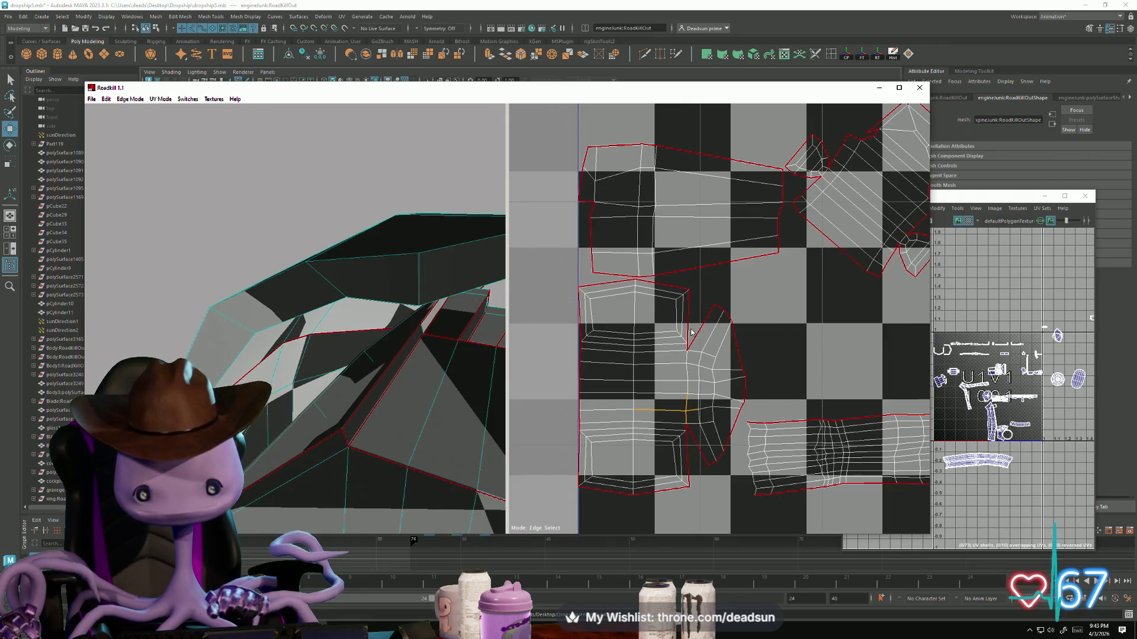
{"action": "mouse_move", "coordinate": [443, 396]}
{"action": "left_mouse_down", "text": "alt"}
{"action": "mouse_move", "coordinate": [460, 400]}
{"action": "mouse_move", "coordinate": [465, 386]}
{"action": "left_mouse_up", "text": "alt"}
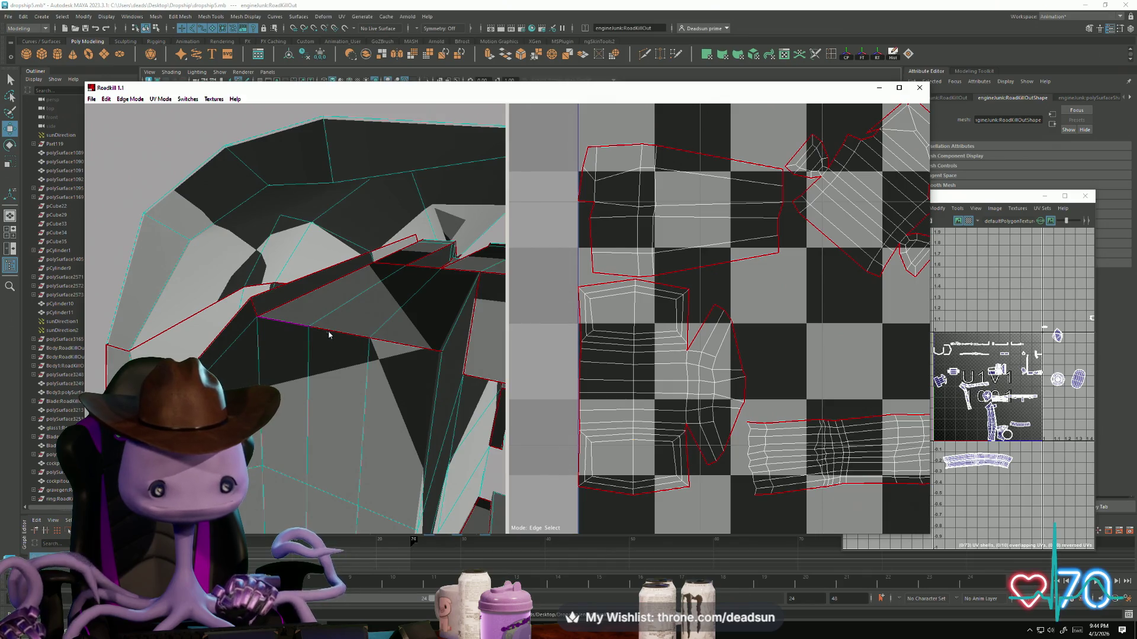
Step: Orbit out over the mesh and turn one edge into a seam to re-unwrap
{"action": "mouse_move", "coordinate": [401, 363]}
{"action": "left_mouse_down", "text": "alt"}
{"action": "mouse_move", "coordinate": [400, 414]}
{"action": "mouse_move", "coordinate": [378, 353]}
{"action": "left_mouse_up", "text": "alt"}
{"action": "scroll", "coordinate": [379, 355], "scroll_direction": "up", "scroll_amount": 5}
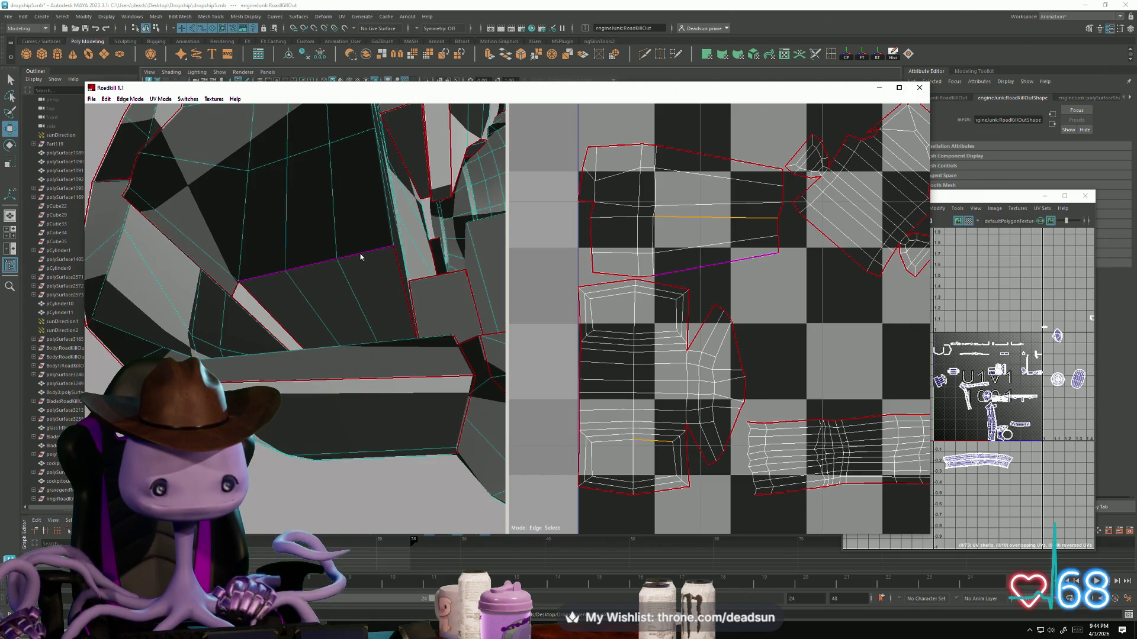
{"action": "scroll", "coordinate": [650, 324], "scroll_direction": "down", "scroll_amount": 8}
{"action": "left_click_drag", "start_coordinate": [582, 307], "coordinate": [604, 333]}
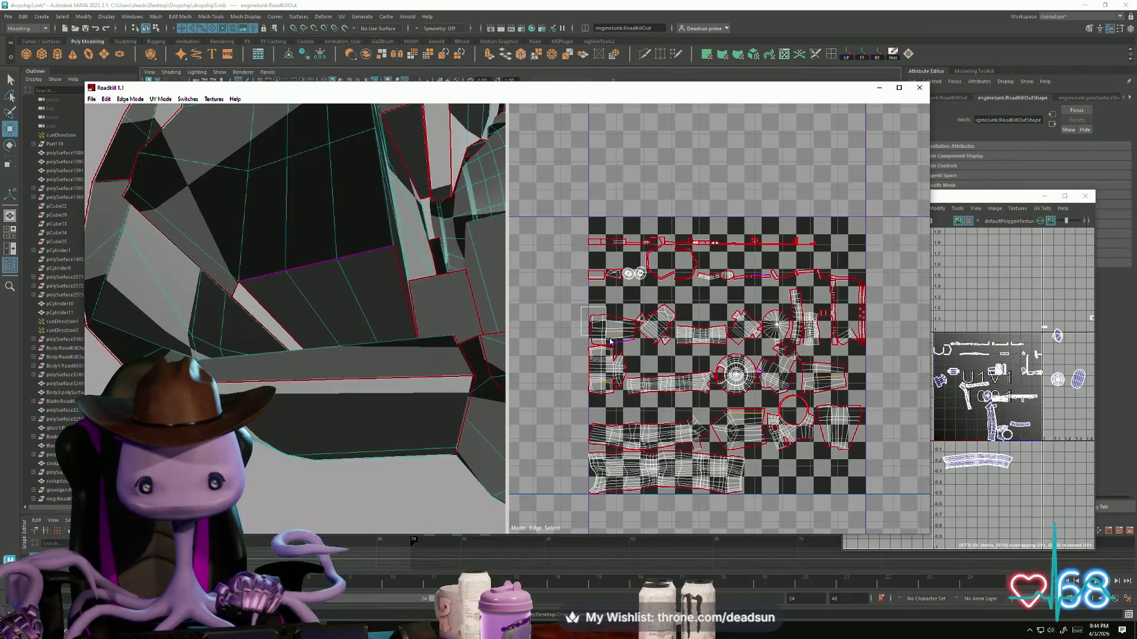
{"action": "scroll", "coordinate": [634, 363], "scroll_direction": "up", "scroll_amount": 4}
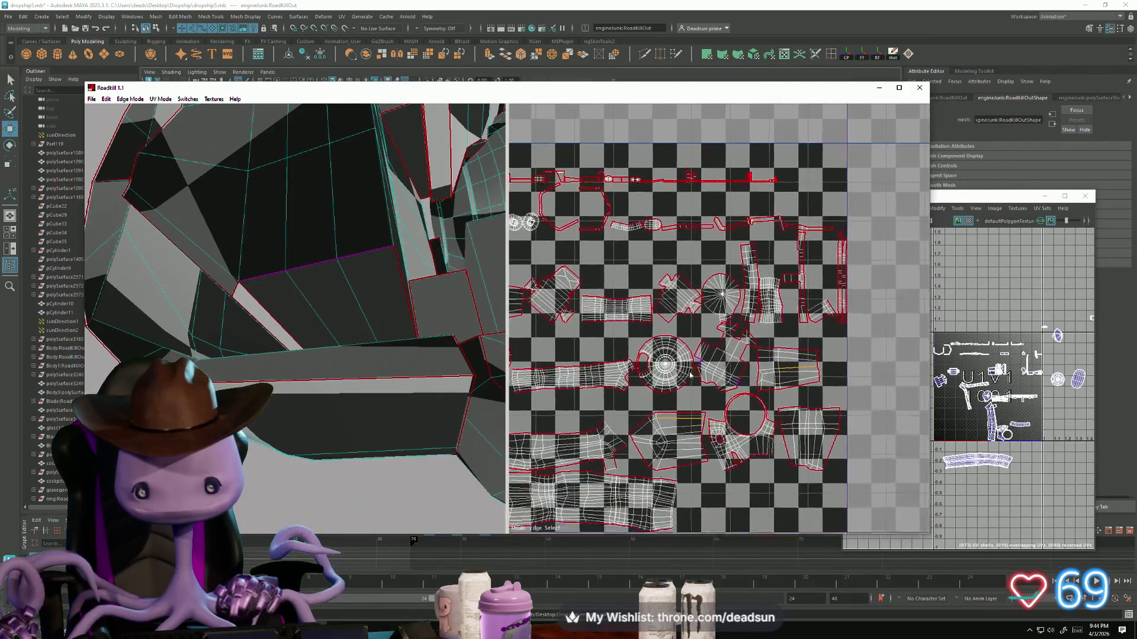
{"action": "scroll", "coordinate": [769, 373], "scroll_direction": "up", "scroll_amount": 5}
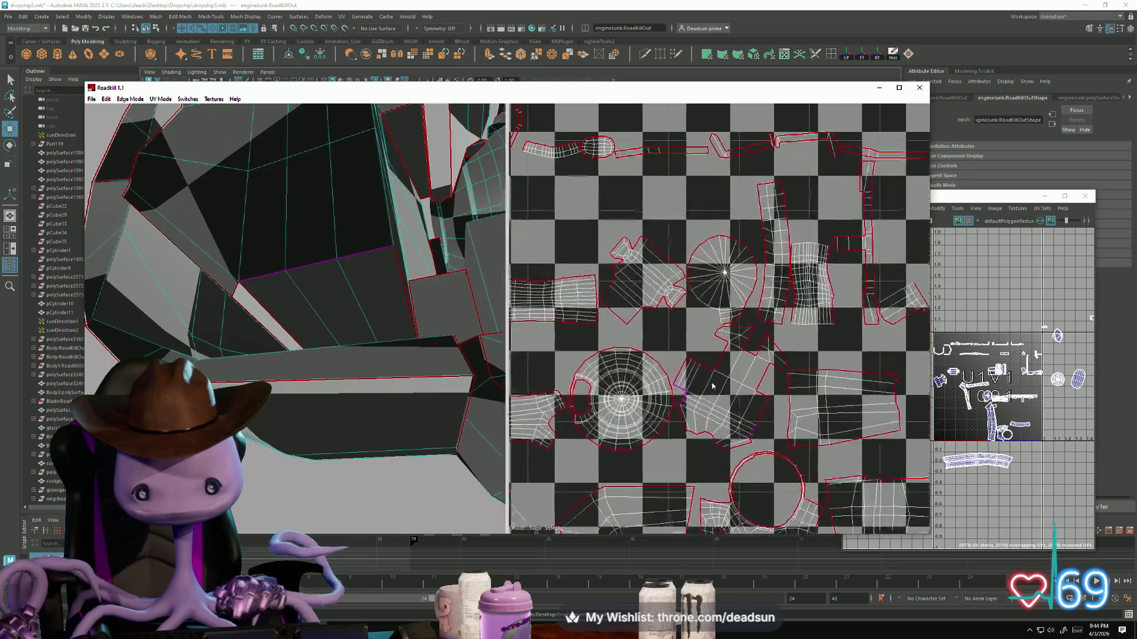
{"action": "scroll", "coordinate": [656, 343], "scroll_direction": "up", "scroll_amount": 2}
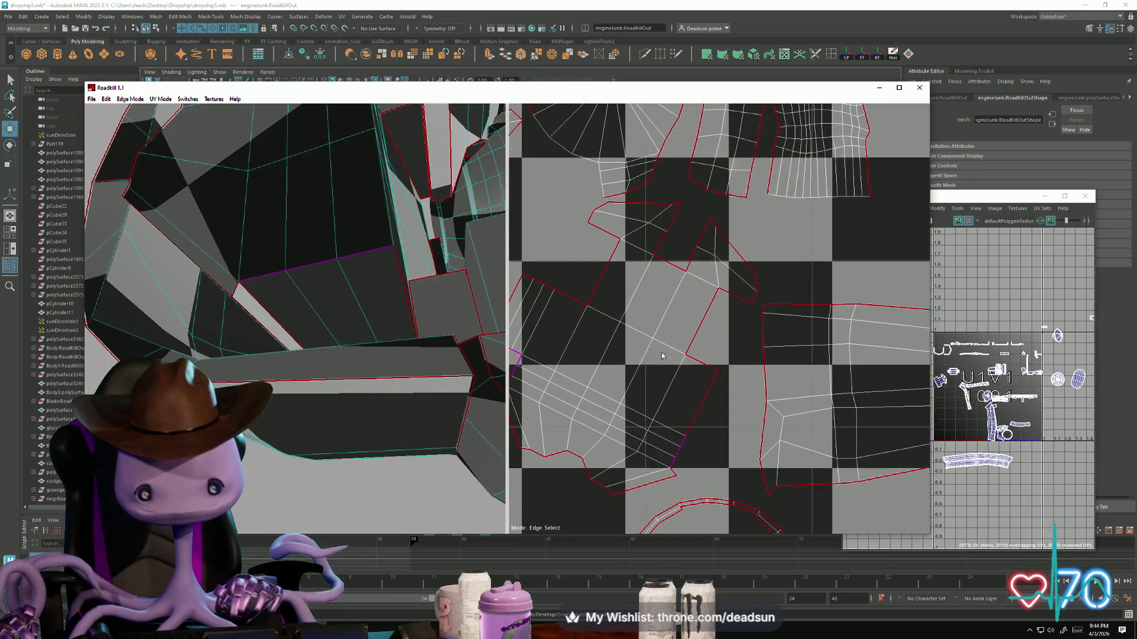
{"action": "left_click", "coordinate": [708, 421]}
{"action": "scroll", "coordinate": [710, 432], "scroll_direction": "down", "scroll_amount": 3}
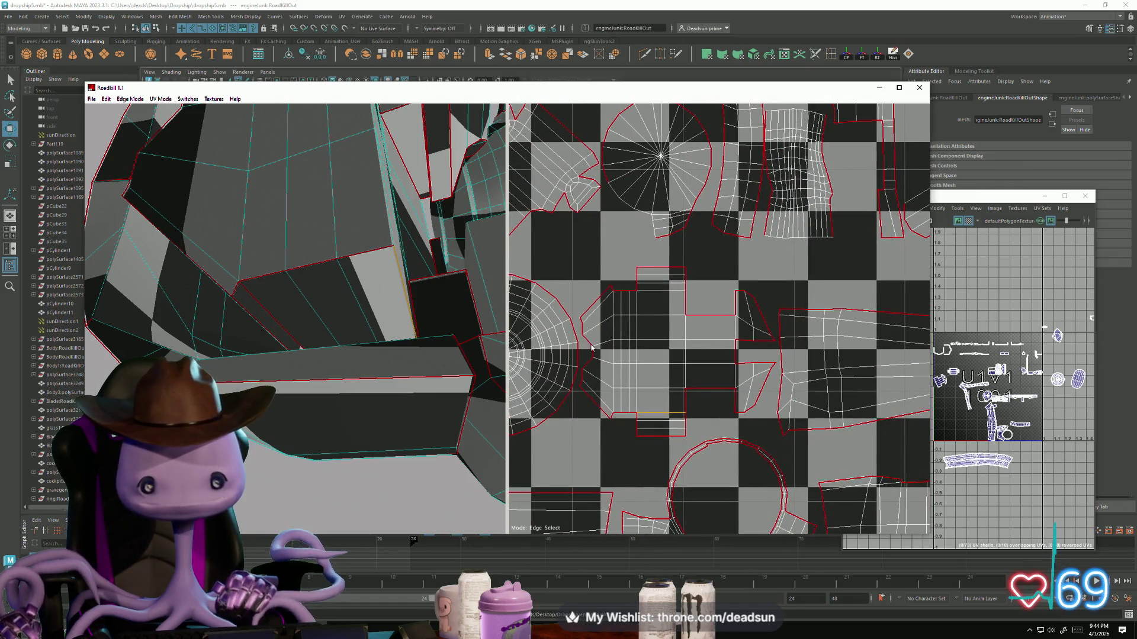
{"action": "middle_click_drag", "start_coordinate": [590, 346], "coordinate": [641, 358], "text": "alt"}
Step: Mark another edge as a seam from a new angle and check the UV square's top-right corner
{"action": "mouse_move", "coordinate": [438, 332]}
{"action": "left_mouse_down", "text": "alt"}
{"action": "mouse_move", "coordinate": [405, 318]}
{"action": "mouse_move", "coordinate": [413, 318]}
{"action": "mouse_move", "coordinate": [336, 319]}
{"action": "left_mouse_up", "text": "alt"}
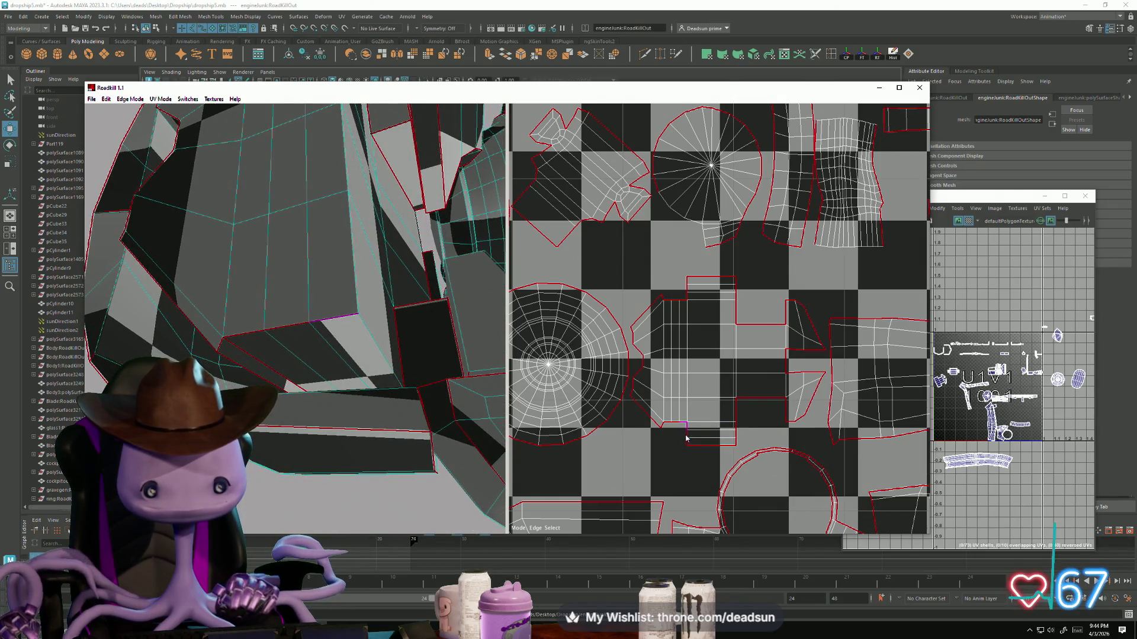
{"action": "left_click", "coordinate": [254, 359]}
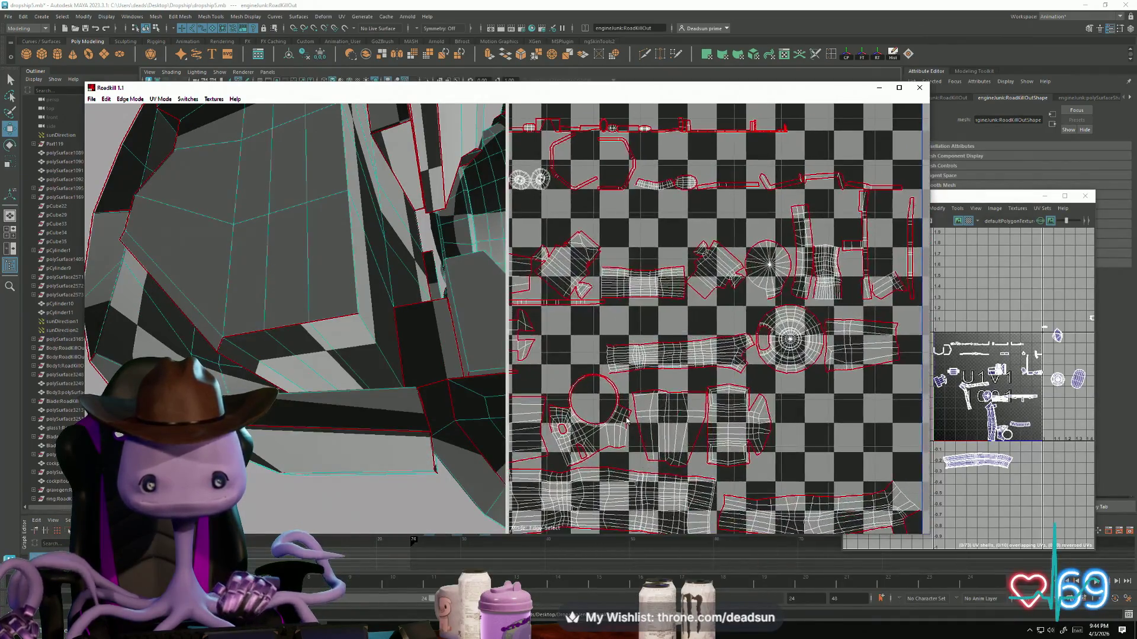
{"action": "scroll", "coordinate": [627, 415], "scroll_direction": "up", "scroll_amount": 6}
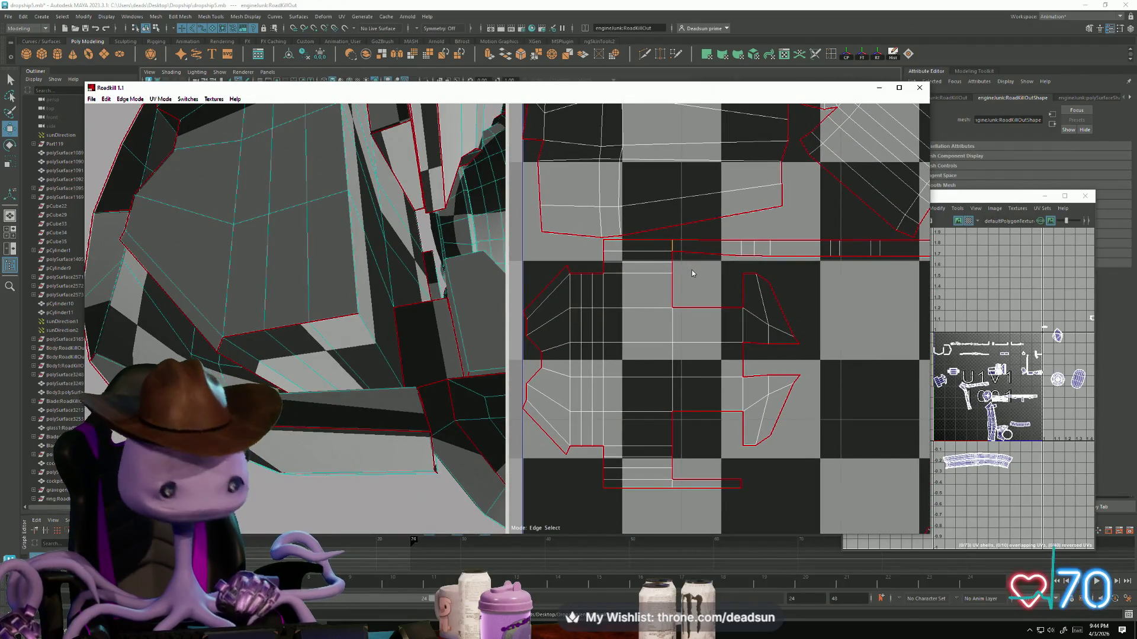
{"action": "scroll", "coordinate": [676, 490], "scroll_direction": "down", "scroll_amount": 6}
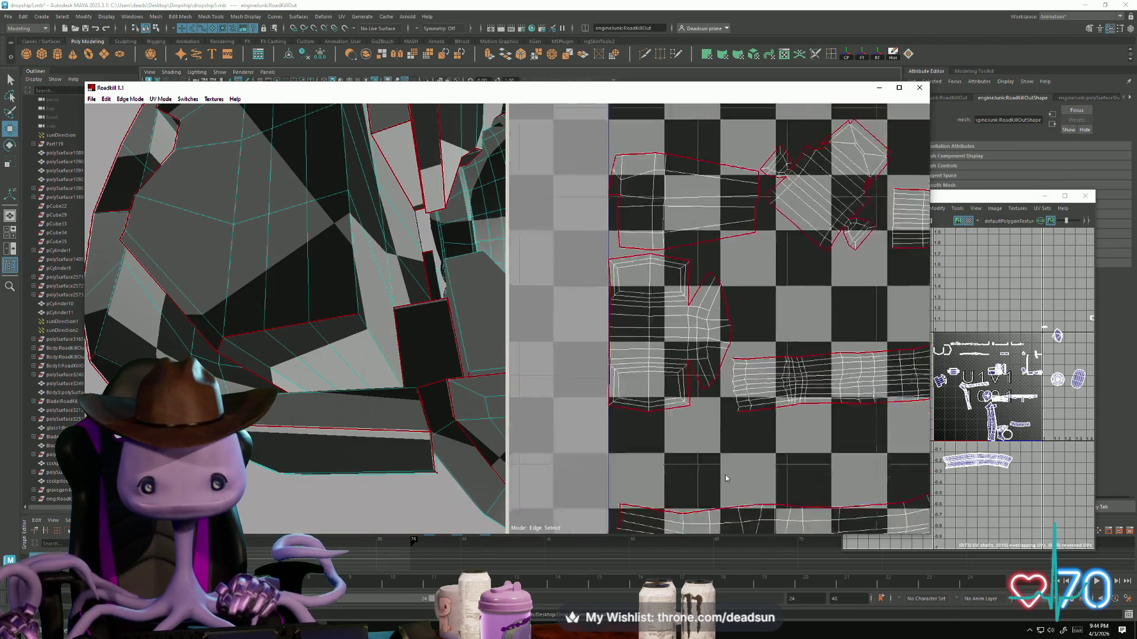
{"action": "scroll", "coordinate": [595, 444], "scroll_direction": "up", "scroll_amount": 2}
{"action": "scroll", "coordinate": [595, 444], "scroll_direction": "up", "scroll_amount": 4}
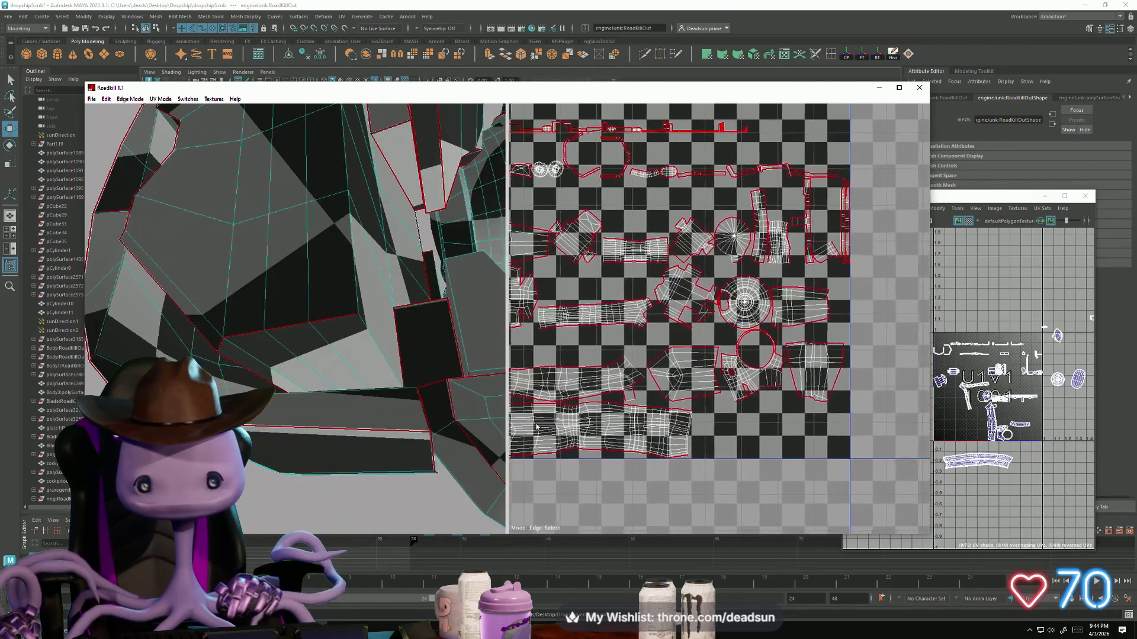
{"action": "middle_click_drag", "start_coordinate": [691, 413], "coordinate": [651, 441]}
{"action": "scroll", "coordinate": [632, 309], "scroll_direction": "up", "scroll_amount": 1}
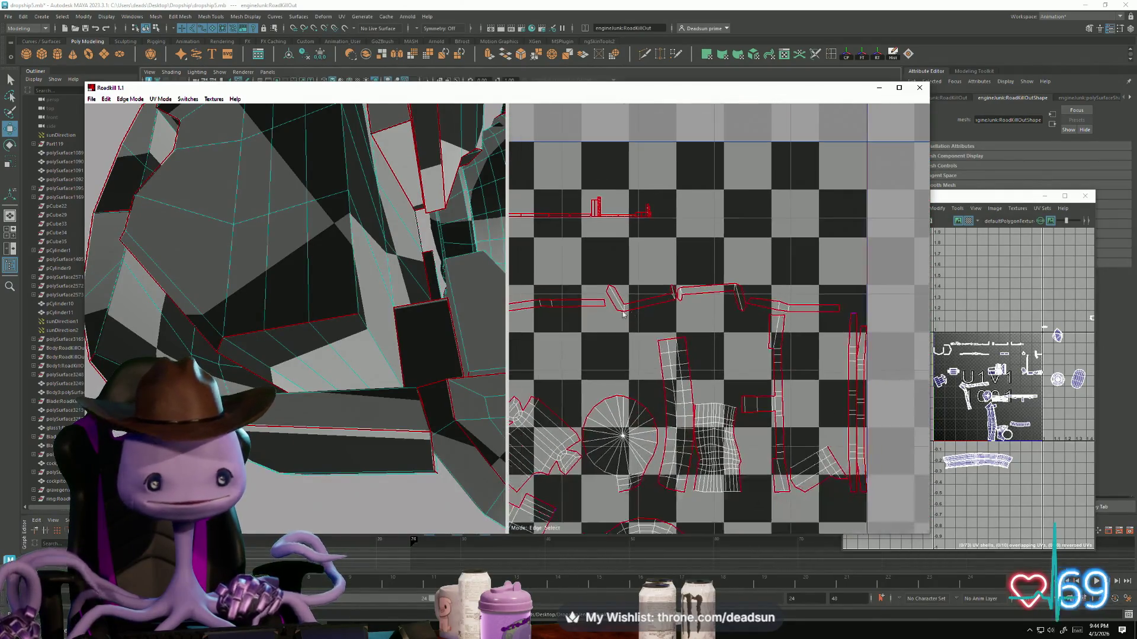
{"action": "mouse_move", "coordinate": [386, 337]}
{"action": "left_mouse_down", "text": "alt"}
{"action": "mouse_move", "coordinate": [408, 370]}
{"action": "mouse_move", "coordinate": [371, 431]}
{"action": "mouse_move", "coordinate": [368, 406]}
{"action": "mouse_move", "coordinate": [379, 401]}
{"action": "mouse_move", "coordinate": [383, 449]}
{"action": "mouse_move", "coordinate": [258, 351]}
{"action": "mouse_move", "coordinate": [274, 362]}
{"action": "left_mouse_up", "text": "alt"}
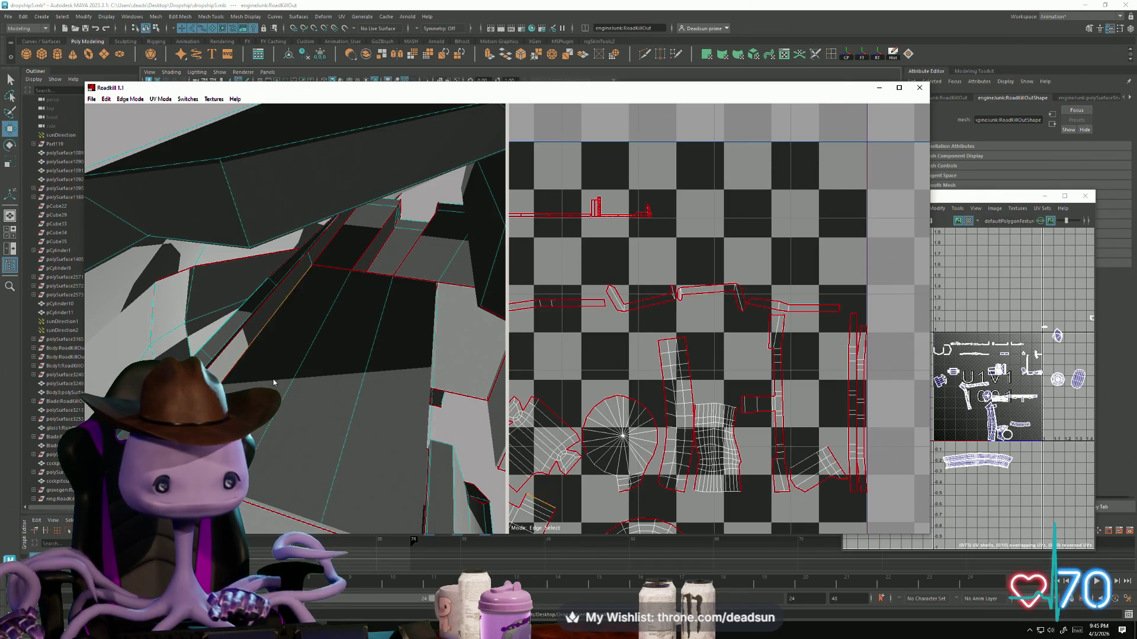
Step: Cut four neighbouring edges on the engine mesh as new seams to split its shell
{"action": "left_click", "coordinate": [283, 306]}
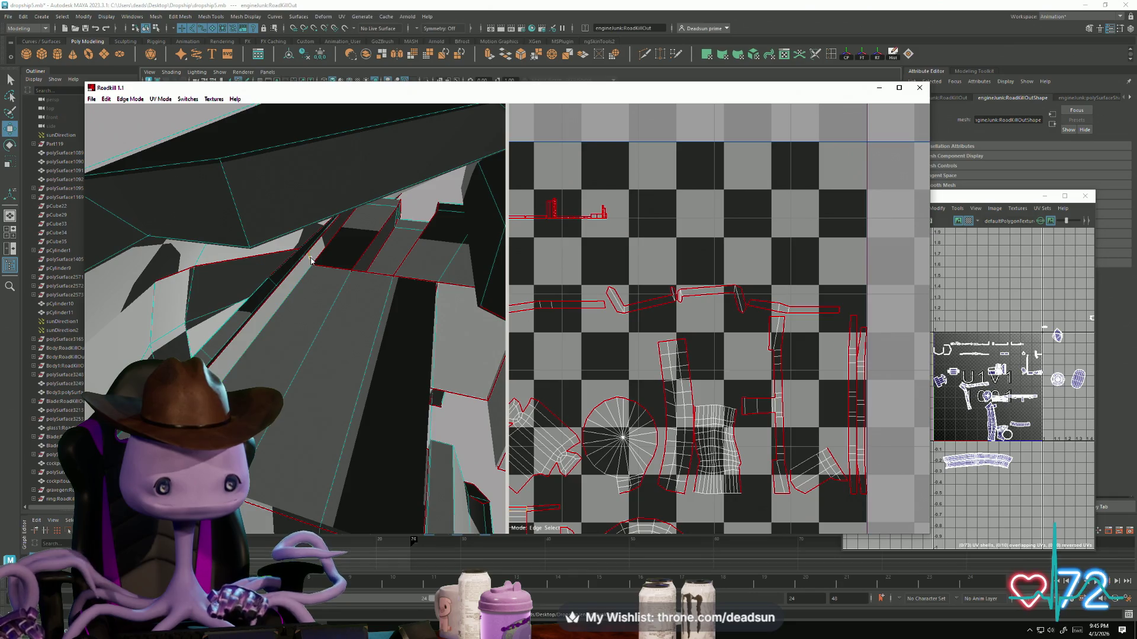
{"action": "mouse_move", "coordinate": [348, 343]}
{"action": "left_mouse_down", "text": "alt"}
{"action": "mouse_move", "coordinate": [348, 320]}
{"action": "mouse_move", "coordinate": [246, 239]}
{"action": "left_mouse_up", "text": "alt"}
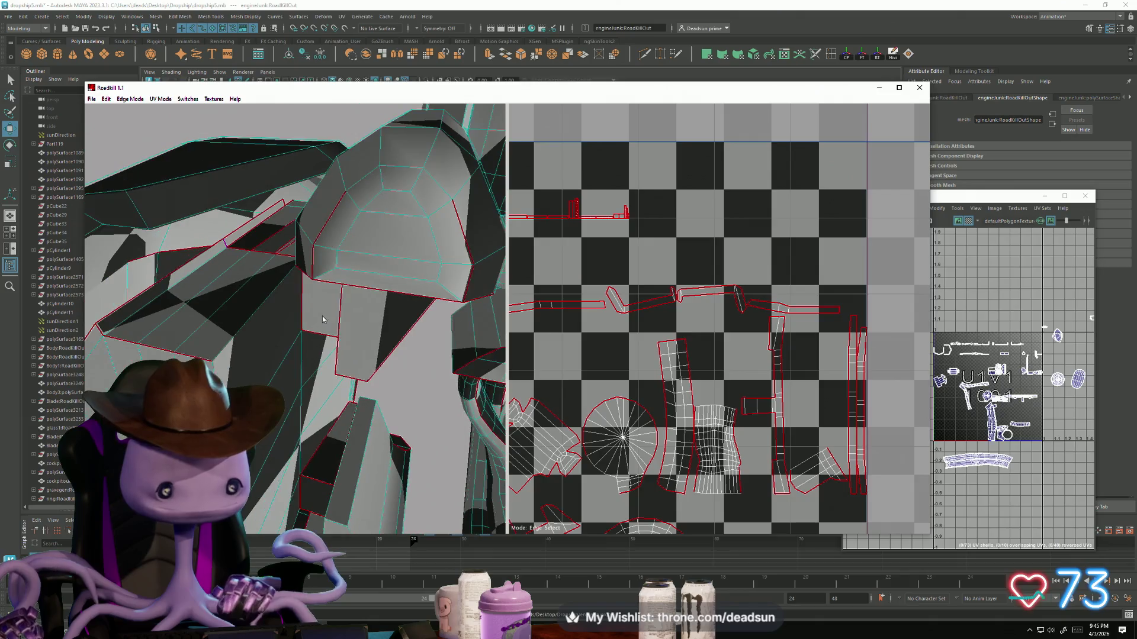
{"action": "left_click", "coordinate": [259, 241]}
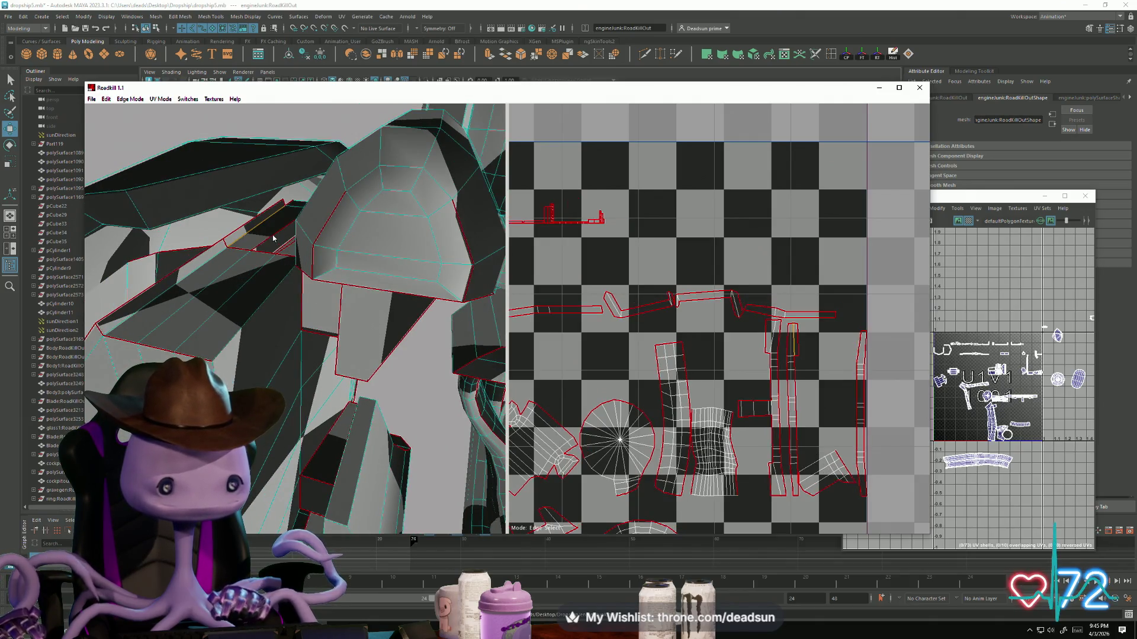
{"action": "left_click", "coordinate": [280, 241]}
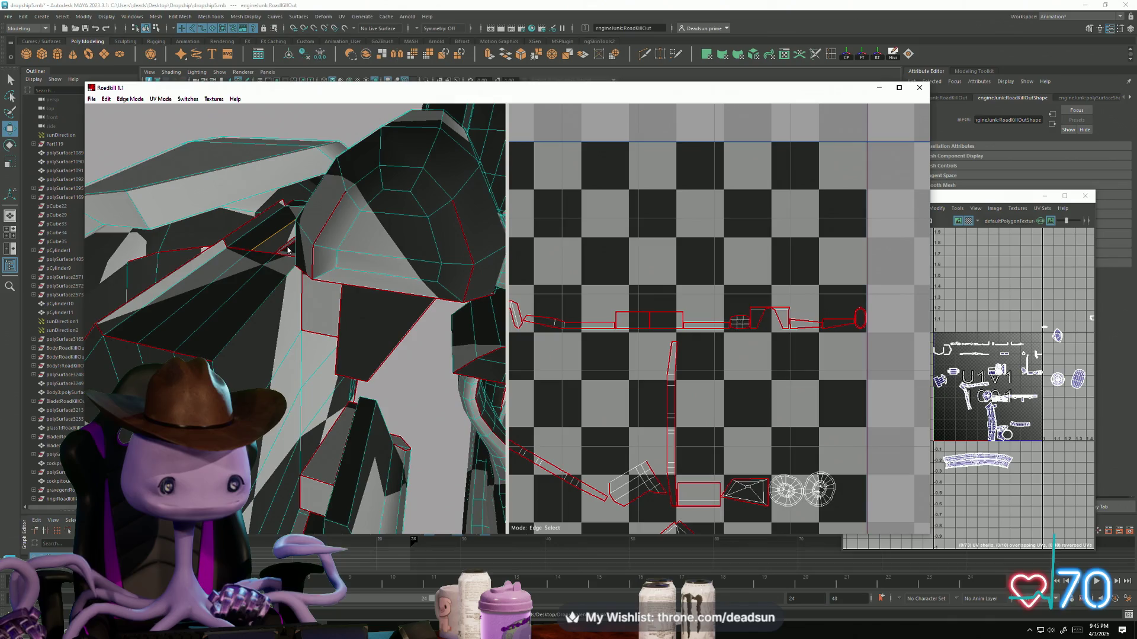
{"action": "left_click", "coordinate": [285, 247]}
Step: Cut two seams near the inner corner and move the long strip shell to the right
{"action": "mouse_move", "coordinate": [281, 319]}
{"action": "left_mouse_down", "text": "alt"}
{"action": "mouse_move", "coordinate": [272, 342]}
{"action": "mouse_move", "coordinate": [284, 346]}
{"action": "mouse_move", "coordinate": [347, 322]}
{"action": "mouse_move", "coordinate": [337, 322]}
{"action": "mouse_move", "coordinate": [373, 243]}
{"action": "left_mouse_up", "text": "alt"}
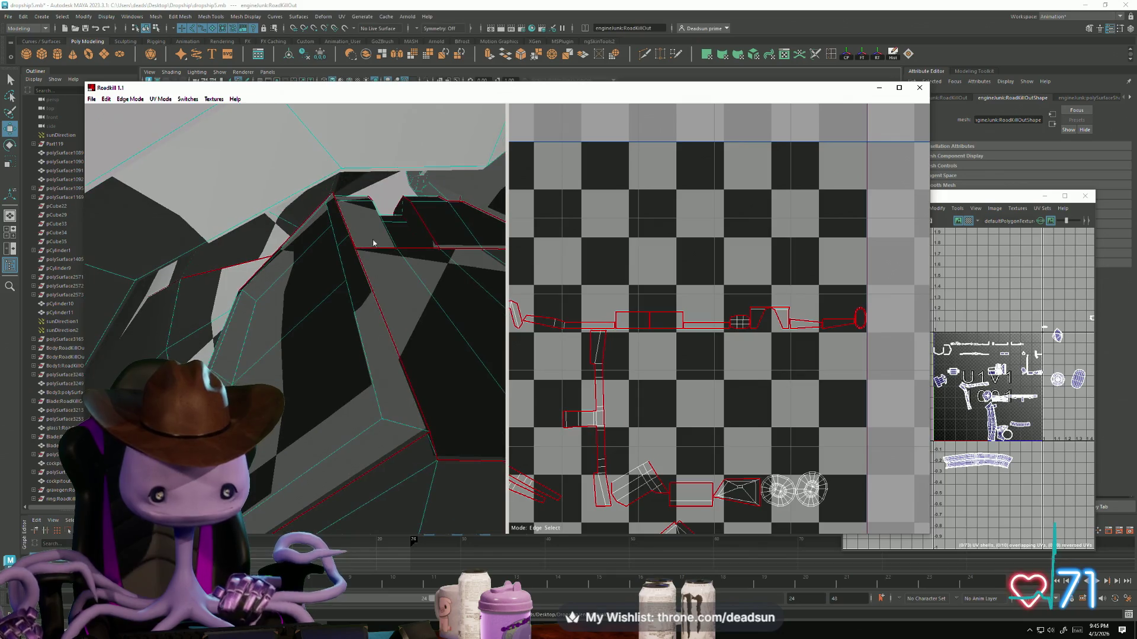
{"action": "left_click", "coordinate": [421, 225]}
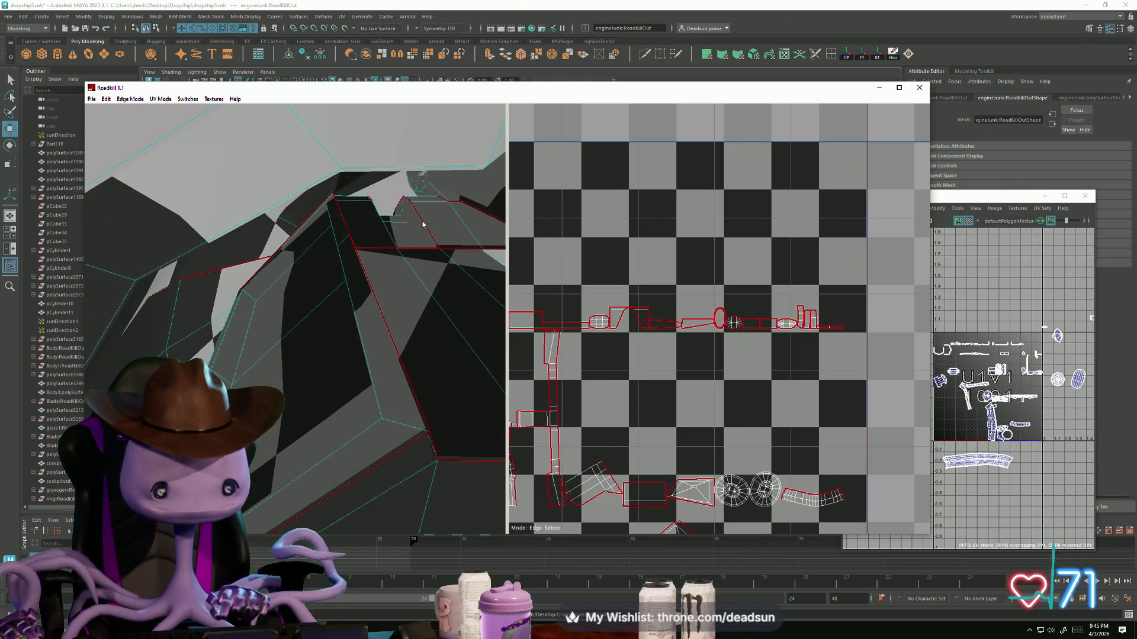
{"action": "left_click", "coordinate": [422, 224]}
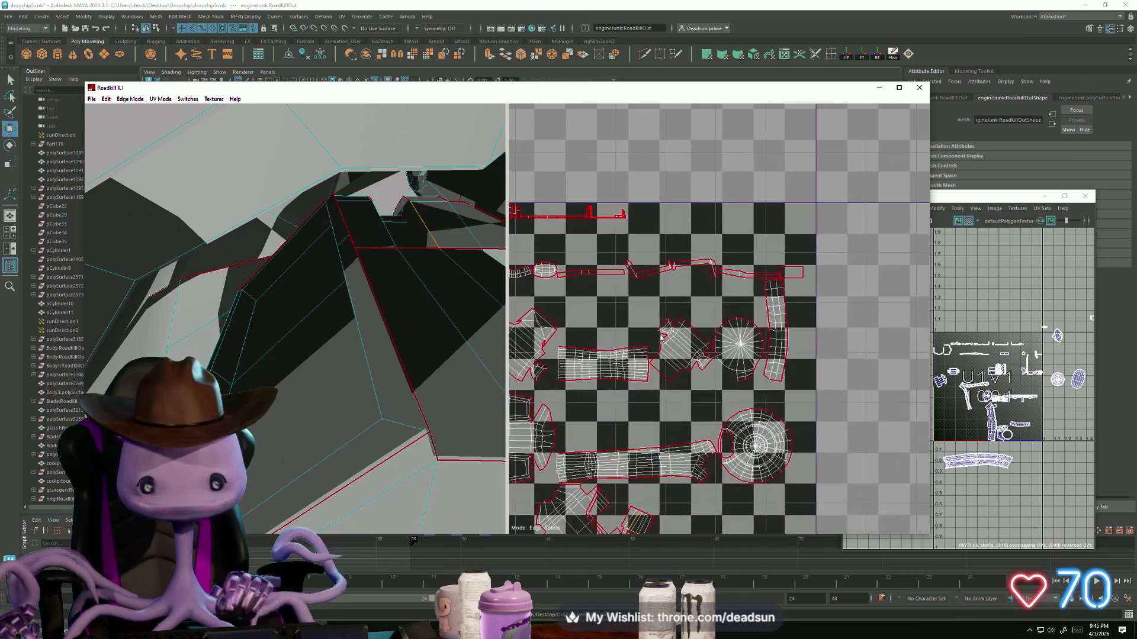
{"action": "scroll", "coordinate": [731, 289], "scroll_direction": "up", "scroll_amount": 3}
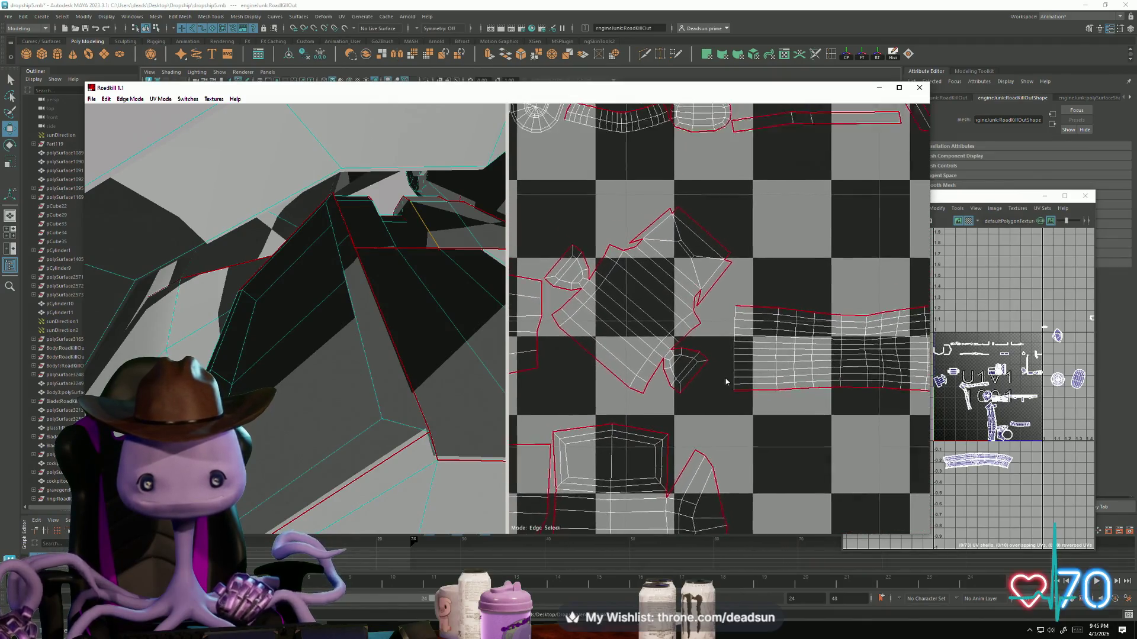
{"action": "mouse_move", "coordinate": [581, 326]}
{"action": "left_mouse_down"}
{"action": "mouse_move", "coordinate": [750, 355]}
{"action": "mouse_move", "coordinate": [890, 332]}
{"action": "mouse_move", "coordinate": [919, 315]}
{"action": "left_mouse_up"}
{"action": "scroll", "coordinate": [918, 315], "scroll_direction": "down", "scroll_amount": 4}
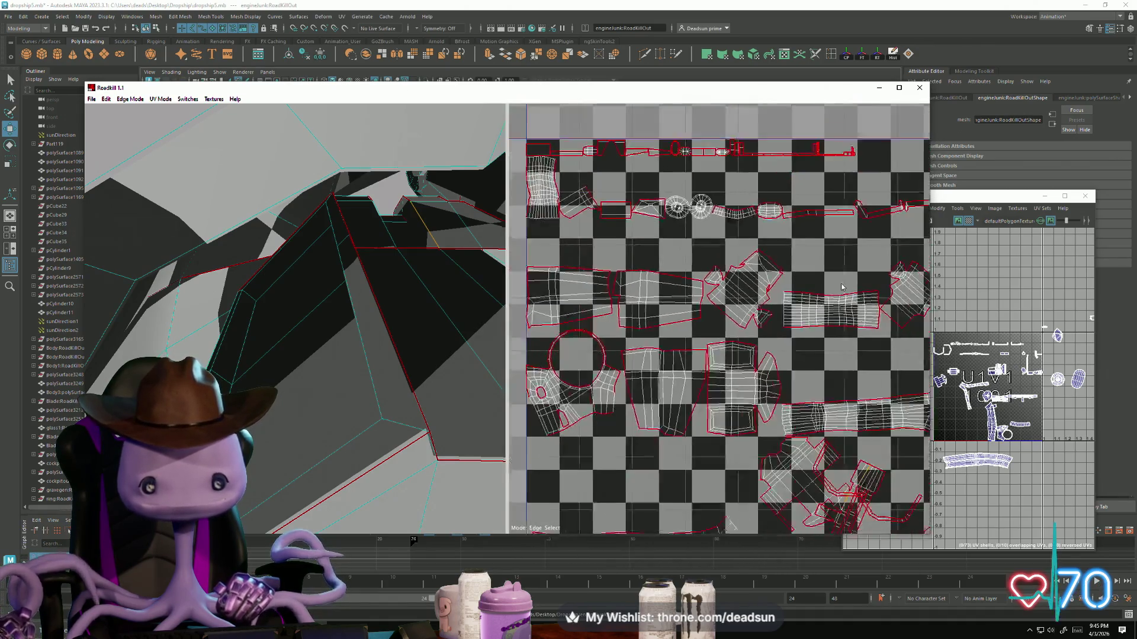
{"action": "scroll", "coordinate": [687, 272], "scroll_direction": "up", "scroll_amount": 8}
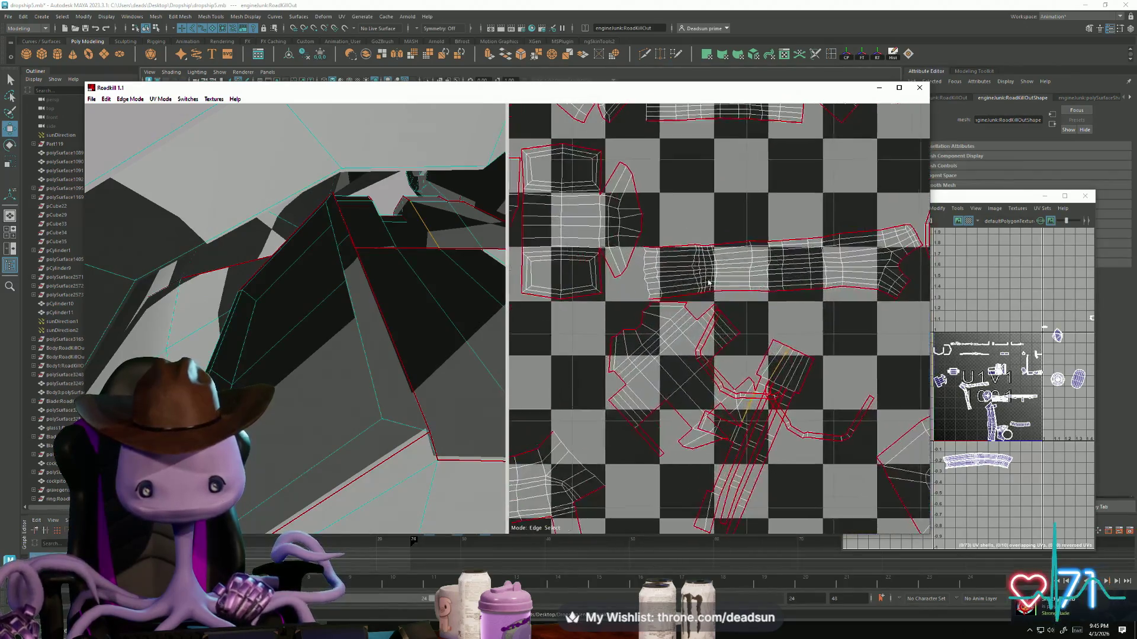
{"action": "scroll", "coordinate": [704, 325], "scroll_direction": "up", "scroll_amount": 5}
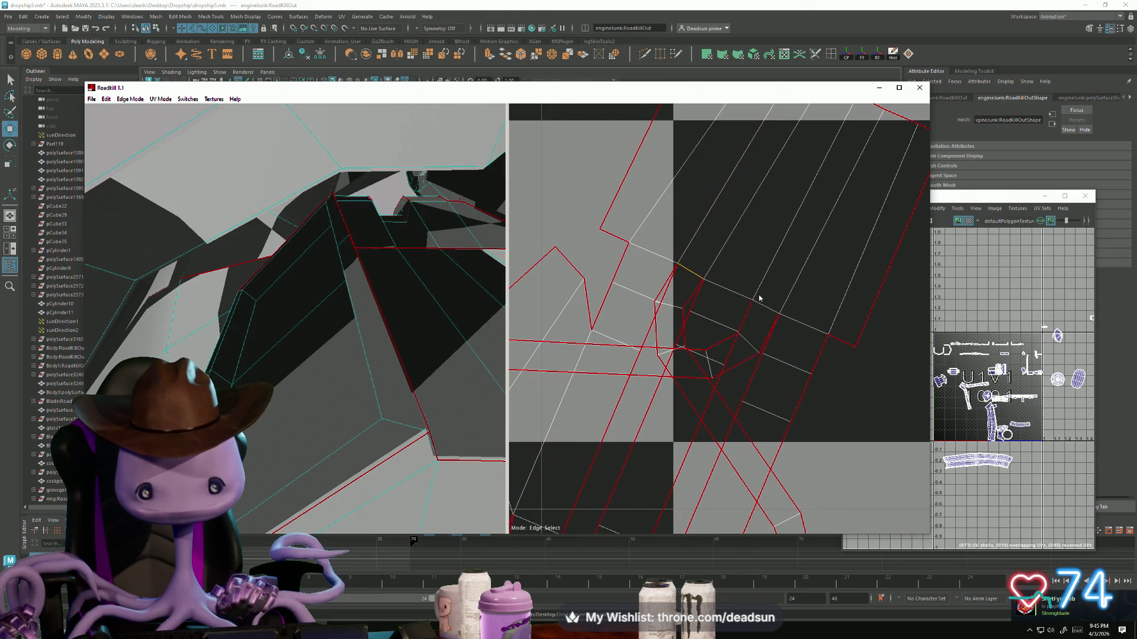
{"action": "scroll", "coordinate": [711, 395], "scroll_direction": "down", "scroll_amount": 4}
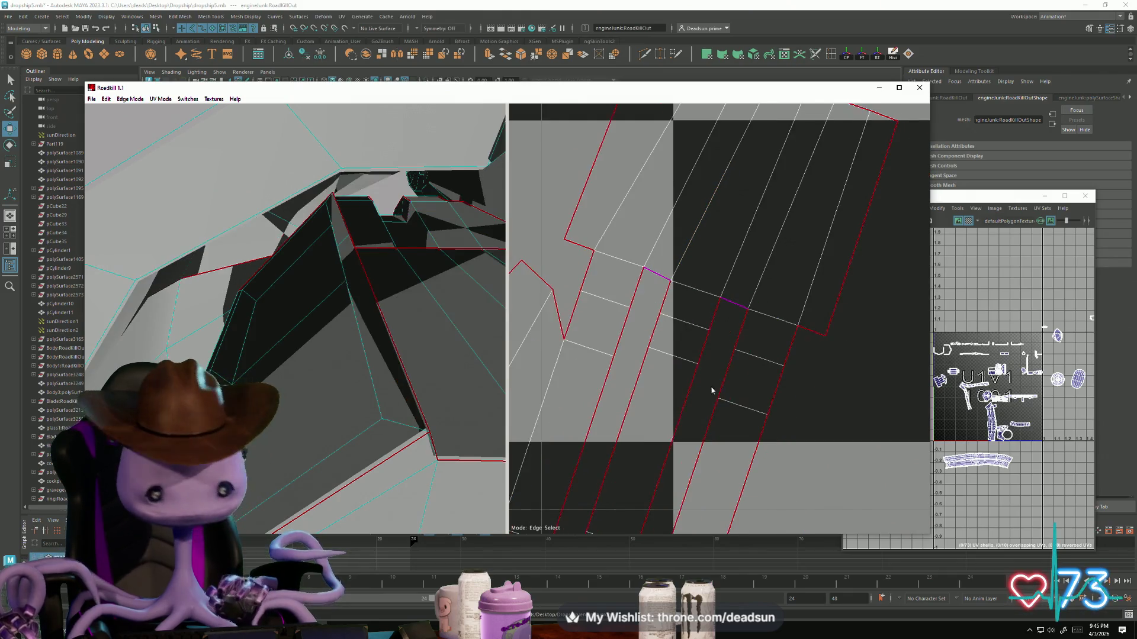
{"action": "scroll", "coordinate": [705, 384], "scroll_direction": "up", "scroll_amount": 6}
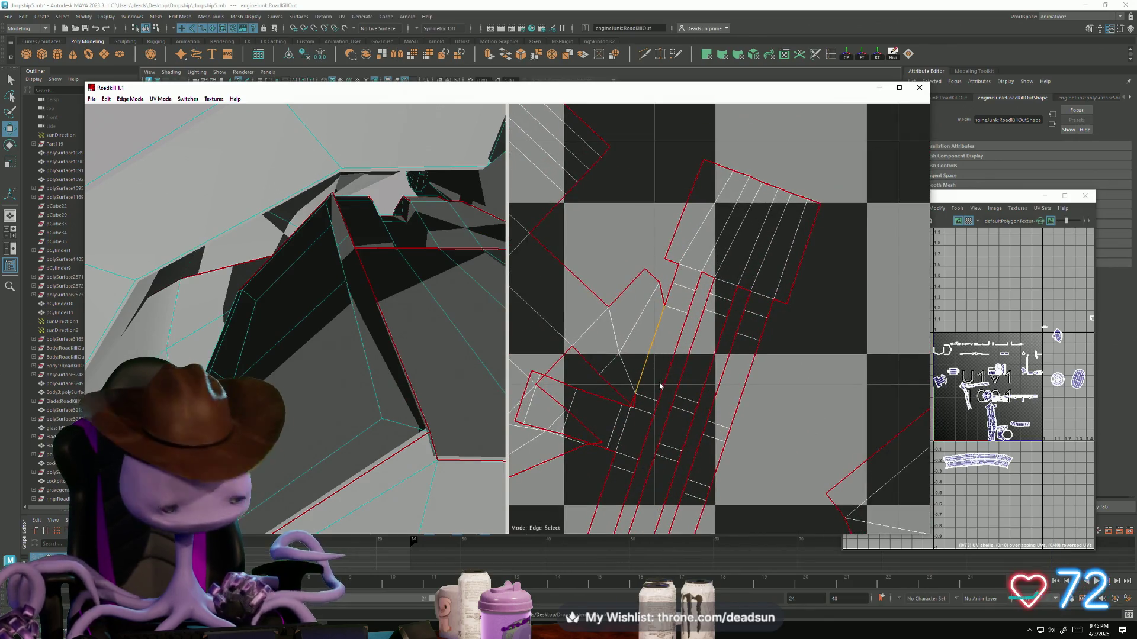
Step: Add seams that straighten the strip shell and the shell beside the circular shell
{"action": "left_click", "coordinate": [659, 387]}
{"action": "scroll", "coordinate": [694, 369], "scroll_direction": "down", "scroll_amount": 4}
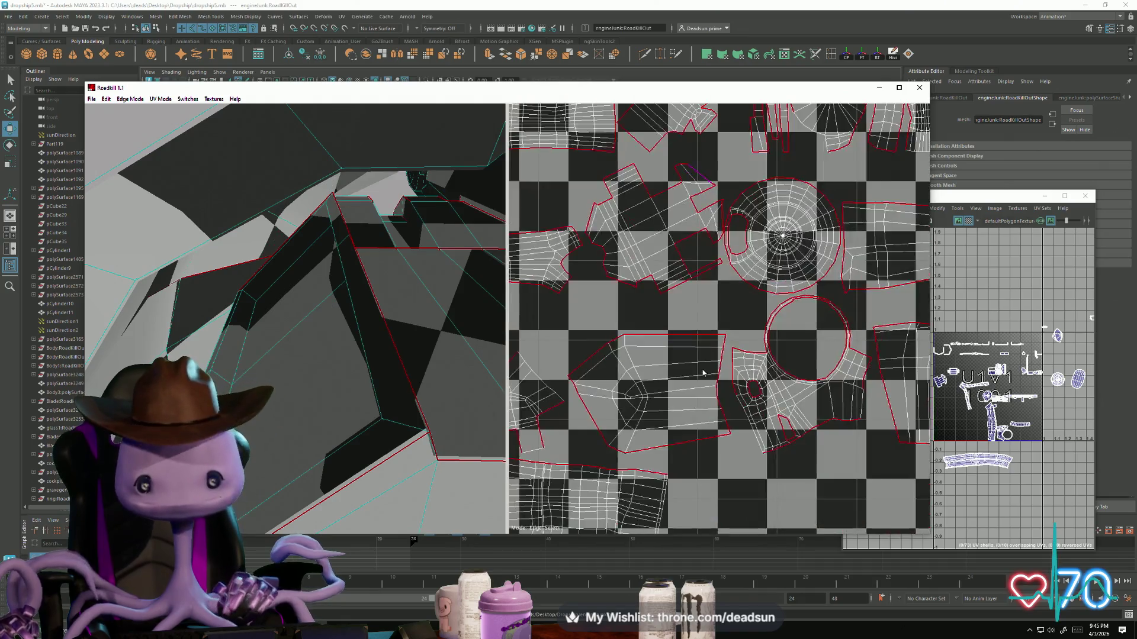
{"action": "scroll", "coordinate": [706, 358], "scroll_direction": "up", "scroll_amount": 3}
{"action": "mouse_move", "coordinate": [705, 358]}
{"action": "middle_mouse_down"}
{"action": "mouse_move", "coordinate": [617, 346]}
{"action": "mouse_move", "coordinate": [664, 319]}
{"action": "middle_mouse_up"}
{"action": "scroll", "coordinate": [662, 327], "scroll_direction": "down", "scroll_amount": 1}
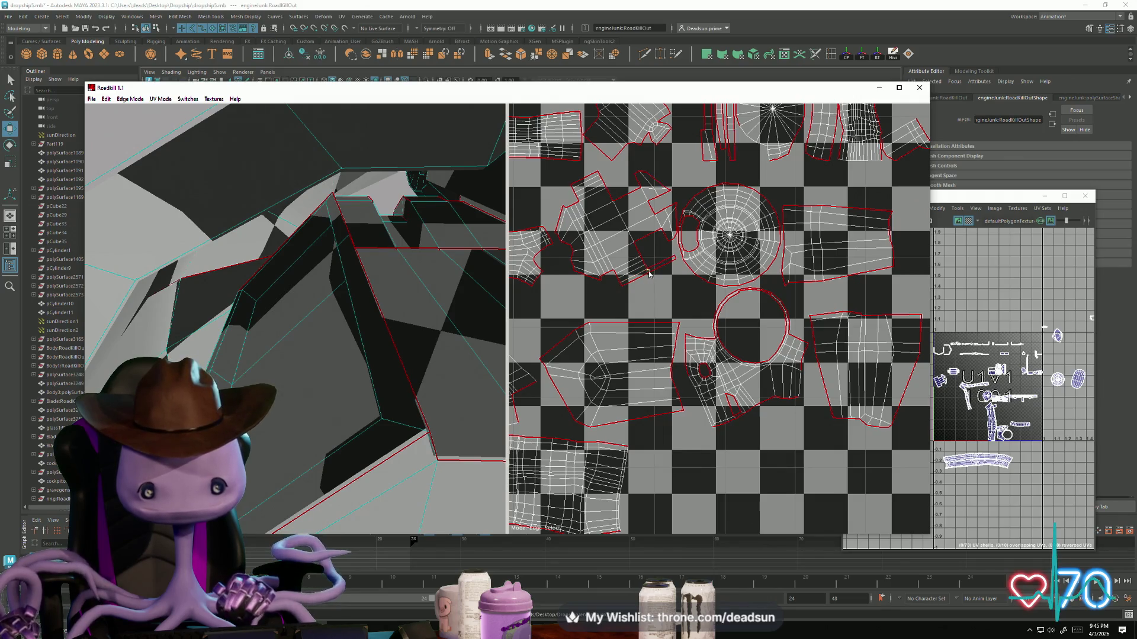
{"action": "left_click", "coordinate": [650, 309]}
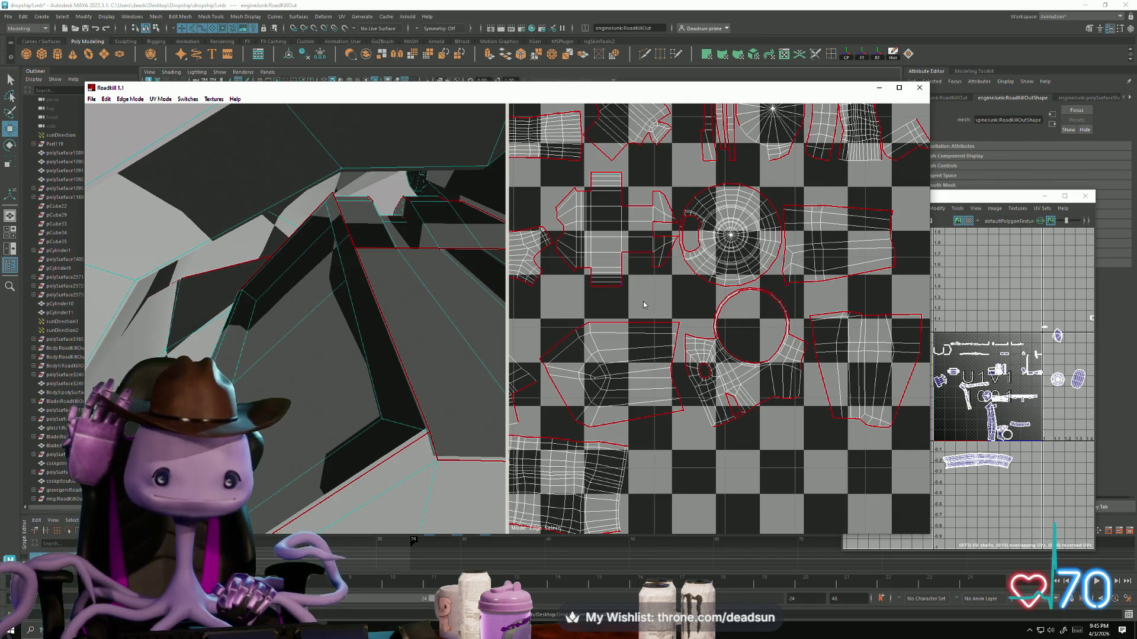
{"action": "mouse_move", "coordinate": [531, 344]}
{"action": "middle_mouse_down"}
{"action": "mouse_move", "coordinate": [592, 208]}
{"action": "mouse_move", "coordinate": [739, 368]}
{"action": "mouse_move", "coordinate": [613, 299]}
{"action": "mouse_move", "coordinate": [677, 355]}
{"action": "middle_mouse_up"}
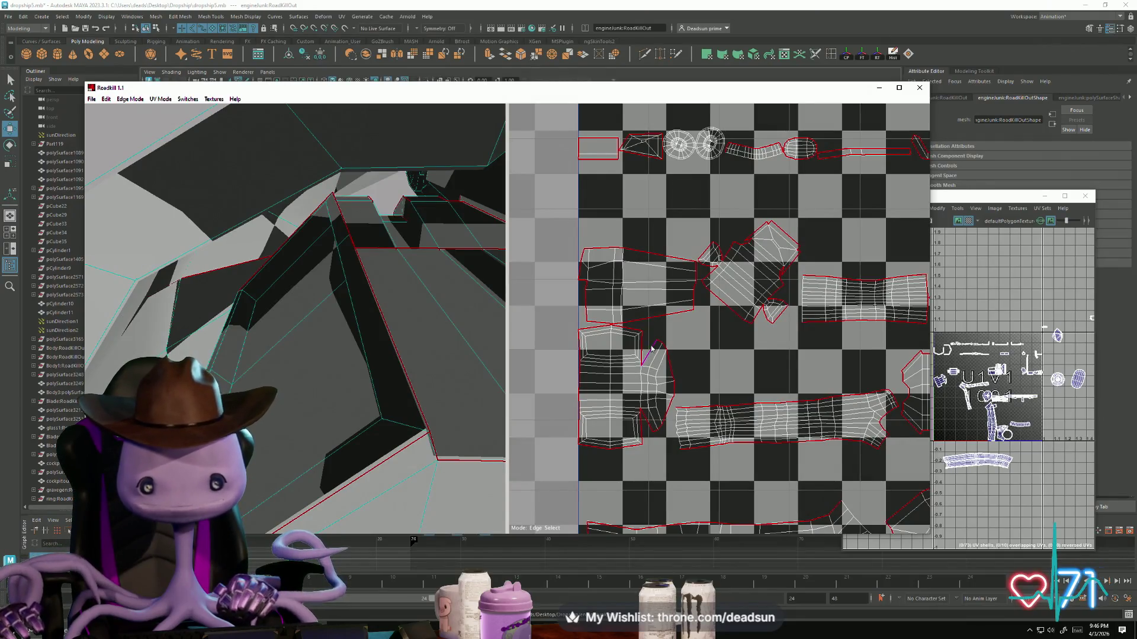
{"action": "middle_click_drag", "start_coordinate": [648, 344], "coordinate": [633, 370]}
{"action": "scroll", "coordinate": [372, 365], "scroll_direction": "down", "scroll_amount": 8}
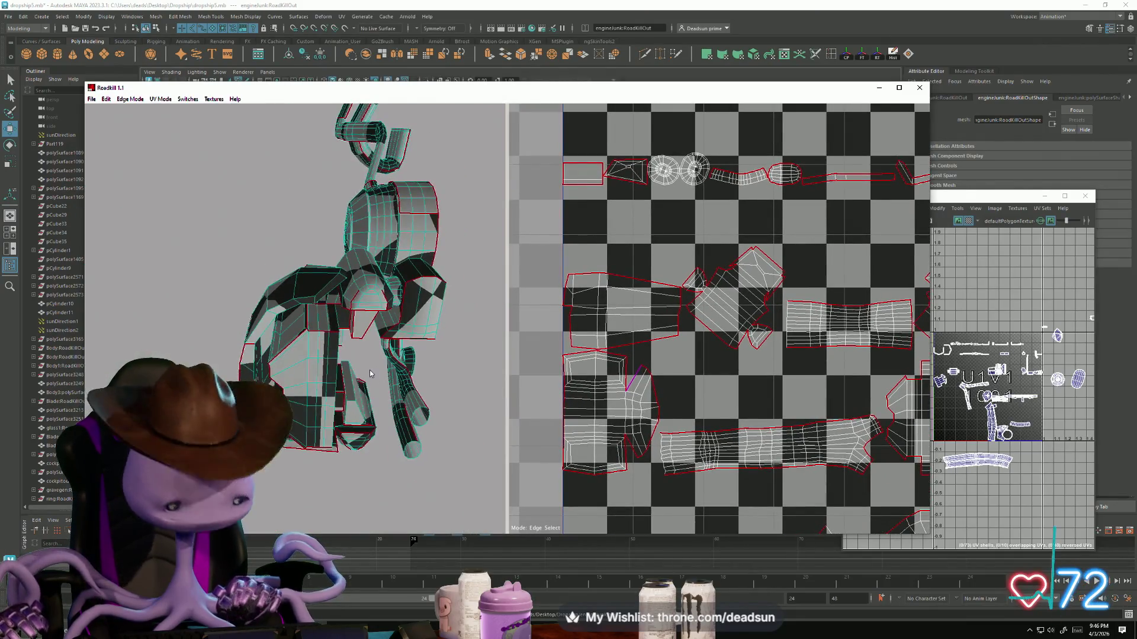
Step: Mark an edge and a neighbouring edge loop on the arm as seams
{"action": "mouse_move", "coordinate": [373, 365]}
{"action": "left_mouse_down", "text": "alt"}
{"action": "mouse_move", "coordinate": [558, 343]}
{"action": "mouse_move", "coordinate": [602, 326]}
{"action": "mouse_move", "coordinate": [527, 343]}
{"action": "mouse_move", "coordinate": [370, 342]}
{"action": "mouse_move", "coordinate": [296, 361]}
{"action": "mouse_move", "coordinate": [380, 332]}
{"action": "mouse_move", "coordinate": [301, 335]}
{"action": "mouse_move", "coordinate": [334, 342]}
{"action": "left_mouse_up", "text": "alt"}
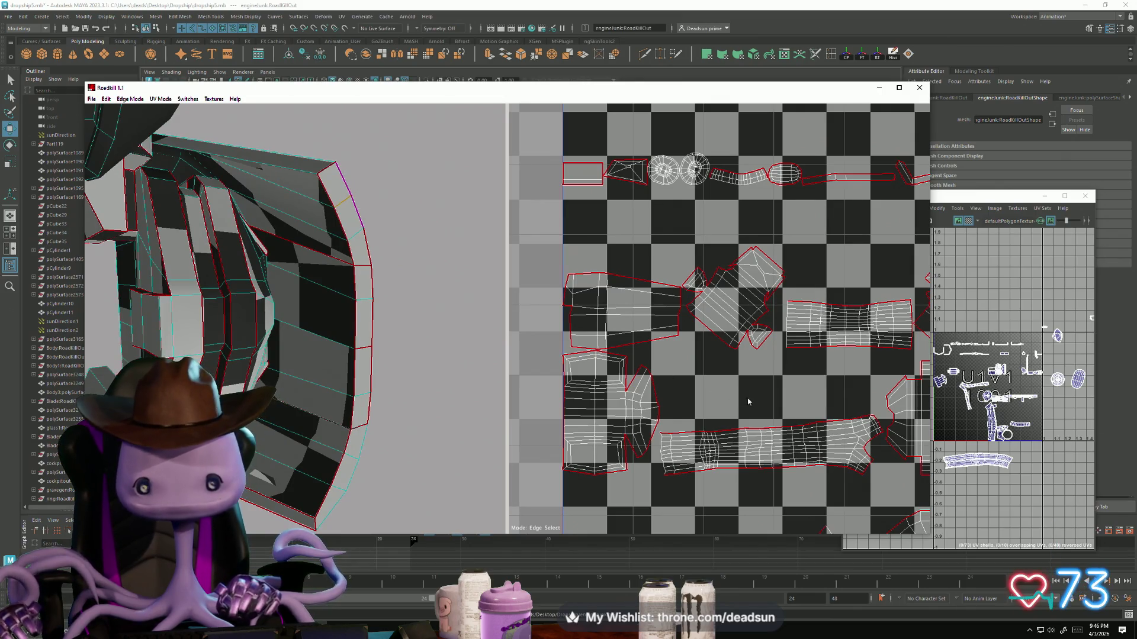
{"action": "scroll", "coordinate": [622, 300], "scroll_direction": "up", "scroll_amount": 5}
{"action": "scroll", "coordinate": [710, 266], "scroll_direction": "up", "scroll_amount": 4}
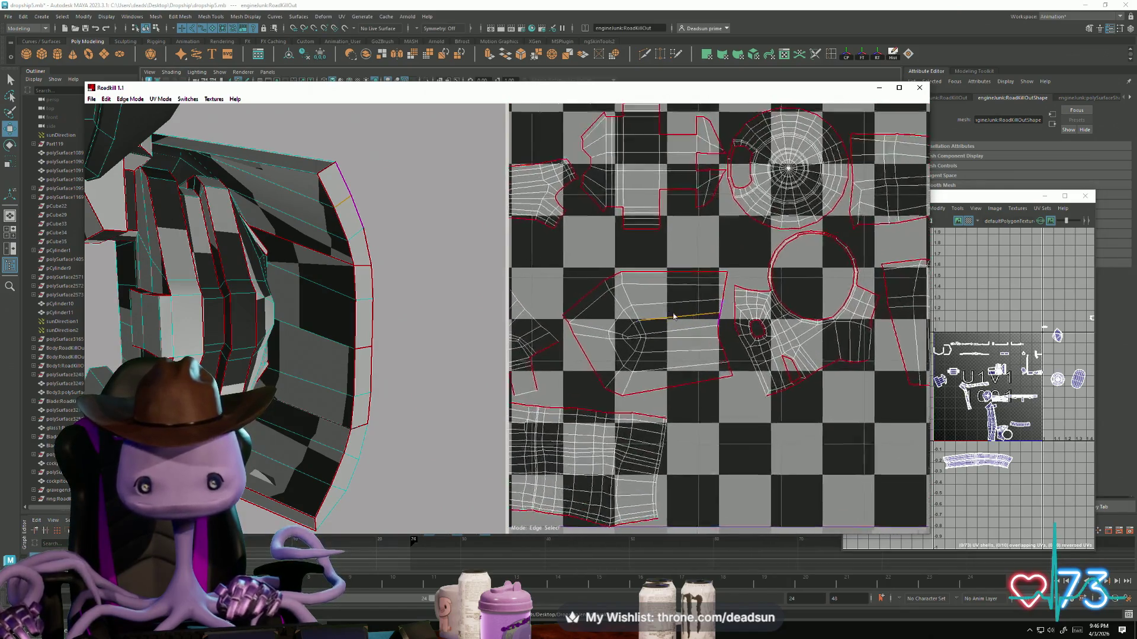
{"action": "left_click", "coordinate": [714, 350]}
{"action": "left_click_drag", "start_coordinate": [719, 370], "coordinate": [732, 405]}
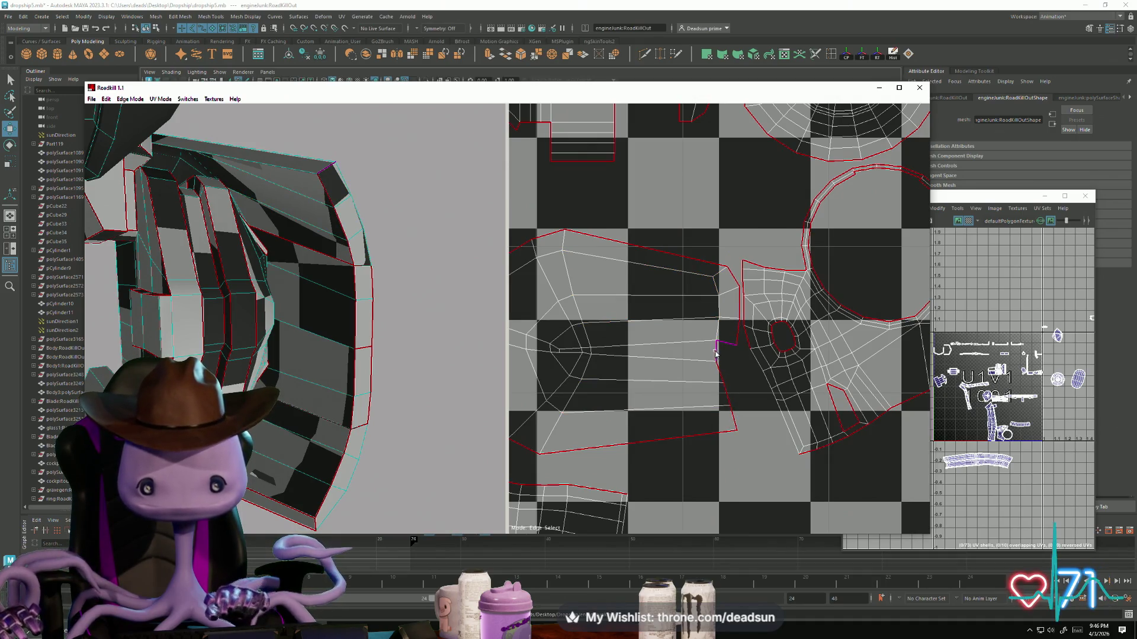
{"action": "scroll", "coordinate": [756, 440], "scroll_direction": "down", "scroll_amount": 5}
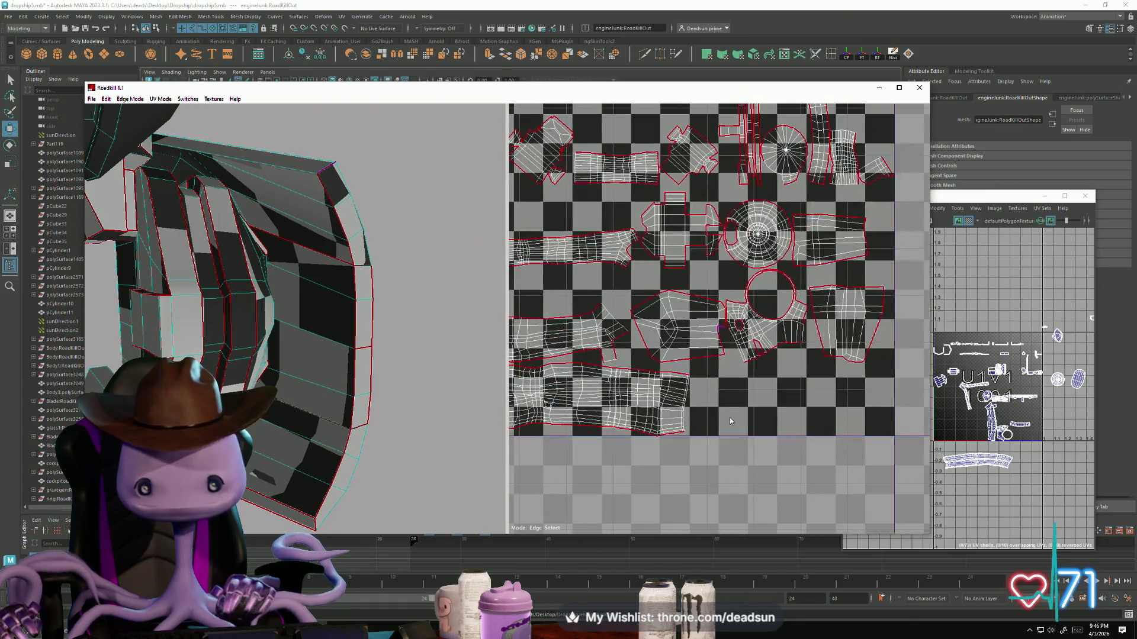
{"action": "scroll", "coordinate": [774, 402], "scroll_direction": "up", "scroll_amount": 5}
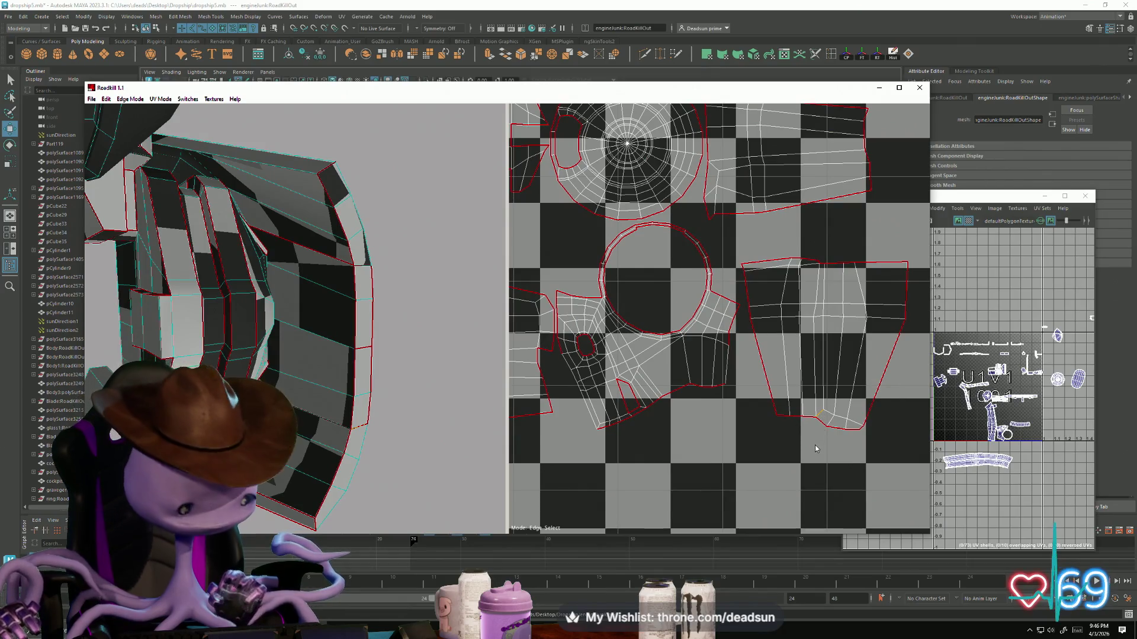
{"action": "scroll", "coordinate": [740, 320], "scroll_direction": "down", "scroll_amount": 3}
Step: Select two adjacent edges on the arm's curved rim, then review the surrounding UV shells
{"action": "mouse_move", "coordinate": [374, 428]}
{"action": "left_mouse_down", "text": "alt"}
{"action": "mouse_move", "coordinate": [398, 418]}
{"action": "mouse_move", "coordinate": [424, 428]}
{"action": "left_mouse_up", "text": "alt"}
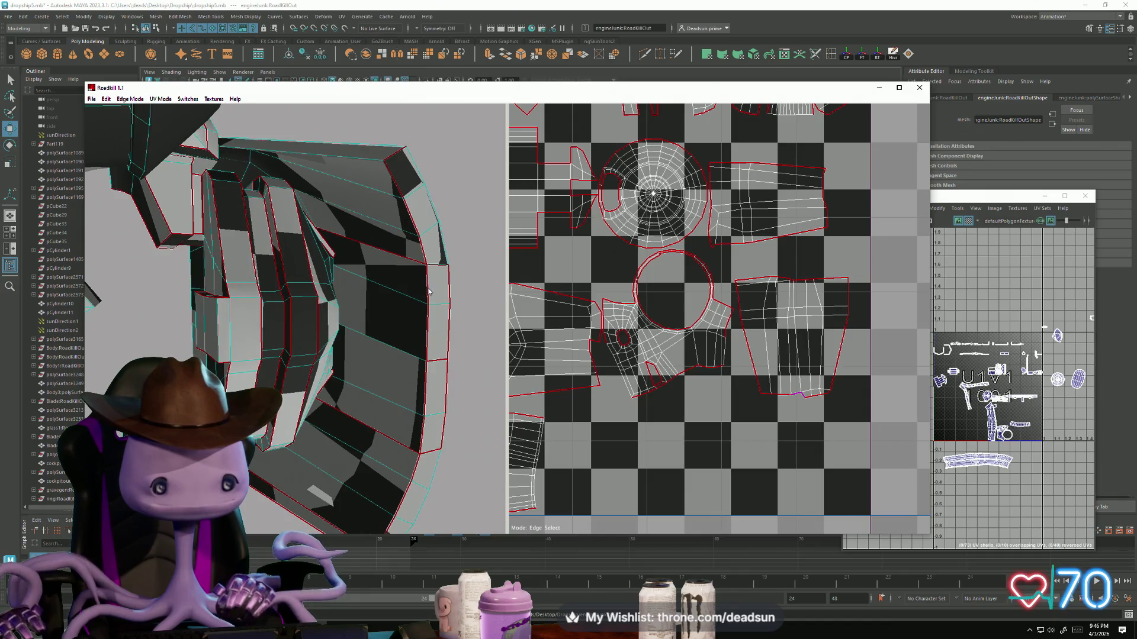
{"action": "left_click", "coordinate": [448, 357]}
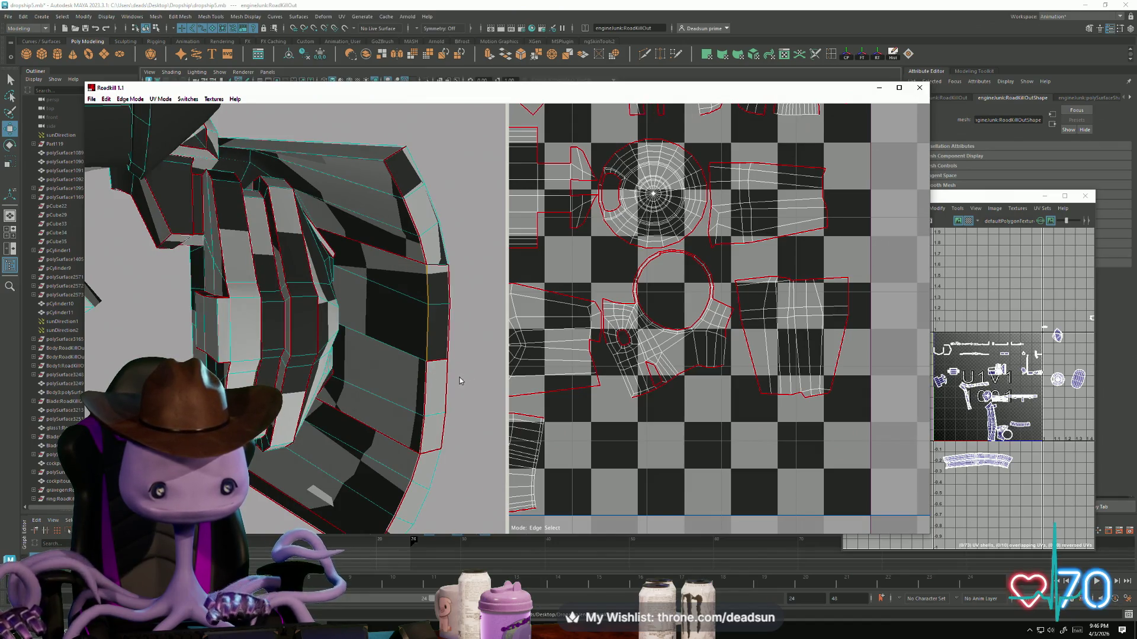
{"action": "left_click", "coordinate": [424, 441]}
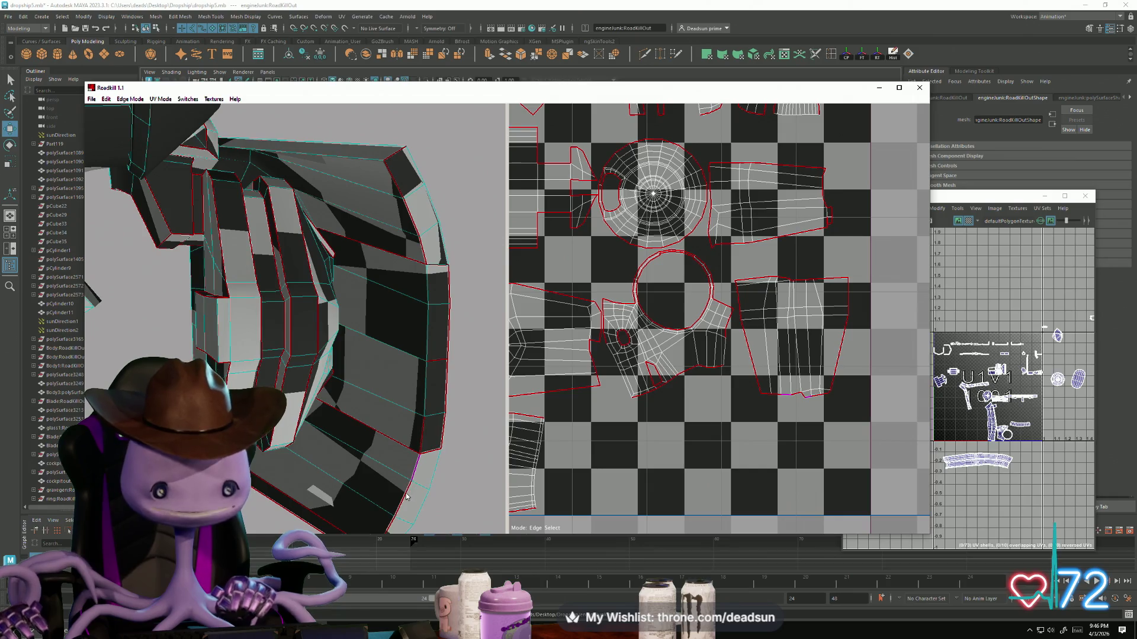
{"action": "mouse_move", "coordinate": [413, 498]}
{"action": "left_mouse_down", "text": "alt"}
{"action": "mouse_move", "coordinate": [416, 475]}
{"action": "mouse_move", "coordinate": [406, 474]}
{"action": "left_mouse_up", "text": "alt"}
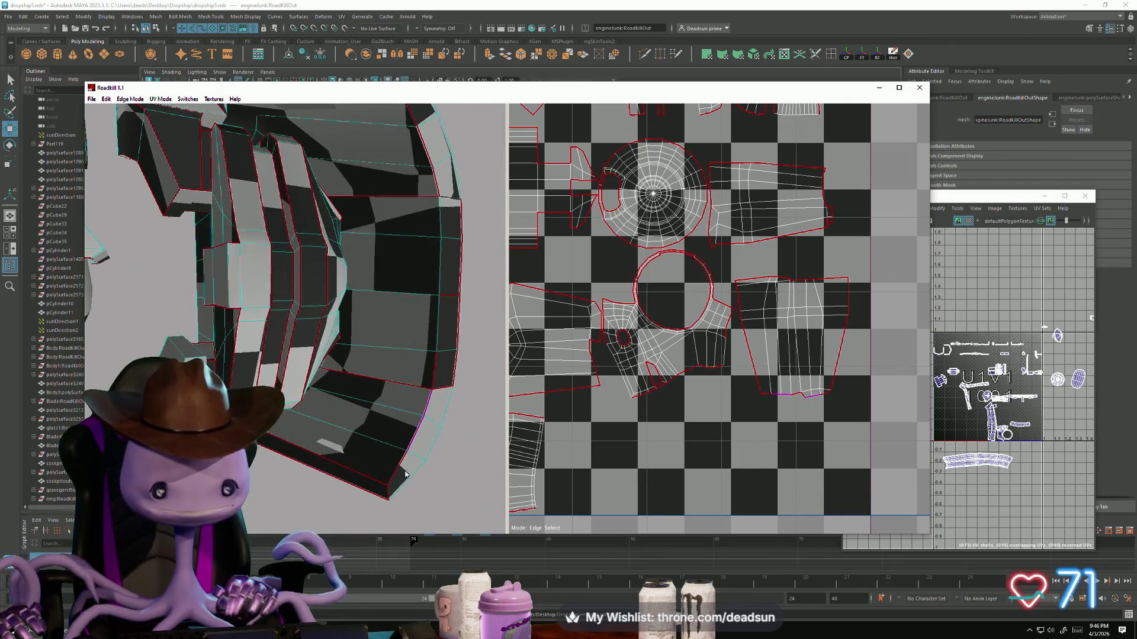
{"action": "mouse_move", "coordinate": [702, 391]}
{"action": "middle_mouse_down", "text": "alt"}
{"action": "mouse_move", "coordinate": [788, 444]}
{"action": "mouse_move", "coordinate": [934, 441]}
{"action": "mouse_move", "coordinate": [713, 497]}
{"action": "mouse_move", "coordinate": [683, 572]}
{"action": "mouse_move", "coordinate": [642, 580]}
{"action": "middle_mouse_up", "text": "alt"}
{"action": "scroll", "coordinate": [696, 251], "scroll_direction": "up", "scroll_amount": 1}
{"action": "scroll", "coordinate": [695, 252], "scroll_direction": "up", "scroll_amount": 6}
{"action": "scroll", "coordinate": [578, 399], "scroll_direction": "down", "scroll_amount": 2}
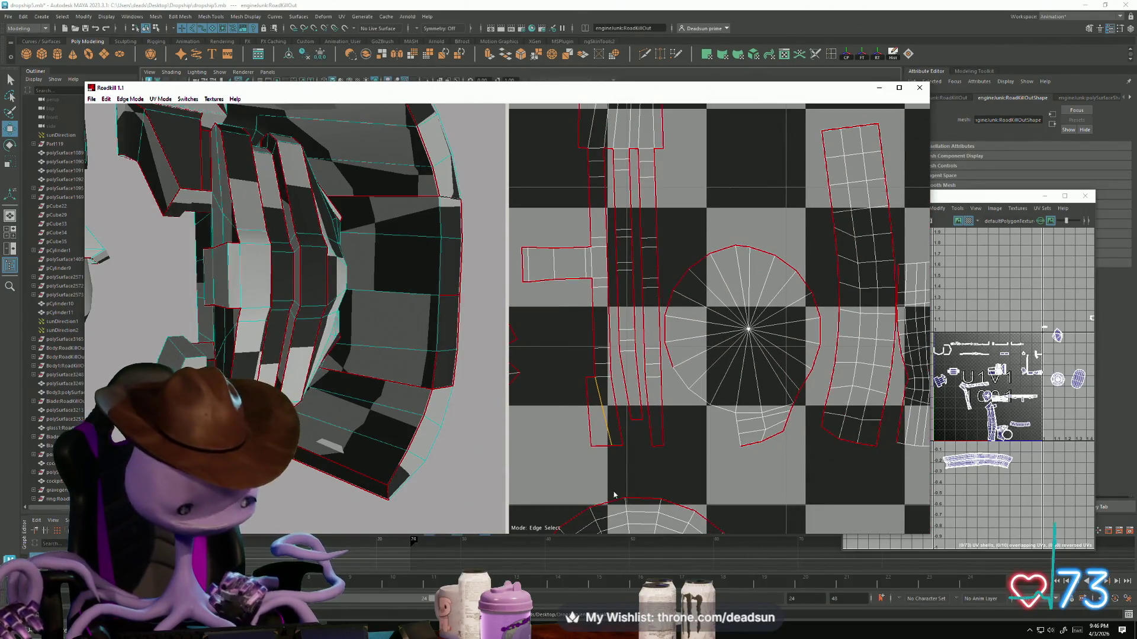
{"action": "scroll", "coordinate": [710, 474], "scroll_direction": "down", "scroll_amount": 6}
{"action": "middle_click_drag", "start_coordinate": [710, 474], "coordinate": [927, 521], "text": "alt"}
{"action": "middle_click_drag", "start_coordinate": [697, 229], "coordinate": [869, 222], "text": "alt"}
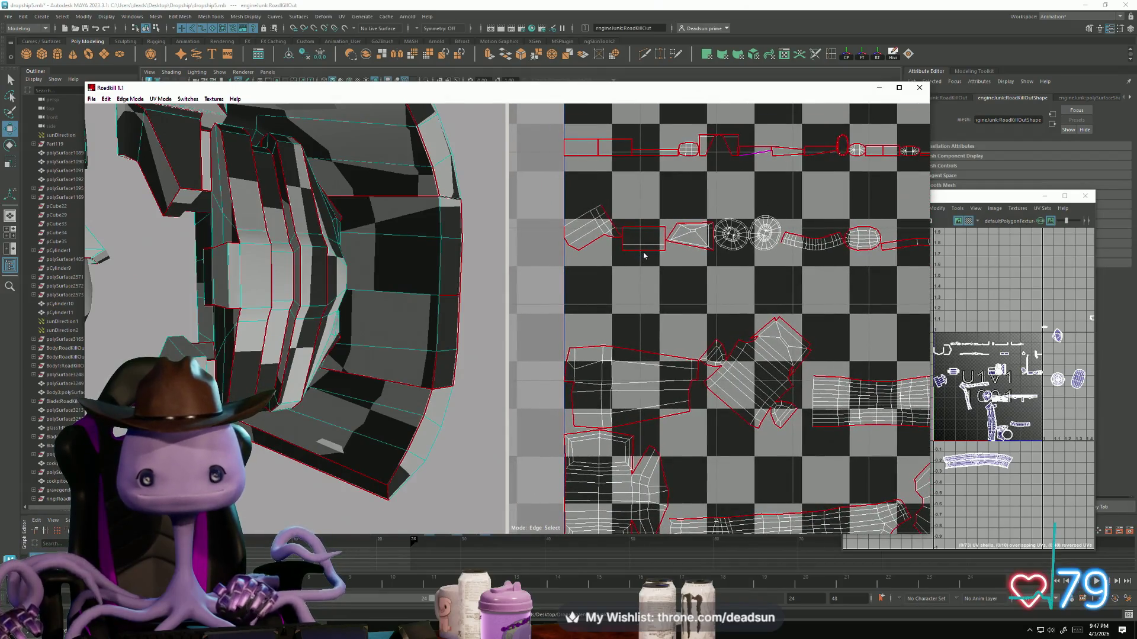
{"action": "scroll", "coordinate": [334, 384], "scroll_direction": "down", "scroll_amount": 5}
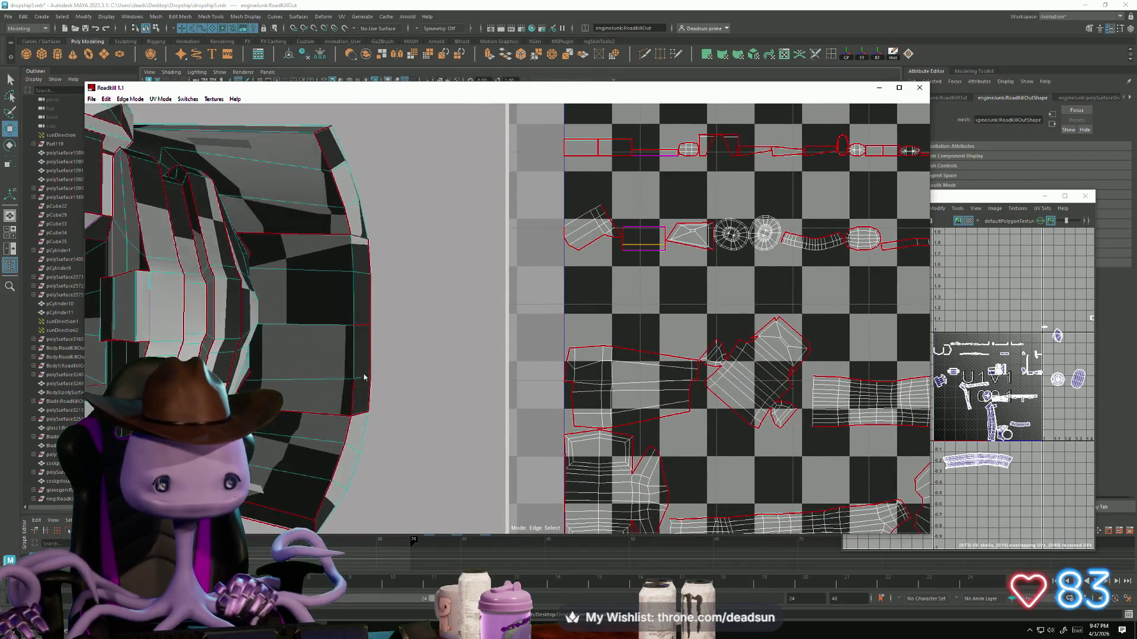
{"action": "mouse_move", "coordinate": [316, 388]}
{"action": "left_mouse_down", "text": "alt"}
{"action": "mouse_move", "coordinate": [396, 482]}
{"action": "mouse_move", "coordinate": [429, 489]}
{"action": "mouse_move", "coordinate": [534, 429]}
{"action": "mouse_move", "coordinate": [537, 399]}
{"action": "mouse_move", "coordinate": [307, 382]}
{"action": "mouse_move", "coordinate": [320, 301]}
{"action": "left_mouse_up", "text": "alt"}
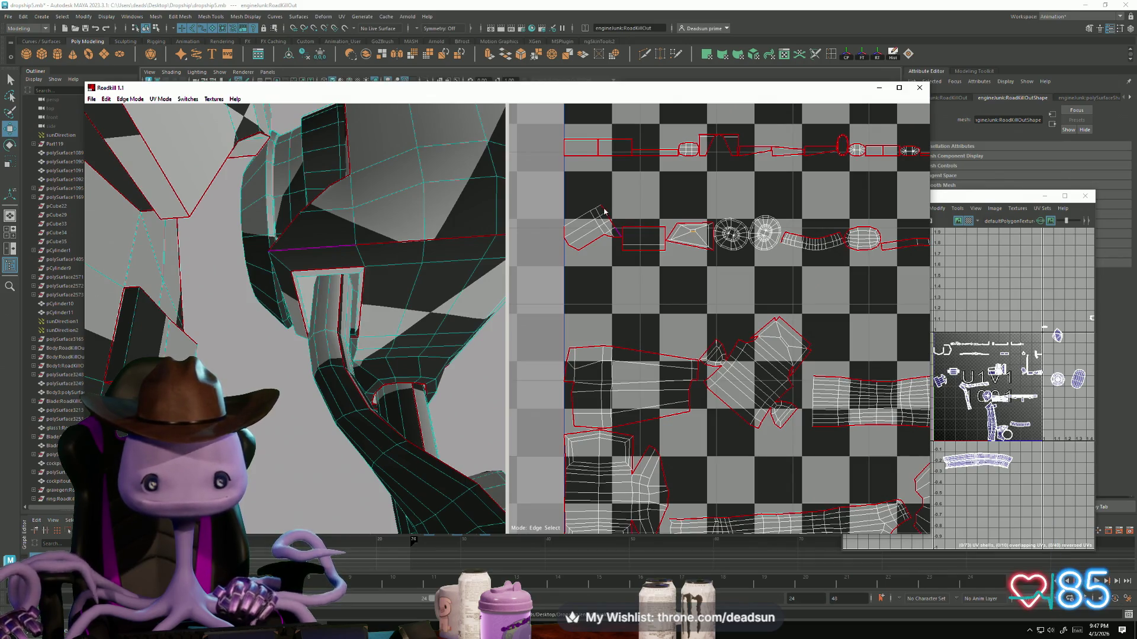
Step: Re-unwrap along the marked seams with U, inspect the checker, and reload the mesh into RoadKill
{"action": "key", "text": "u"}
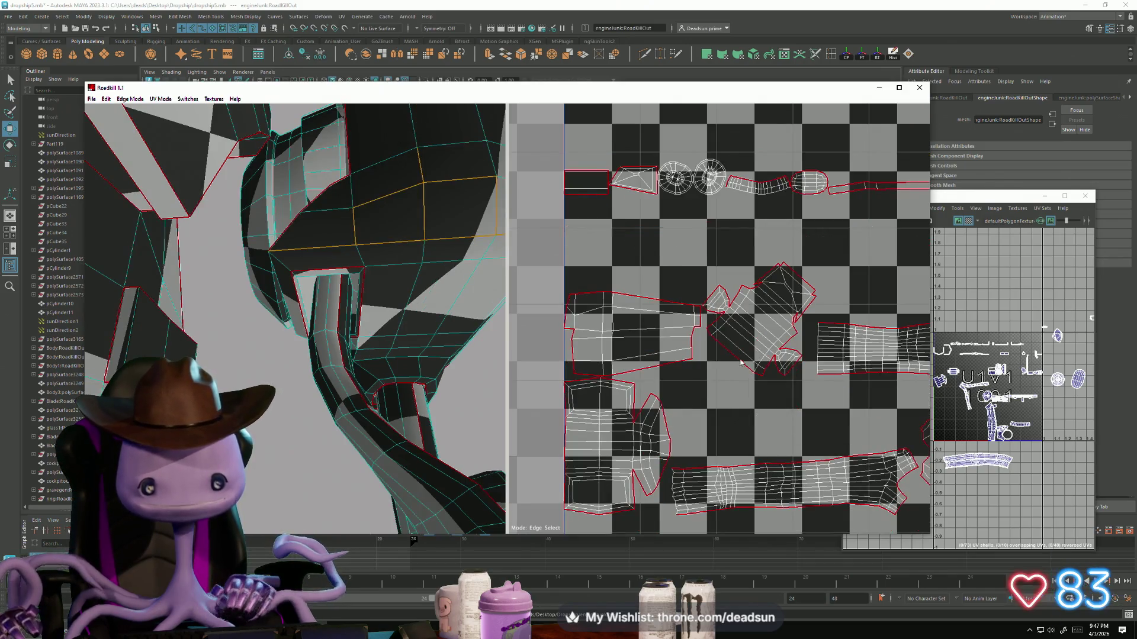
{"action": "scroll", "coordinate": [624, 243], "scroll_direction": "down", "scroll_amount": 5}
{"action": "scroll", "coordinate": [633, 260], "scroll_direction": "up", "scroll_amount": 6}
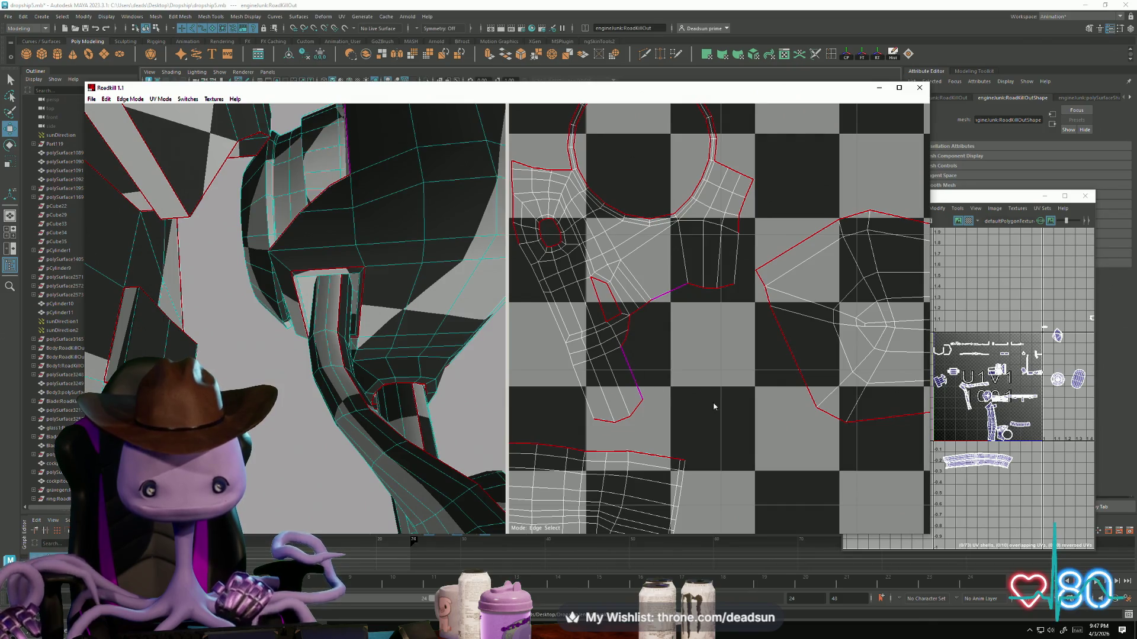
{"action": "scroll", "coordinate": [705, 397], "scroll_direction": "down", "scroll_amount": 5}
{"action": "scroll", "coordinate": [690, 382], "scroll_direction": "up", "scroll_amount": 3}
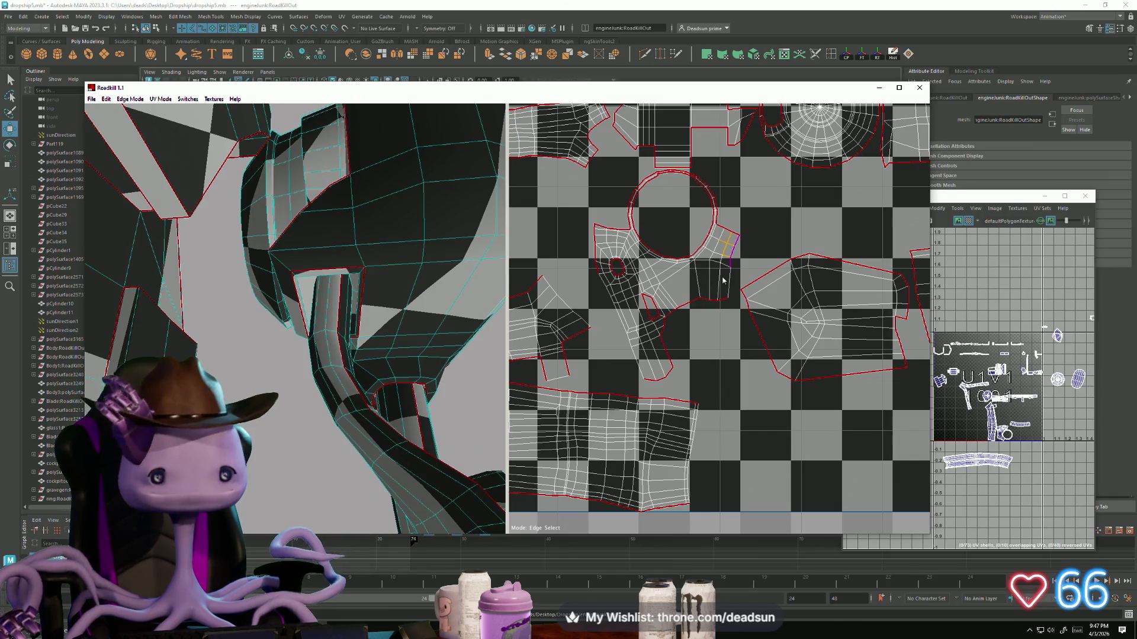
{"action": "scroll", "coordinate": [352, 300], "scroll_direction": "down", "scroll_amount": 6}
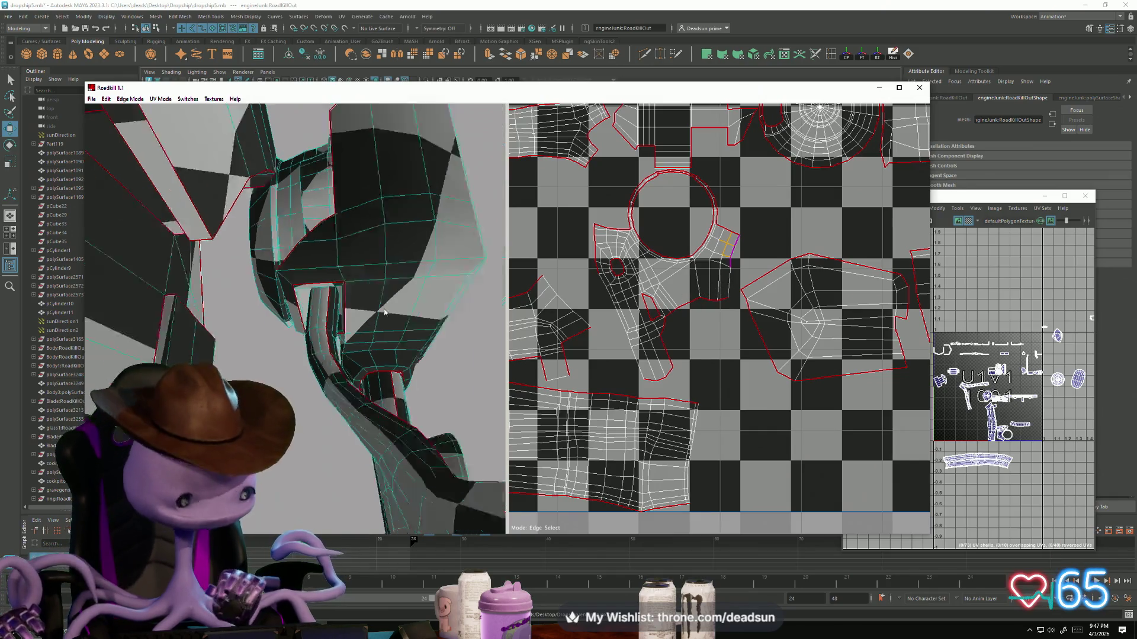
{"action": "scroll", "coordinate": [317, 363], "scroll_direction": "up", "scroll_amount": 2}
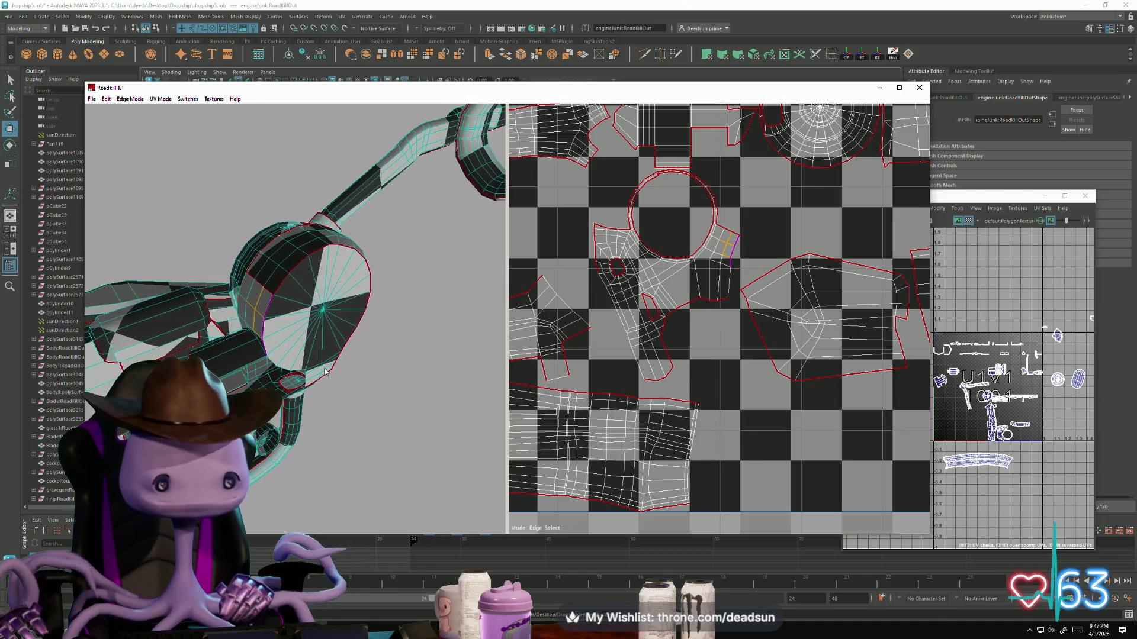
{"action": "left_click_drag", "start_coordinate": [371, 349], "coordinate": [308, 296], "text": "alt"}
{"action": "scroll", "coordinate": [922, 346], "scroll_direction": "up", "scroll_amount": 1}
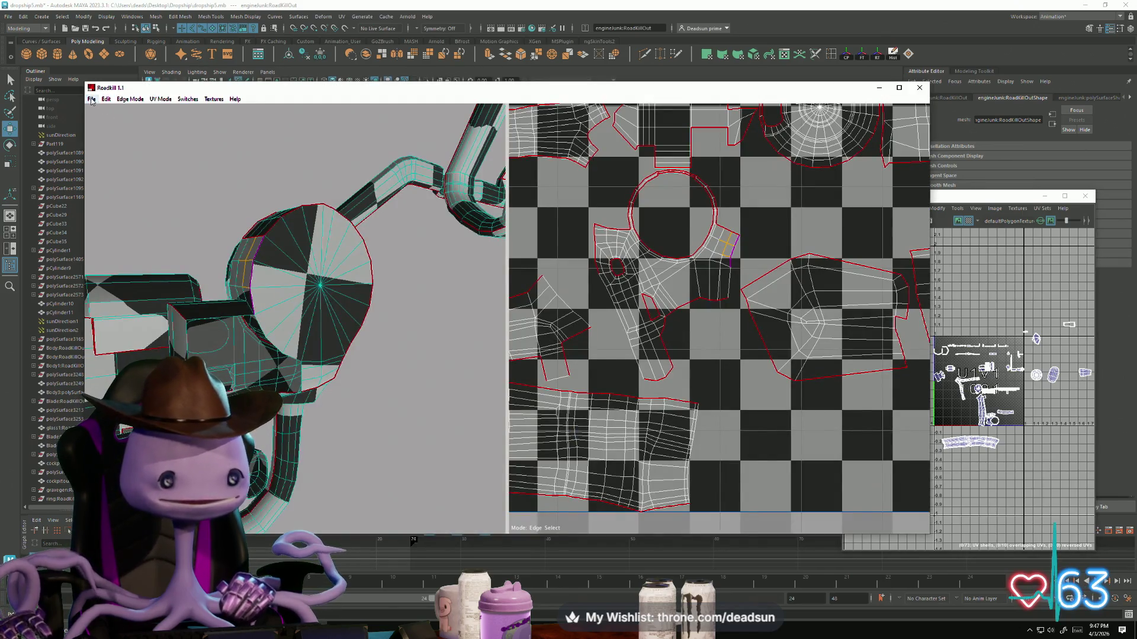
{"action": "left_click", "coordinate": [91, 99]}
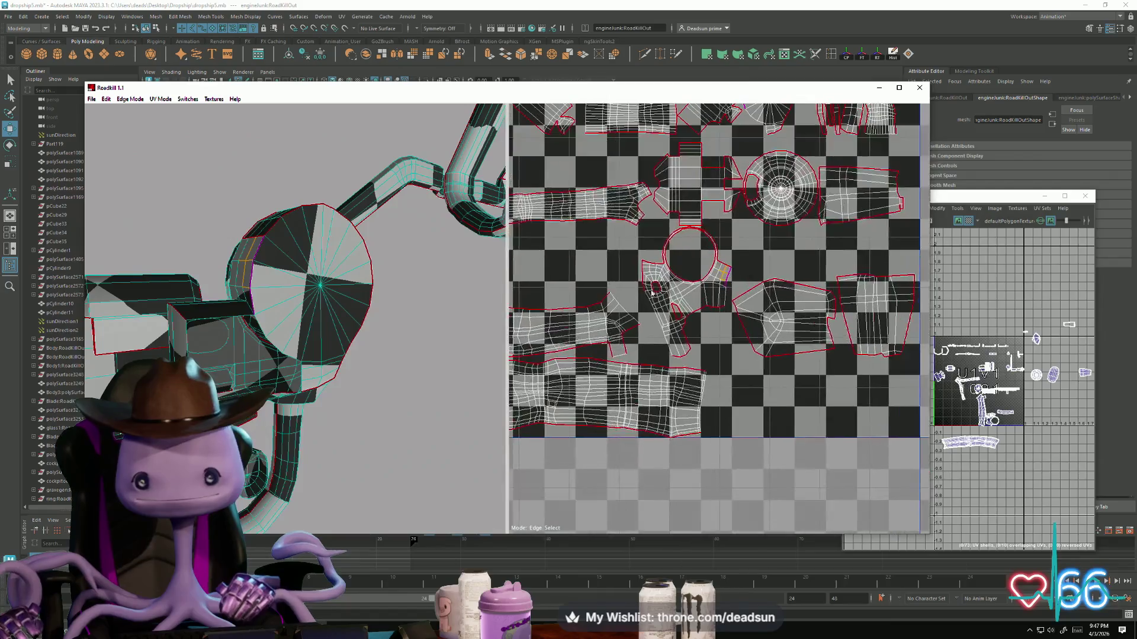
Step: Cut a seam around the arm's disc cap so it unwraps as a separate shell
{"action": "scroll", "coordinate": [647, 292], "scroll_direction": "down", "scroll_amount": 2}
{"action": "scroll", "coordinate": [607, 394], "scroll_direction": "up", "scroll_amount": 5}
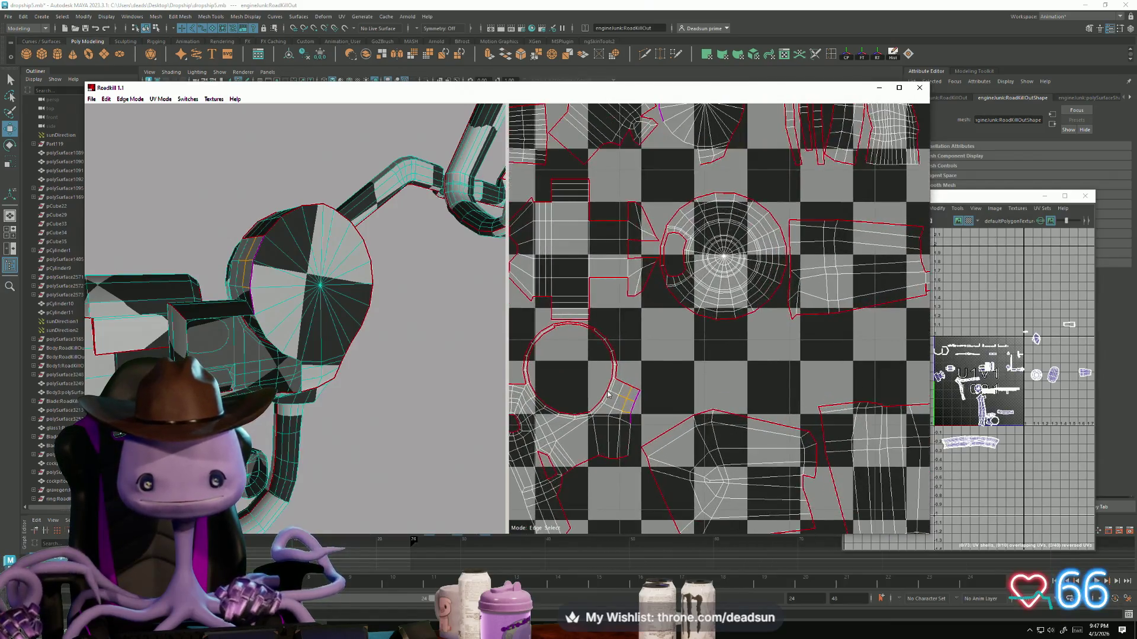
{"action": "left_click", "coordinate": [608, 394]}
{"action": "scroll", "coordinate": [626, 398], "scroll_direction": "up", "scroll_amount": 3}
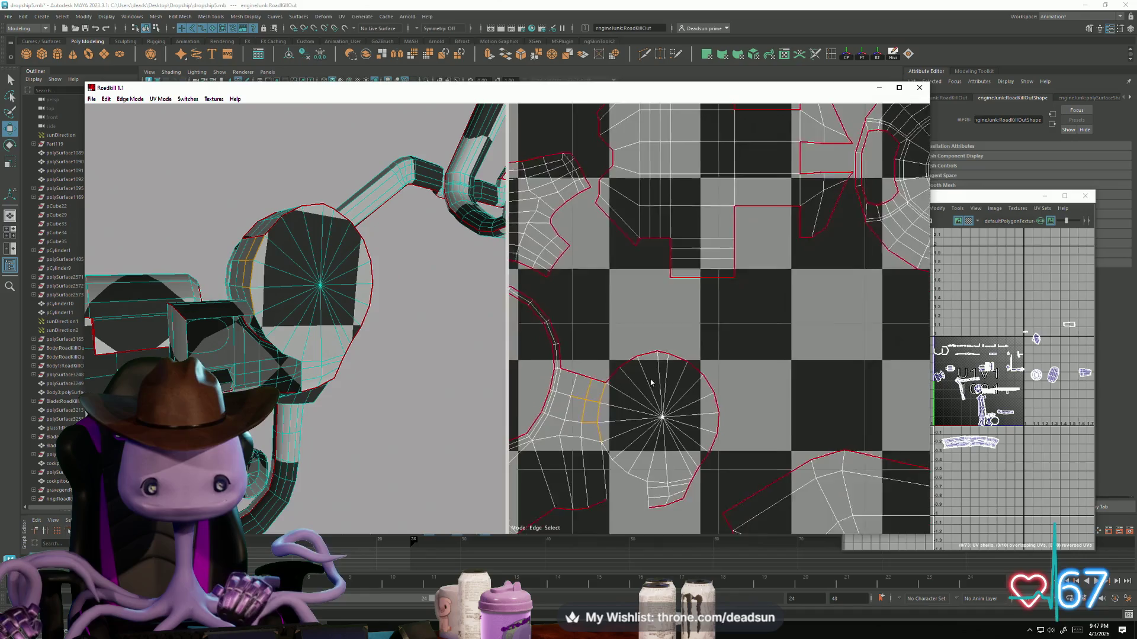
{"action": "middle_click_drag", "start_coordinate": [595, 434], "coordinate": [686, 298]}
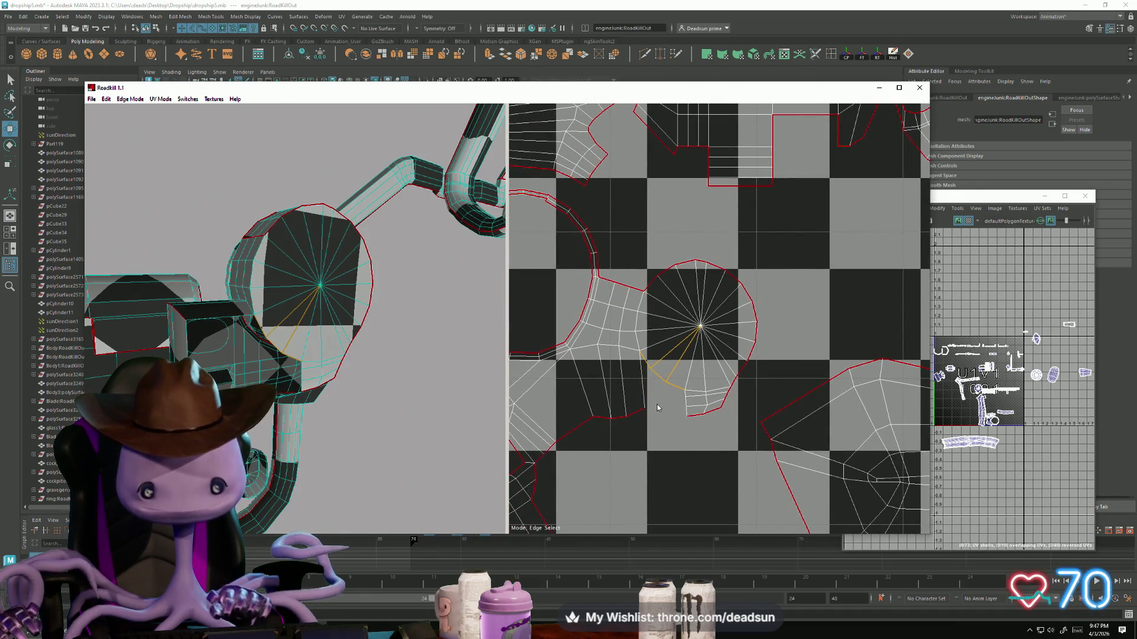
{"action": "scroll", "coordinate": [657, 407], "scroll_direction": "down", "scroll_amount": 3}
{"action": "scroll", "coordinate": [681, 394], "scroll_direction": "up", "scroll_amount": 2}
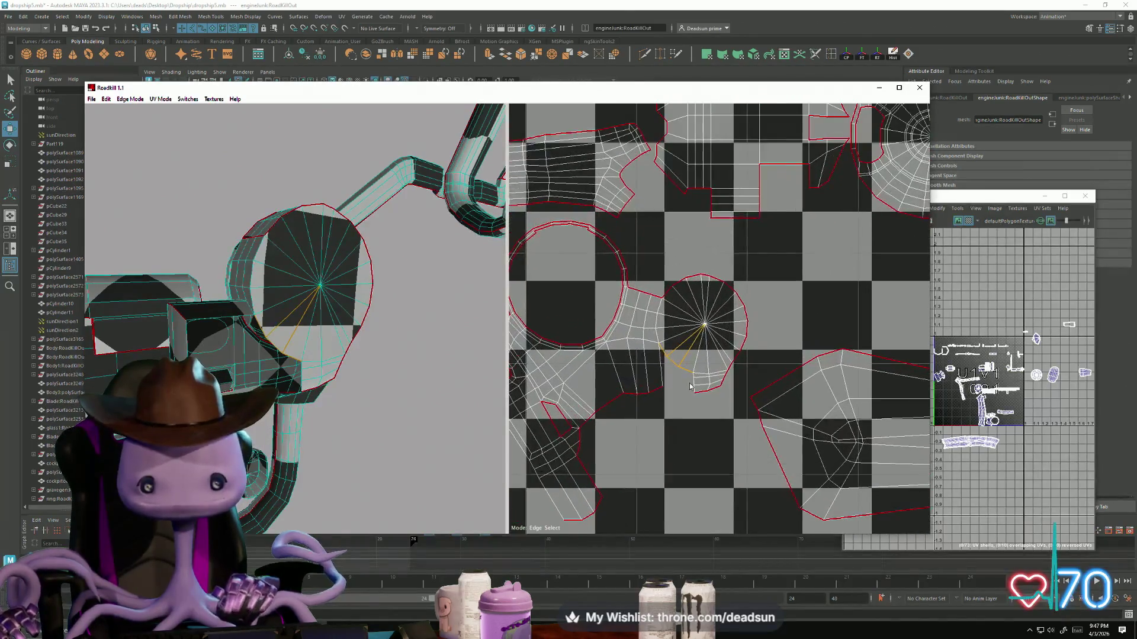
{"action": "middle_click_drag", "start_coordinate": [678, 317], "coordinate": [666, 335]}
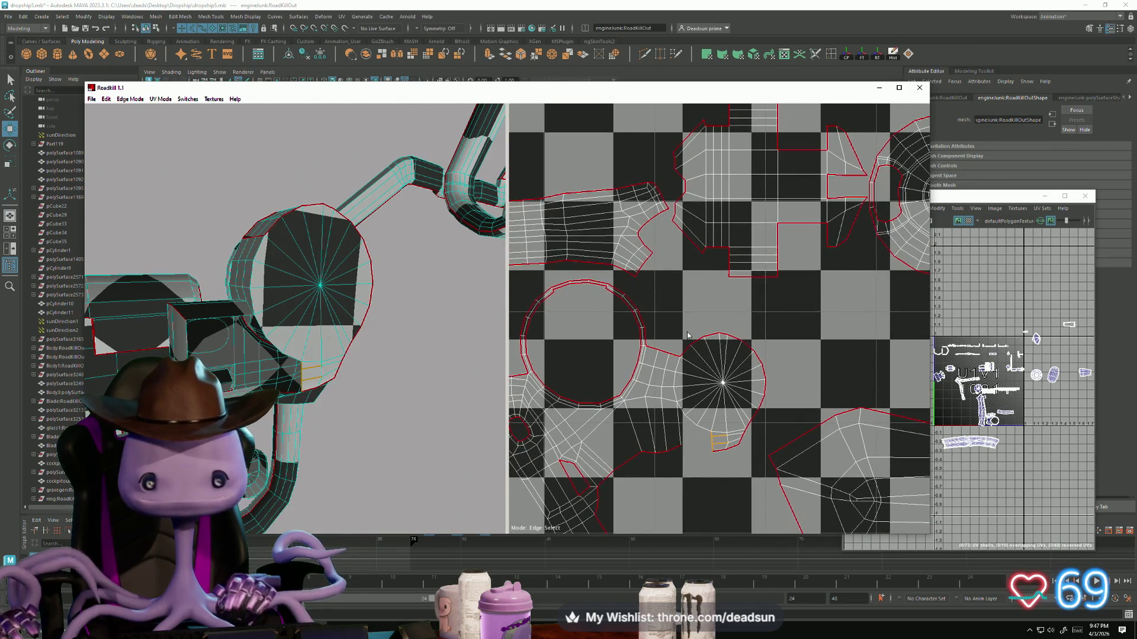
{"action": "mouse_move", "coordinate": [450, 358]}
{"action": "left_mouse_down", "text": "alt"}
{"action": "mouse_move", "coordinate": [427, 365]}
{"action": "mouse_move", "coordinate": [438, 456]}
{"action": "left_mouse_up", "text": "alt"}
{"action": "scroll", "coordinate": [674, 425], "scroll_direction": "down", "scroll_amount": 5}
{"action": "scroll", "coordinate": [675, 428], "scroll_direction": "down", "scroll_amount": 3}
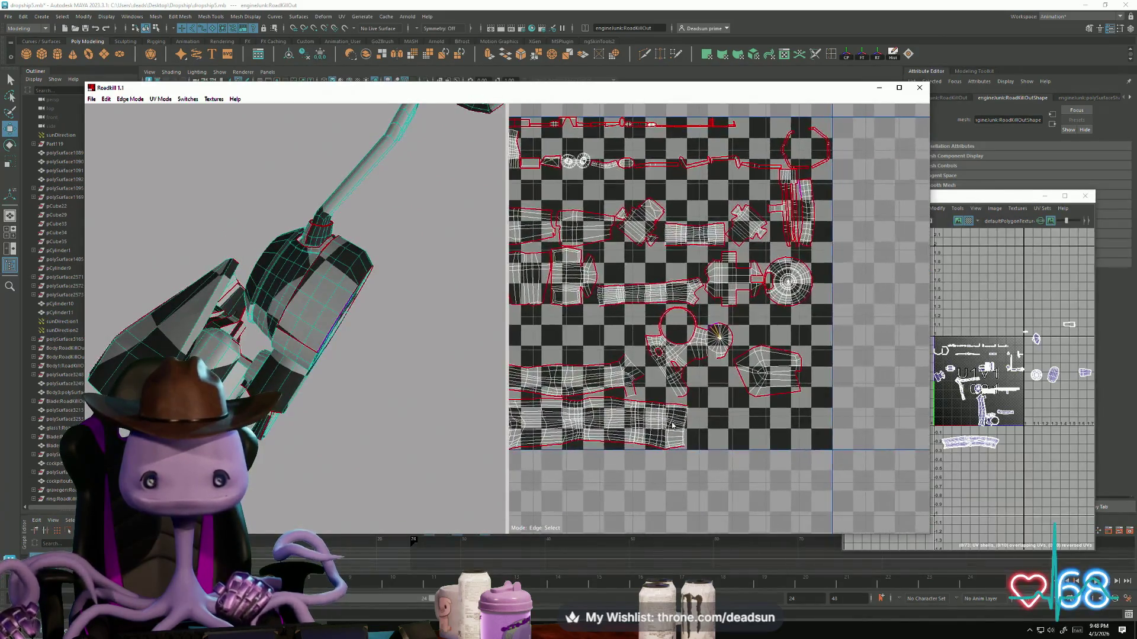
Step: Repack all UV shells into the 0–1 tile
{"action": "scroll", "coordinate": [682, 435], "scroll_direction": "up", "scroll_amount": 5}
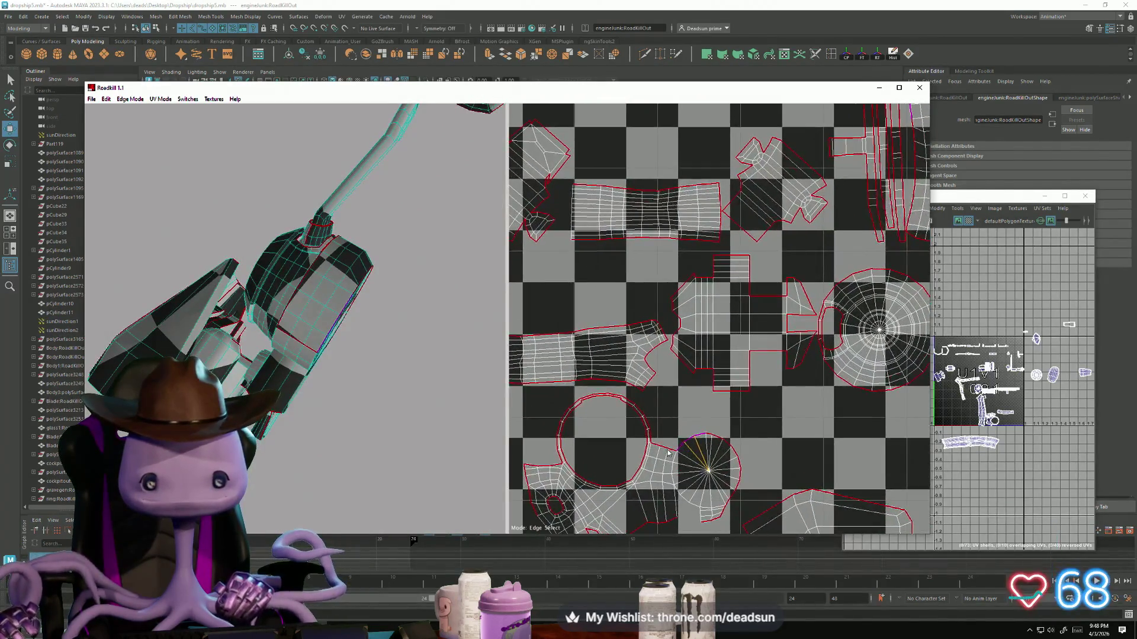
{"action": "left_click", "coordinate": [671, 455]}
{"action": "scroll", "coordinate": [670, 454], "scroll_direction": "down", "scroll_amount": 5}
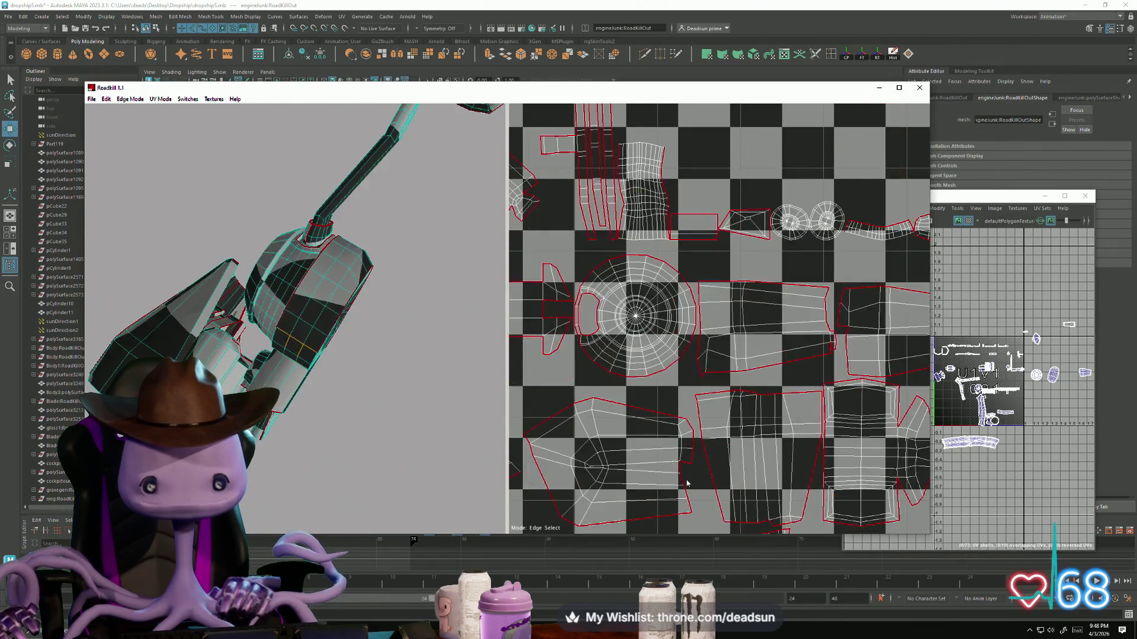
{"action": "scroll", "coordinate": [662, 368], "scroll_direction": "up", "scroll_amount": 4}
{"action": "scroll", "coordinate": [662, 369], "scroll_direction": "up", "scroll_amount": 6}
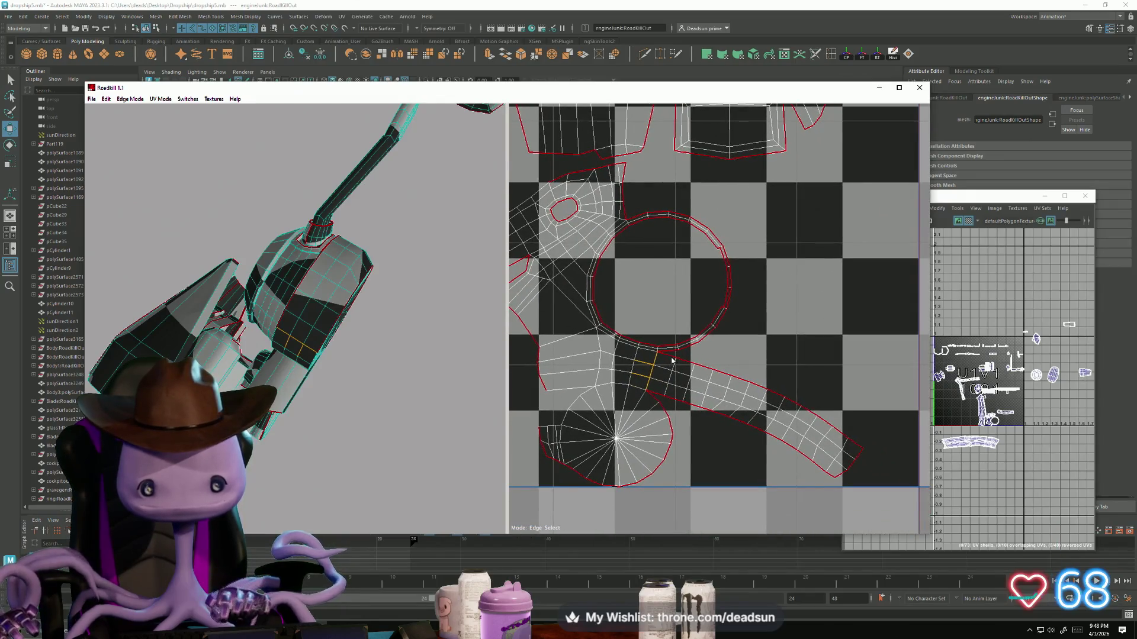
Step: Toggle the seam edges beside the circle shell until the bent strip unwraps straight
{"action": "left_click", "coordinate": [669, 383]}
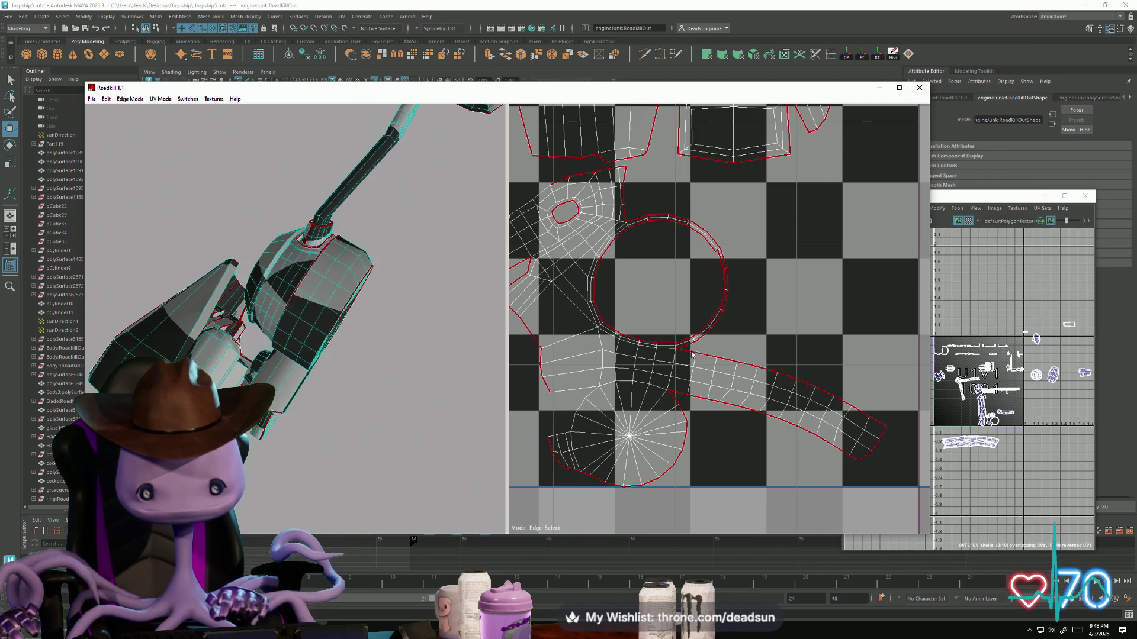
{"action": "left_click", "coordinate": [675, 386]}
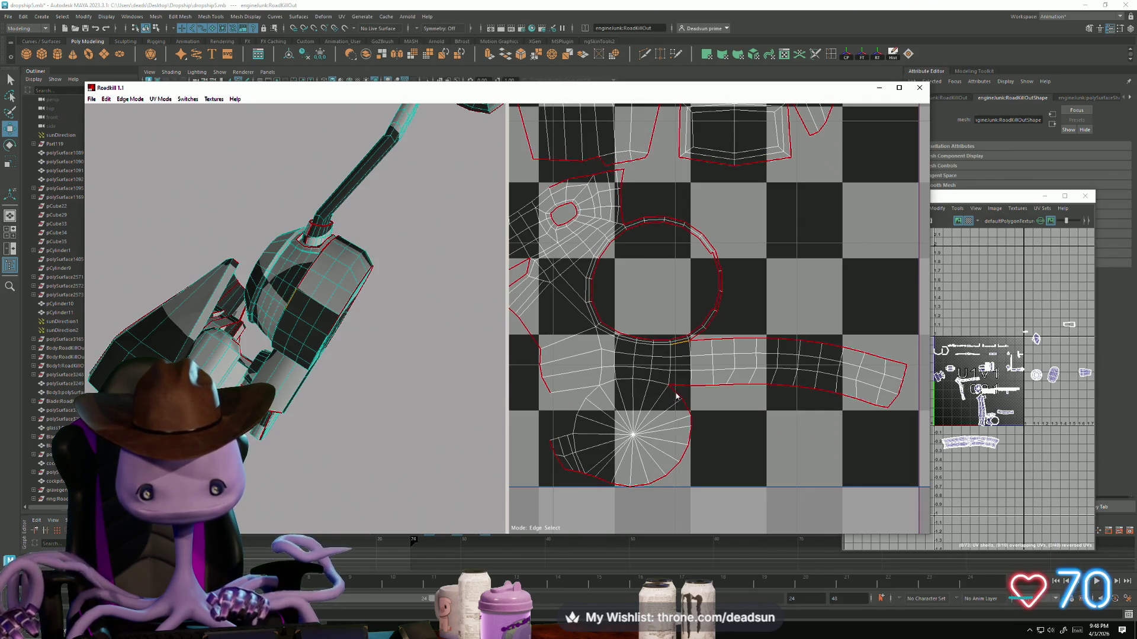
{"action": "left_click", "coordinate": [673, 417]}
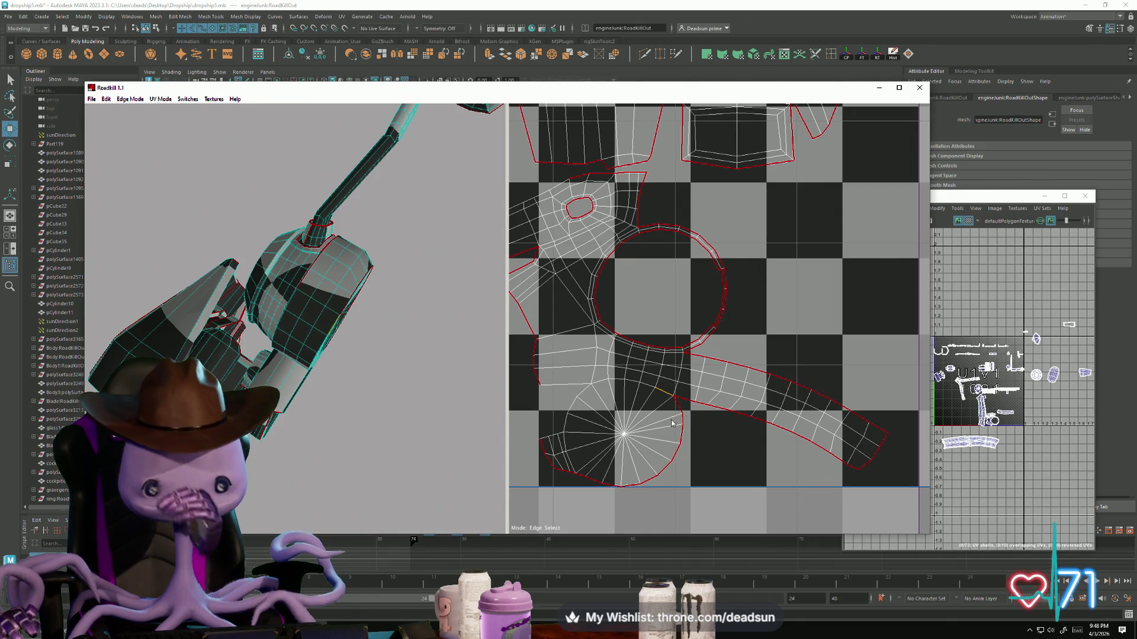
{"action": "mouse_move", "coordinate": [283, 340]}
{"action": "left_mouse_down", "text": "alt"}
{"action": "mouse_move", "coordinate": [525, 240]}
{"action": "mouse_move", "coordinate": [296, 247]}
{"action": "mouse_move", "coordinate": [298, 305]}
{"action": "mouse_move", "coordinate": [354, 322]}
{"action": "left_mouse_up", "text": "alt"}
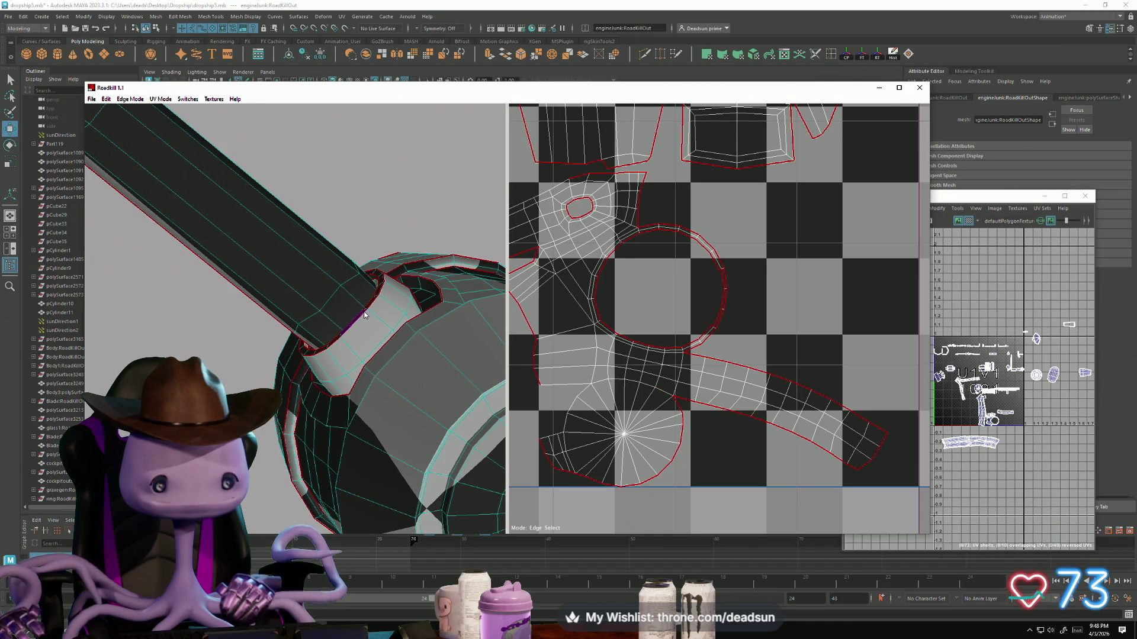
{"action": "scroll", "coordinate": [645, 305], "scroll_direction": "down", "scroll_amount": 5}
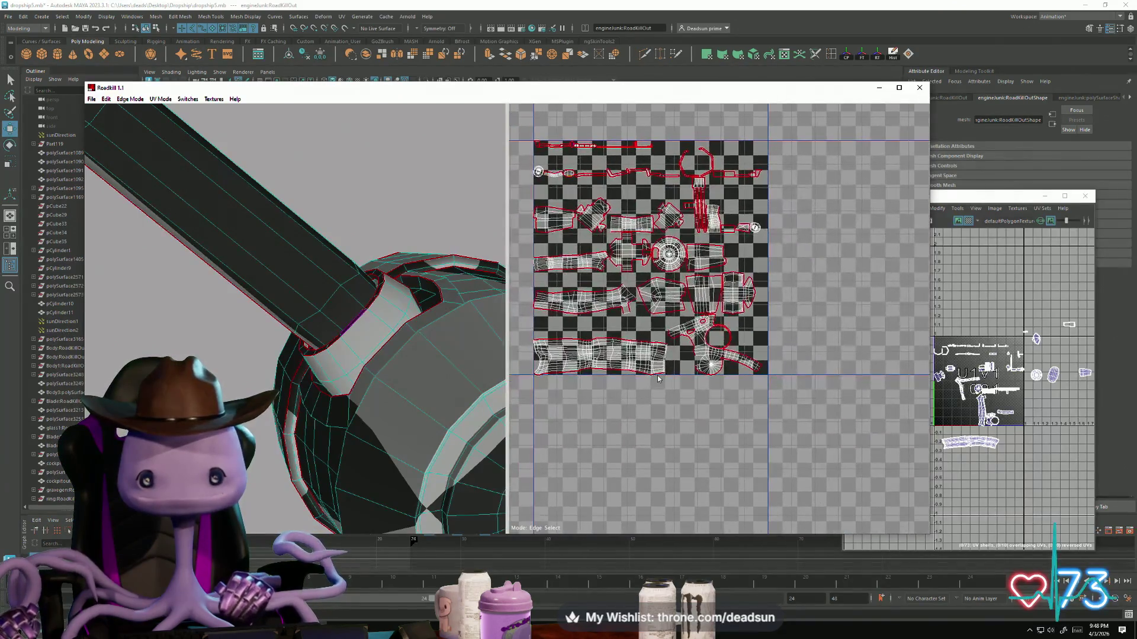
{"action": "middle_click_drag", "start_coordinate": [657, 376], "coordinate": [684, 438], "text": "alt"}
{"action": "scroll", "coordinate": [602, 300], "scroll_direction": "up", "scroll_amount": 3}
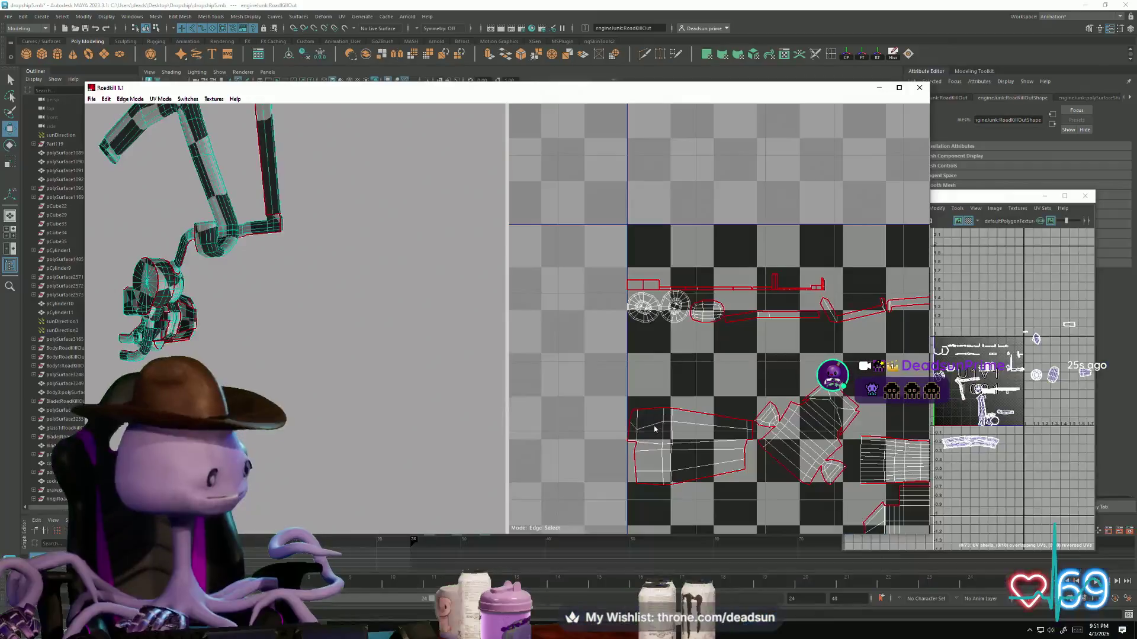
{"action": "scroll", "coordinate": [650, 305], "scroll_direction": "up", "scroll_amount": 5}
{"action": "scroll", "coordinate": [669, 341], "scroll_direction": "down", "scroll_amount": 3}
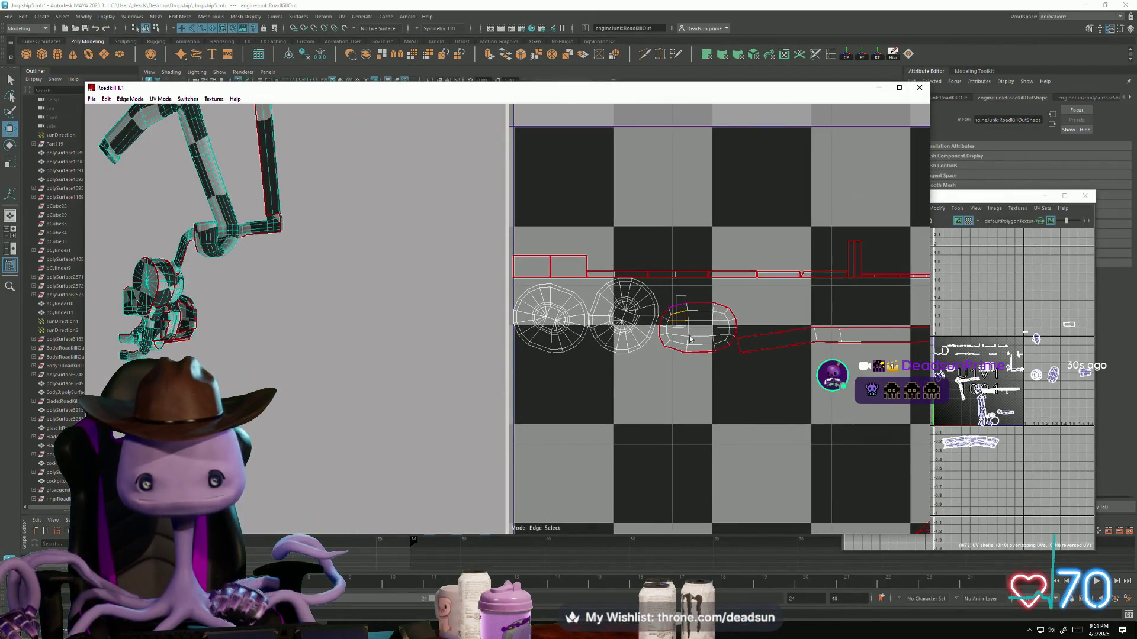
{"action": "scroll", "coordinate": [700, 388], "scroll_direction": "down", "scroll_amount": 5}
{"action": "scroll", "coordinate": [681, 351], "scroll_direction": "up", "scroll_amount": 4}
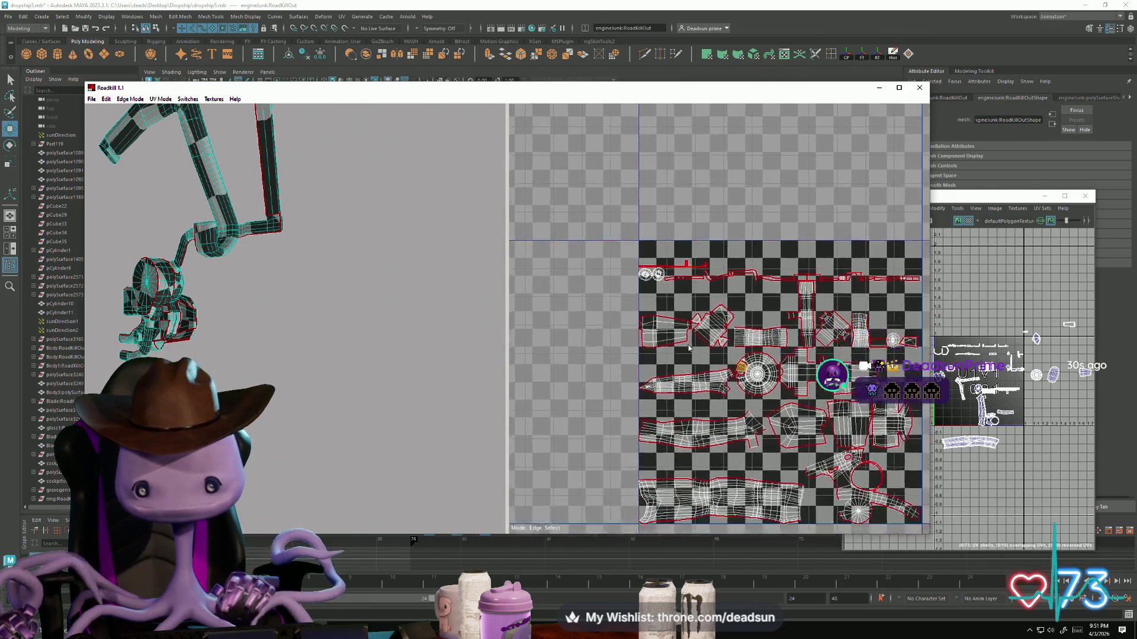
{"action": "scroll", "coordinate": [681, 350], "scroll_direction": "up", "scroll_amount": 5}
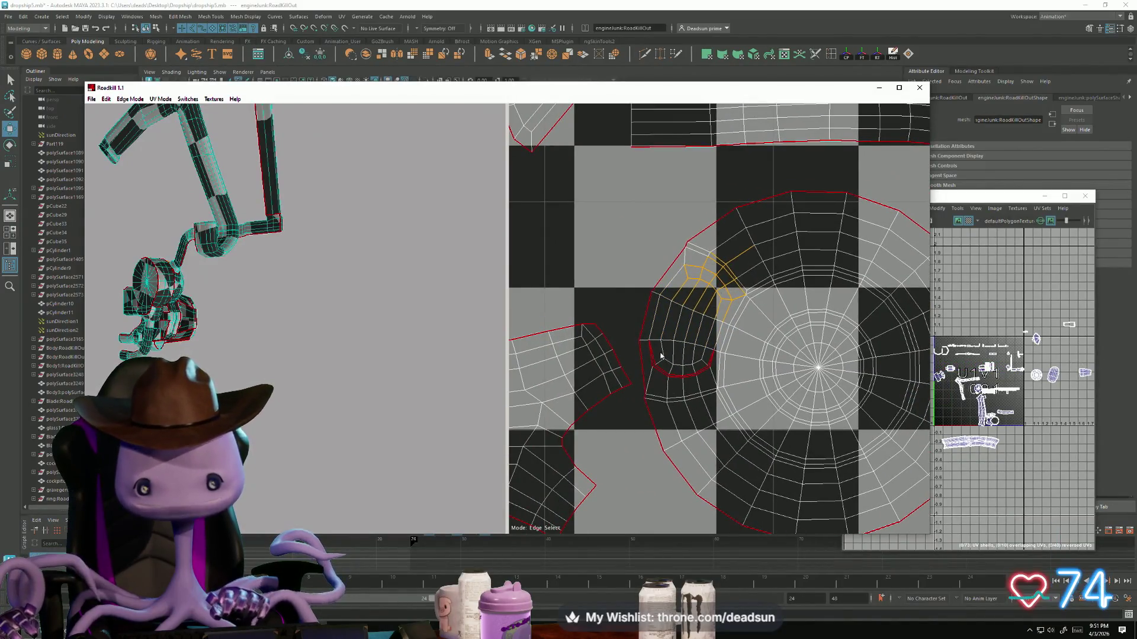
{"action": "left_click", "coordinate": [723, 386]}
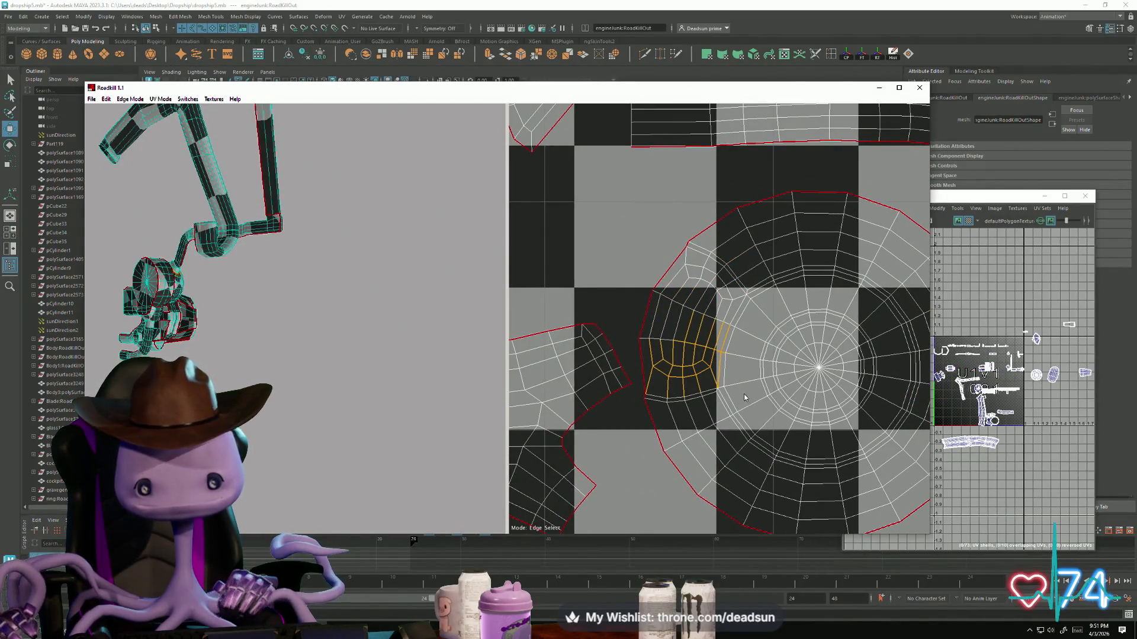
{"action": "scroll", "coordinate": [729, 385], "scroll_direction": "down", "scroll_amount": 5}
{"action": "scroll", "coordinate": [700, 361], "scroll_direction": "up", "scroll_amount": 2}
{"action": "middle_click_drag", "start_coordinate": [712, 407], "coordinate": [692, 422]}
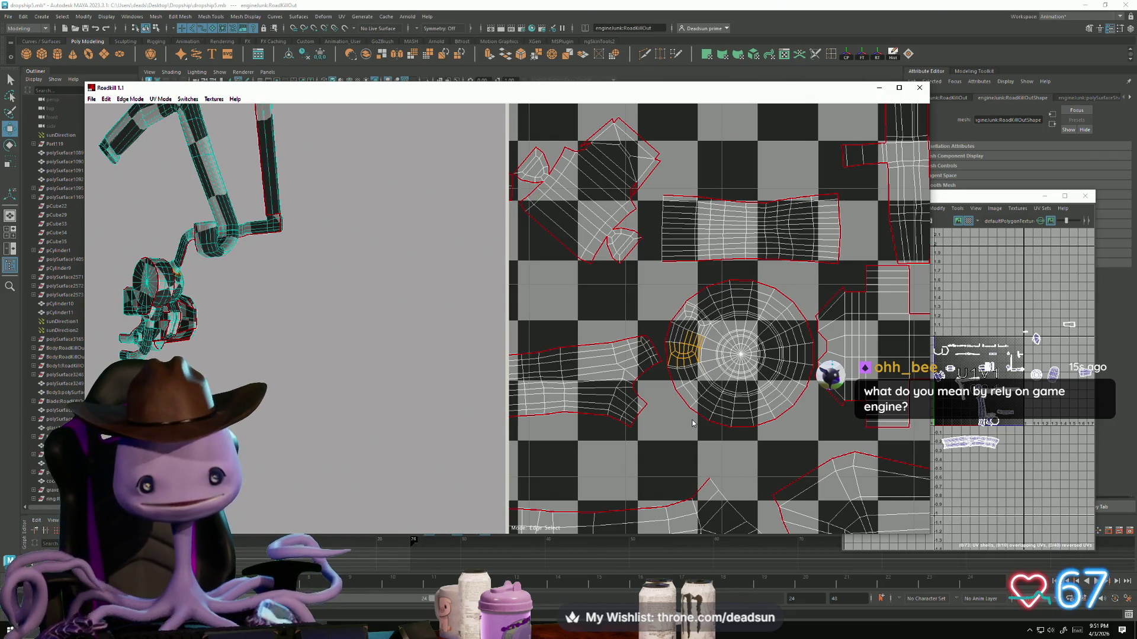
{"action": "scroll", "coordinate": [622, 217], "scroll_direction": "up", "scroll_amount": 5}
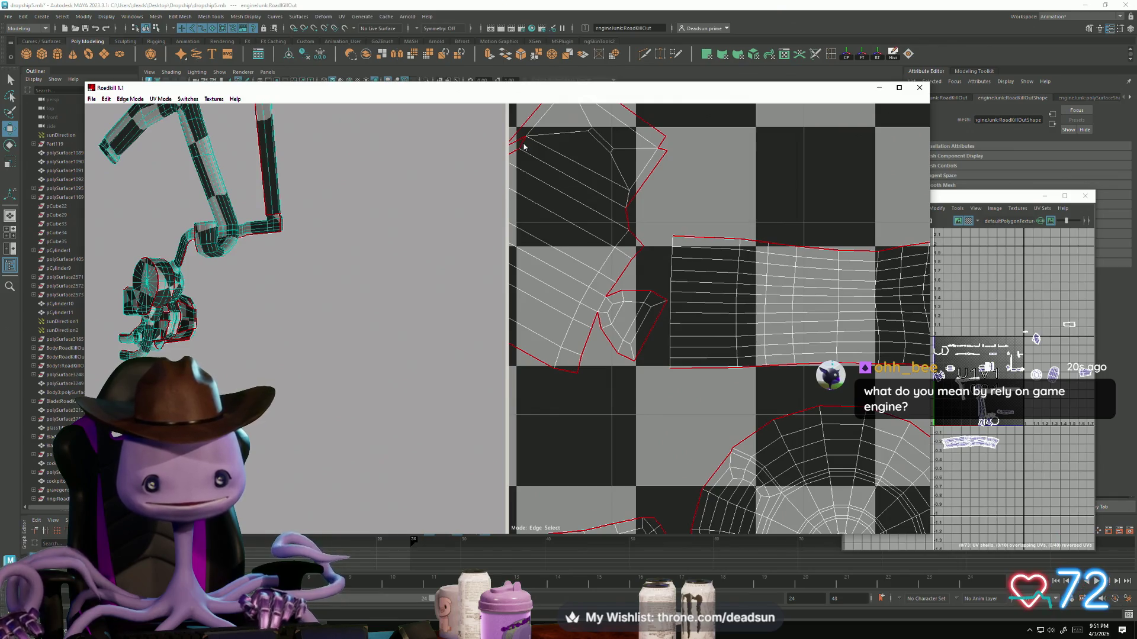
{"action": "middle_click_drag", "start_coordinate": [524, 148], "coordinate": [705, 342]}
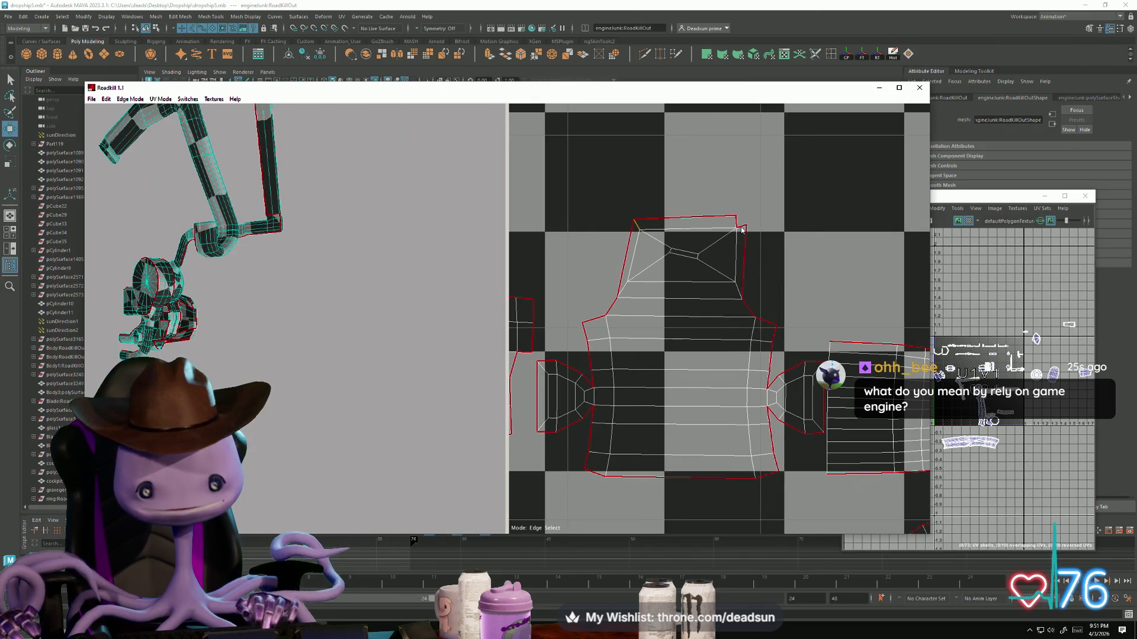
{"action": "scroll", "coordinate": [690, 338], "scroll_direction": "down", "scroll_amount": 3}
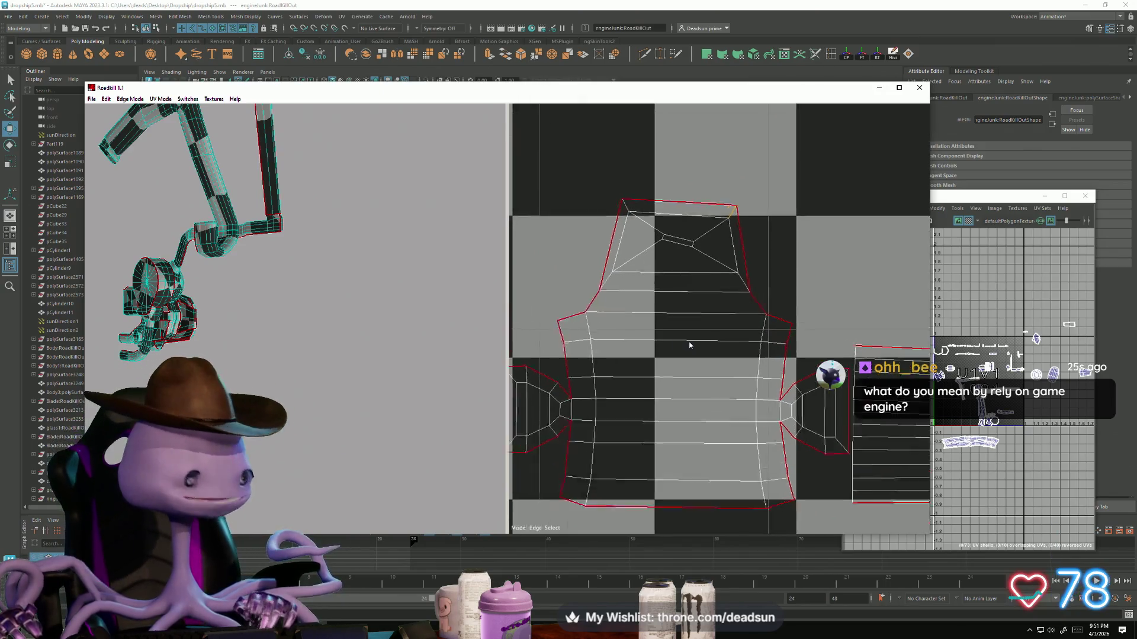
{"action": "middle_click_drag", "start_coordinate": [681, 350], "coordinate": [603, 304]}
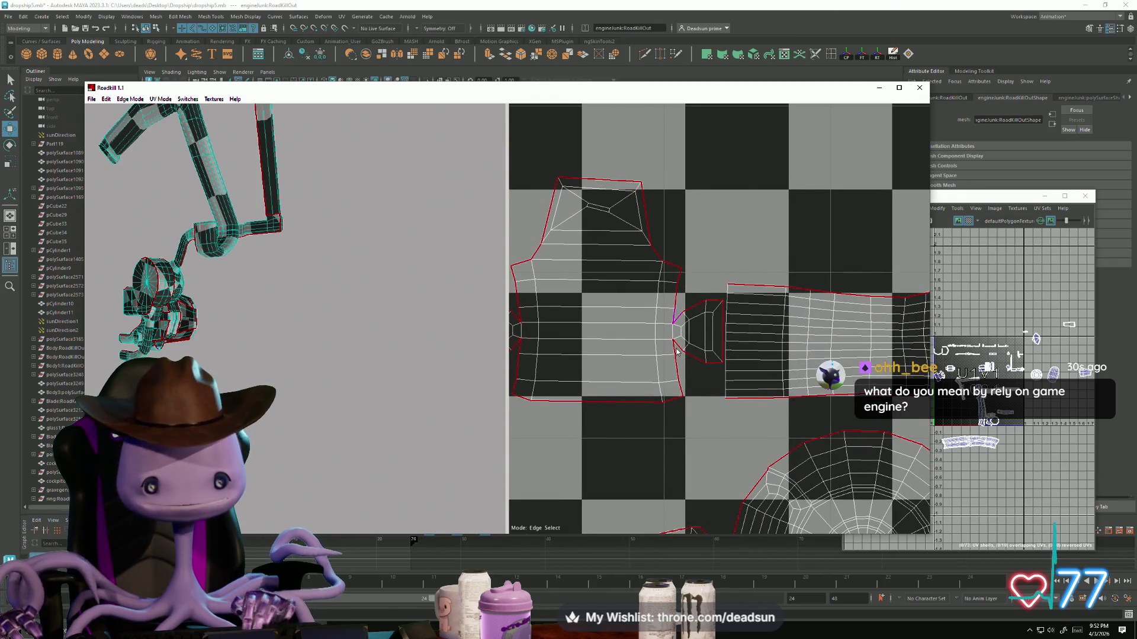
{"action": "middle_click_drag", "start_coordinate": [678, 350], "coordinate": [761, 358]}
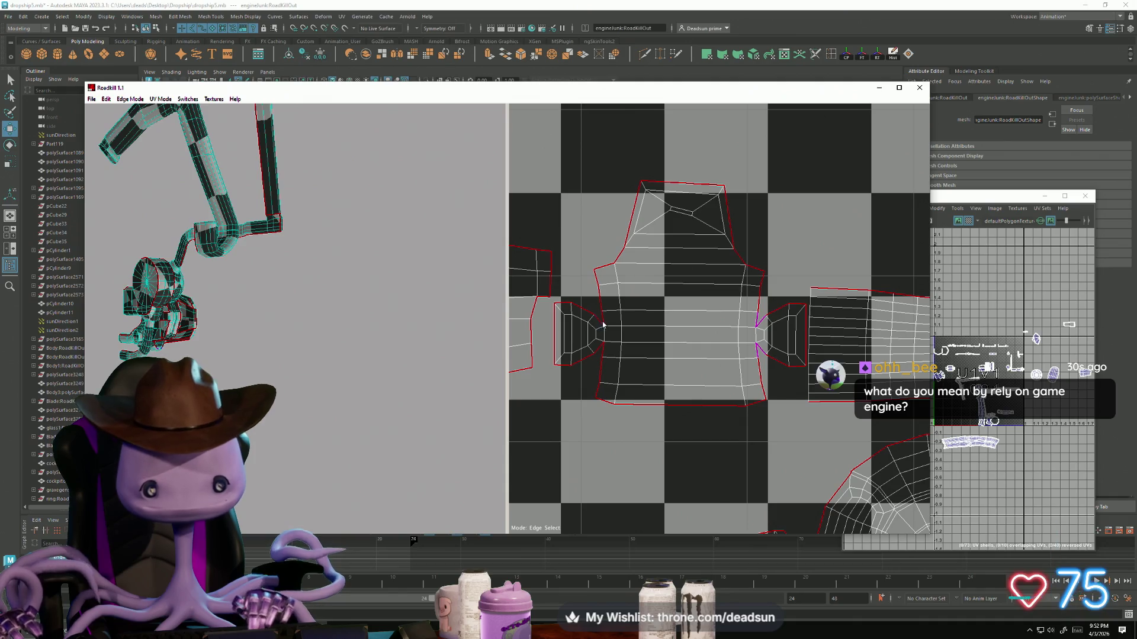
{"action": "scroll", "coordinate": [652, 361], "scroll_direction": "down", "scroll_amount": 4}
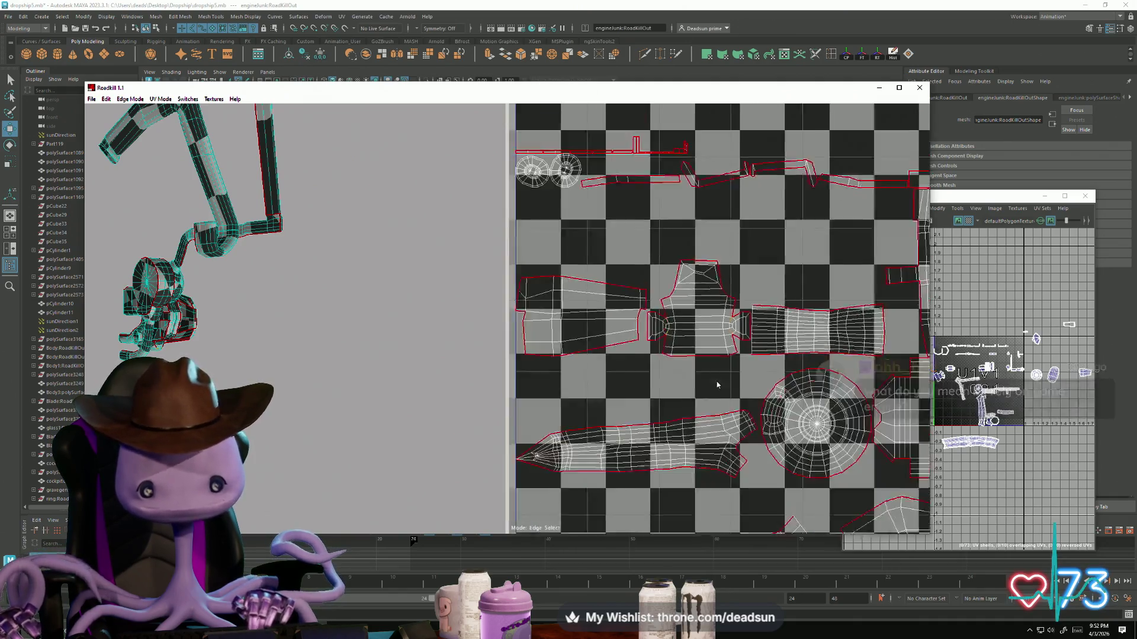
Step: Box-select the edge loop on the circular UV shell's left side and check it on the cylinder
{"action": "scroll", "coordinate": [698, 371], "scroll_direction": "up", "scroll_amount": 2}
{"action": "mouse_move", "coordinate": [698, 372]}
{"action": "middle_mouse_down"}
{"action": "mouse_move", "coordinate": [576, 294]}
{"action": "mouse_move", "coordinate": [627, 298]}
{"action": "mouse_move", "coordinate": [638, 355]}
{"action": "middle_mouse_up"}
{"action": "middle_click_drag", "start_coordinate": [769, 326], "coordinate": [722, 357]}
{"action": "scroll", "coordinate": [722, 357], "scroll_direction": "down", "scroll_amount": 5}
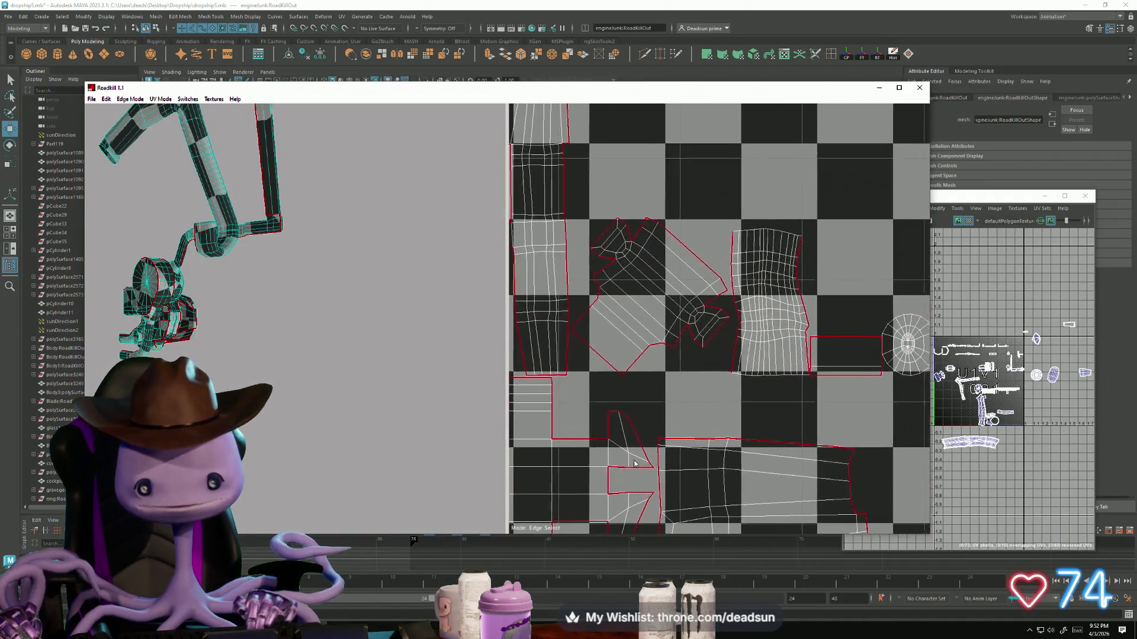
{"action": "scroll", "coordinate": [755, 435], "scroll_direction": "up", "scroll_amount": 2}
{"action": "mouse_move", "coordinate": [754, 435]}
{"action": "middle_mouse_down"}
{"action": "mouse_move", "coordinate": [679, 337]}
{"action": "mouse_move", "coordinate": [681, 267]}
{"action": "middle_mouse_up"}
{"action": "scroll", "coordinate": [679, 337], "scroll_direction": "up", "scroll_amount": 1}
{"action": "scroll", "coordinate": [681, 296], "scroll_direction": "down", "scroll_amount": 2}
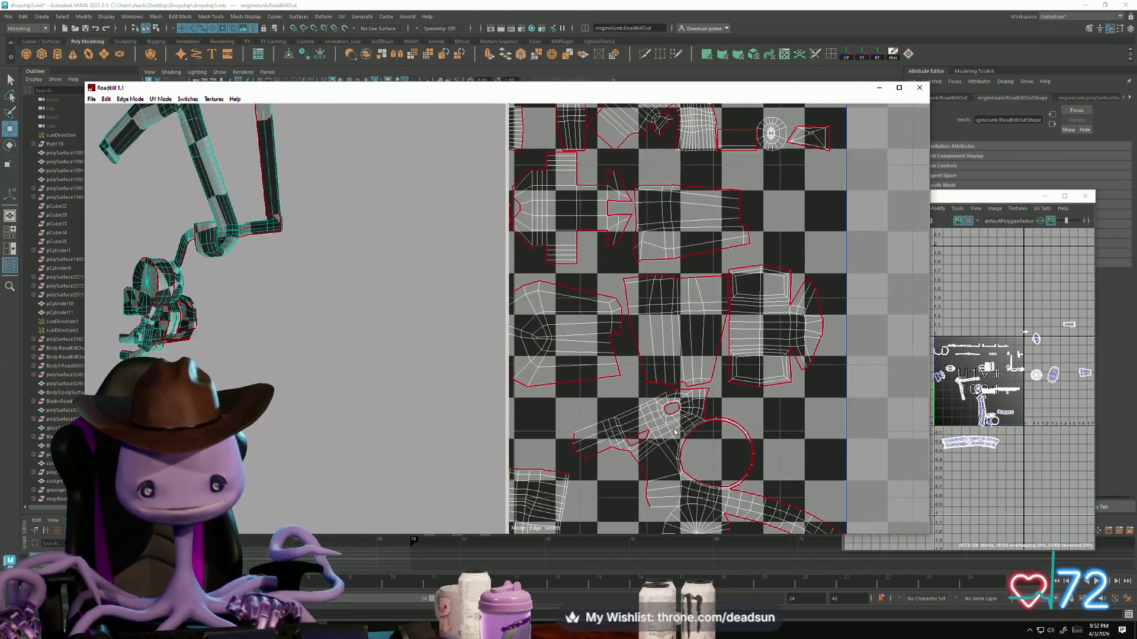
{"action": "scroll", "coordinate": [682, 329], "scroll_direction": "up", "scroll_amount": 3}
{"action": "scroll", "coordinate": [682, 329], "scroll_direction": "up", "scroll_amount": 1}
{"action": "left_click_drag", "start_coordinate": [655, 306], "coordinate": [694, 378]}
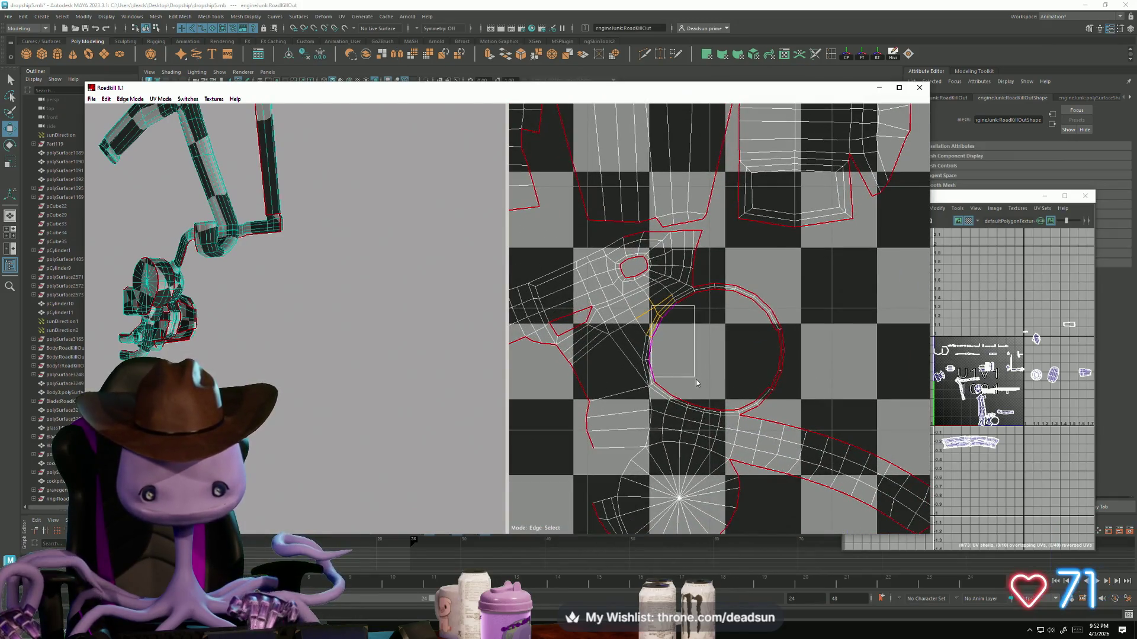
{"action": "scroll", "coordinate": [337, 320], "scroll_direction": "up", "scroll_amount": 6}
{"action": "left_click_drag", "start_coordinate": [366, 425], "coordinate": [450, 415], "text": "alt"}
{"action": "scroll", "coordinate": [710, 352], "scroll_direction": "down", "scroll_amount": 8}
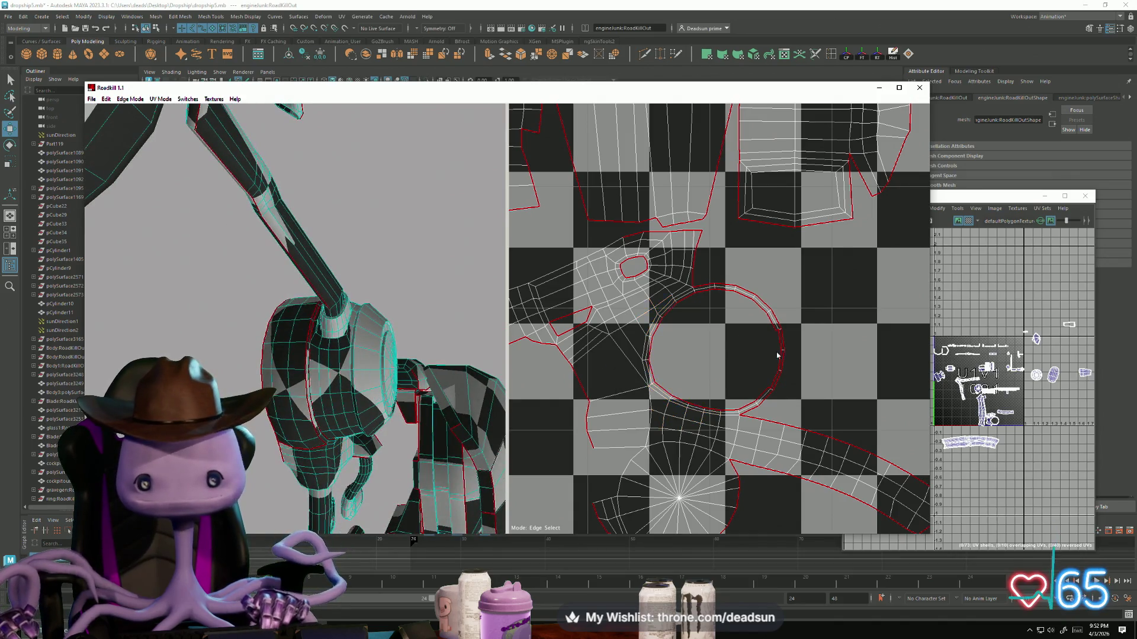
{"action": "scroll", "coordinate": [820, 474], "scroll_direction": "up", "scroll_amount": 3}
{"action": "scroll", "coordinate": [711, 319], "scroll_direction": "up", "scroll_amount": 3}
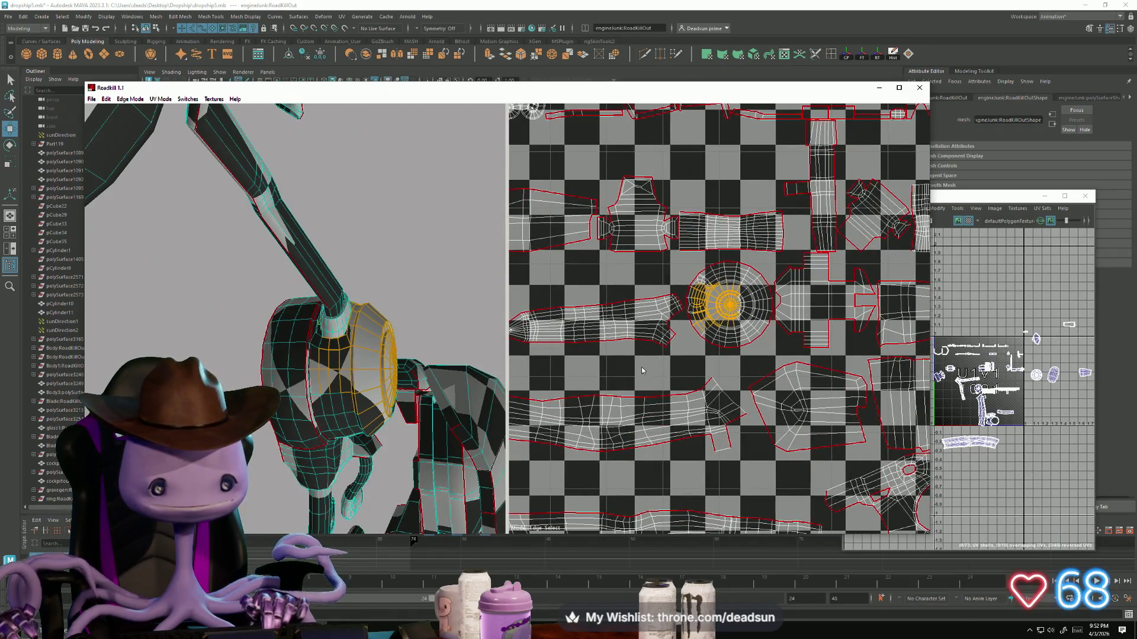
{"action": "scroll", "coordinate": [651, 365], "scroll_direction": "up", "scroll_amount": 3}
{"action": "scroll", "coordinate": [699, 365], "scroll_direction": "down", "scroll_amount": 4}
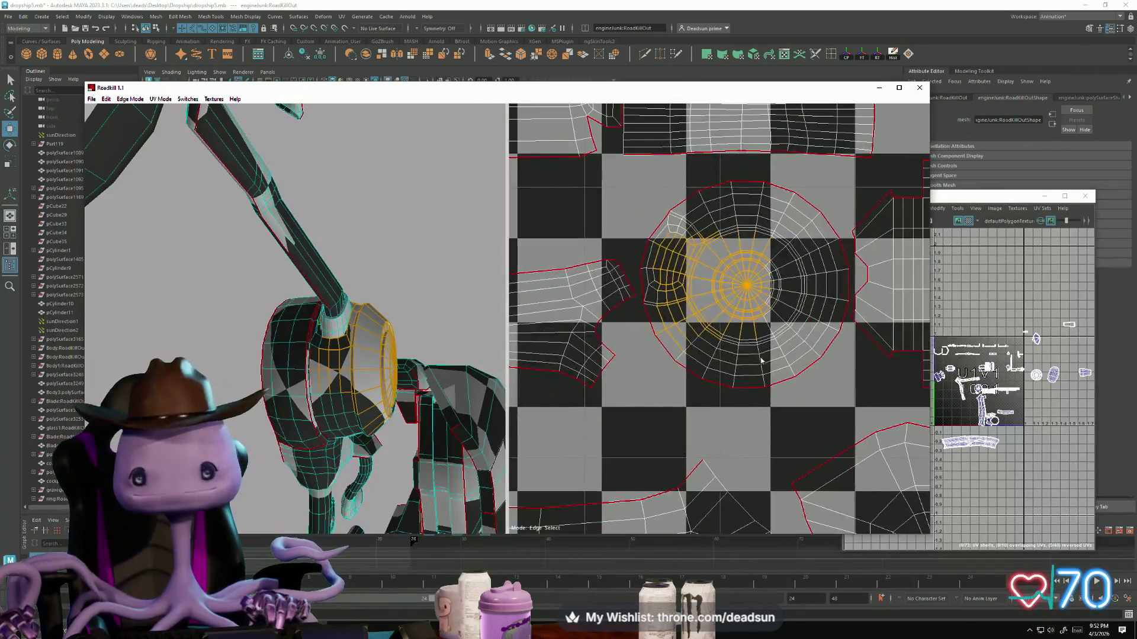
{"action": "scroll", "coordinate": [699, 365], "scroll_direction": "up", "scroll_amount": 5}
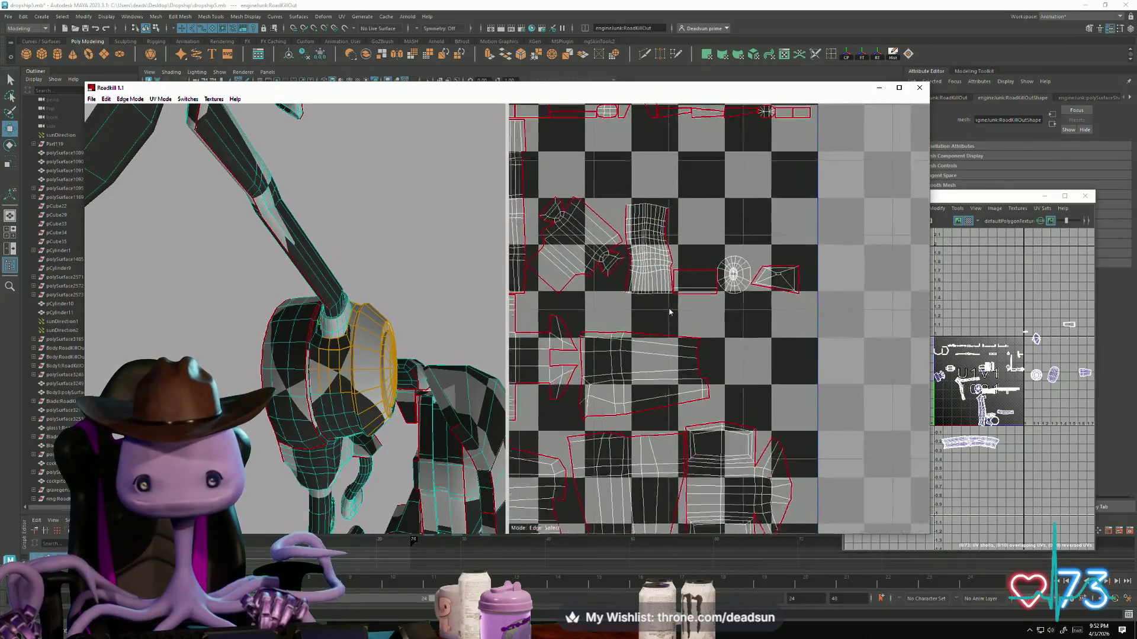
{"action": "scroll", "coordinate": [674, 319], "scroll_direction": "up", "scroll_amount": 1}
{"action": "mouse_move", "coordinate": [343, 355]}
{"action": "left_mouse_down", "text": "alt"}
{"action": "mouse_move", "coordinate": [332, 361]}
{"action": "mouse_move", "coordinate": [361, 364]}
{"action": "mouse_move", "coordinate": [328, 409]}
{"action": "mouse_move", "coordinate": [354, 376]}
{"action": "mouse_move", "coordinate": [323, 429]}
{"action": "mouse_move", "coordinate": [335, 457]}
{"action": "mouse_move", "coordinate": [405, 400]}
{"action": "mouse_move", "coordinate": [430, 308]}
{"action": "mouse_move", "coordinate": [312, 400]}
{"action": "mouse_move", "coordinate": [384, 396]}
{"action": "mouse_move", "coordinate": [300, 417]}
{"action": "mouse_move", "coordinate": [246, 265]}
{"action": "left_mouse_up", "text": "alt"}
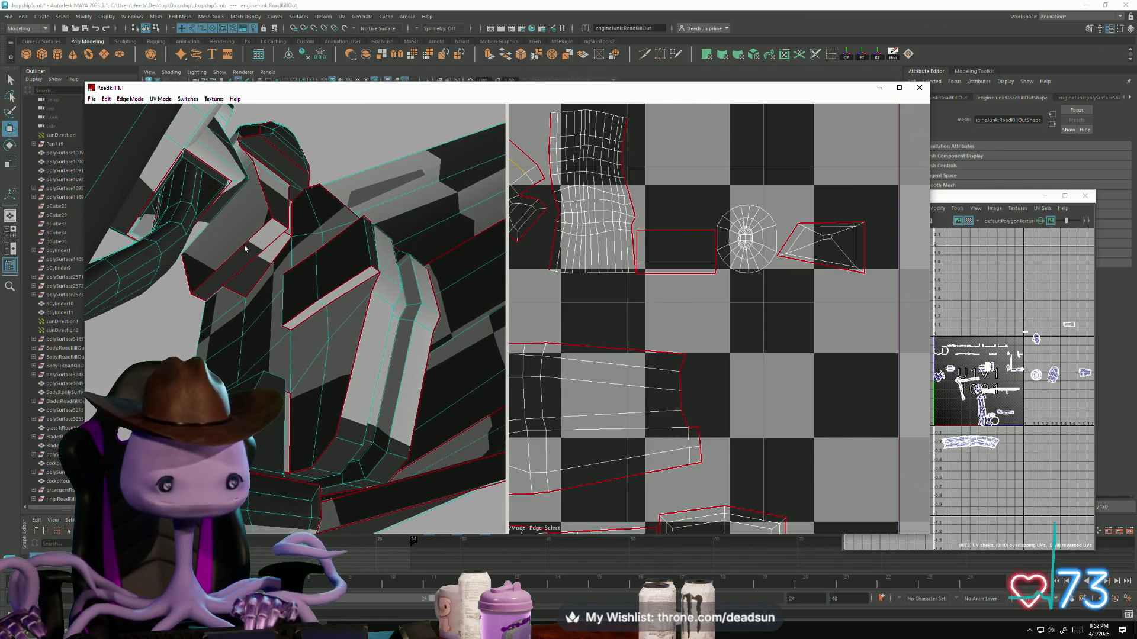
Step: Mark one edge on the model as a new seam and check the re-unwrapped shells
{"action": "left_click", "coordinate": [249, 269]}
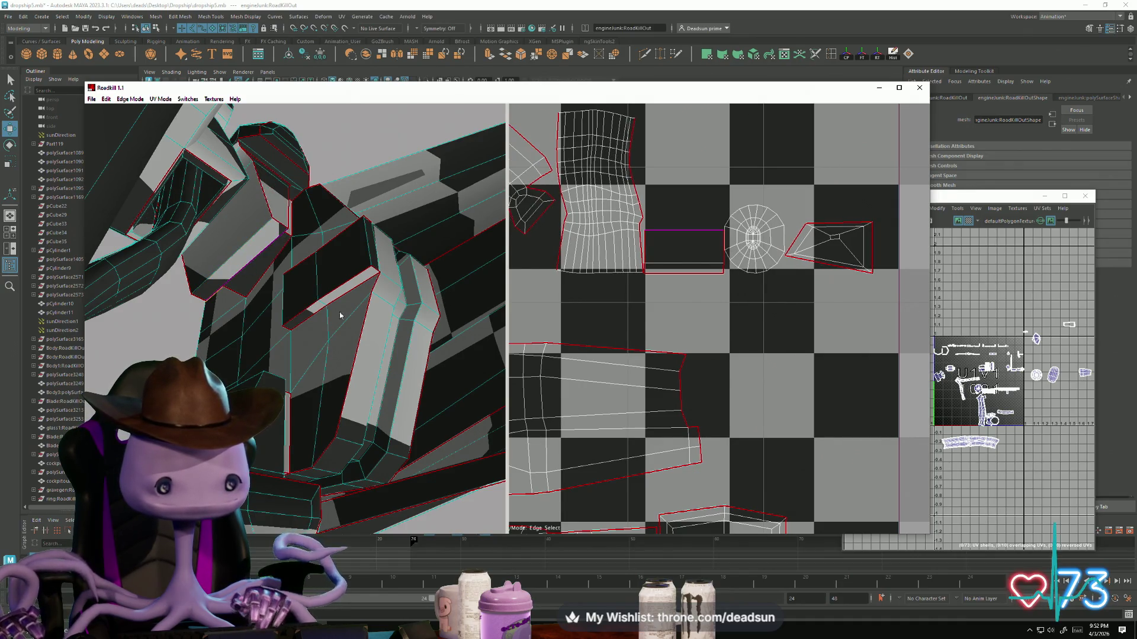
{"action": "scroll", "coordinate": [813, 287], "scroll_direction": "down", "scroll_amount": 5}
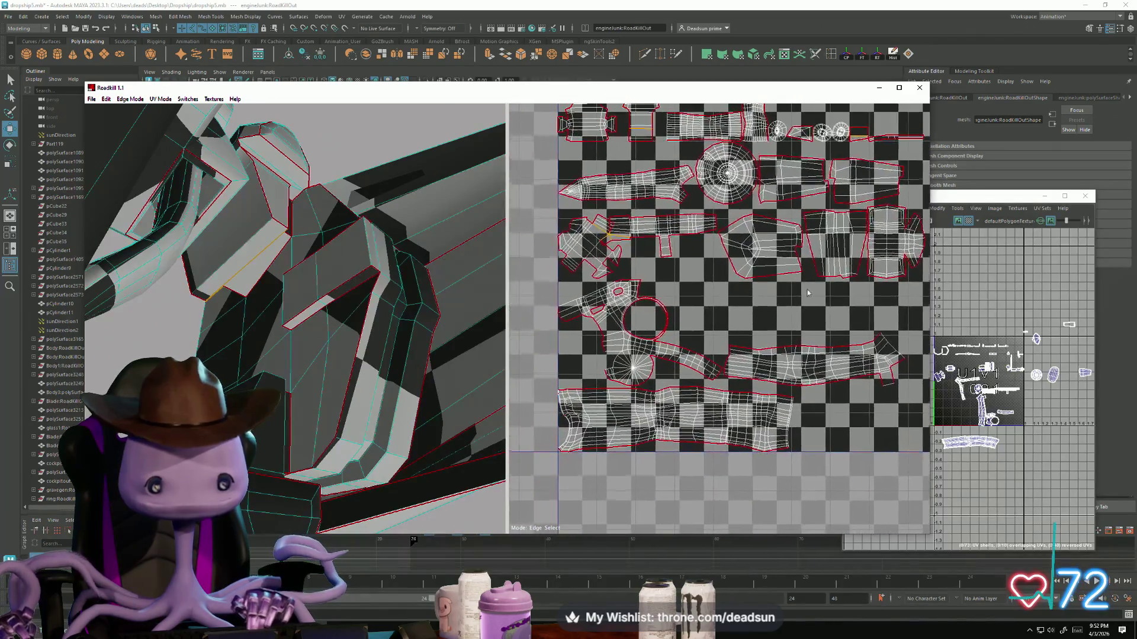
{"action": "mouse_move", "coordinate": [706, 398]}
{"action": "middle_mouse_down"}
{"action": "mouse_move", "coordinate": [652, 413]}
{"action": "mouse_move", "coordinate": [647, 387]}
{"action": "middle_mouse_up"}
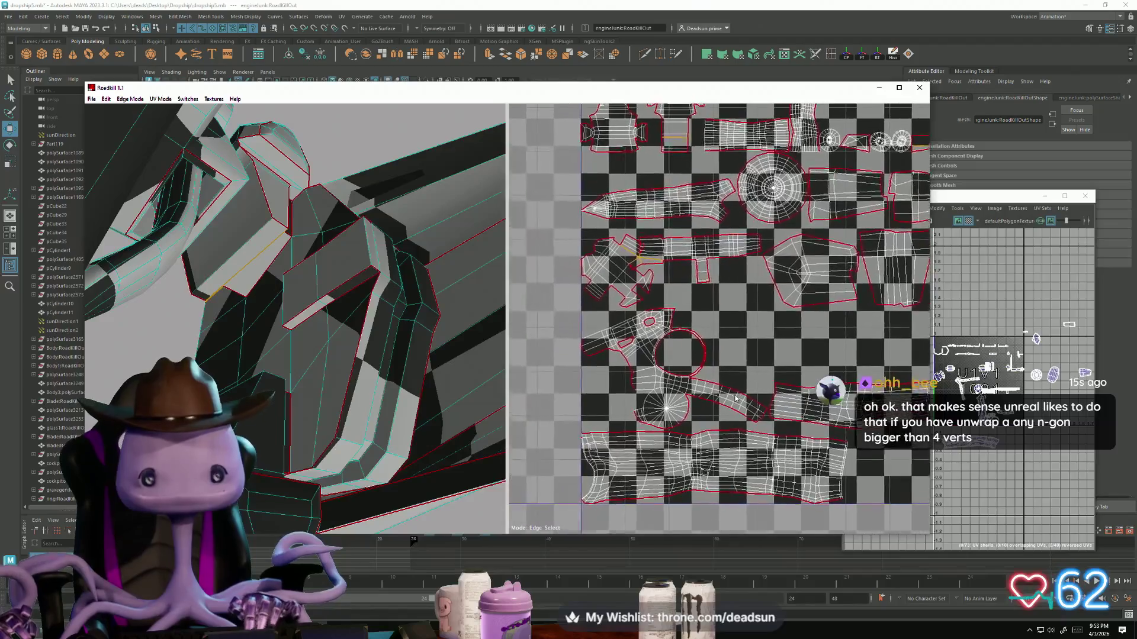
{"action": "scroll", "coordinate": [628, 373], "scroll_direction": "up", "scroll_amount": 3}
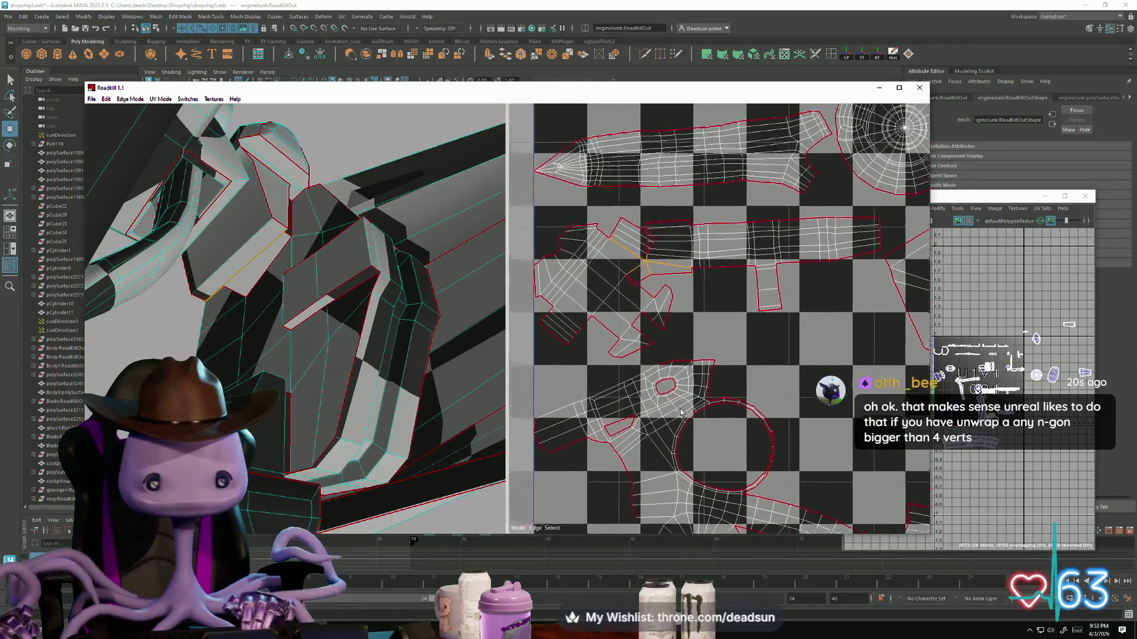
{"action": "scroll", "coordinate": [653, 314], "scroll_direction": "up", "scroll_amount": 2}
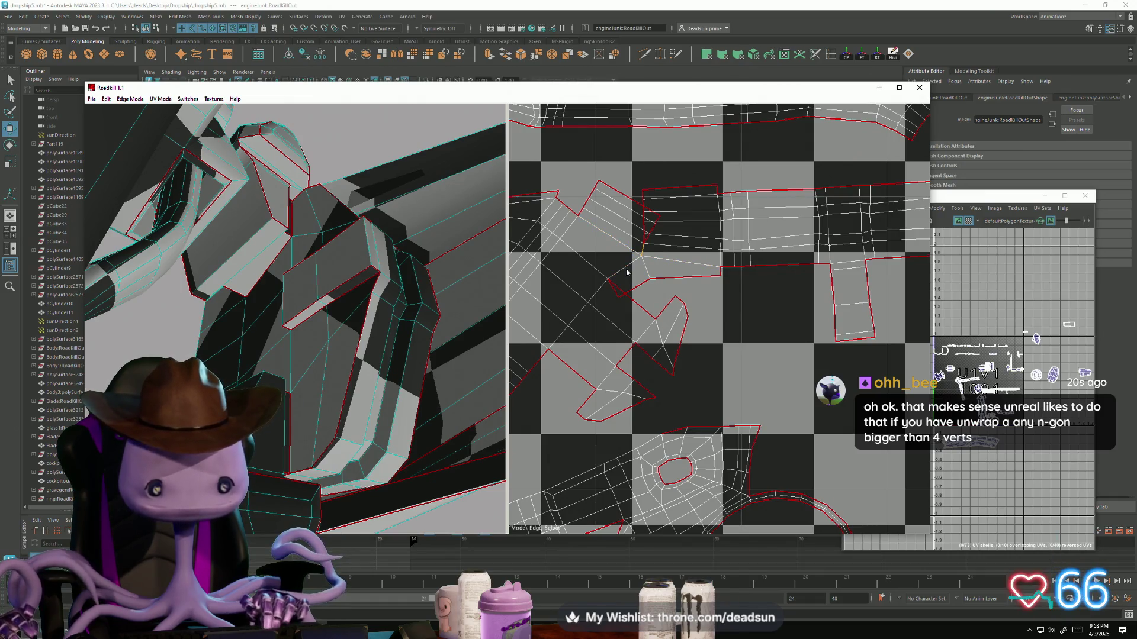
{"action": "middle_click_drag", "start_coordinate": [404, 325], "coordinate": [476, 347]}
{"action": "scroll", "coordinate": [647, 363], "scroll_direction": "down", "scroll_amount": 6}
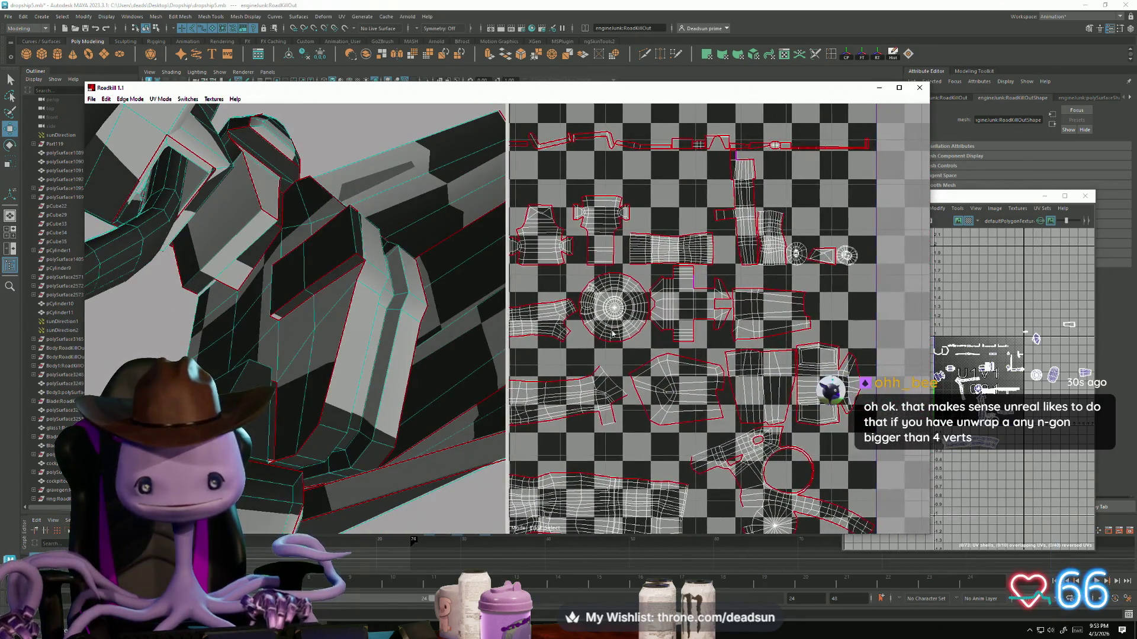
{"action": "scroll", "coordinate": [635, 335], "scroll_direction": "up", "scroll_amount": 2}
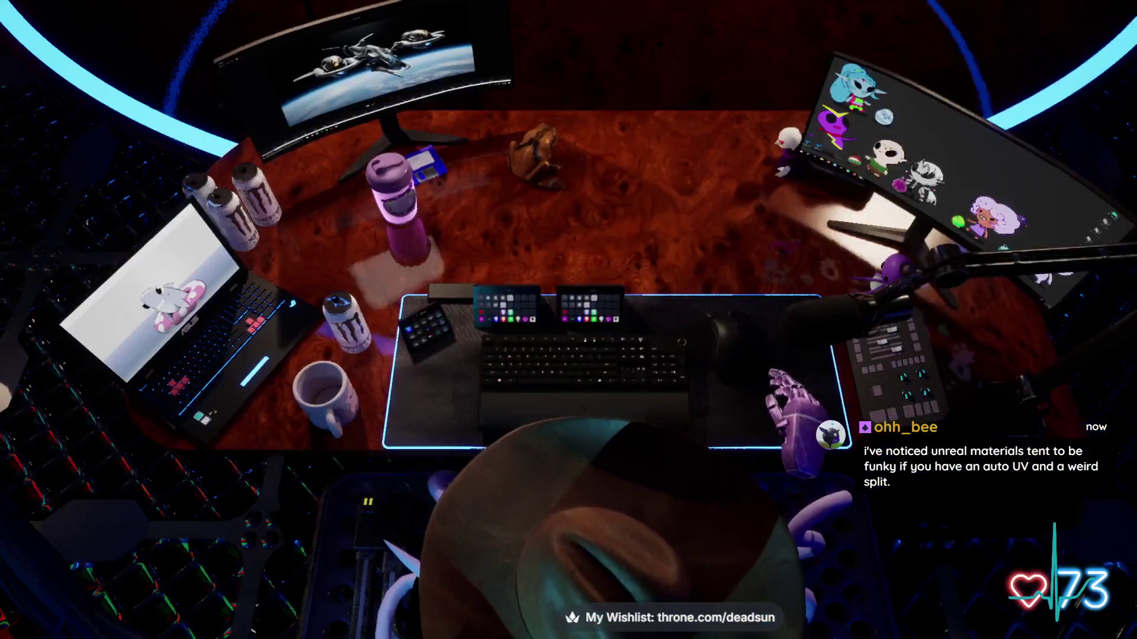
Step: Zoom in on the dropship concept image in the image viewer
{"action": "scroll", "coordinate": [593, 290], "scroll_direction": "up", "scroll_amount": 3}
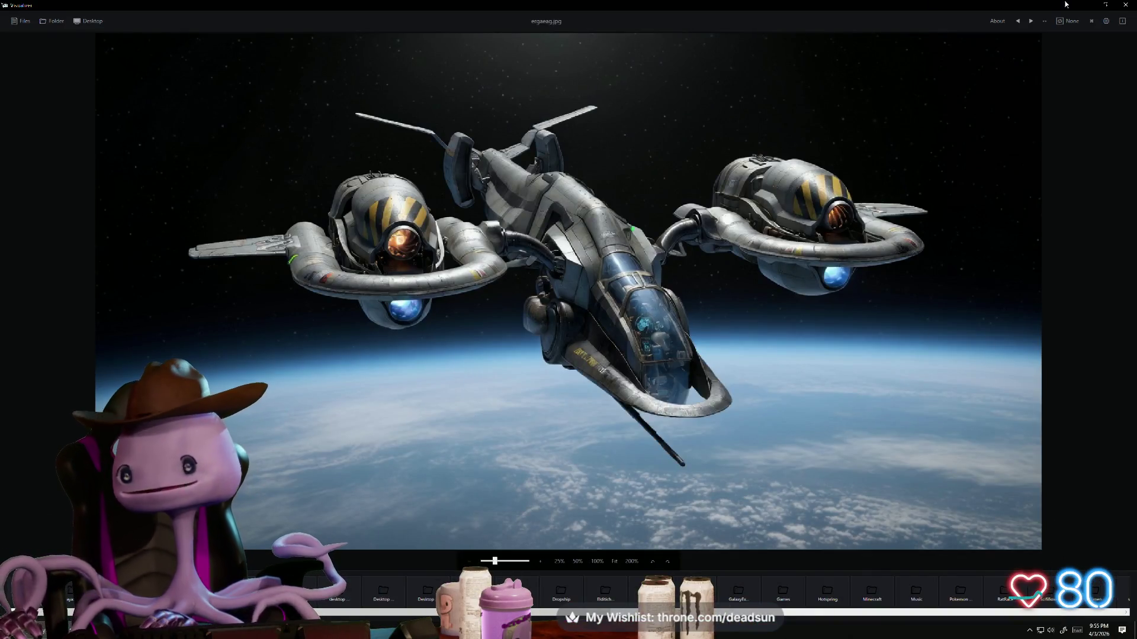
Step: Minimize the dropship image viewer to reveal the Maya alien character scene
{"action": "left_click", "coordinate": [1084, 4]}
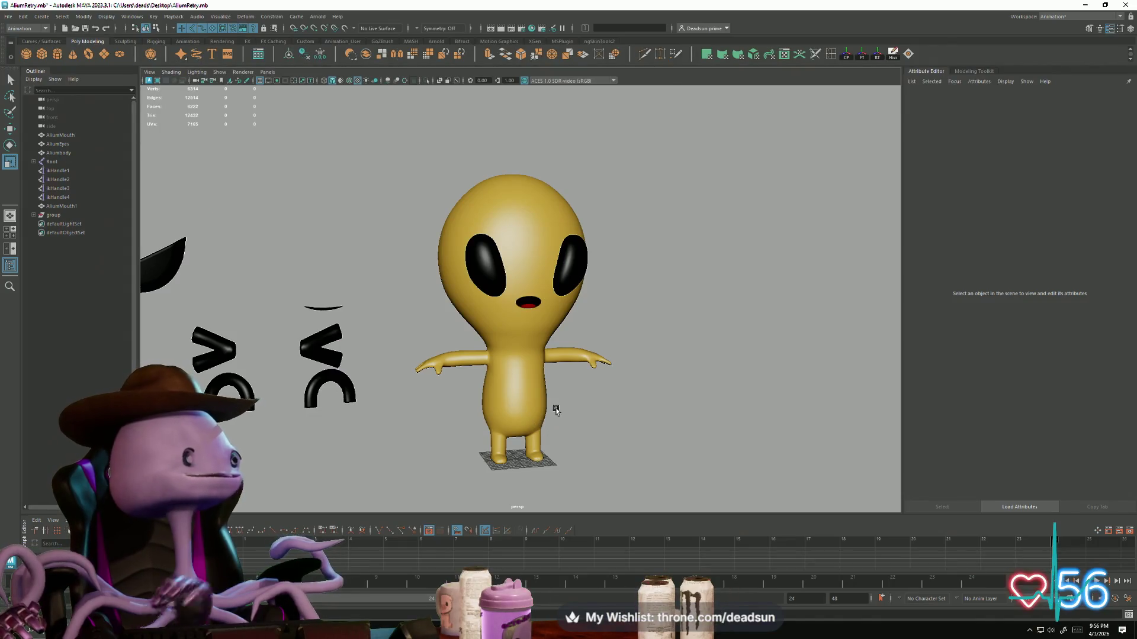
{"action": "mouse_move", "coordinate": [592, 315]}
{"action": "left_mouse_down", "text": "alt"}
{"action": "mouse_move", "coordinate": [633, 424]}
{"action": "mouse_move", "coordinate": [548, 442]}
{"action": "mouse_move", "coordinate": [568, 432]}
{"action": "mouse_move", "coordinate": [555, 419]}
{"action": "mouse_move", "coordinate": [573, 375]}
{"action": "mouse_move", "coordinate": [555, 382]}
{"action": "mouse_move", "coordinate": [535, 473]}
{"action": "mouse_move", "coordinate": [627, 469]}
{"action": "mouse_move", "coordinate": [703, 436]}
{"action": "mouse_move", "coordinate": [541, 446]}
{"action": "mouse_move", "coordinate": [548, 455]}
{"action": "left_mouse_up", "text": "alt"}
{"action": "mouse_move", "coordinate": [548, 456]}
{"action": "right_mouse_down", "text": "alt"}
{"action": "mouse_move", "coordinate": [614, 469]}
{"action": "mouse_move", "coordinate": [691, 418]}
{"action": "mouse_move", "coordinate": [645, 419]}
{"action": "mouse_move", "coordinate": [510, 487]}
{"action": "right_mouse_up", "text": "alt"}
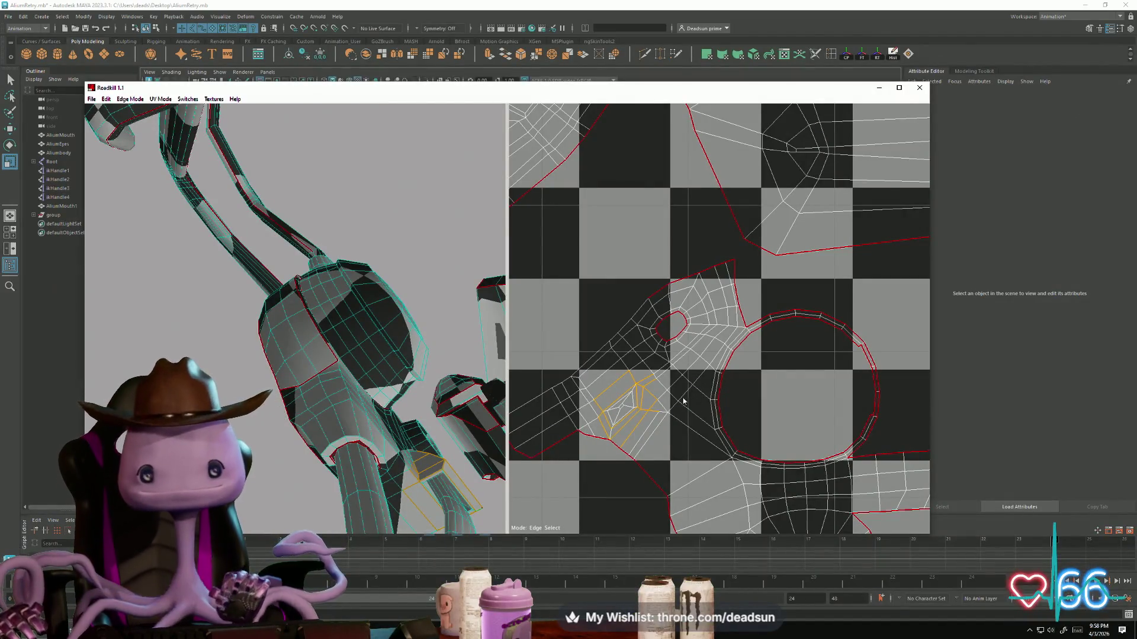
Step: Select an edge on a UV shell, then re-unwrap and repack the shells
{"action": "scroll", "coordinate": [684, 402], "scroll_direction": "down", "scroll_amount": 5}
{"action": "scroll", "coordinate": [654, 371], "scroll_direction": "up", "scroll_amount": 3}
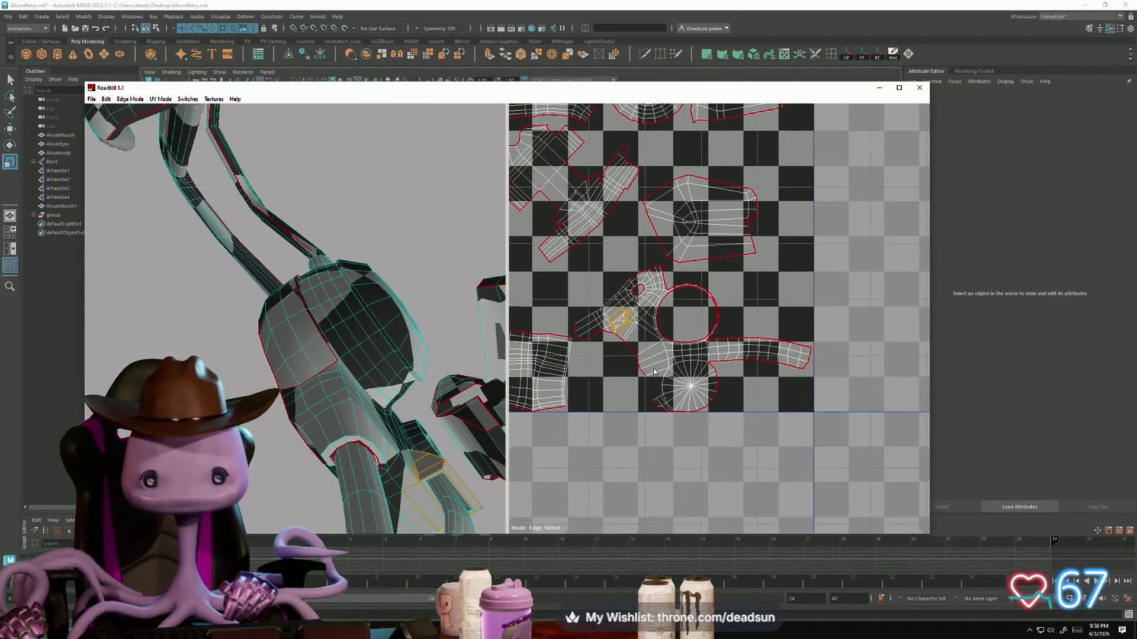
{"action": "scroll", "coordinate": [654, 372], "scroll_direction": "up", "scroll_amount": 3}
{"action": "scroll", "coordinate": [731, 410], "scroll_direction": "down", "scroll_amount": 5}
{"action": "scroll", "coordinate": [731, 410], "scroll_direction": "up", "scroll_amount": 3}
{"action": "scroll", "coordinate": [782, 395], "scroll_direction": "up", "scroll_amount": 2}
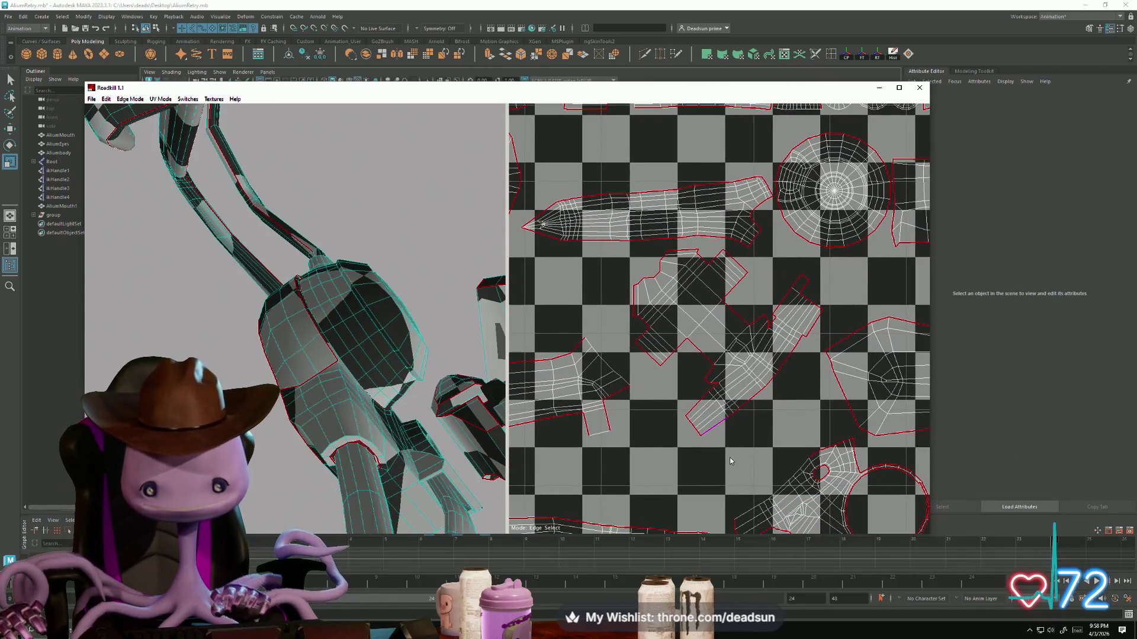
{"action": "left_click", "coordinate": [721, 431]}
{"action": "left_click", "coordinate": [768, 410]}
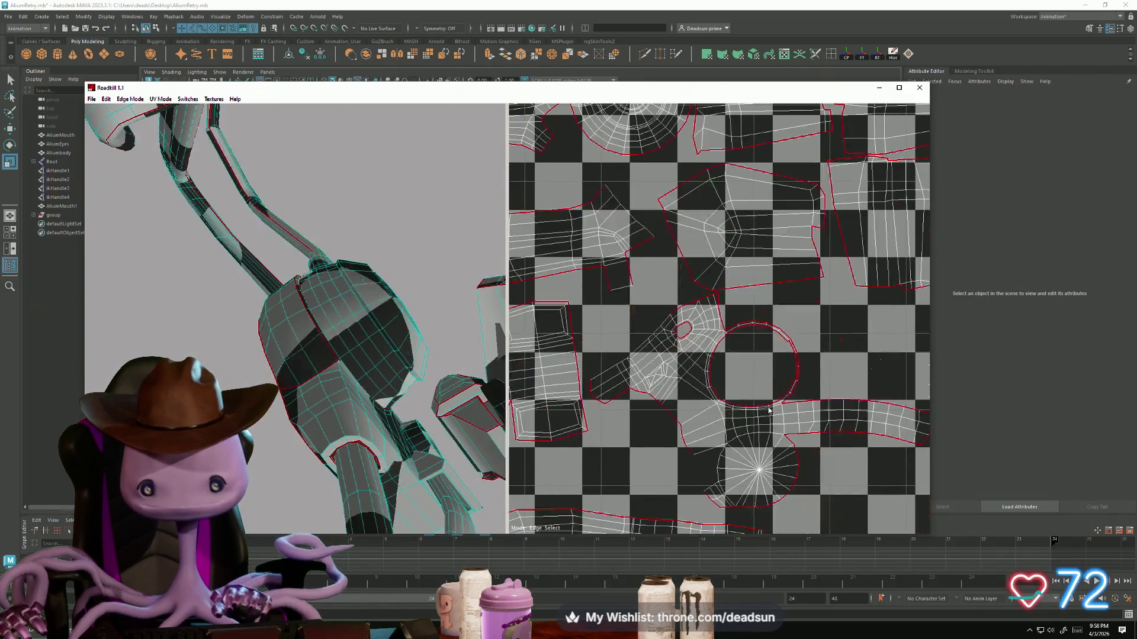
Step: Commit the edge path as a seam and cut another seam, re-unwrapping the shells
{"action": "scroll", "coordinate": [746, 414], "scroll_direction": "down", "scroll_amount": 5}
{"action": "scroll", "coordinate": [716, 426], "scroll_direction": "up", "scroll_amount": 3}
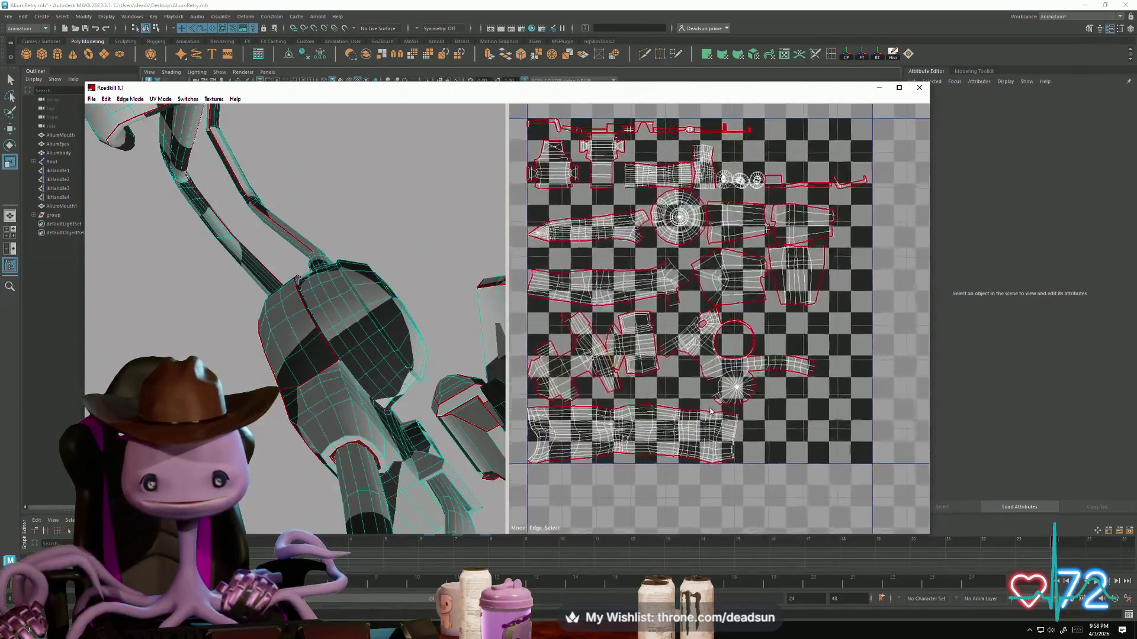
{"action": "scroll", "coordinate": [626, 308], "scroll_direction": "up", "scroll_amount": 3}
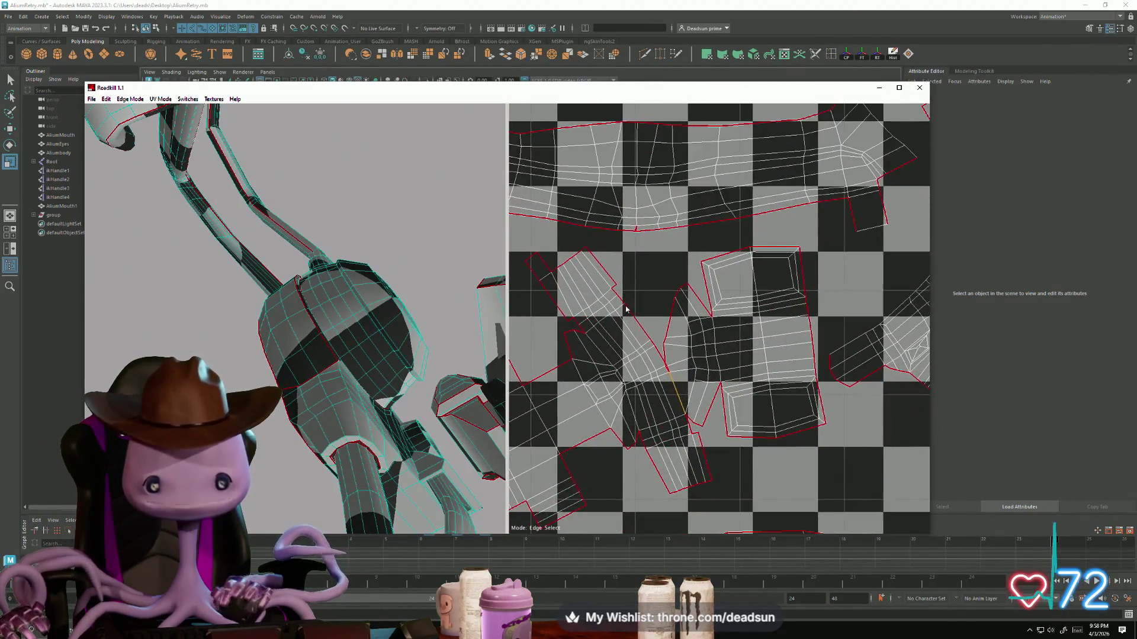
{"action": "left_click", "coordinate": [668, 370]}
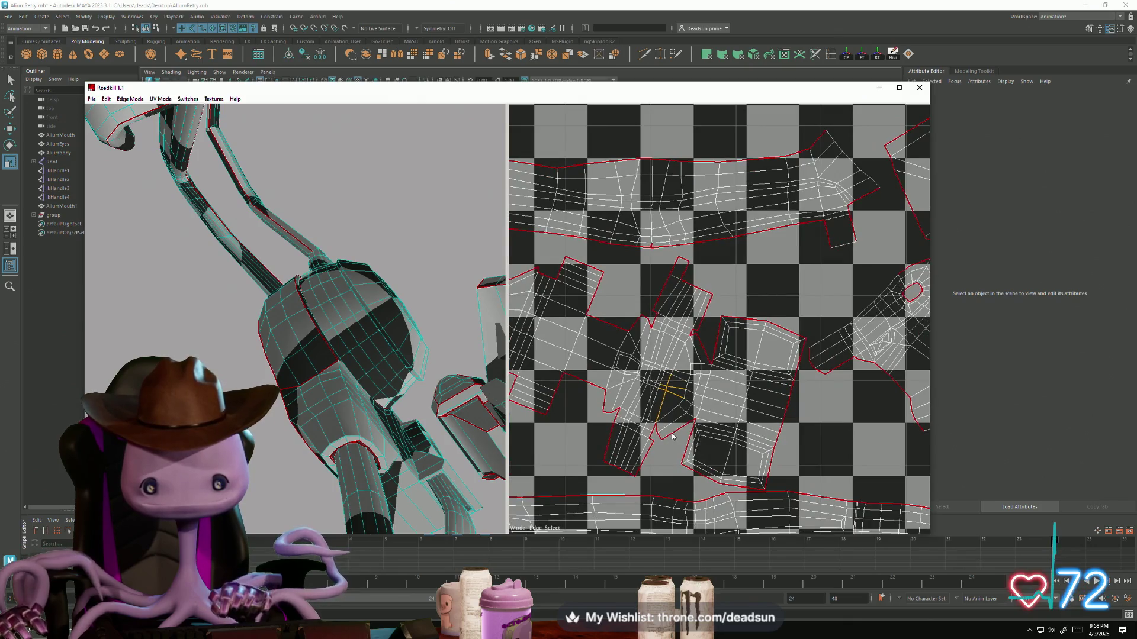
{"action": "left_click", "coordinate": [665, 455]}
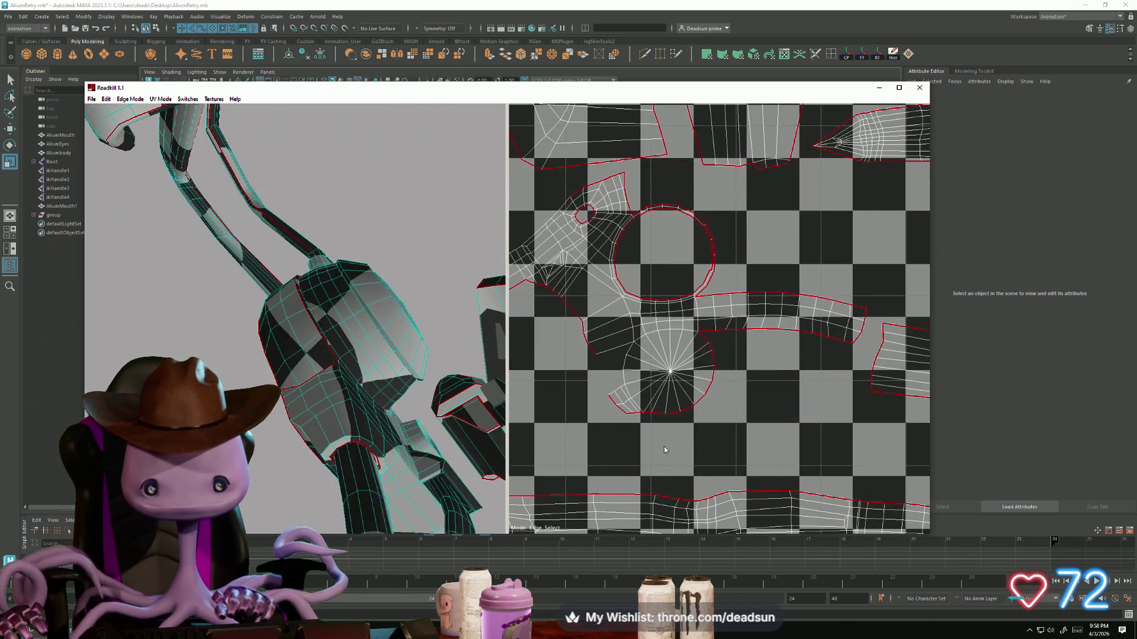
{"action": "scroll", "coordinate": [740, 388], "scroll_direction": "down", "scroll_amount": 3}
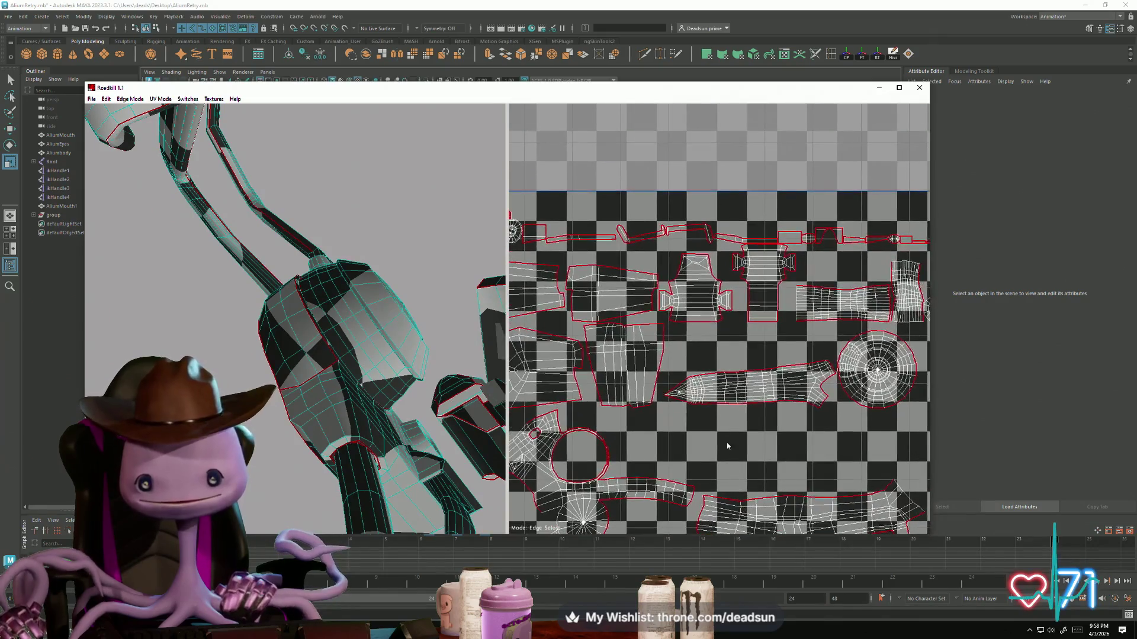
{"action": "scroll", "coordinate": [737, 414], "scroll_direction": "up", "scroll_amount": 5}
{"action": "scroll", "coordinate": [733, 451], "scroll_direction": "down", "scroll_amount": 5}
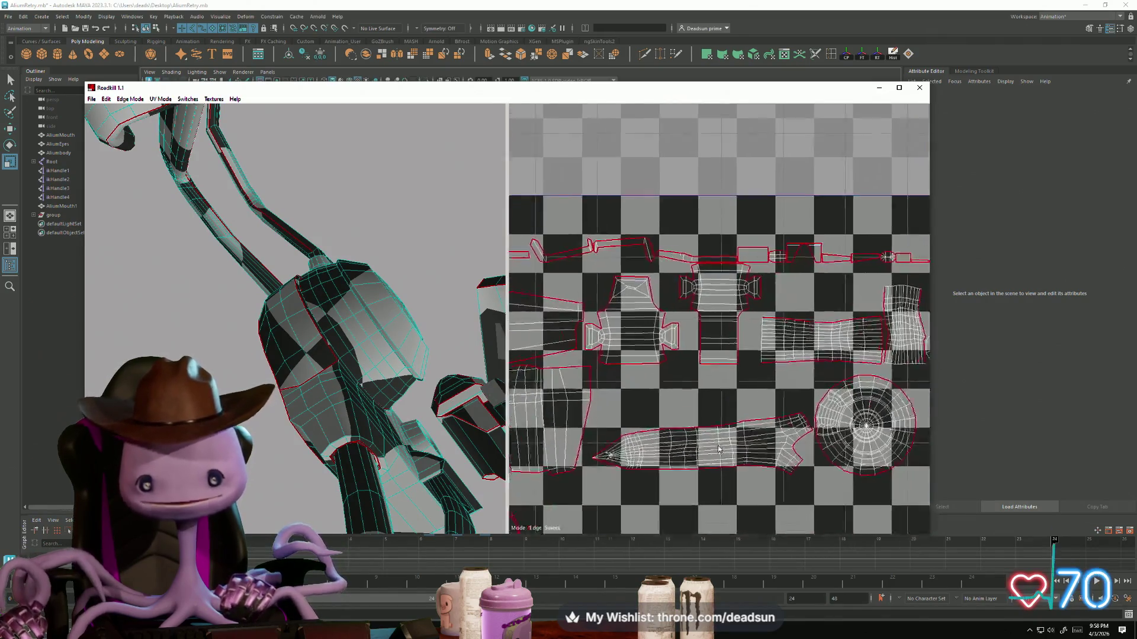
{"action": "scroll", "coordinate": [824, 395], "scroll_direction": "up", "scroll_amount": 2}
Step: Inspect the packed layout around the round shell and orbit the model from several angles
{"action": "mouse_move", "coordinate": [825, 395]}
{"action": "middle_mouse_down"}
{"action": "mouse_move", "coordinate": [732, 432]}
{"action": "mouse_move", "coordinate": [666, 364]}
{"action": "mouse_move", "coordinate": [662, 463]}
{"action": "middle_mouse_up"}
{"action": "scroll", "coordinate": [661, 462], "scroll_direction": "up", "scroll_amount": 5}
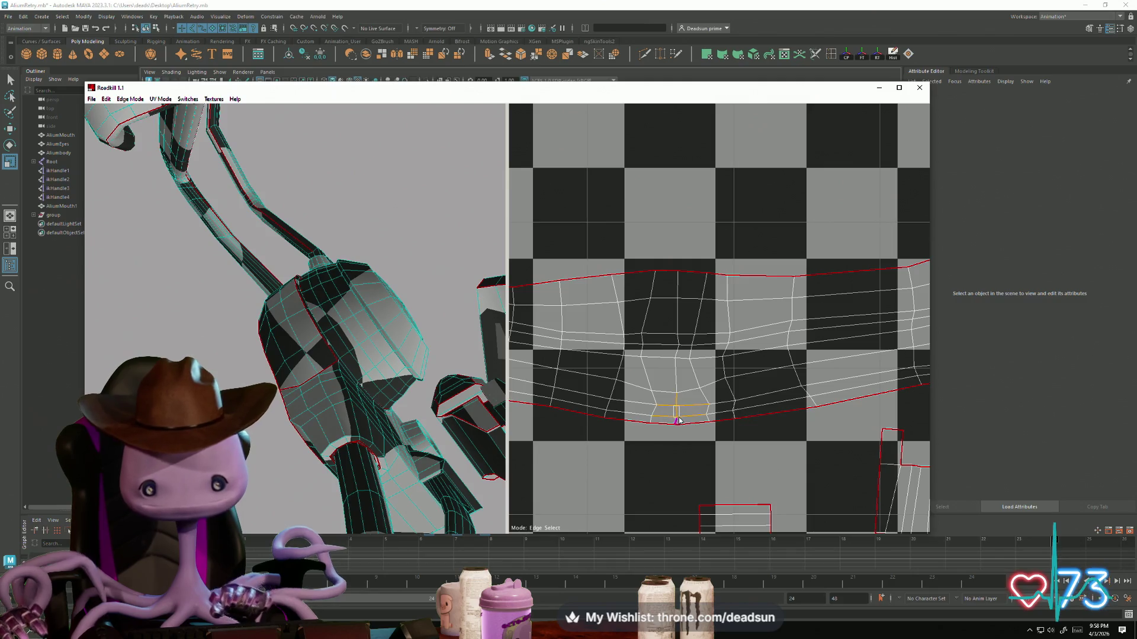
{"action": "scroll", "coordinate": [679, 428], "scroll_direction": "down", "scroll_amount": 5}
{"action": "middle_click_drag", "start_coordinate": [731, 470], "coordinate": [895, 388]}
{"action": "scroll", "coordinate": [894, 388], "scroll_direction": "down", "scroll_amount": 3}
{"action": "middle_click_drag", "start_coordinate": [748, 302], "coordinate": [694, 419]}
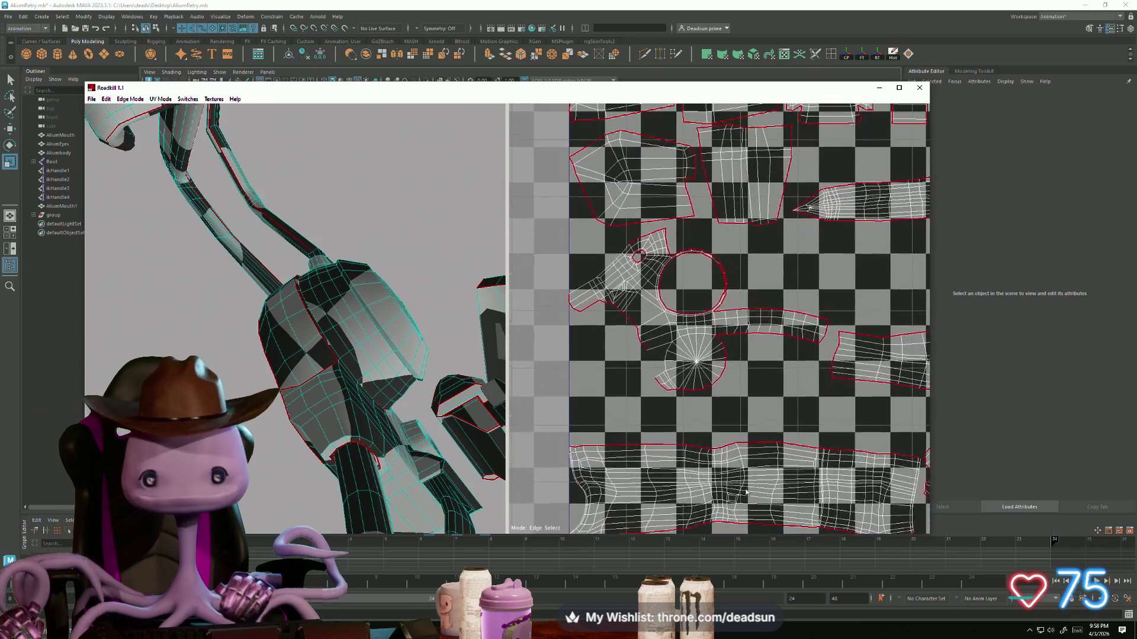
{"action": "scroll", "coordinate": [694, 420], "scroll_direction": "up", "scroll_amount": 3}
{"action": "mouse_move", "coordinate": [461, 409]}
{"action": "left_mouse_down", "text": "alt"}
{"action": "mouse_move", "coordinate": [403, 399]}
{"action": "mouse_move", "coordinate": [433, 441]}
{"action": "mouse_move", "coordinate": [446, 439]}
{"action": "left_mouse_up", "text": "alt"}
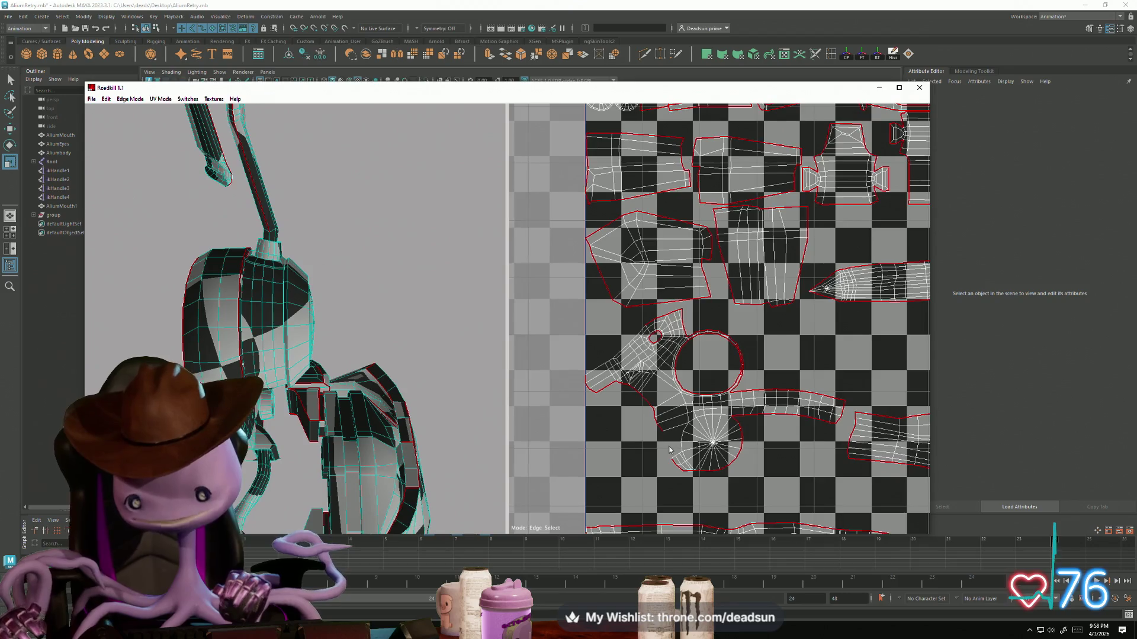
{"action": "middle_click_drag", "start_coordinate": [662, 443], "coordinate": [638, 409]}
{"action": "scroll", "coordinate": [638, 410], "scroll_direction": "up", "scroll_amount": 2}
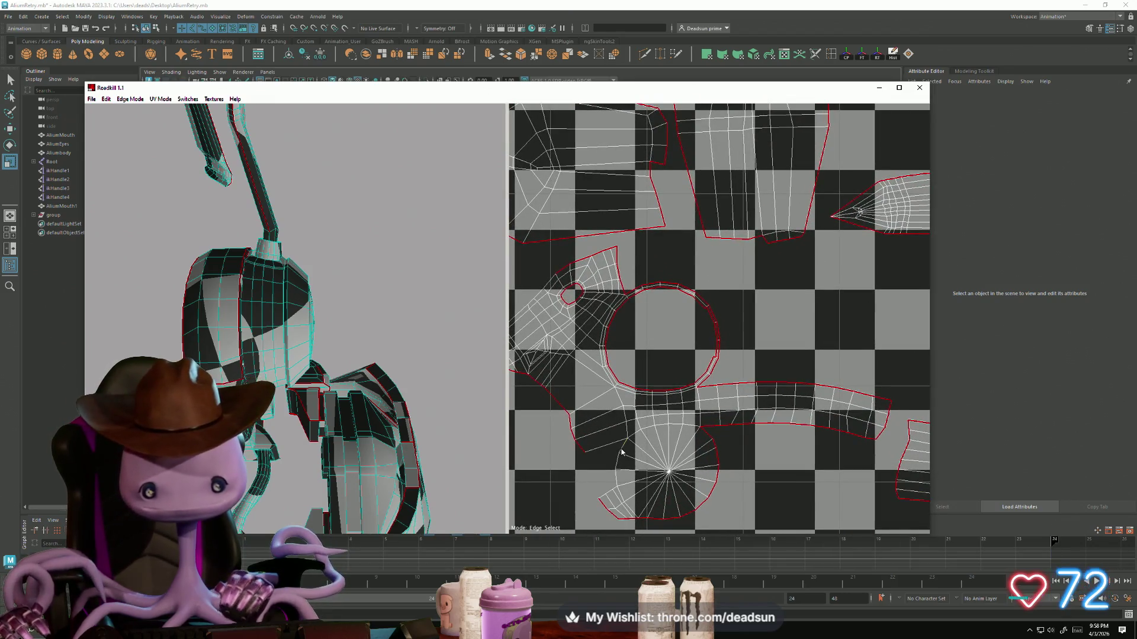
{"action": "scroll", "coordinate": [619, 473], "scroll_direction": "down", "scroll_amount": 5}
{"action": "mouse_move", "coordinate": [486, 461]}
{"action": "left_mouse_down", "text": "alt"}
{"action": "mouse_move", "coordinate": [453, 477]}
{"action": "mouse_move", "coordinate": [548, 515]}
{"action": "mouse_move", "coordinate": [583, 491]}
{"action": "mouse_move", "coordinate": [595, 500]}
{"action": "mouse_move", "coordinate": [527, 517]}
{"action": "mouse_move", "coordinate": [496, 548]}
{"action": "mouse_move", "coordinate": [595, 538]}
{"action": "mouse_move", "coordinate": [436, 472]}
{"action": "mouse_move", "coordinate": [282, 499]}
{"action": "mouse_move", "coordinate": [310, 476]}
{"action": "mouse_move", "coordinate": [321, 497]}
{"action": "mouse_move", "coordinate": [304, 514]}
{"action": "mouse_move", "coordinate": [290, 506]}
{"action": "left_mouse_up", "text": "alt"}
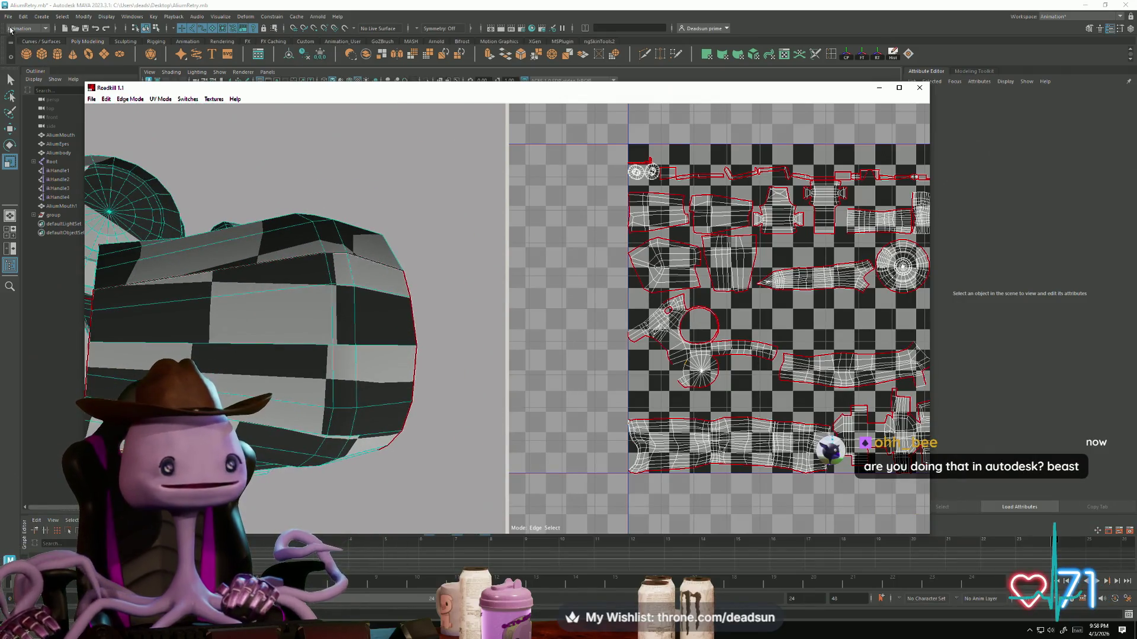
Step: Save the Maya scene, then return to RoadKill and zoom in on the UV shells
{"action": "left_click", "coordinate": [8, 16]}
{"action": "left_click", "coordinate": [31, 55]}
{"action": "key", "text": "alt+Tab"}
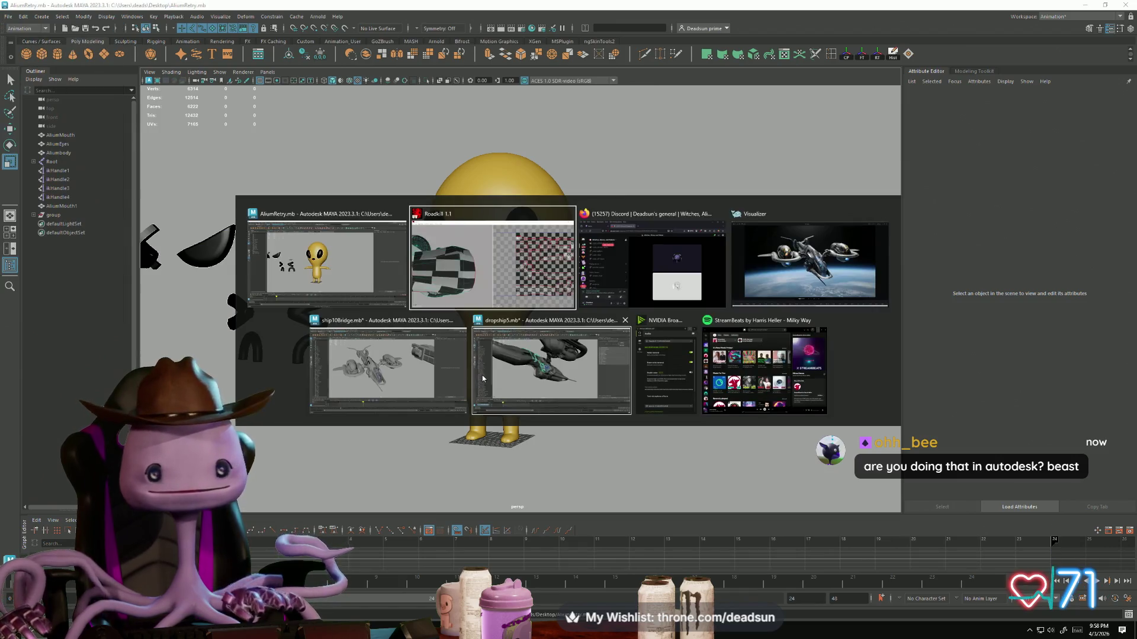
{"action": "scroll", "coordinate": [706, 337], "scroll_direction": "up", "scroll_amount": 3}
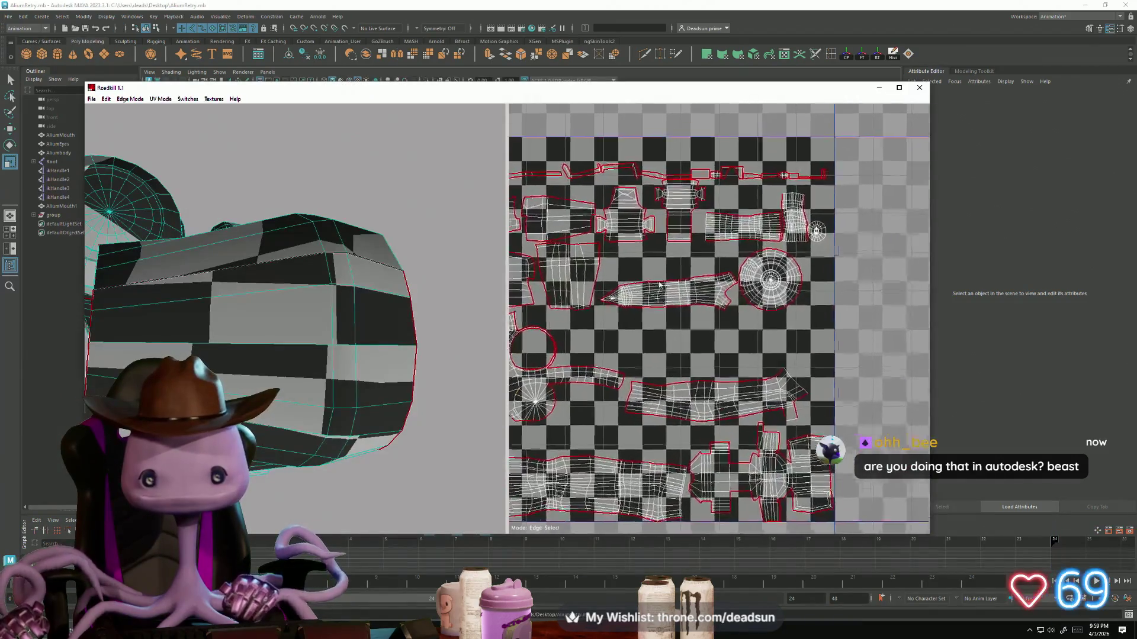
{"action": "scroll", "coordinate": [666, 387], "scroll_direction": "up", "scroll_amount": 2}
{"action": "middle_click_drag", "start_coordinate": [665, 387], "coordinate": [734, 223]}
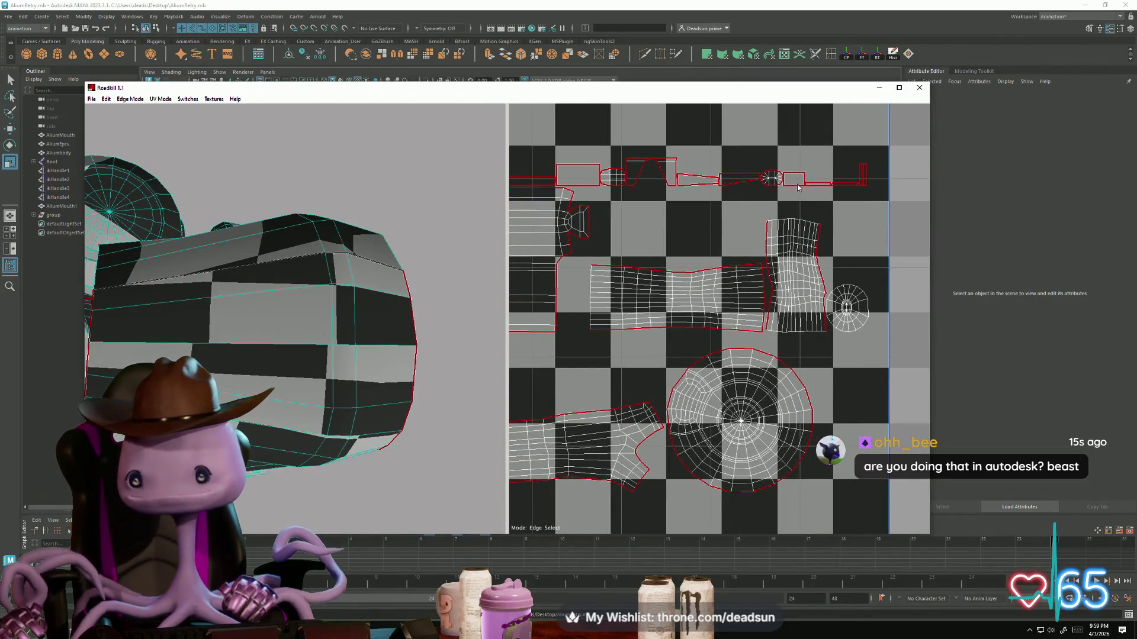
{"action": "mouse_move", "coordinate": [330, 320]}
{"action": "left_mouse_down", "text": "alt"}
{"action": "mouse_move", "coordinate": [470, 343]}
{"action": "mouse_move", "coordinate": [314, 299]}
{"action": "mouse_move", "coordinate": [309, 319]}
{"action": "mouse_move", "coordinate": [337, 391]}
{"action": "left_mouse_up", "text": "alt"}
Step: Repack all UV shells into the 0–1 tile and zoom onto the boxy island
{"action": "key", "text": "p"}
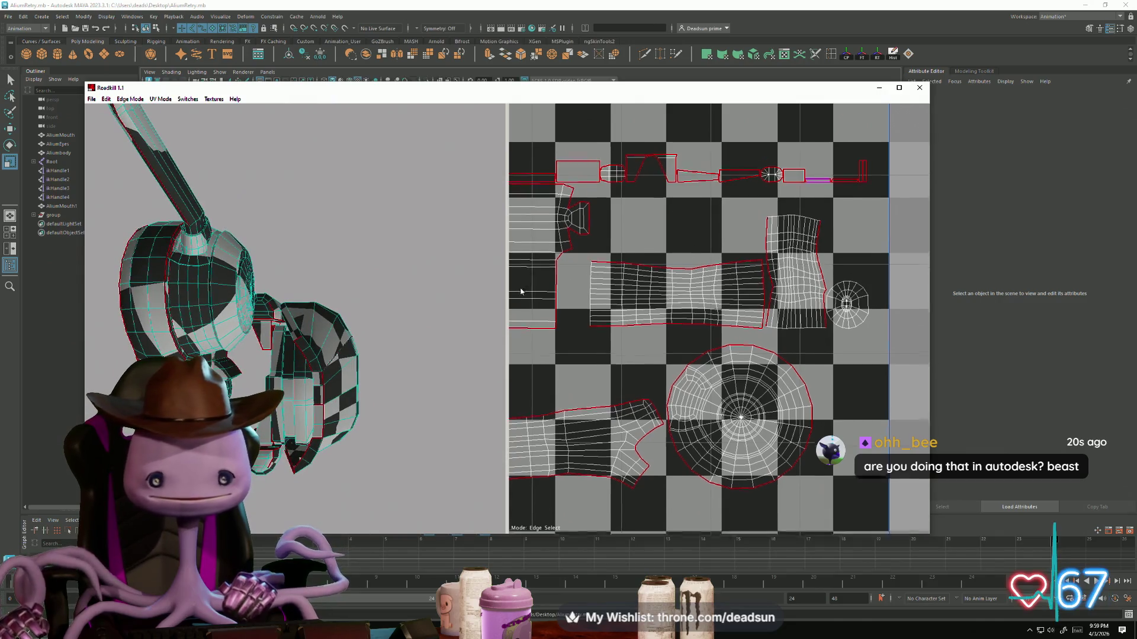
{"action": "scroll", "coordinate": [624, 357], "scroll_direction": "down", "scroll_amount": 5}
{"action": "scroll", "coordinate": [625, 357], "scroll_direction": "up", "scroll_amount": 8}
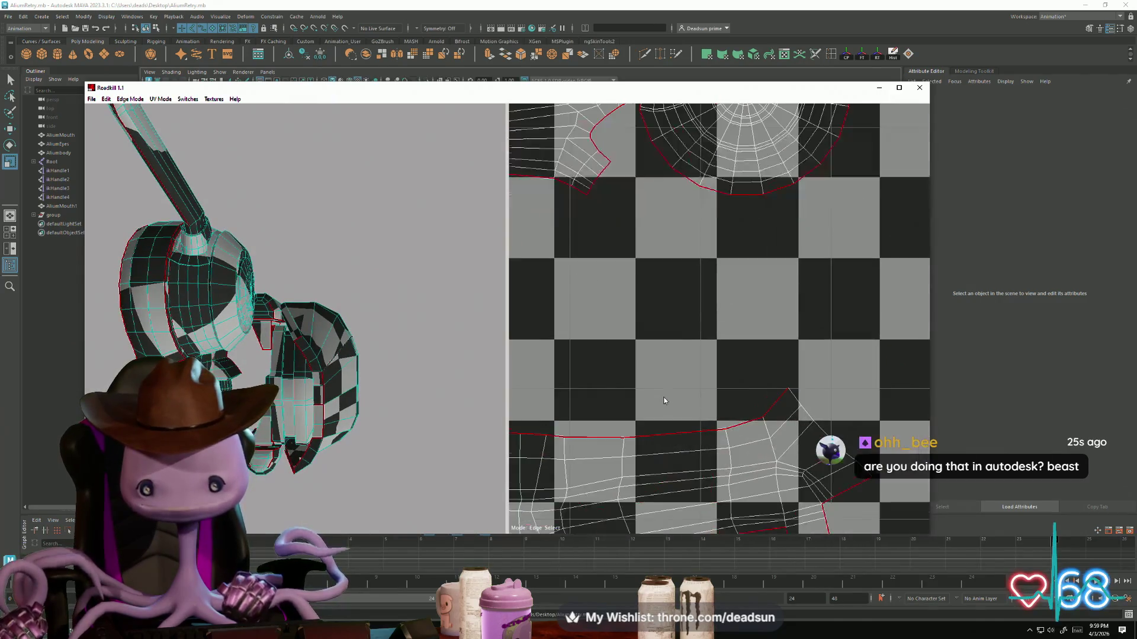
{"action": "scroll", "coordinate": [688, 280], "scroll_direction": "up", "scroll_amount": 1}
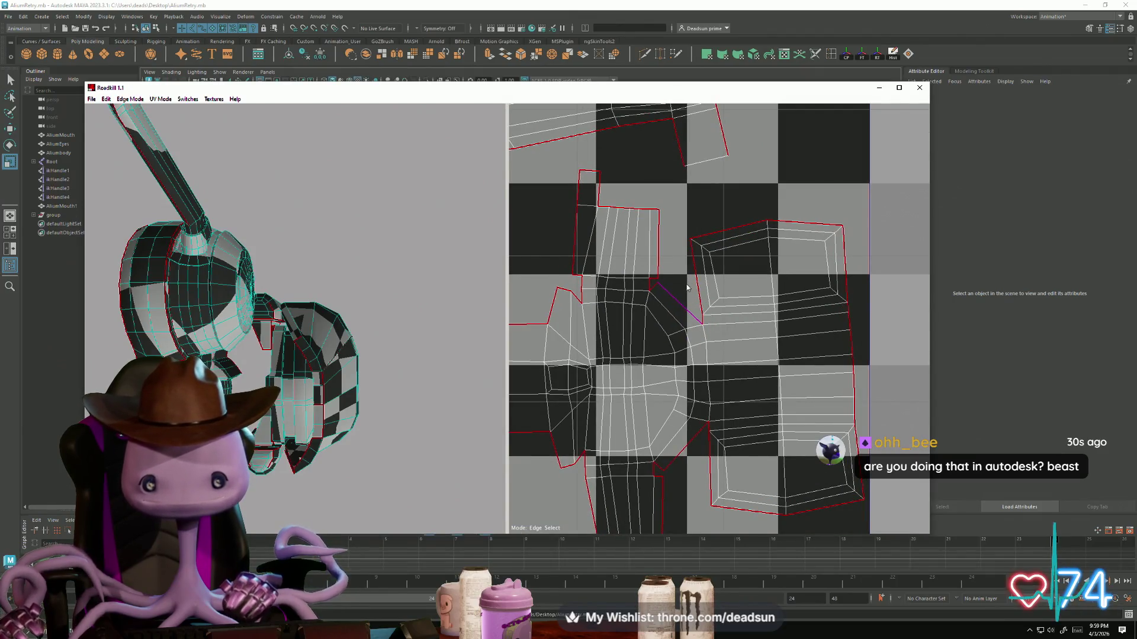
Step: Cut seams along four inner edges of the boxy engine shell
{"action": "left_click", "coordinate": [698, 280]}
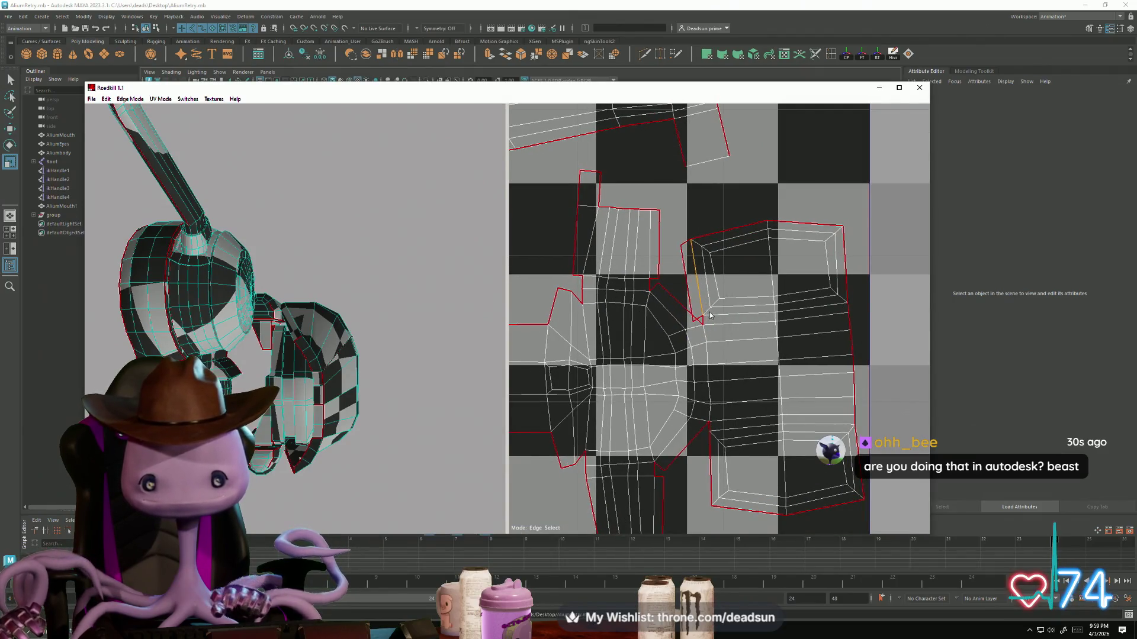
{"action": "left_click", "coordinate": [679, 305]}
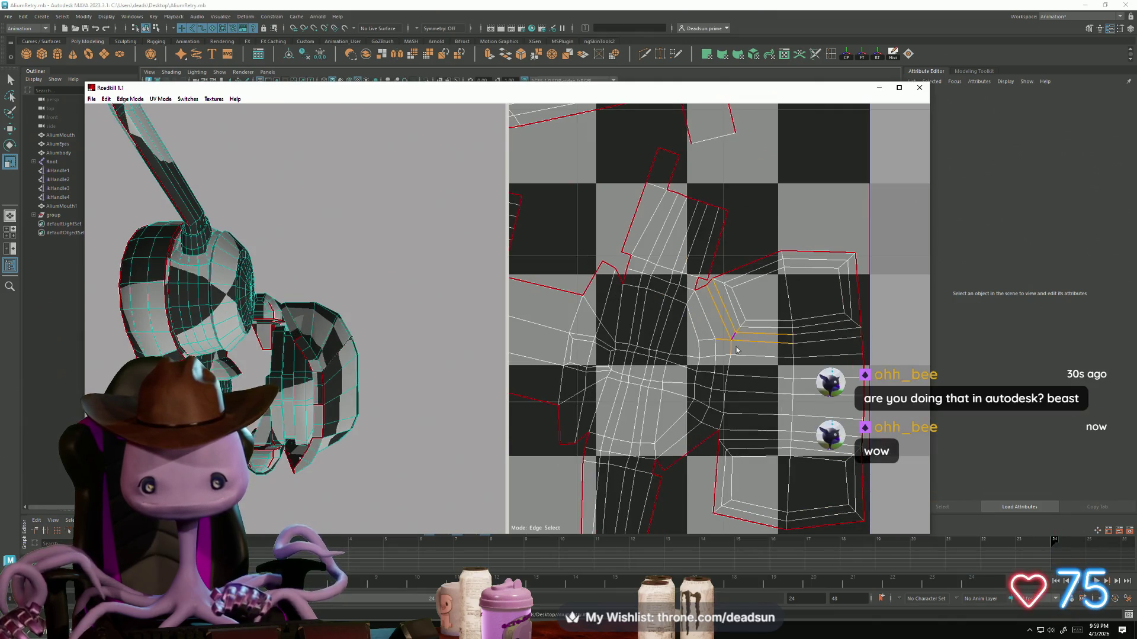
{"action": "left_click", "coordinate": [725, 444]}
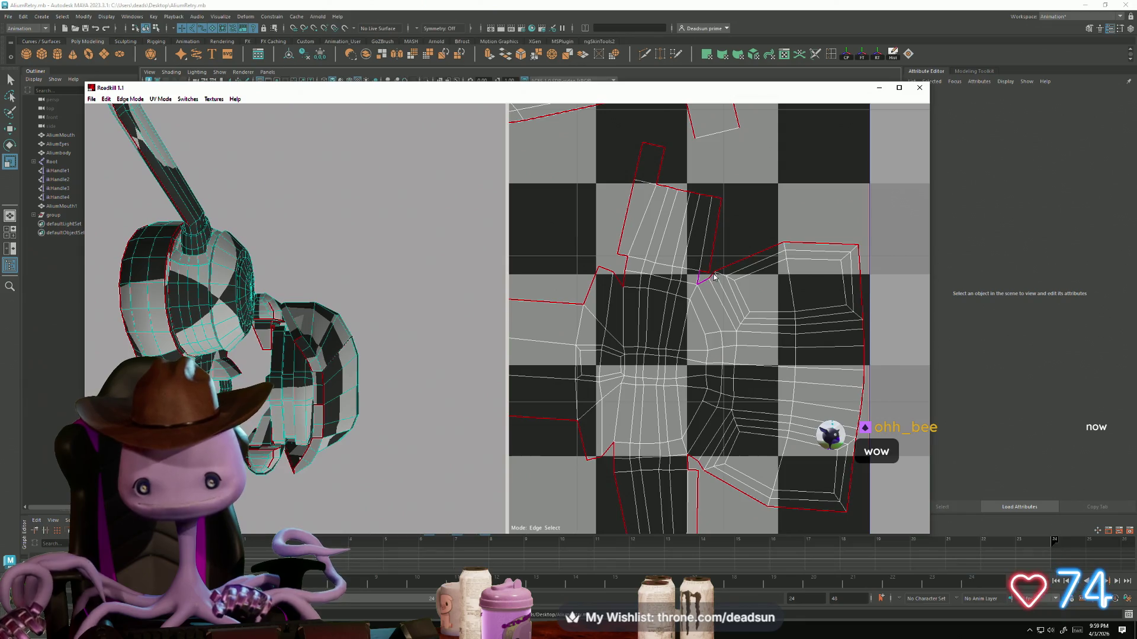
{"action": "left_click", "coordinate": [702, 289]}
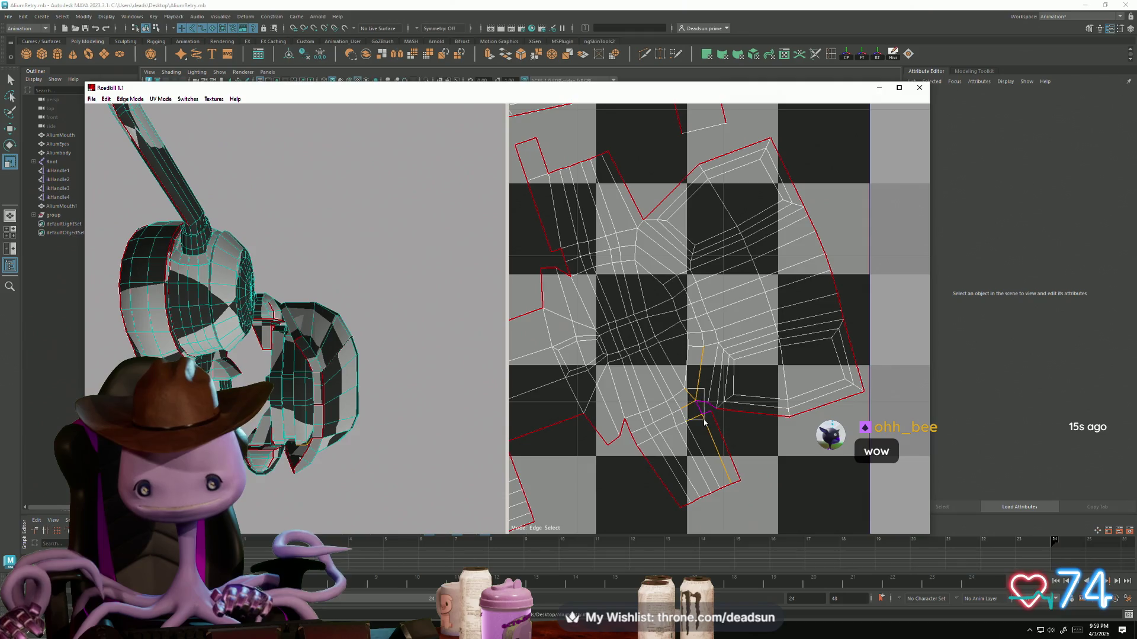
{"action": "scroll", "coordinate": [710, 414], "scroll_direction": "down", "scroll_amount": 5}
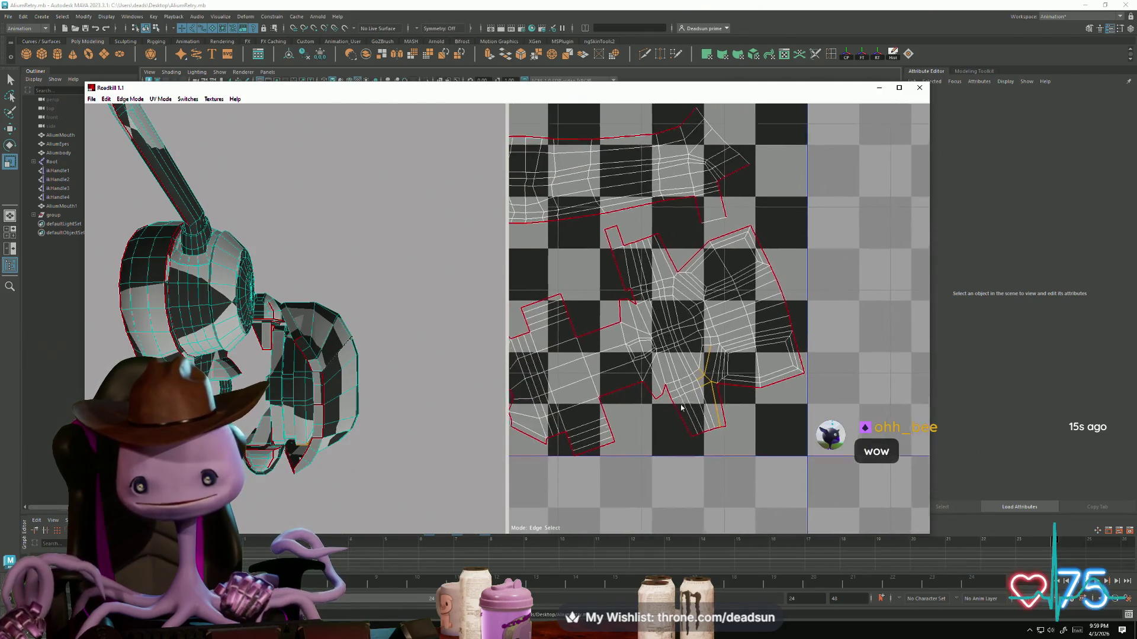
{"action": "scroll", "coordinate": [717, 402], "scroll_direction": "up", "scroll_amount": 6}
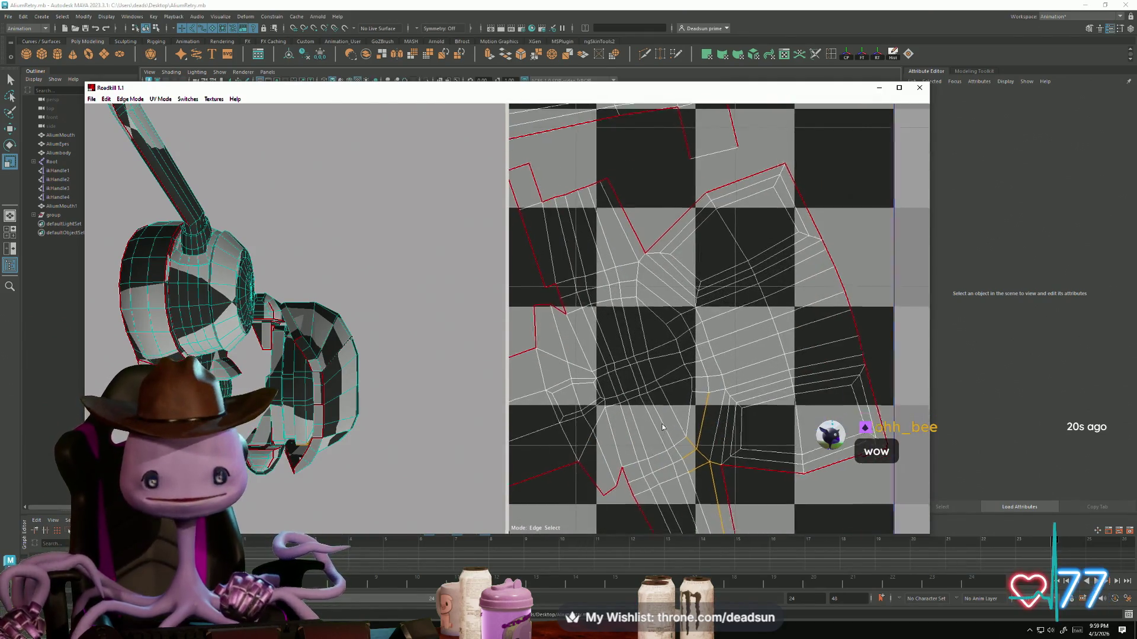
Step: Cut two more seams to relieve stretching and open the boxy shell flatter
{"action": "left_click", "coordinate": [629, 428]}
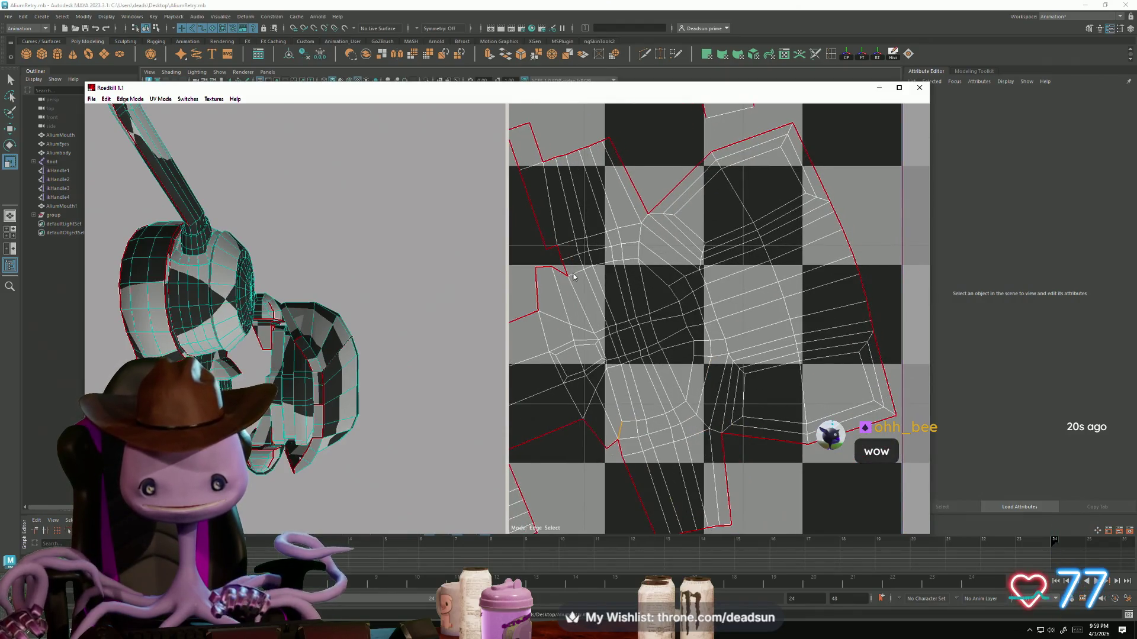
{"action": "left_click", "coordinate": [556, 276]}
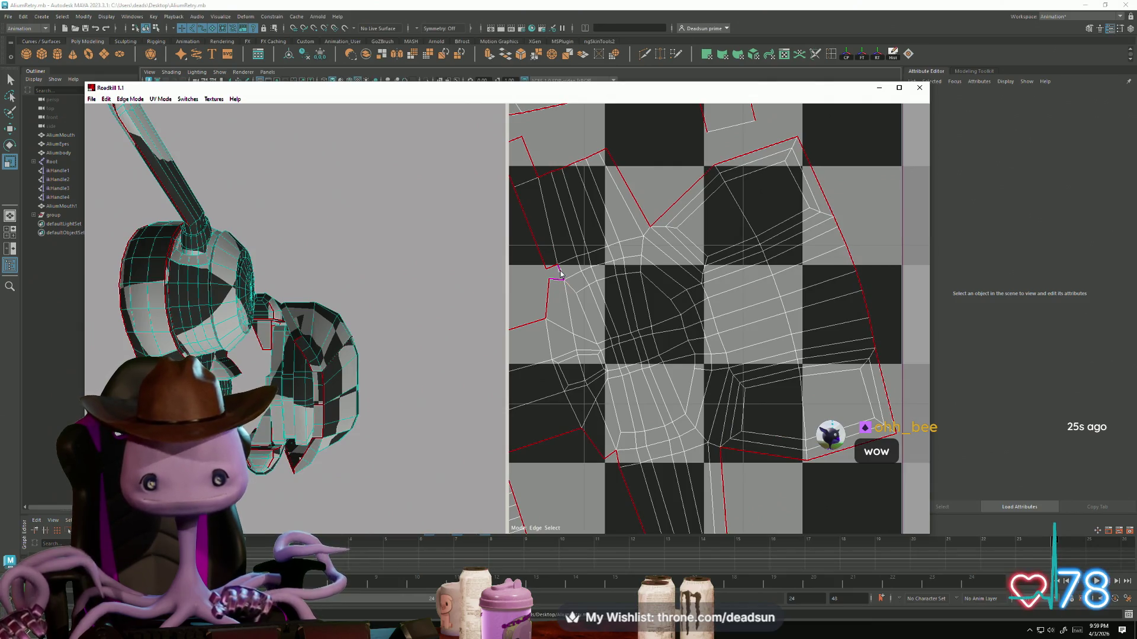
{"action": "scroll", "coordinate": [655, 355], "scroll_direction": "down", "scroll_amount": 2}
{"action": "scroll", "coordinate": [632, 381], "scroll_direction": "up", "scroll_amount": 5}
{"action": "scroll", "coordinate": [734, 364], "scroll_direction": "down", "scroll_amount": 5}
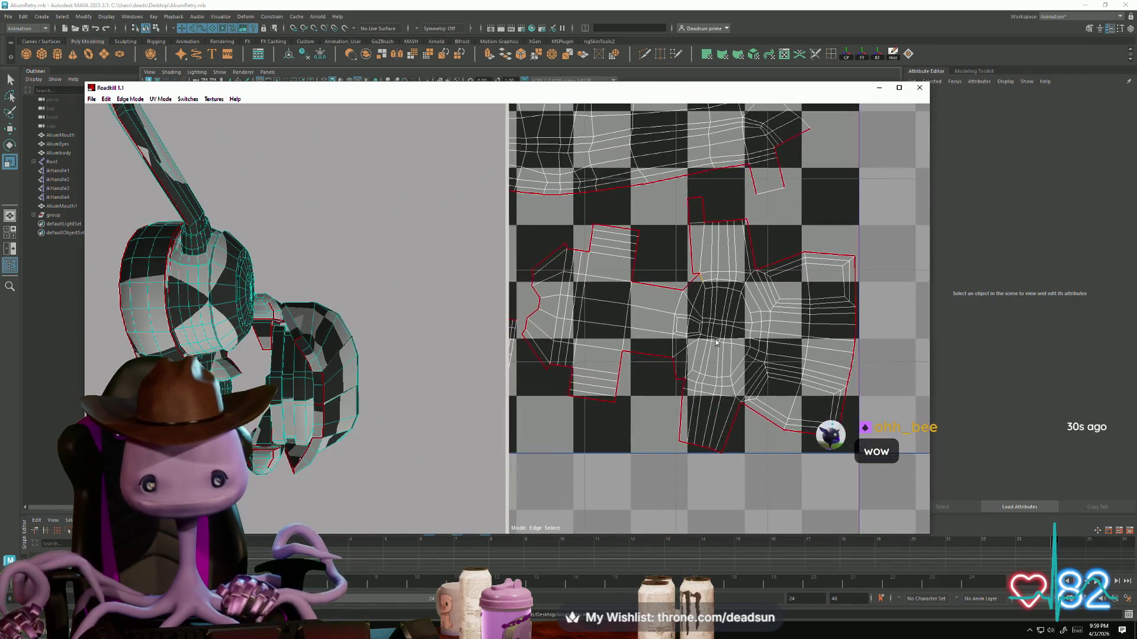
{"action": "scroll", "coordinate": [729, 385], "scroll_direction": "down", "scroll_amount": 3}
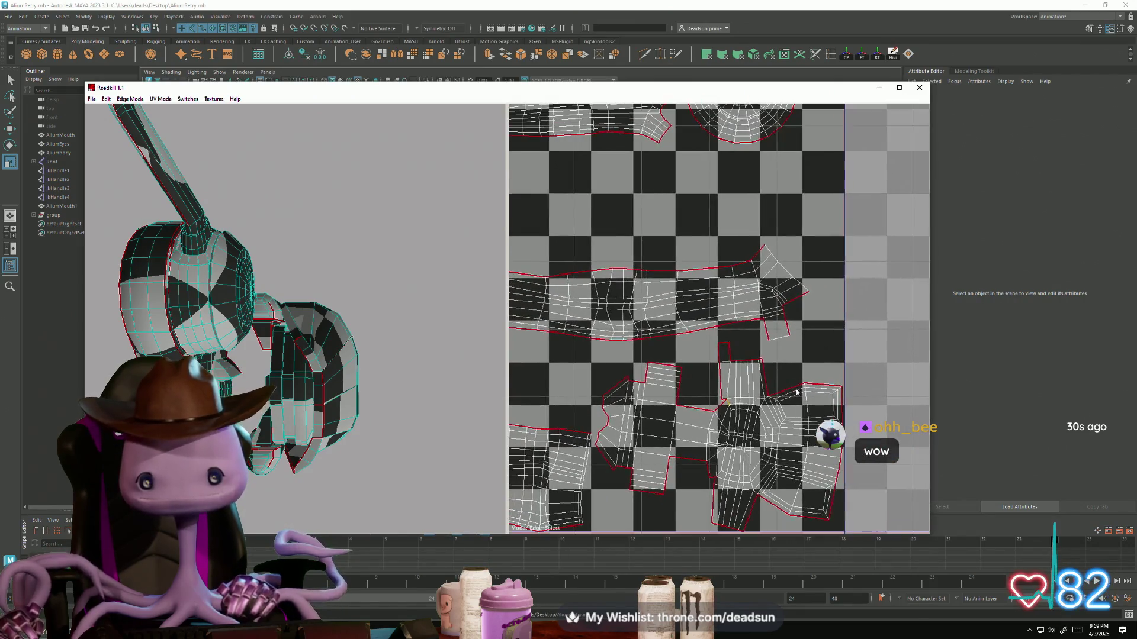
{"action": "scroll", "coordinate": [731, 379], "scroll_direction": "down", "scroll_amount": 3}
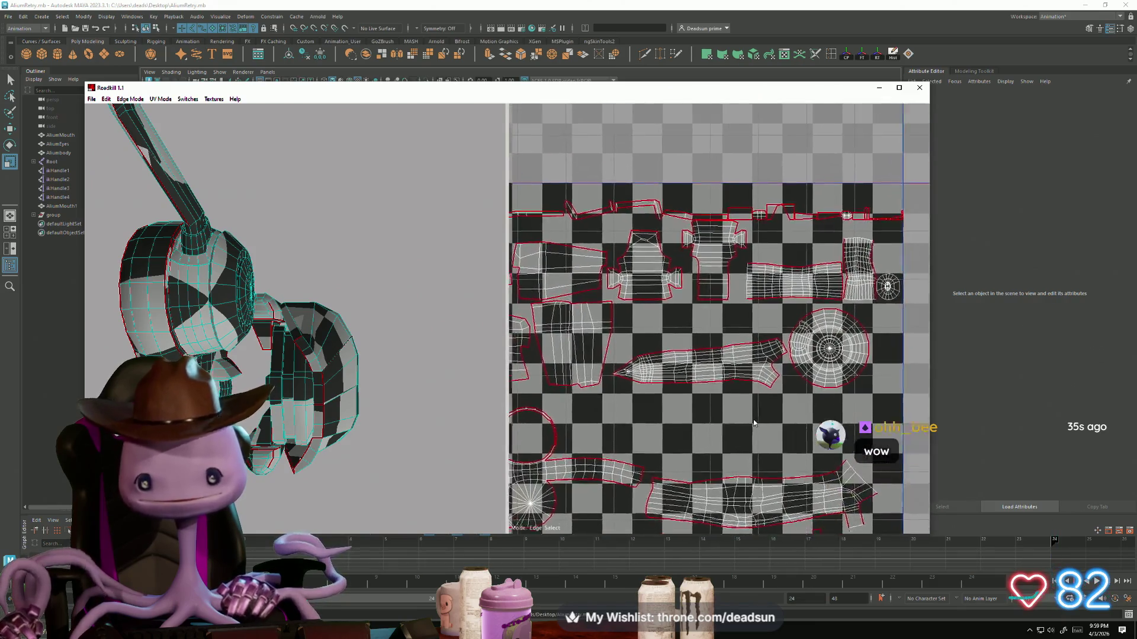
{"action": "scroll", "coordinate": [747, 354], "scroll_direction": "up", "scroll_amount": 3}
{"action": "middle_click_drag", "start_coordinate": [819, 292], "coordinate": [728, 241]}
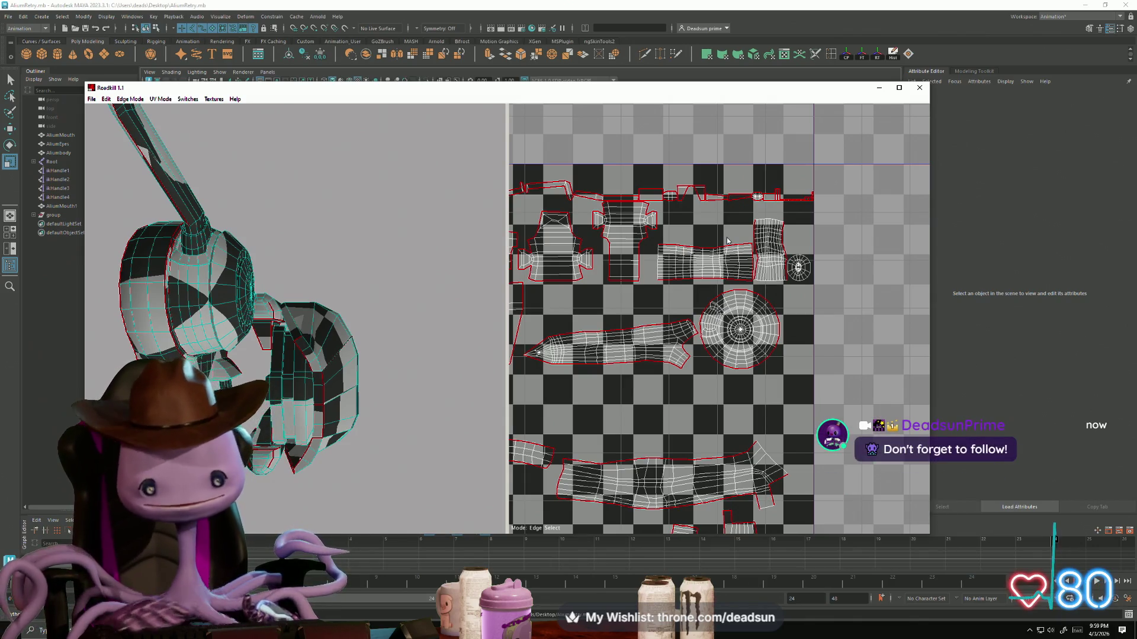
{"action": "scroll", "coordinate": [249, 338], "scroll_direction": "up", "scroll_amount": 6}
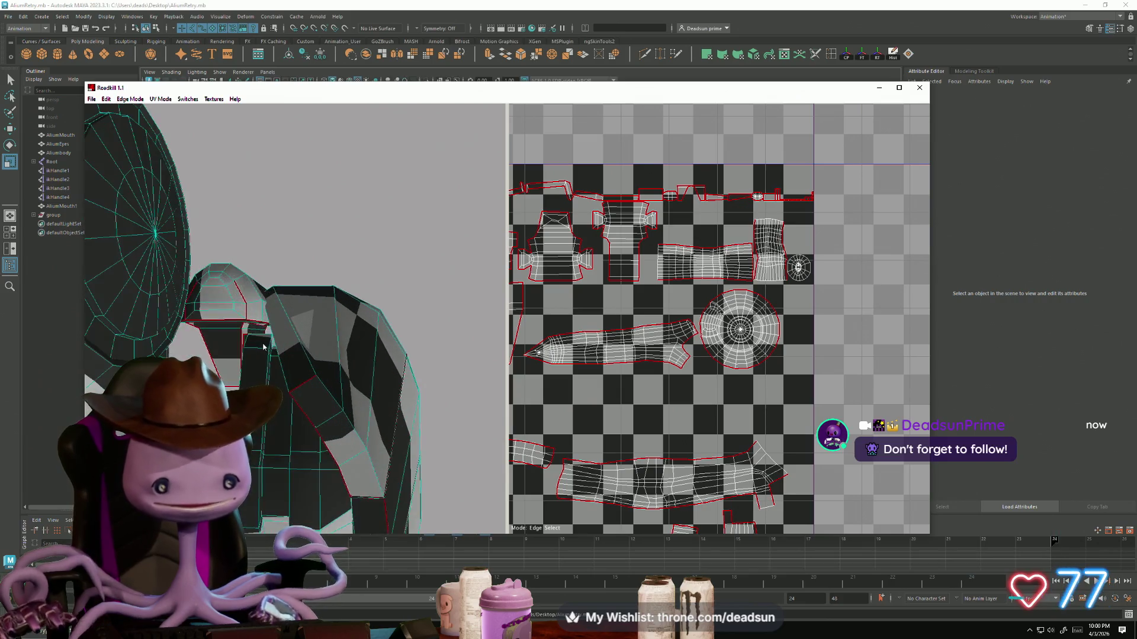
{"action": "mouse_move", "coordinate": [307, 327]}
{"action": "left_mouse_down", "text": "alt"}
{"action": "mouse_move", "coordinate": [252, 317]}
{"action": "mouse_move", "coordinate": [331, 330]}
{"action": "left_mouse_up", "text": "alt"}
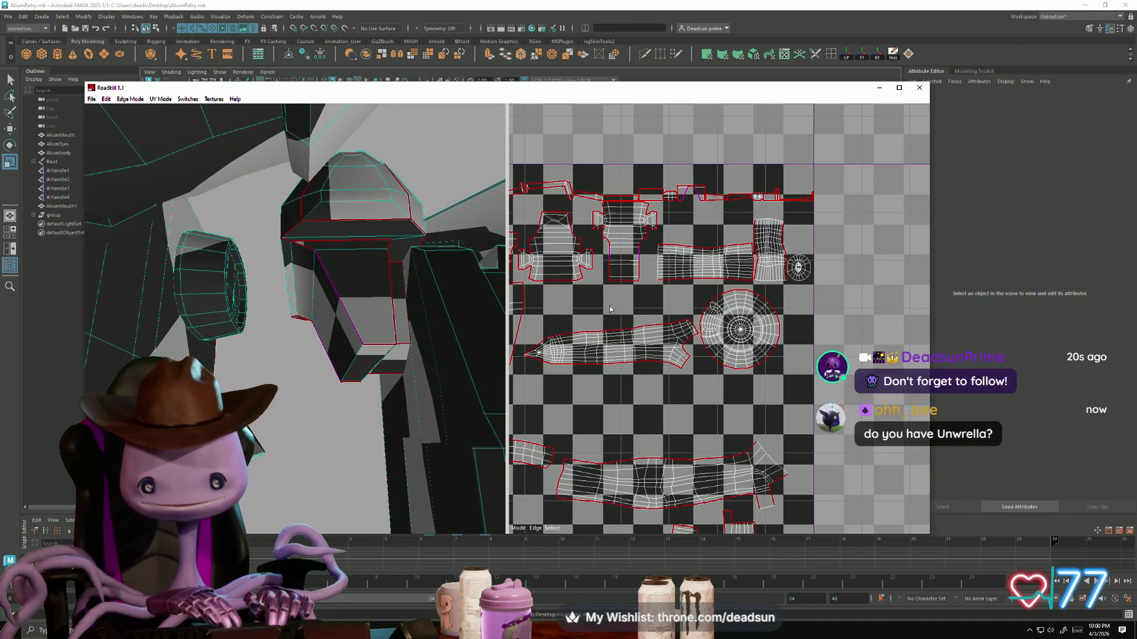
{"action": "scroll", "coordinate": [609, 300], "scroll_direction": "up", "scroll_amount": 5}
{"action": "mouse_move", "coordinate": [612, 346]}
{"action": "middle_mouse_down", "text": "alt"}
{"action": "mouse_move", "coordinate": [666, 371]}
{"action": "mouse_move", "coordinate": [656, 367]}
{"action": "middle_mouse_up", "text": "alt"}
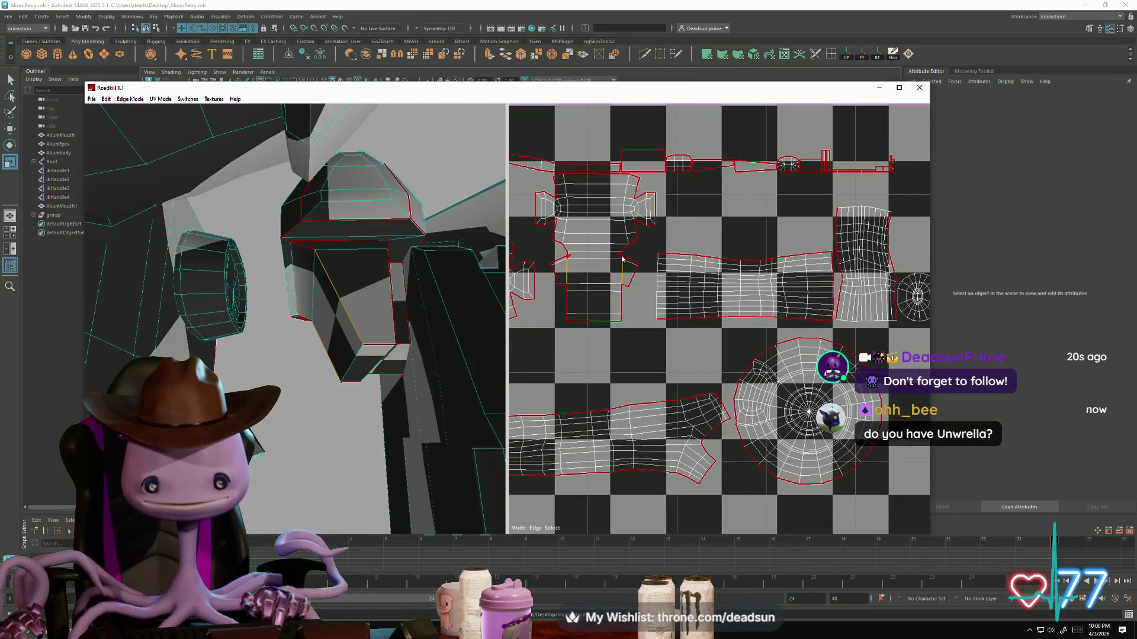
Step: Toggle the seam on an upper-left shell edge and inspect the re-unwrapped layout
{"action": "left_click", "coordinate": [570, 258]}
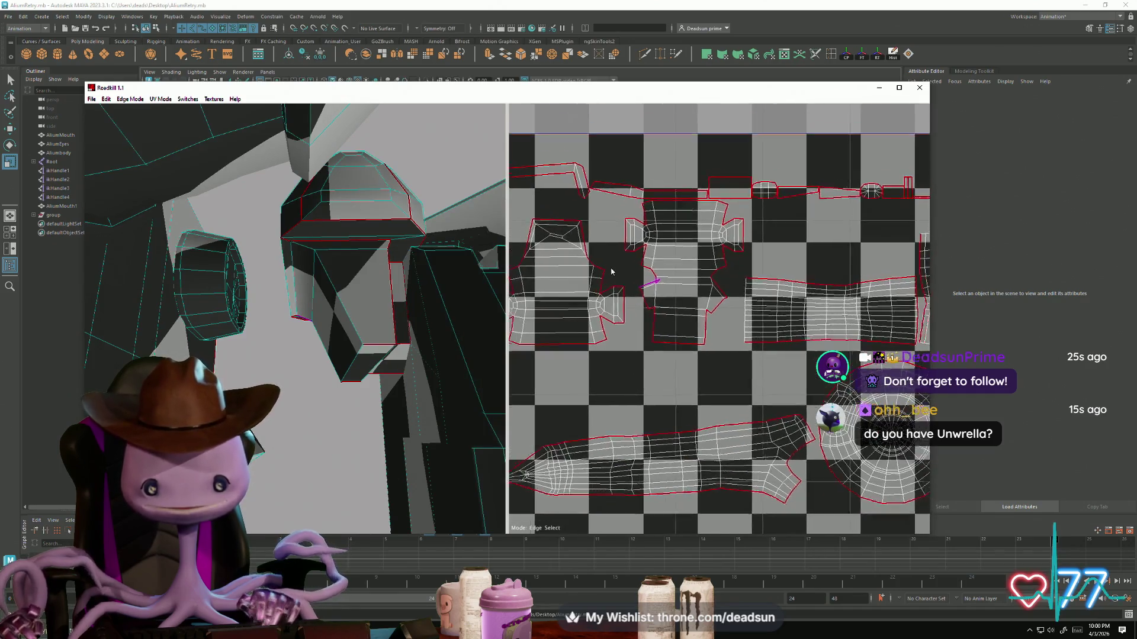
{"action": "scroll", "coordinate": [618, 282], "scroll_direction": "up", "scroll_amount": 5}
{"action": "middle_click_drag", "start_coordinate": [784, 375], "coordinate": [847, 399]}
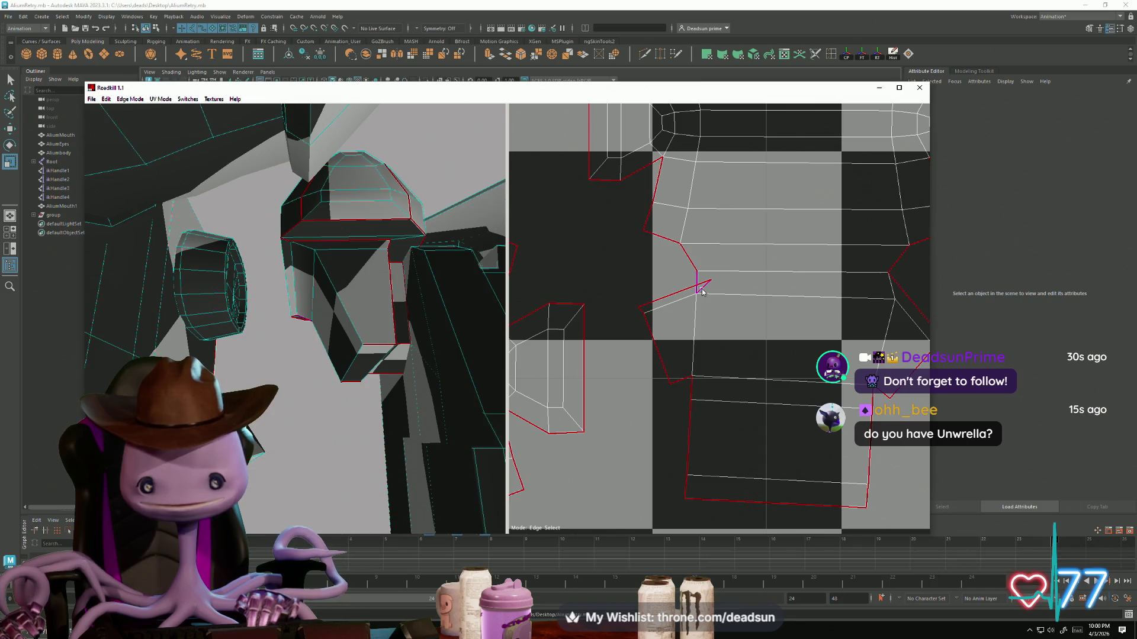
{"action": "scroll", "coordinate": [712, 313], "scroll_direction": "down", "scroll_amount": 4}
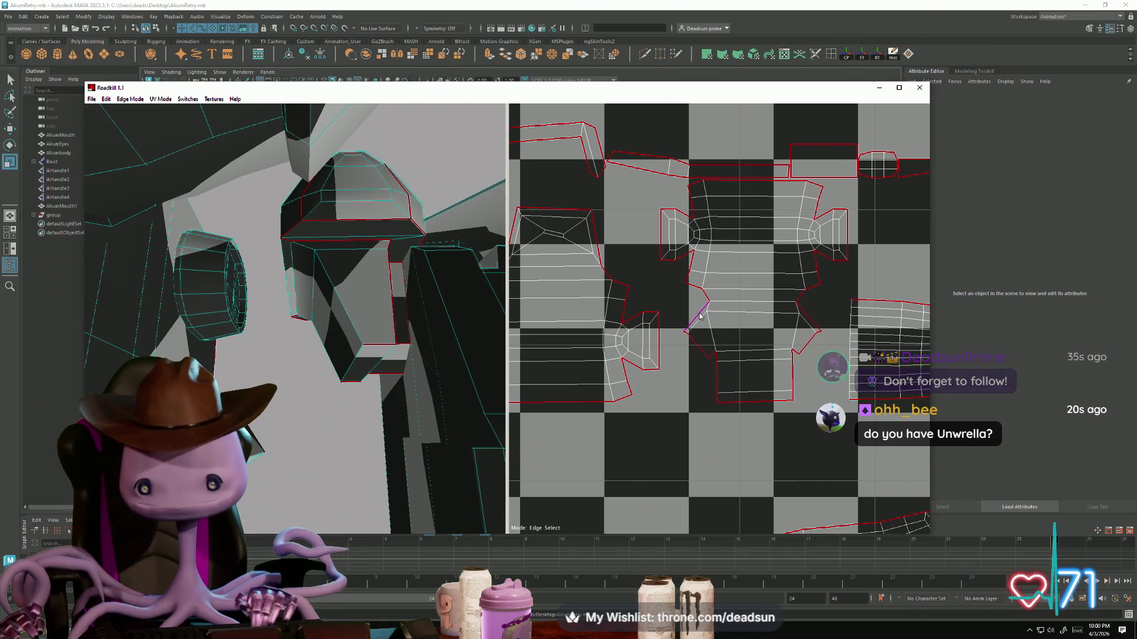
{"action": "scroll", "coordinate": [625, 369], "scroll_direction": "down", "scroll_amount": 2}
{"action": "mouse_move", "coordinate": [418, 353]}
{"action": "left_mouse_down", "text": "alt"}
{"action": "mouse_move", "coordinate": [398, 350]}
{"action": "mouse_move", "coordinate": [406, 363]}
{"action": "mouse_move", "coordinate": [394, 372]}
{"action": "mouse_move", "coordinate": [404, 381]}
{"action": "mouse_move", "coordinate": [412, 369]}
{"action": "mouse_move", "coordinate": [437, 425]}
{"action": "mouse_move", "coordinate": [443, 405]}
{"action": "left_mouse_up", "text": "alt"}
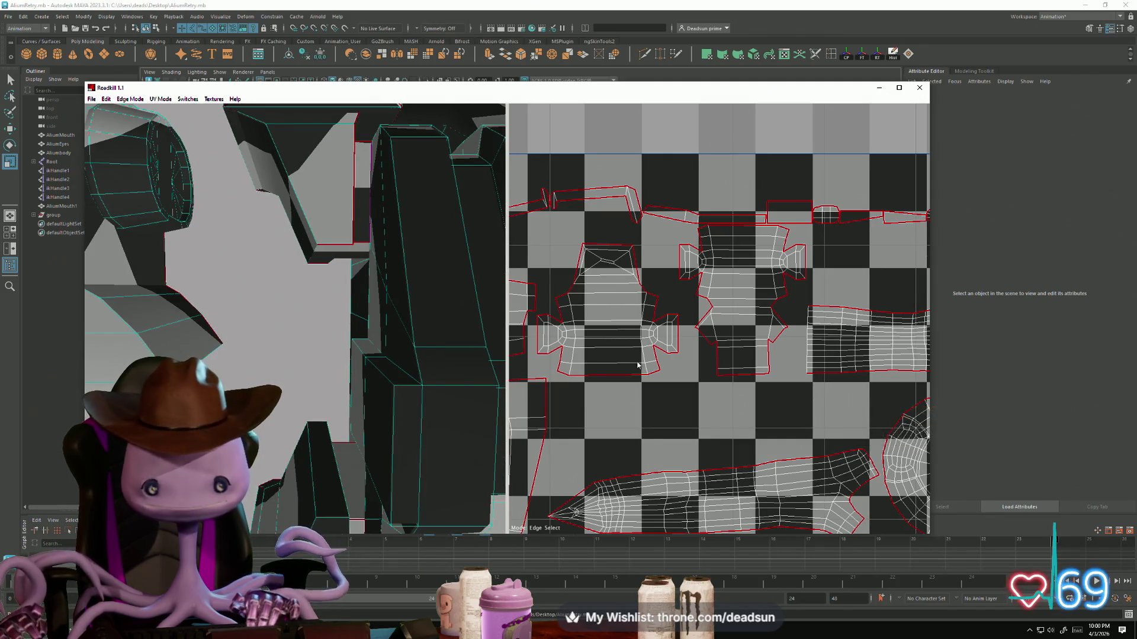
{"action": "scroll", "coordinate": [638, 366], "scroll_direction": "down", "scroll_amount": 5}
{"action": "middle_click_drag", "start_coordinate": [638, 366], "coordinate": [590, 312]}
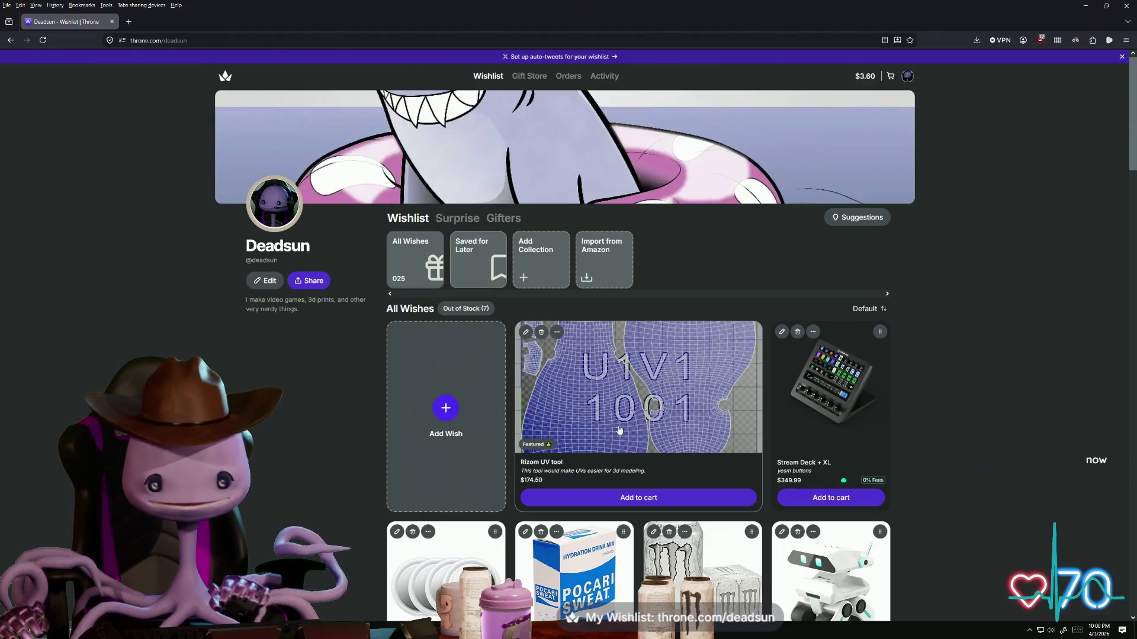
{"action": "scroll", "coordinate": [592, 276], "scroll_direction": "down", "scroll_amount": 2}
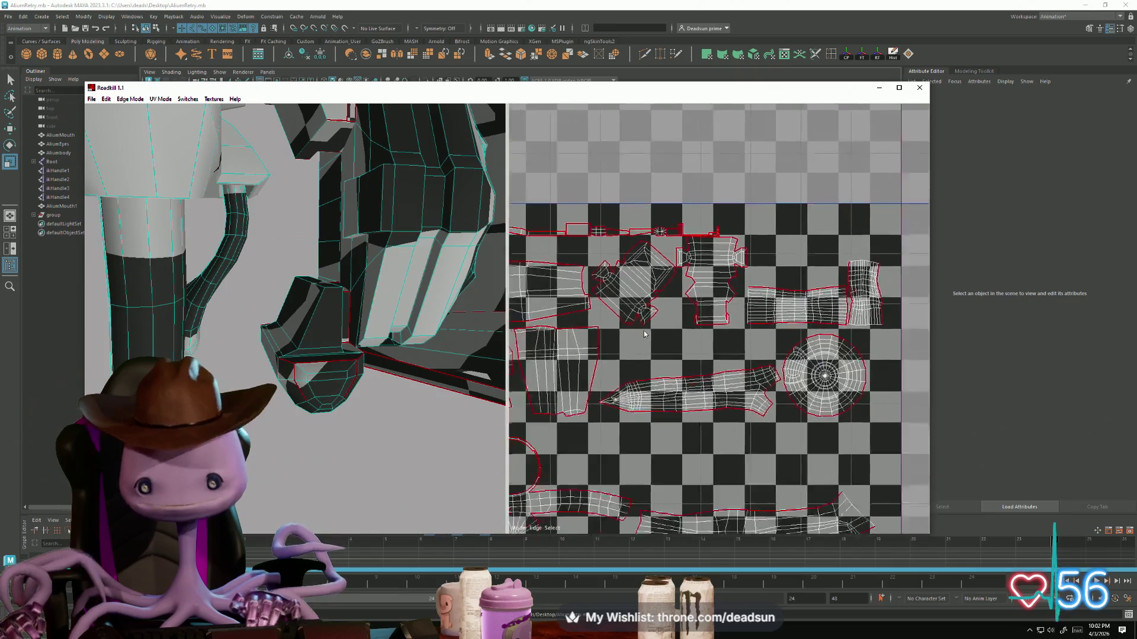
Step: Cut two new seams on the large lower-right shell
{"action": "middle_click_drag", "start_coordinate": [694, 244], "coordinate": [656, 254]}
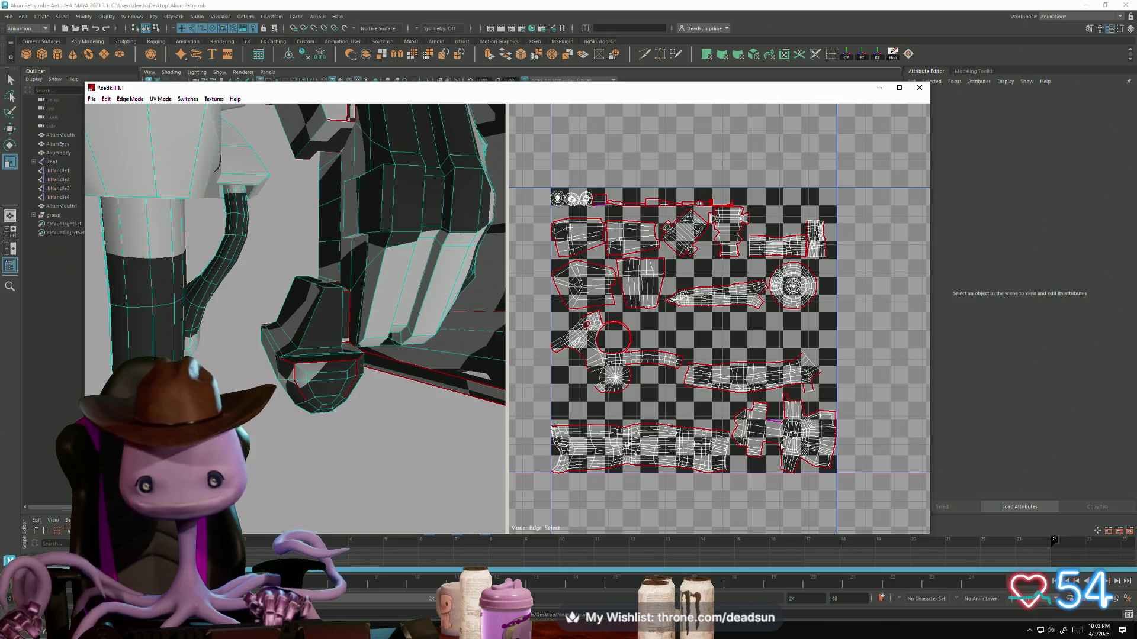
{"action": "scroll", "coordinate": [780, 437], "scroll_direction": "up", "scroll_amount": 5}
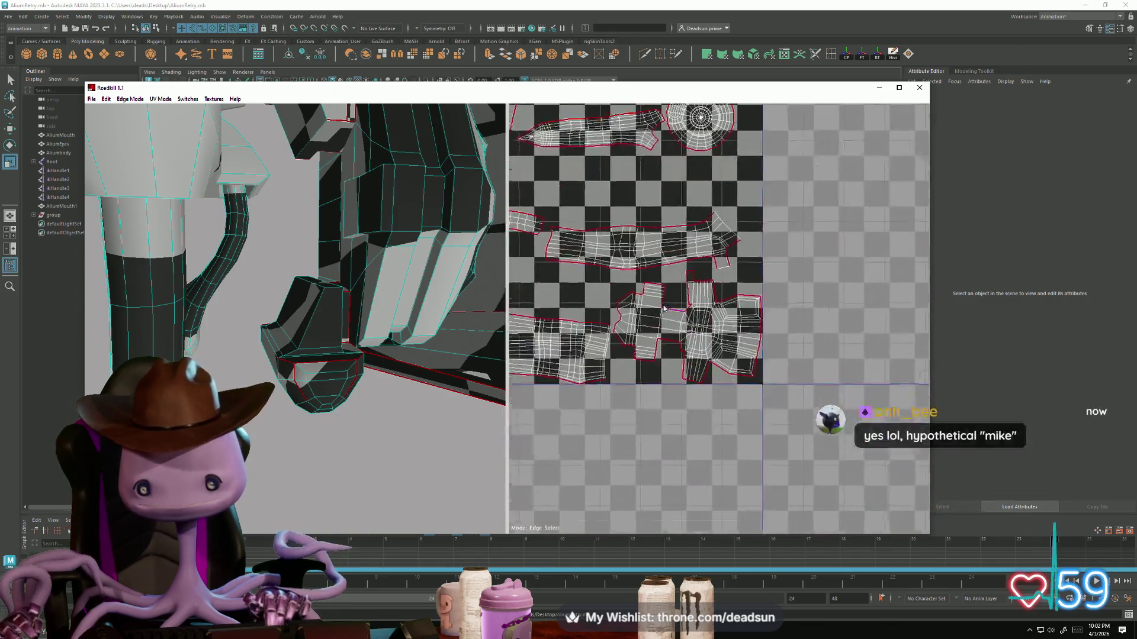
{"action": "mouse_move", "coordinate": [659, 333]}
{"action": "middle_mouse_down"}
{"action": "mouse_move", "coordinate": [697, 337]}
{"action": "mouse_move", "coordinate": [684, 333]}
{"action": "middle_mouse_up"}
{"action": "left_click", "coordinate": [684, 333]}
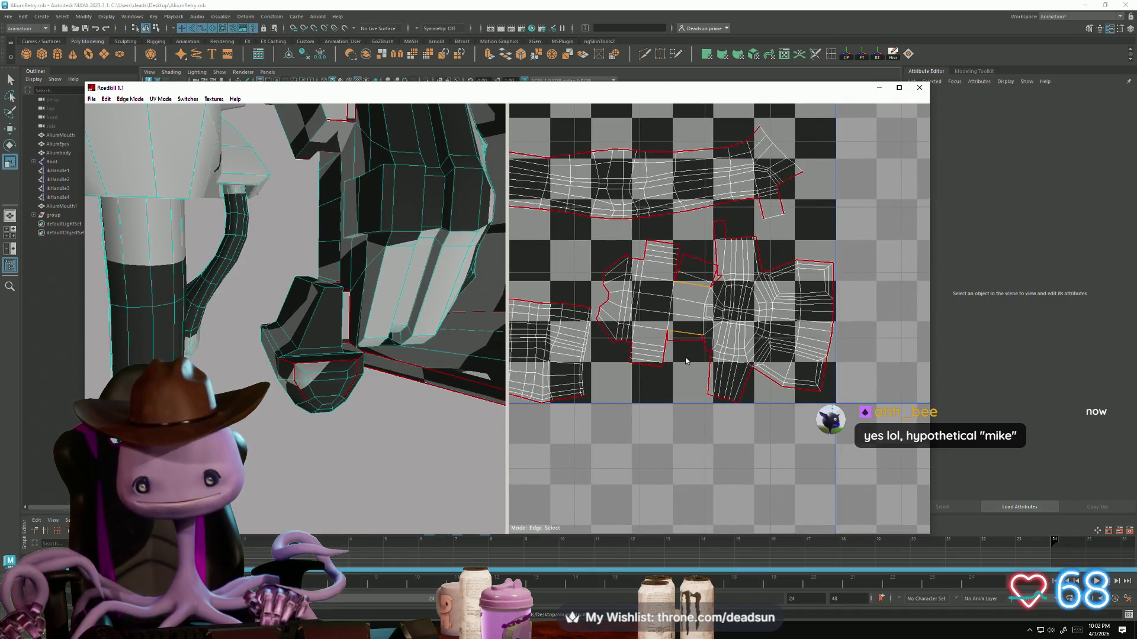
{"action": "left_click", "coordinate": [683, 351]}
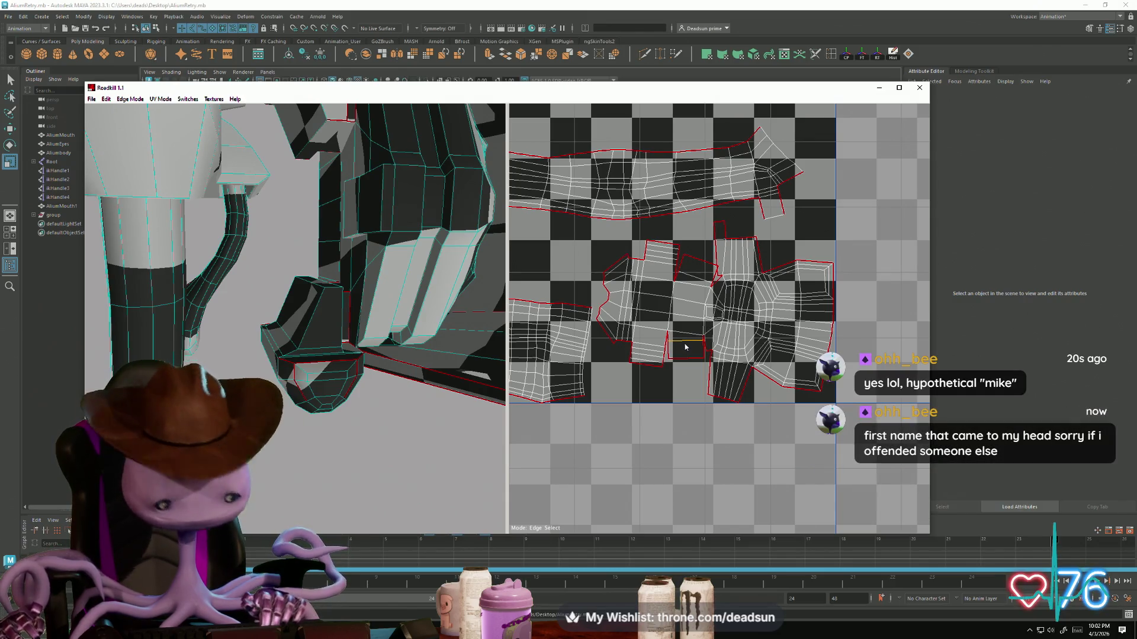
Step: Select edges and an edge loop on that shell, re-cut seams, then unwrap and pack all shells
{"action": "left_click", "coordinate": [685, 347]}
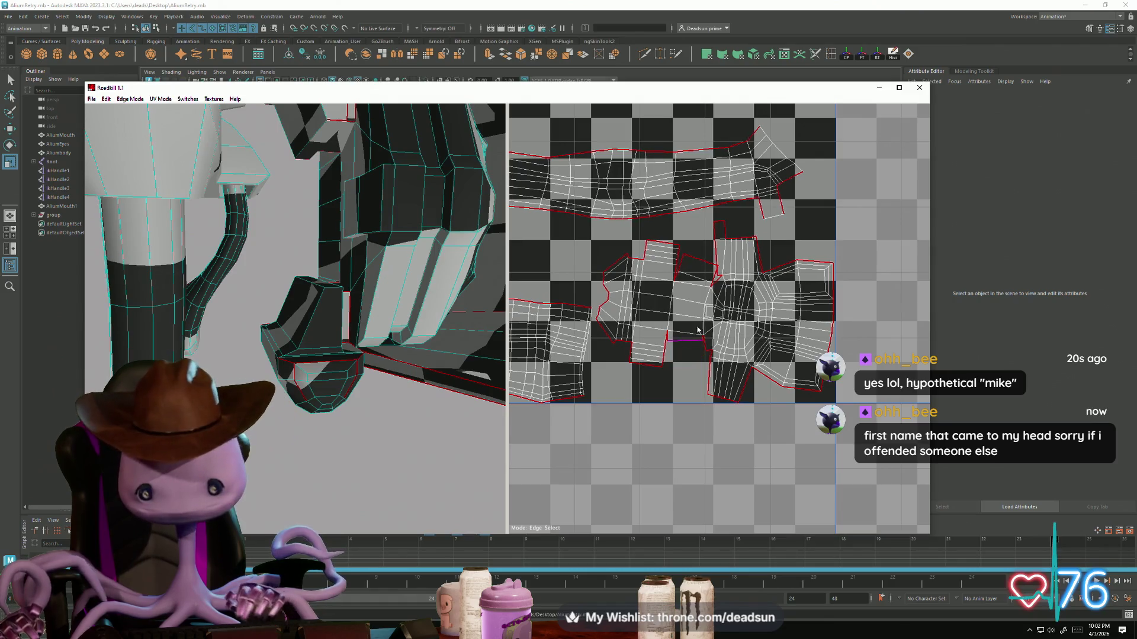
{"action": "left_click", "coordinate": [697, 281]}
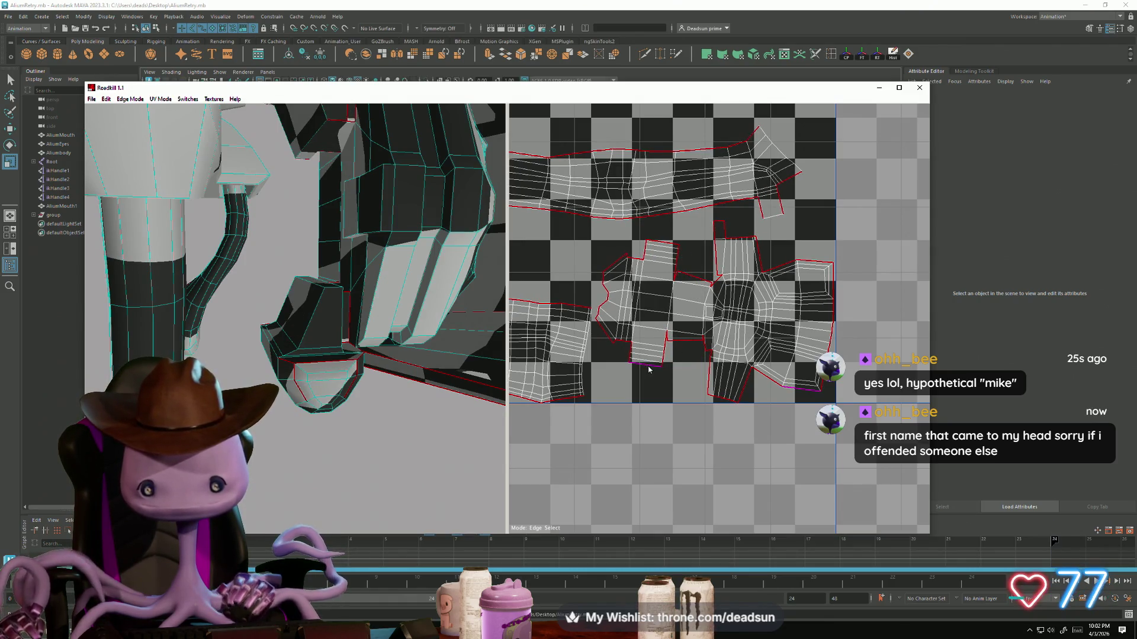
{"action": "left_click", "coordinate": [710, 381]}
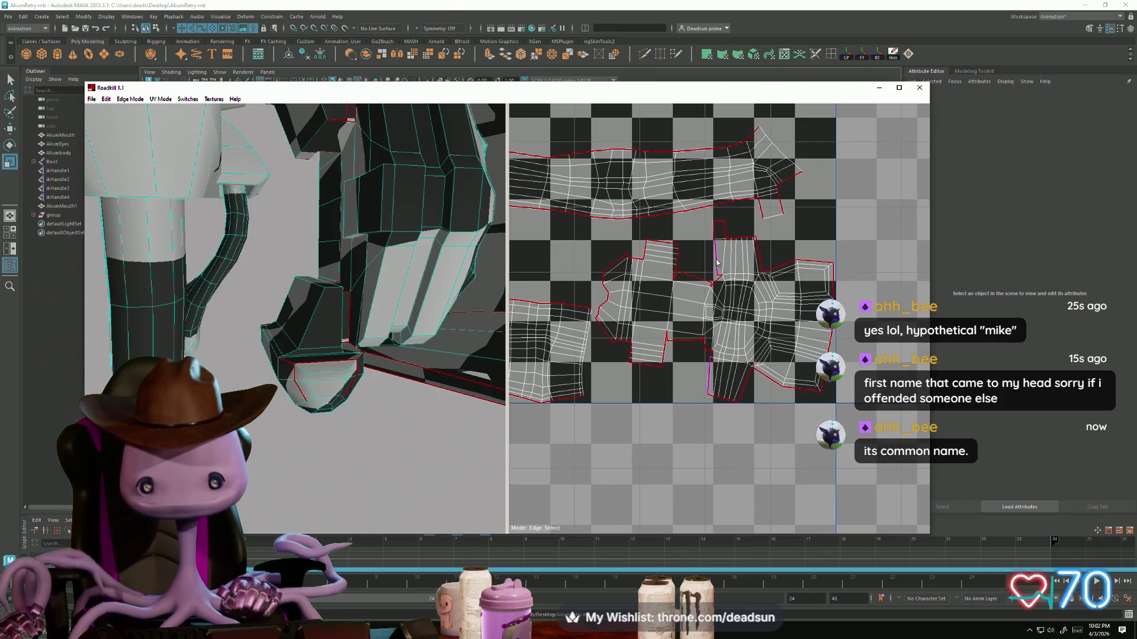
{"action": "left_click", "coordinate": [711, 289]}
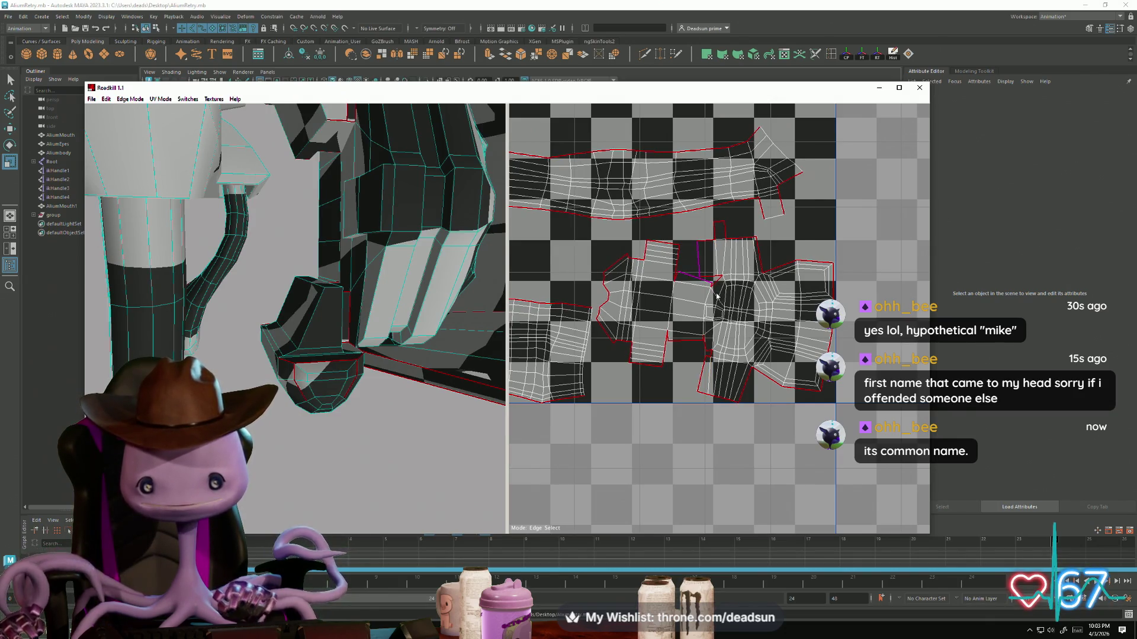
{"action": "left_click", "coordinate": [710, 317]}
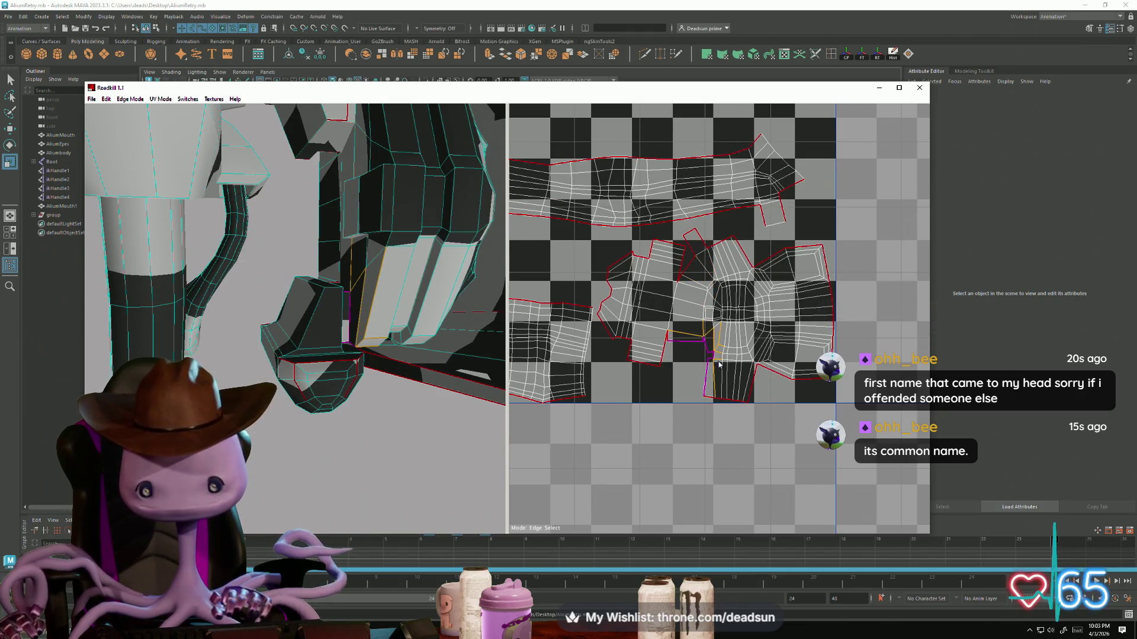
{"action": "left_click", "coordinate": [708, 379]}
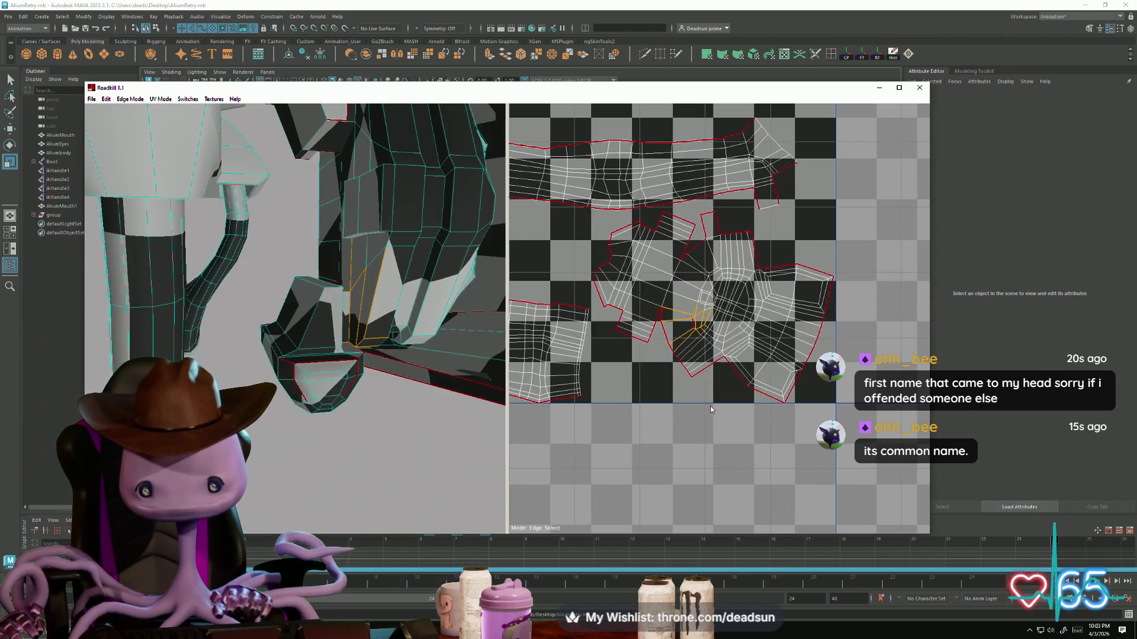
{"action": "left_click", "coordinate": [662, 318]}
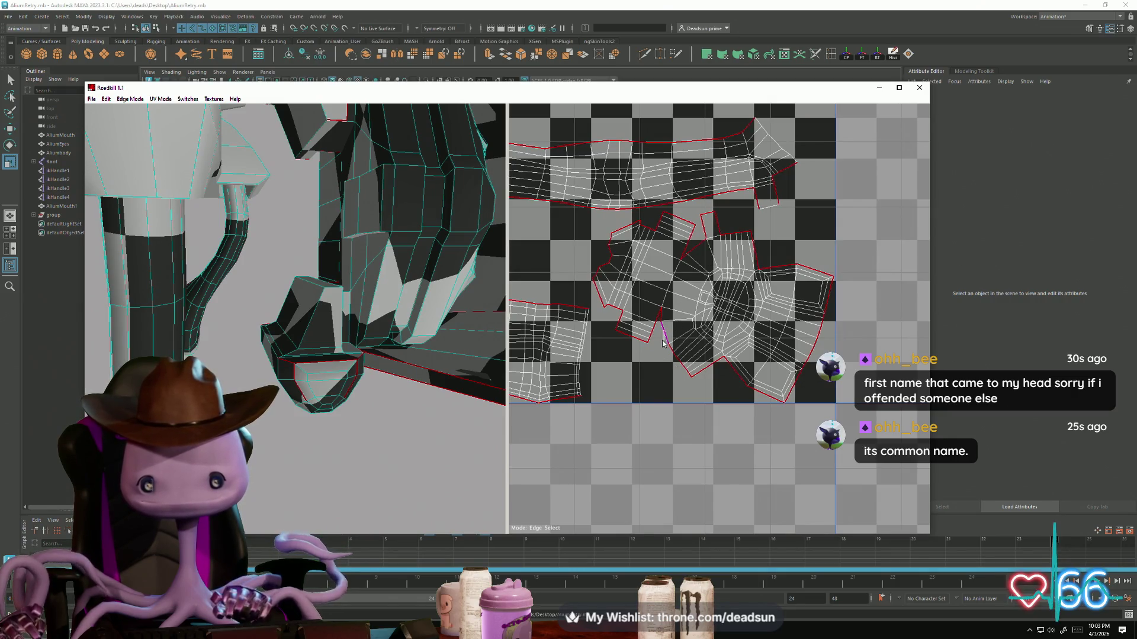
{"action": "key", "text": "space"}
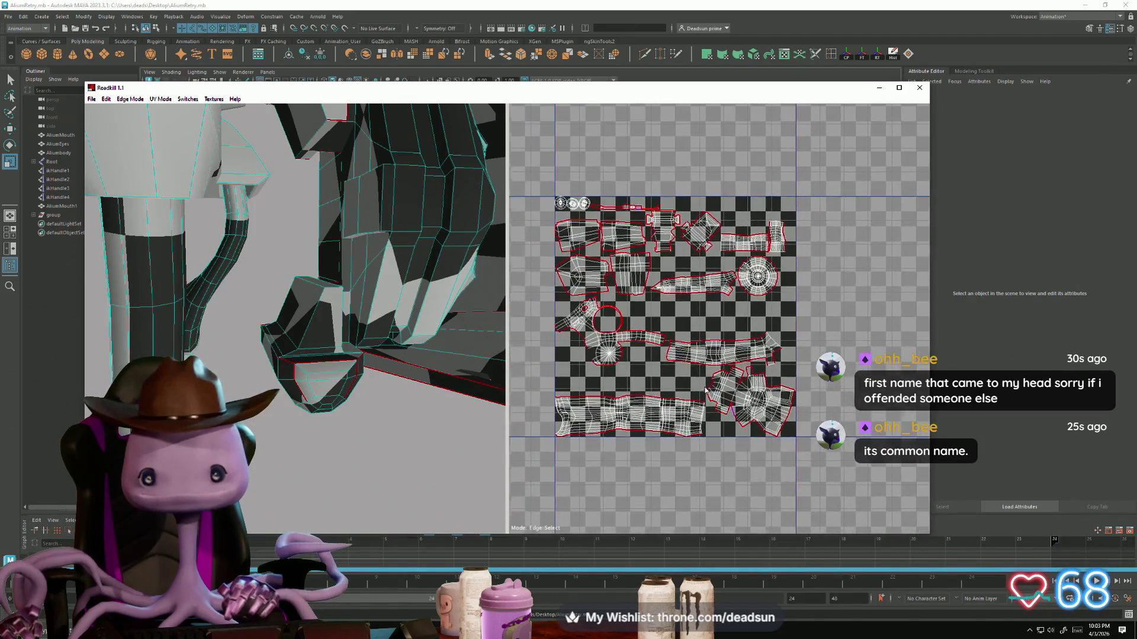
Step: Re-unwrap the shells twice and re-cut a seam near the lower shell
{"action": "key", "text": "space"}
{"action": "scroll", "coordinate": [706, 371], "scroll_direction": "up", "scroll_amount": 6}
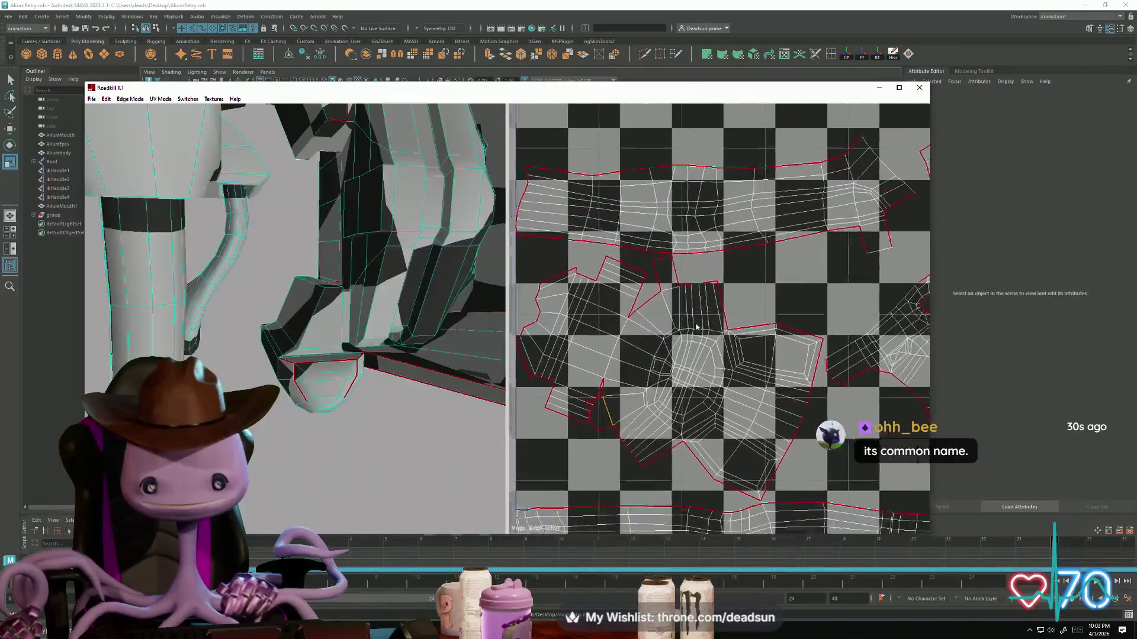
{"action": "key", "text": "space"}
{"action": "scroll", "coordinate": [637, 372], "scroll_direction": "down", "scroll_amount": 6}
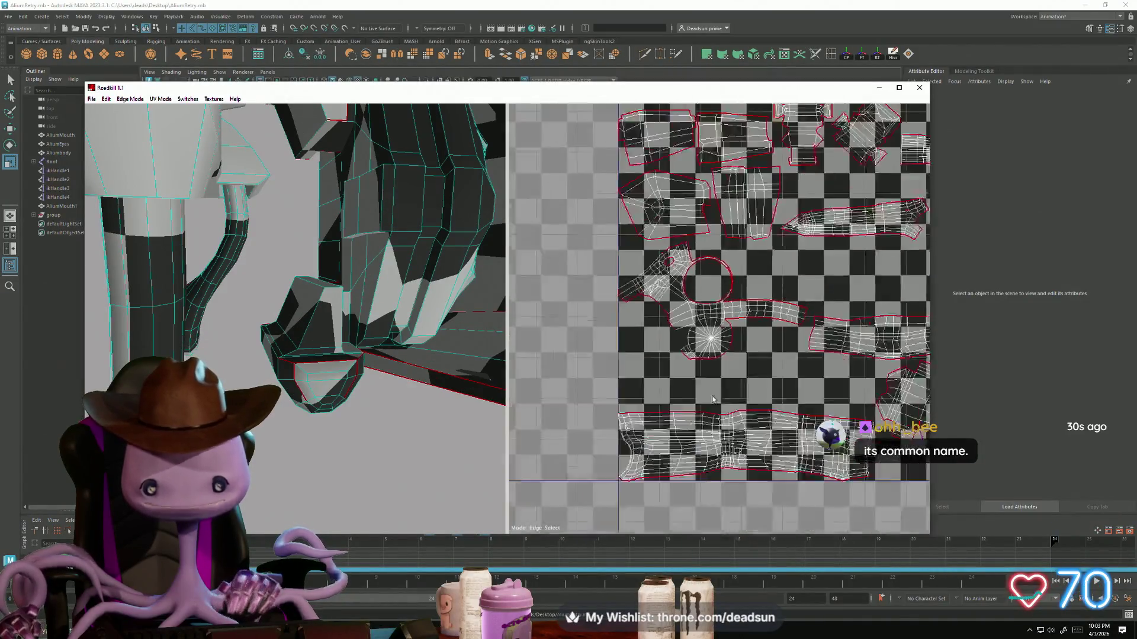
{"action": "scroll", "coordinate": [648, 388], "scroll_direction": "up", "scroll_amount": 3}
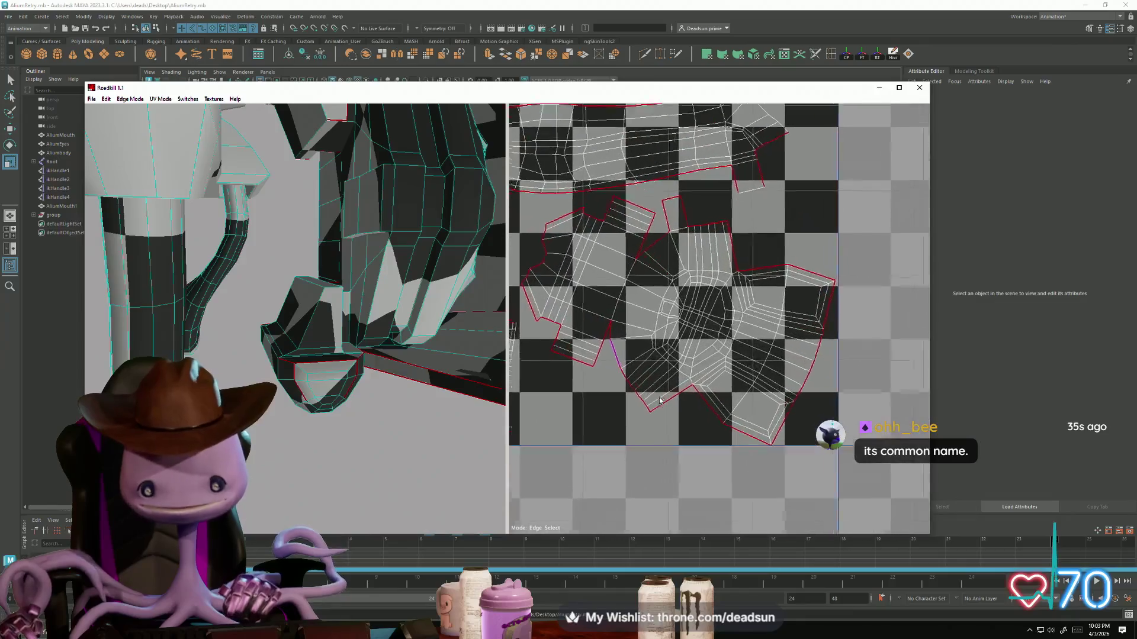
{"action": "left_click", "coordinate": [624, 384]}
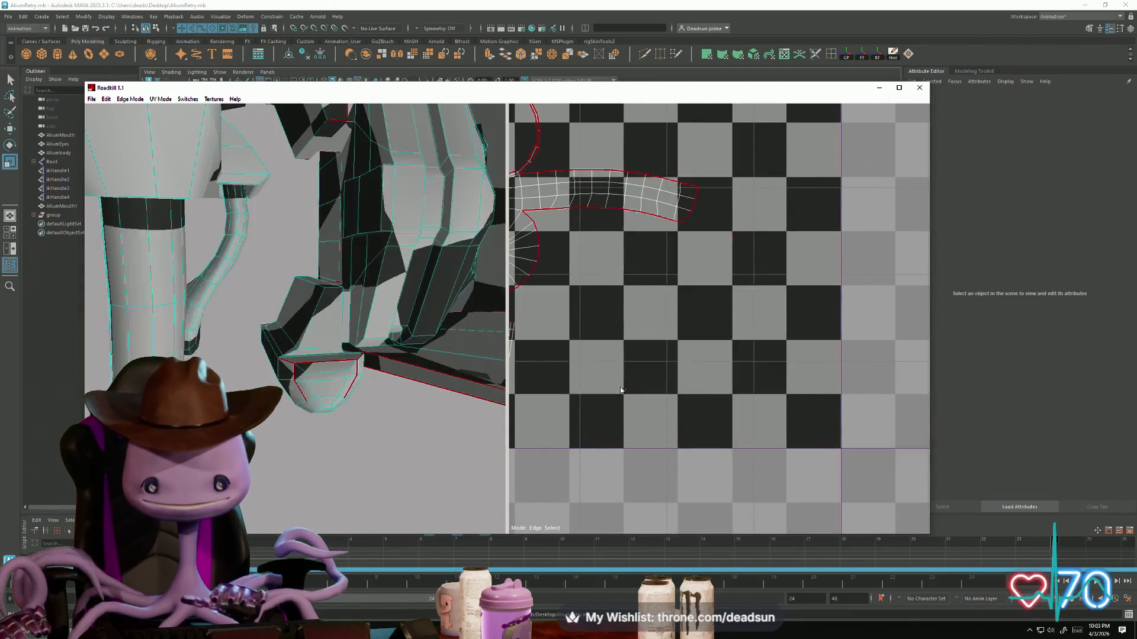
Step: Box-select edges in part of the lower shell
{"action": "scroll", "coordinate": [621, 349], "scroll_direction": "down", "scroll_amount": 5}
{"action": "scroll", "coordinate": [727, 436], "scroll_direction": "up", "scroll_amount": 3}
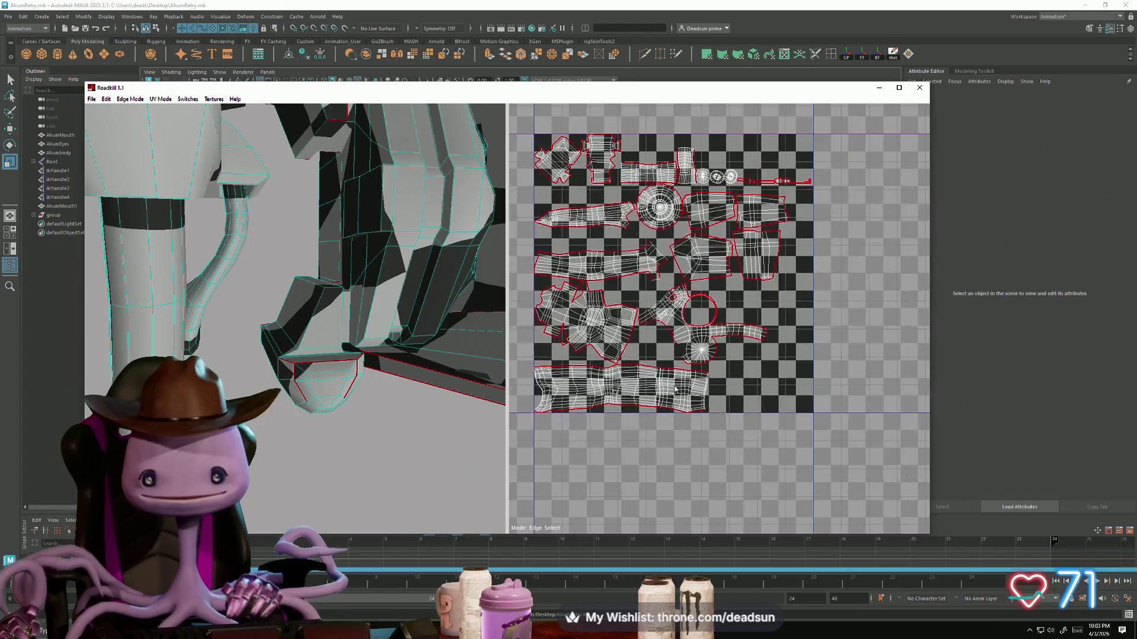
{"action": "scroll", "coordinate": [732, 491], "scroll_direction": "up", "scroll_amount": 4}
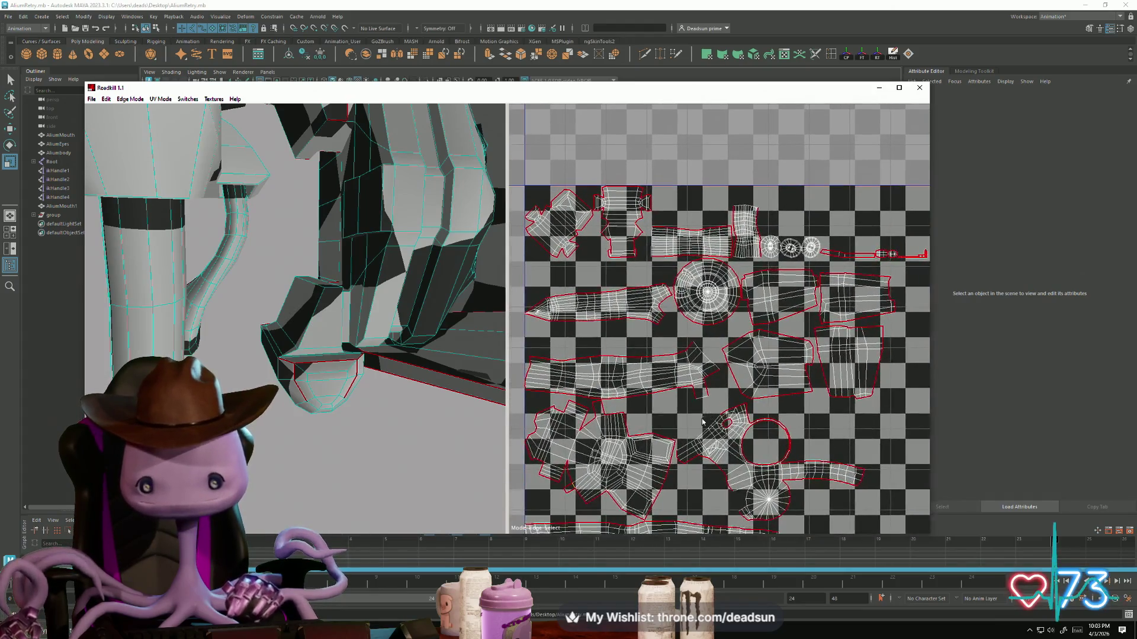
{"action": "scroll", "coordinate": [734, 359], "scroll_direction": "up", "scroll_amount": 4}
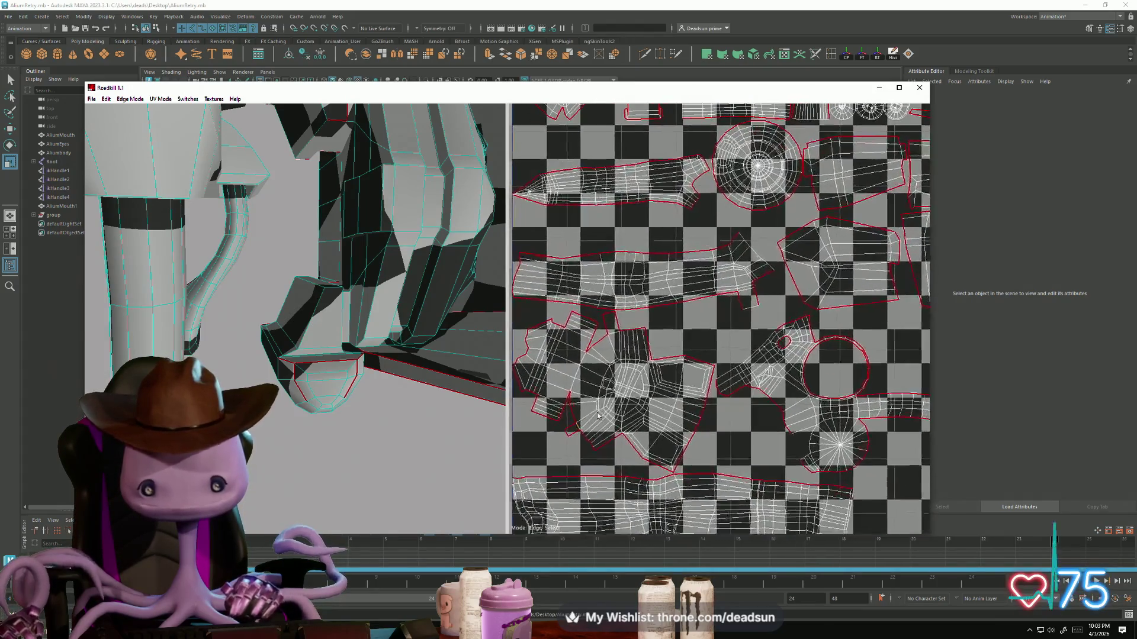
{"action": "scroll", "coordinate": [662, 362], "scroll_direction": "up", "scroll_amount": 5}
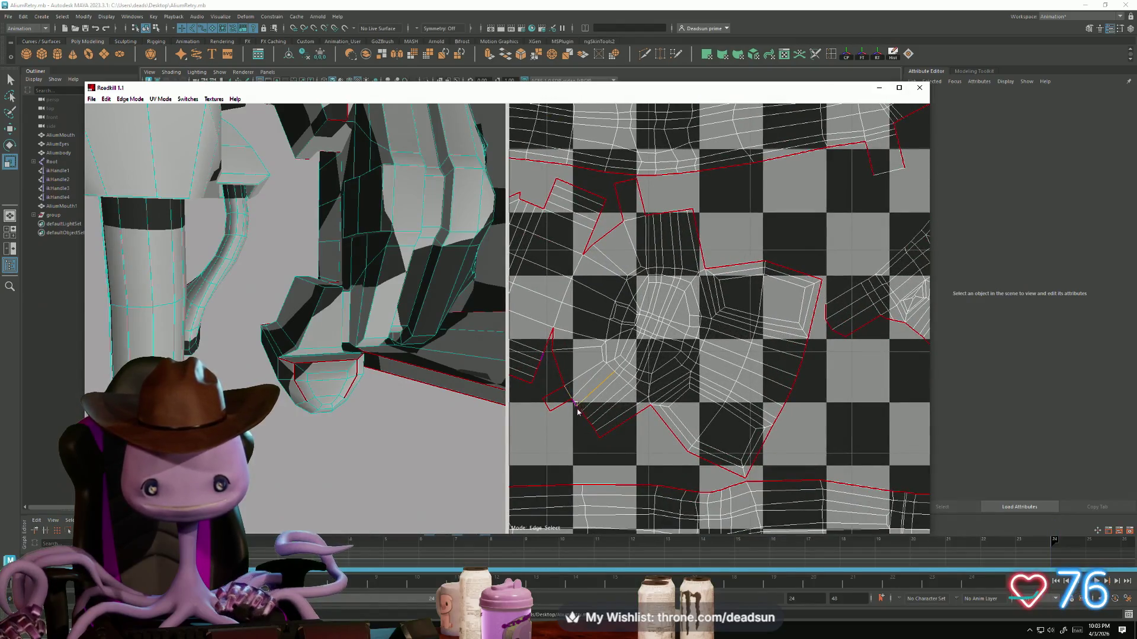
{"action": "left_click_drag", "start_coordinate": [592, 437], "coordinate": [596, 439]}
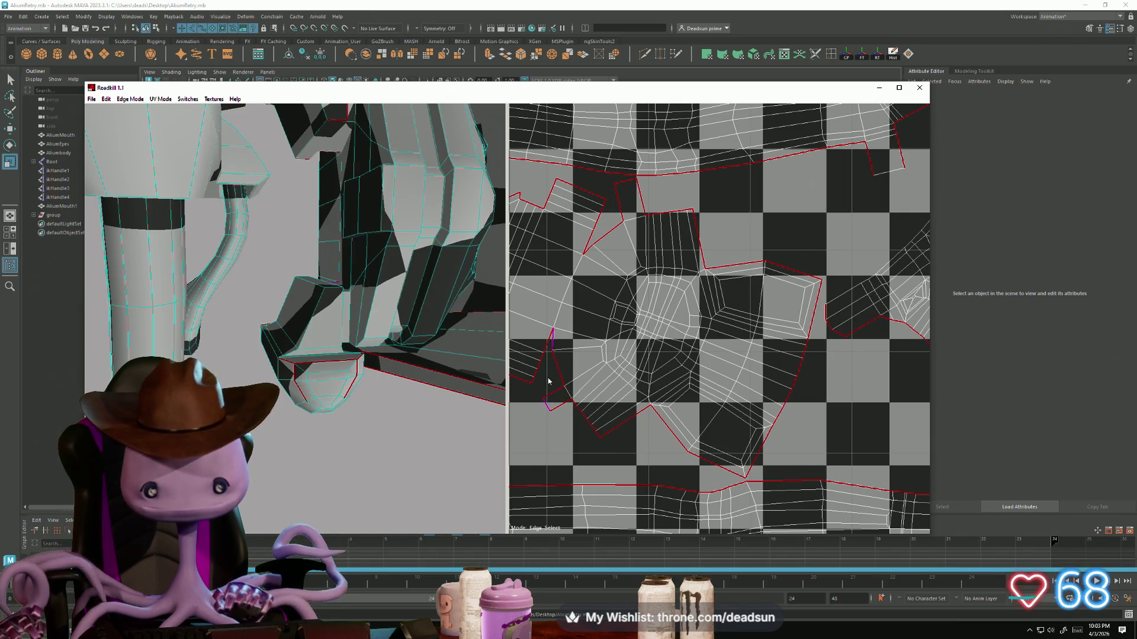
Step: Cut a seam along another edge and check the repacked islands on the tile
{"action": "scroll", "coordinate": [570, 417], "scroll_direction": "down", "scroll_amount": 3}
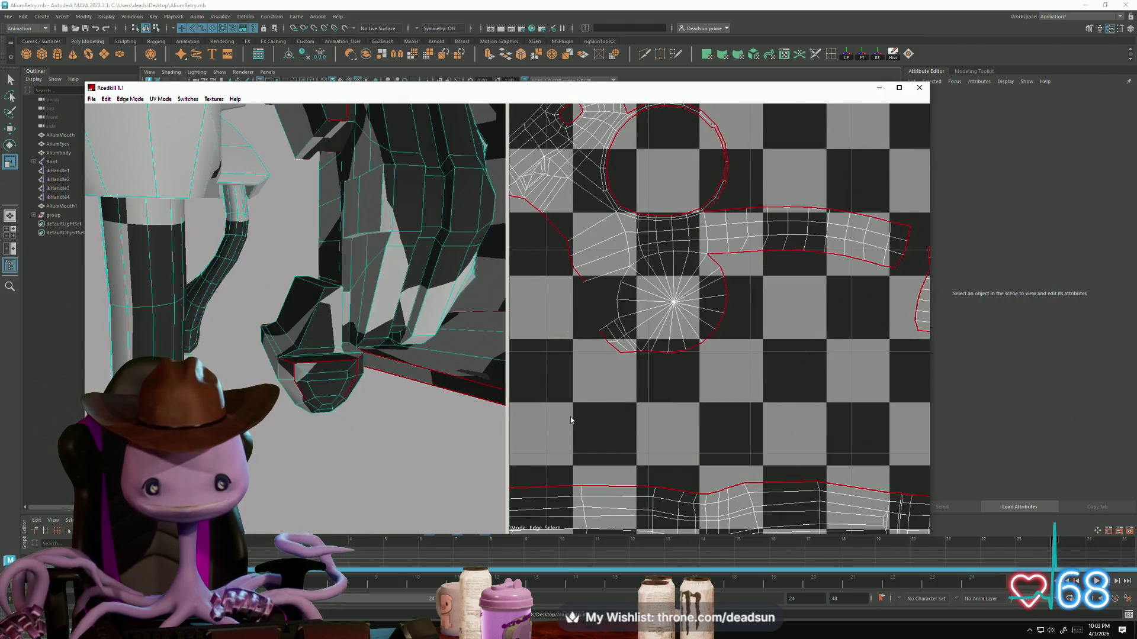
{"action": "scroll", "coordinate": [616, 450], "scroll_direction": "down", "scroll_amount": 5}
{"action": "scroll", "coordinate": [630, 460], "scroll_direction": "up", "scroll_amount": 2}
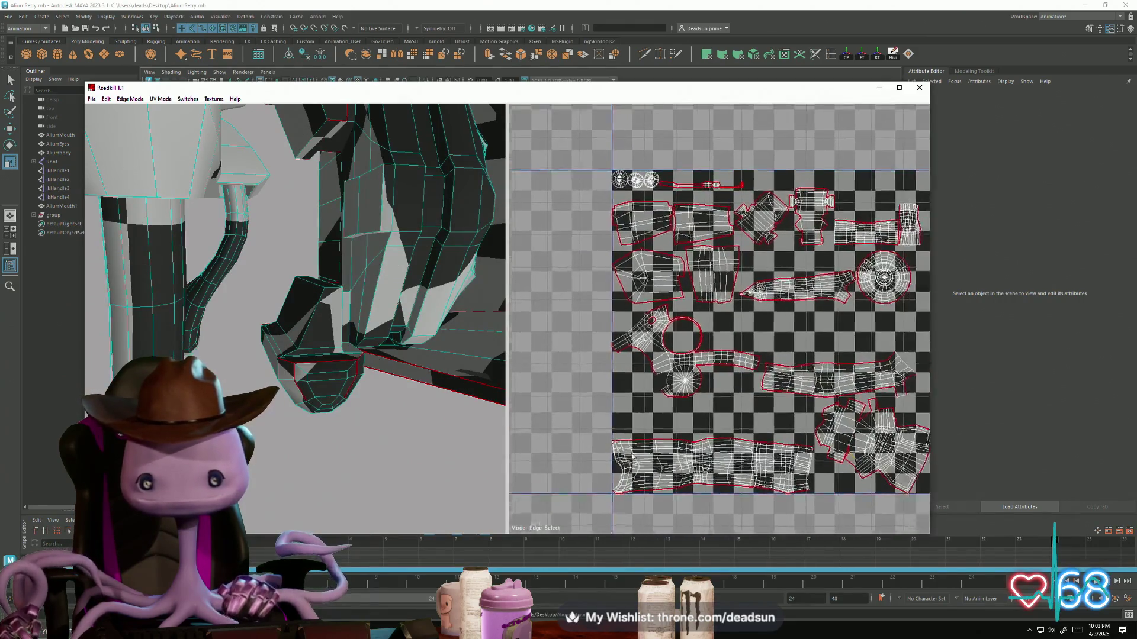
{"action": "scroll", "coordinate": [674, 378], "scroll_direction": "up", "scroll_amount": 6}
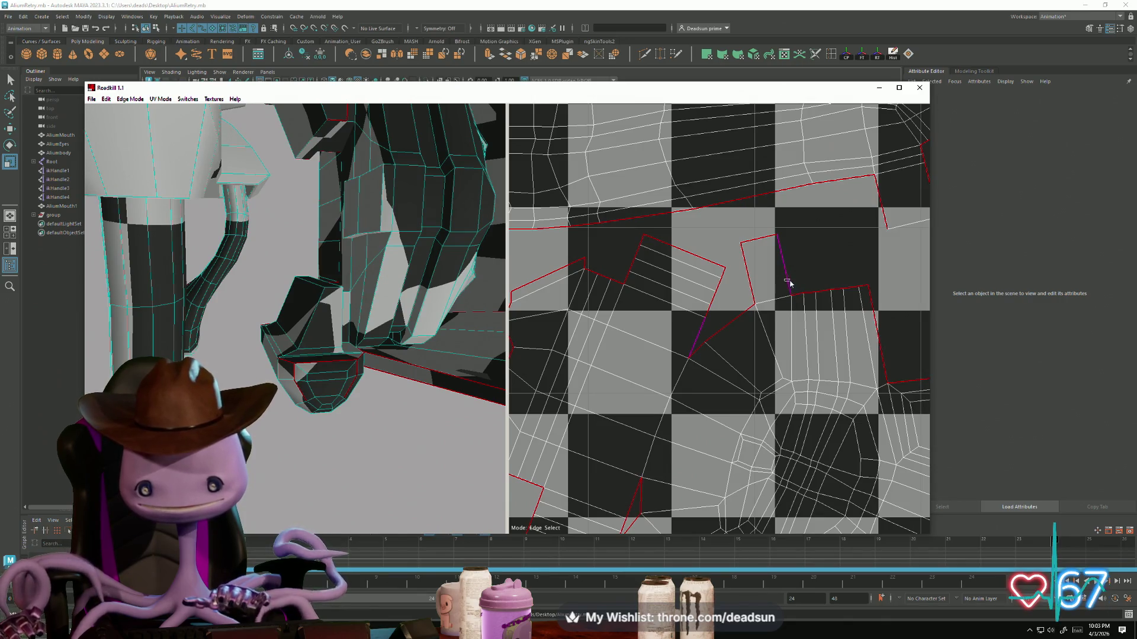
{"action": "left_click", "coordinate": [756, 297]}
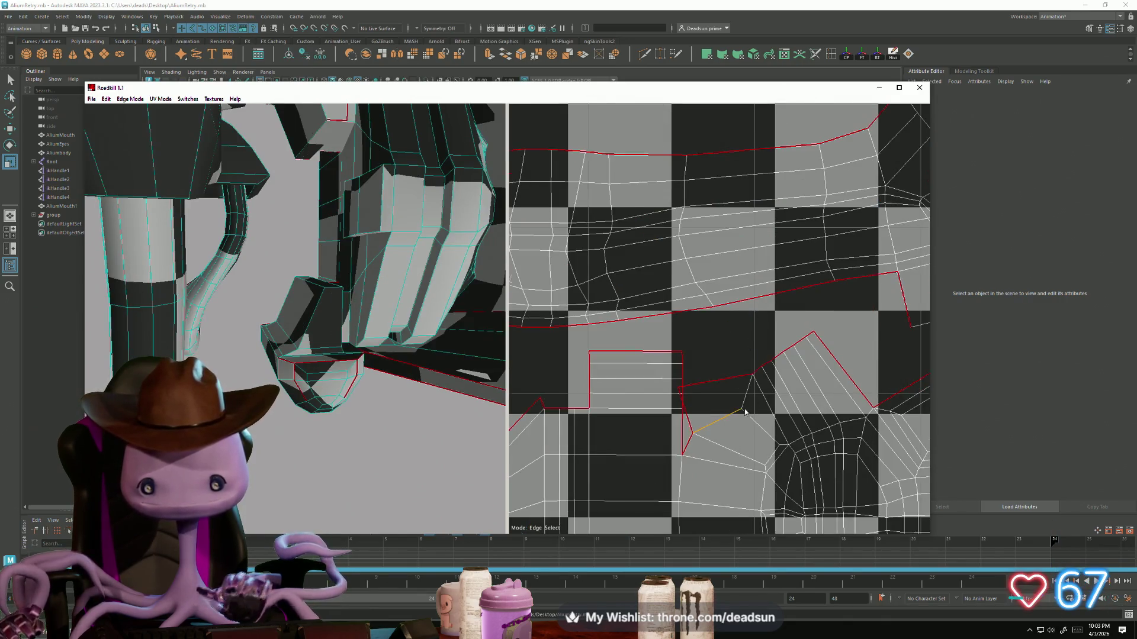
{"action": "scroll", "coordinate": [748, 412], "scroll_direction": "down", "scroll_amount": 5}
{"action": "scroll", "coordinate": [710, 355], "scroll_direction": "up", "scroll_amount": 4}
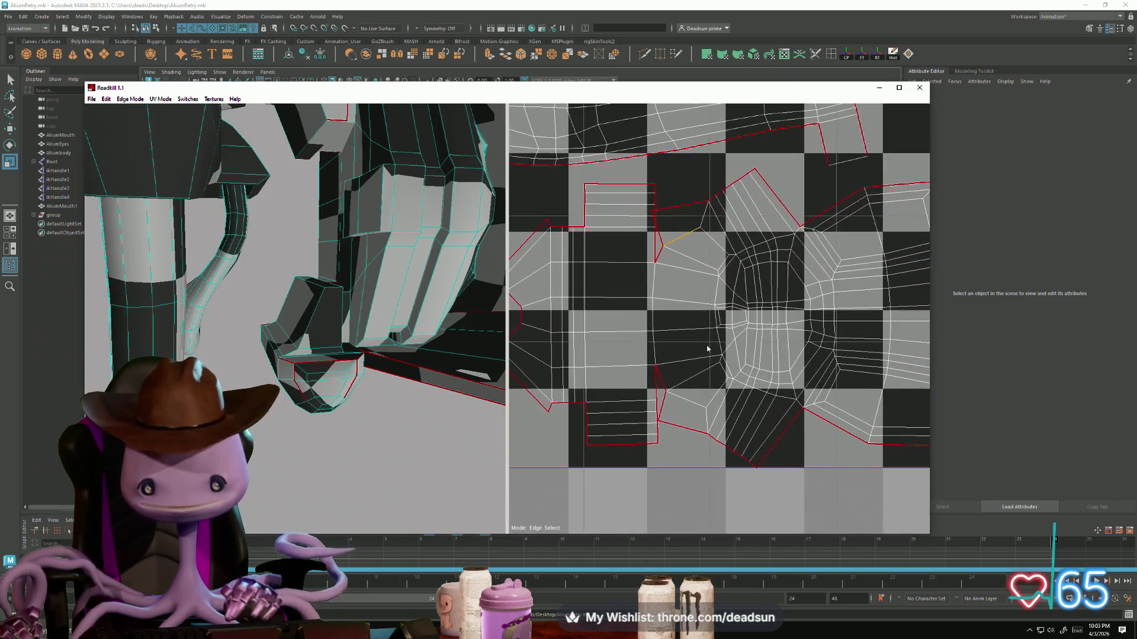
{"action": "scroll", "coordinate": [706, 297], "scroll_direction": "down", "scroll_amount": 6}
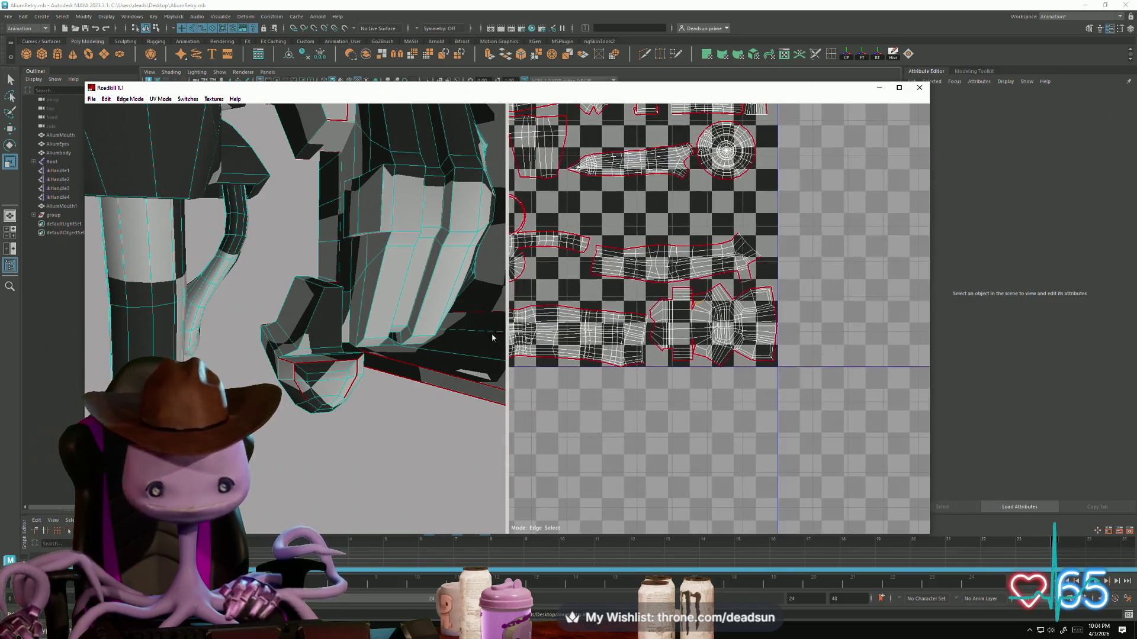
{"action": "scroll", "coordinate": [451, 331], "scroll_direction": "up", "scroll_amount": 3}
{"action": "scroll", "coordinate": [452, 332], "scroll_direction": "down", "scroll_amount": 8}
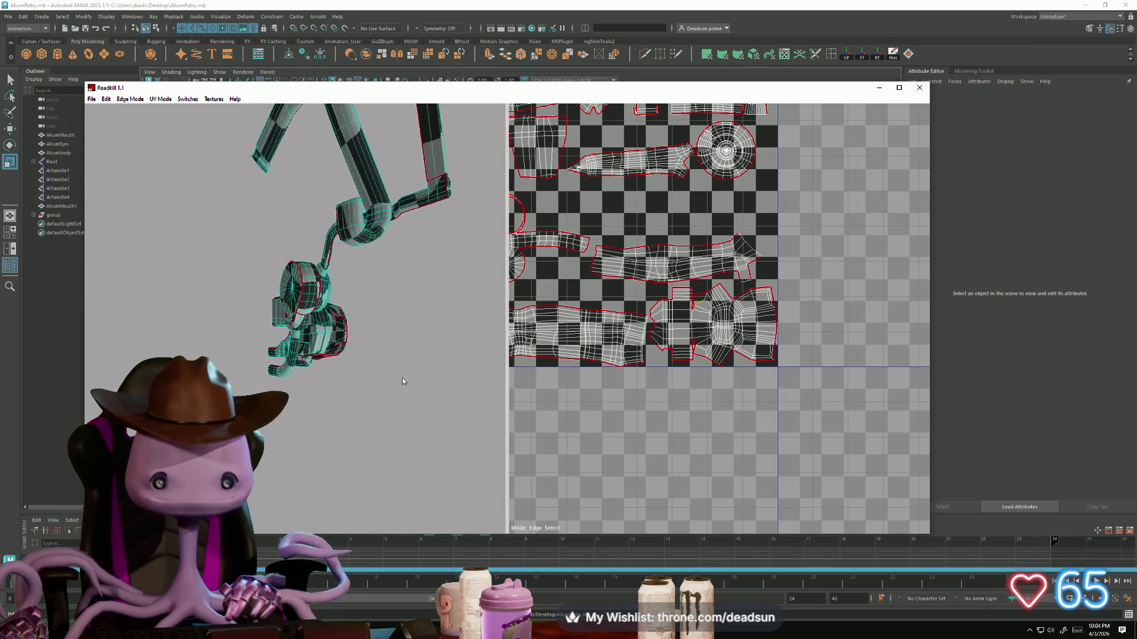
Step: Orbit the arm mesh and bring the thin strip island into view in the UV editor
{"action": "mouse_move", "coordinate": [546, 397]}
{"action": "left_mouse_down"}
{"action": "mouse_move", "coordinate": [634, 437]}
{"action": "mouse_move", "coordinate": [727, 421]}
{"action": "mouse_move", "coordinate": [756, 395]}
{"action": "left_mouse_up"}
{"action": "scroll", "coordinate": [698, 368], "scroll_direction": "down", "scroll_amount": 2}
{"action": "scroll", "coordinate": [676, 398], "scroll_direction": "up", "scroll_amount": 5}
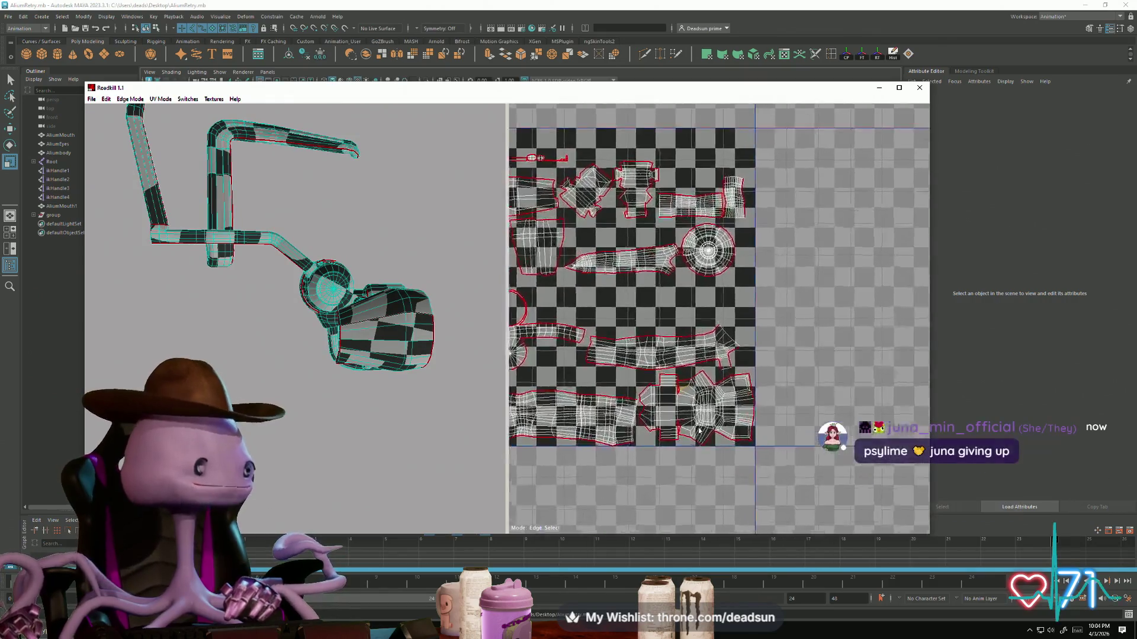
{"action": "scroll", "coordinate": [698, 437], "scroll_direction": "down", "scroll_amount": 4}
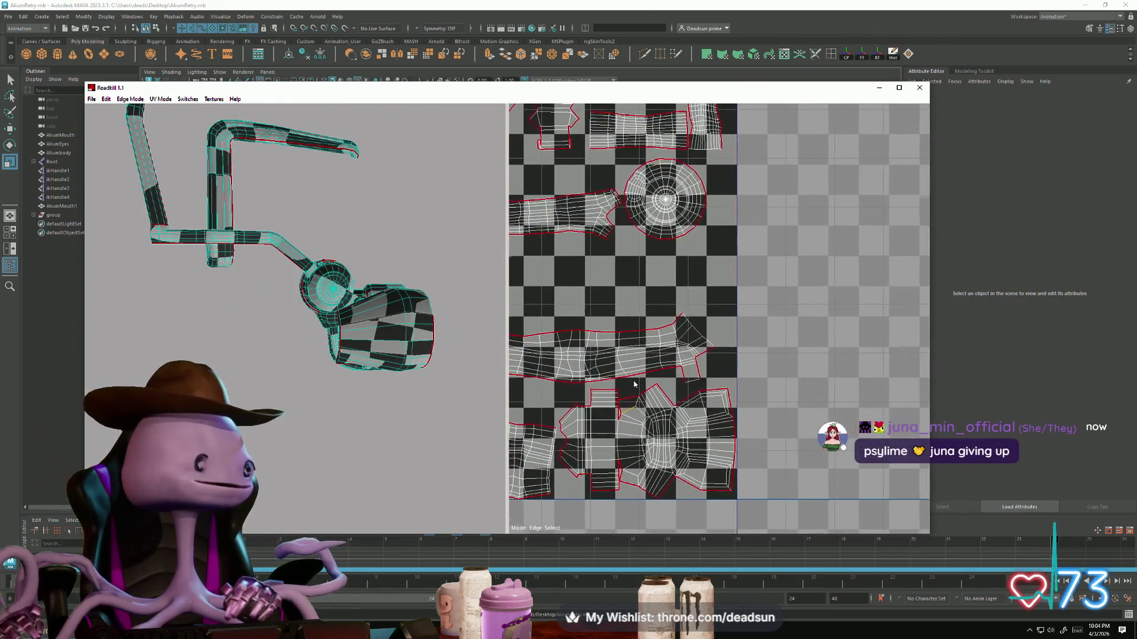
{"action": "scroll", "coordinate": [612, 378], "scroll_direction": "up", "scroll_amount": 2}
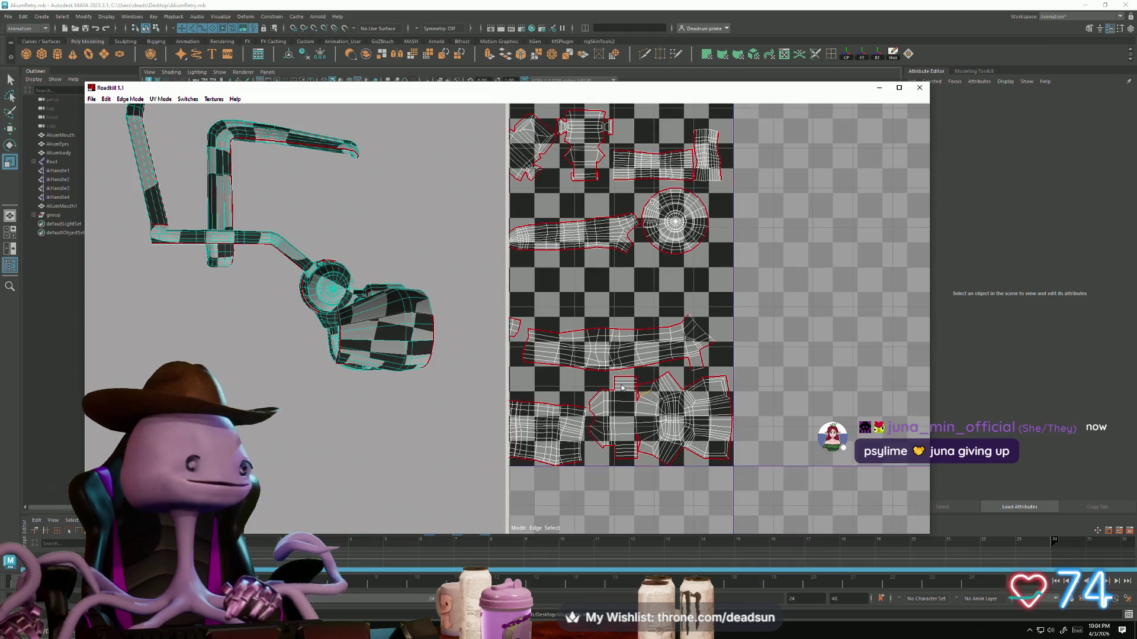
{"action": "scroll", "coordinate": [615, 389], "scroll_direction": "up", "scroll_amount": 1}
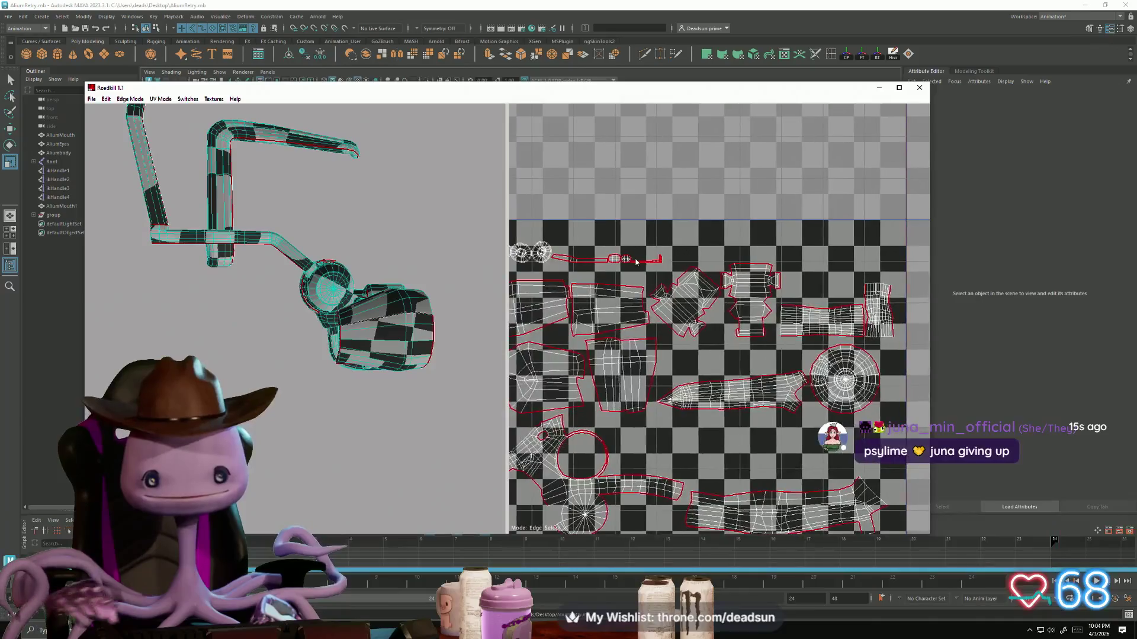
{"action": "scroll", "coordinate": [692, 292], "scroll_direction": "up", "scroll_amount": 3}
{"action": "middle_click_drag", "start_coordinate": [691, 292], "coordinate": [666, 219]}
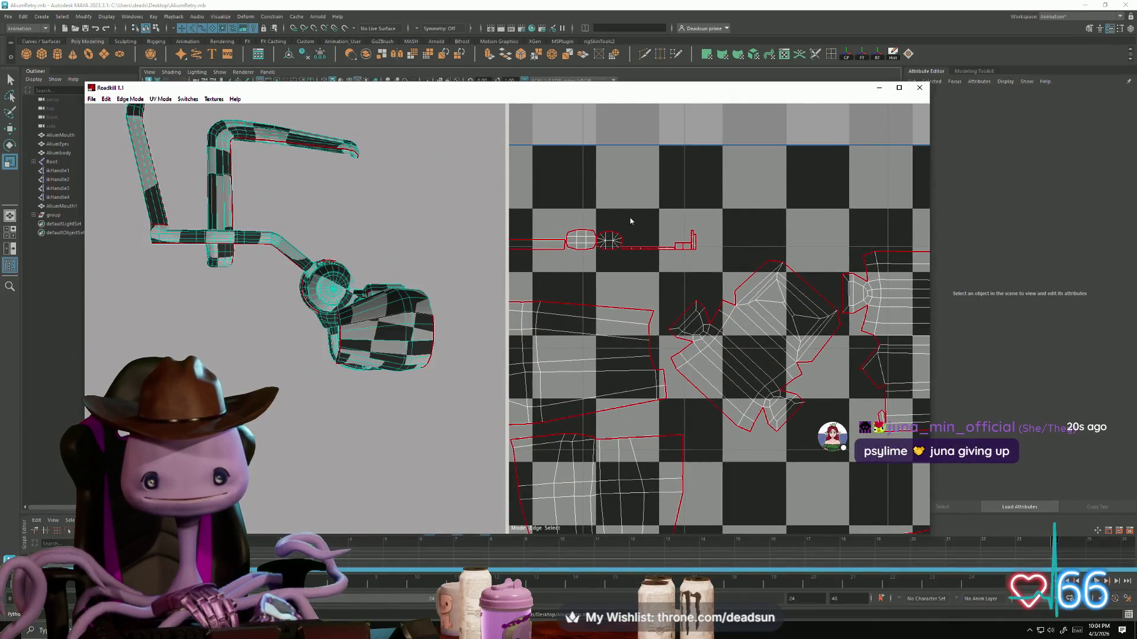
Step: Select the thin strip island and marquee-select the small island's faces
{"action": "left_click", "coordinate": [675, 248]}
{"action": "left_click_drag", "start_coordinate": [569, 218], "coordinate": [587, 262]}
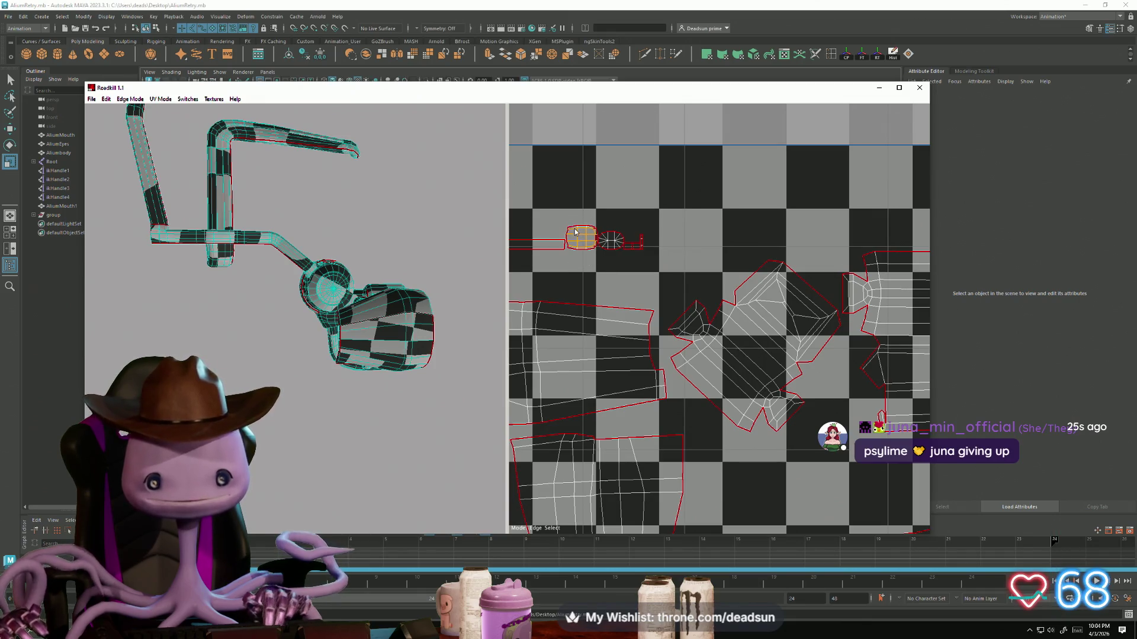
{"action": "left_click_drag", "start_coordinate": [572, 221], "coordinate": [590, 259]}
{"action": "scroll", "coordinate": [602, 288], "scroll_direction": "down", "scroll_amount": 5}
{"action": "scroll", "coordinate": [648, 278], "scroll_direction": "up", "scroll_amount": 3}
{"action": "scroll", "coordinate": [615, 358], "scroll_direction": "up", "scroll_amount": 8}
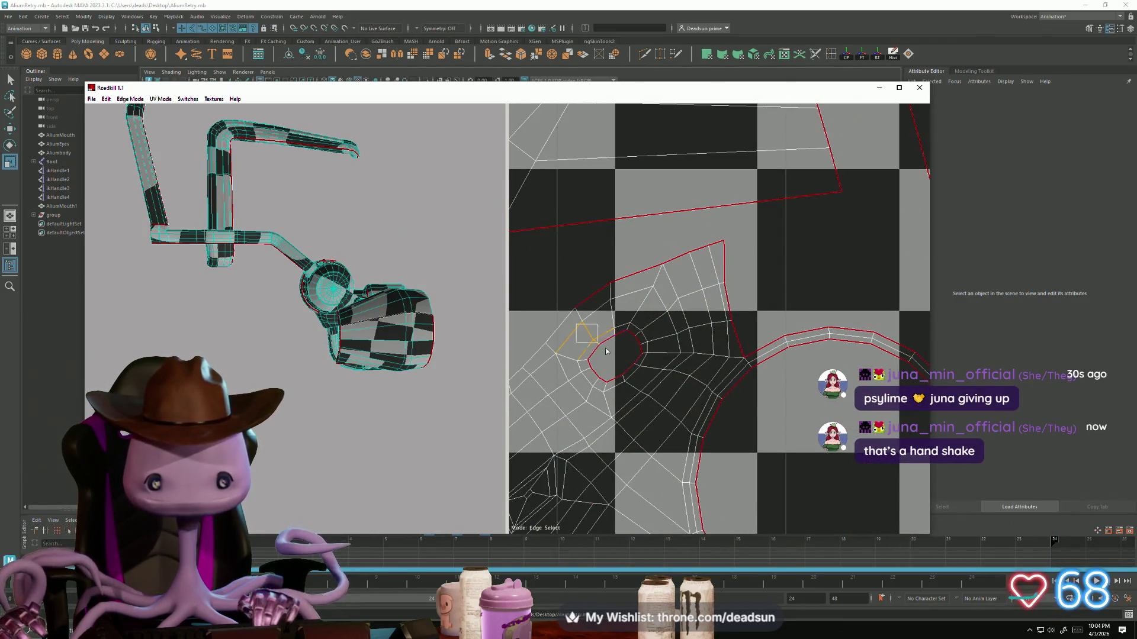
Step: Remove the seam around the small island's hole and select the circular island
{"action": "left_click", "coordinate": [599, 346]}
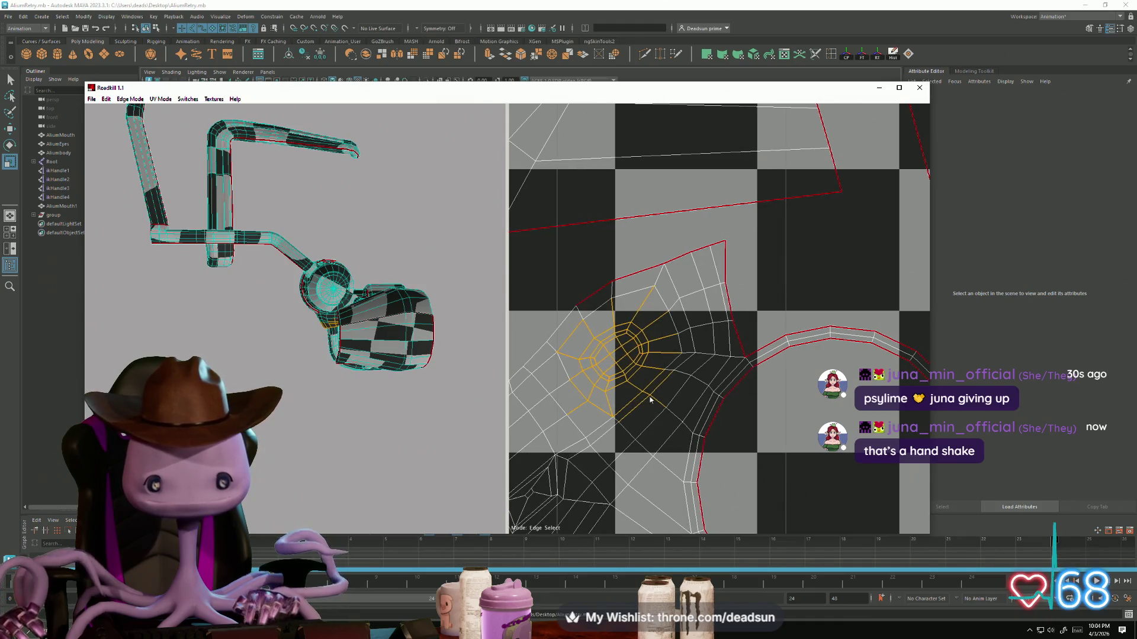
{"action": "scroll", "coordinate": [685, 343], "scroll_direction": "down", "scroll_amount": 5}
{"action": "scroll", "coordinate": [695, 292], "scroll_direction": "up", "scroll_amount": 5}
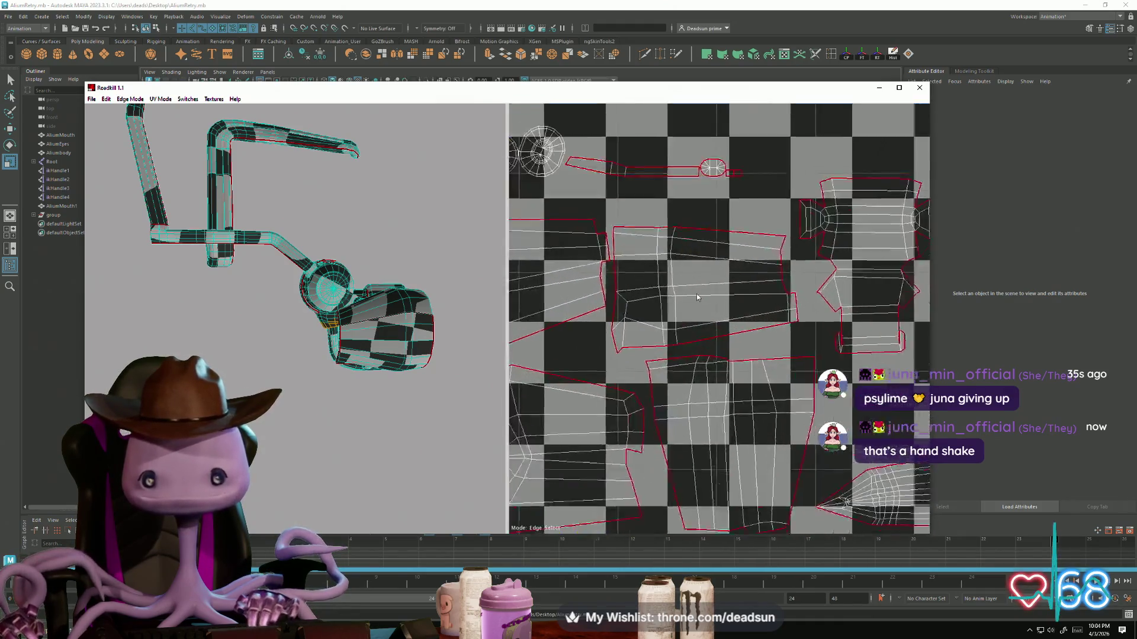
{"action": "left_click", "coordinate": [727, 175]}
{"action": "scroll", "coordinate": [751, 329], "scroll_direction": "down", "scroll_amount": 5}
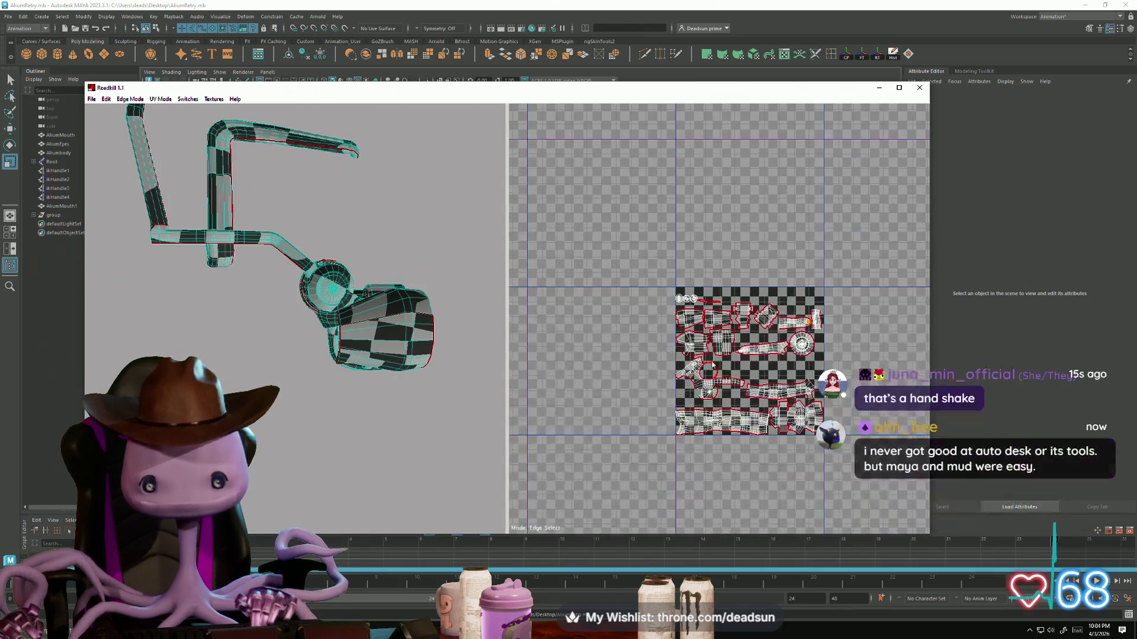
{"action": "scroll", "coordinate": [695, 359], "scroll_direction": "up", "scroll_amount": 2}
{"action": "scroll", "coordinate": [758, 235], "scroll_direction": "up", "scroll_amount": 3}
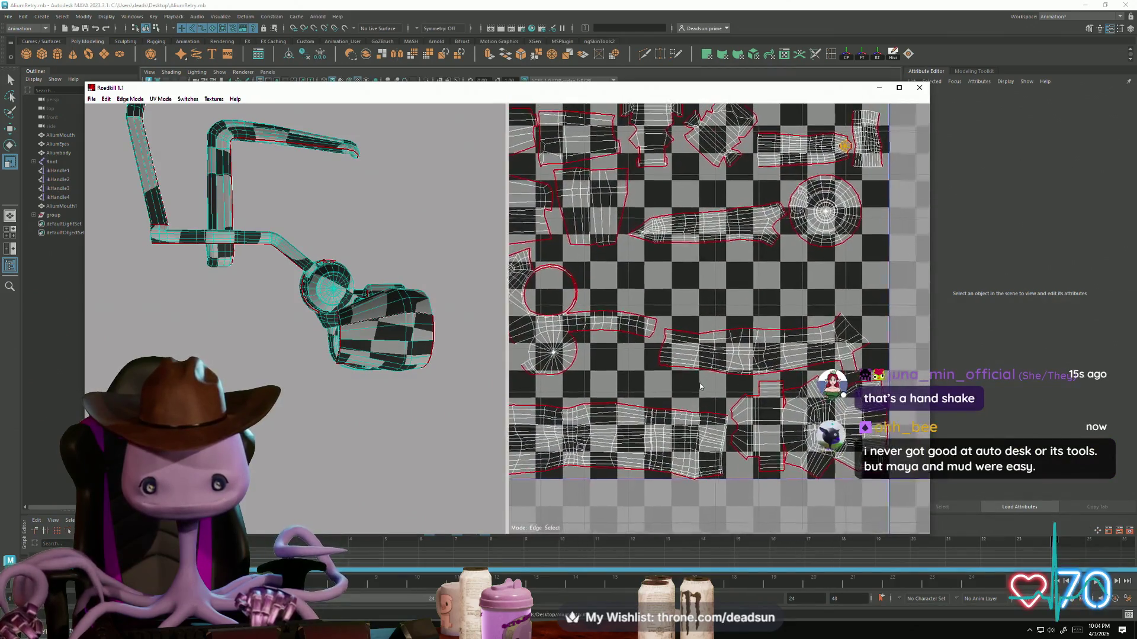
{"action": "scroll", "coordinate": [735, 262], "scroll_direction": "up", "scroll_amount": 5}
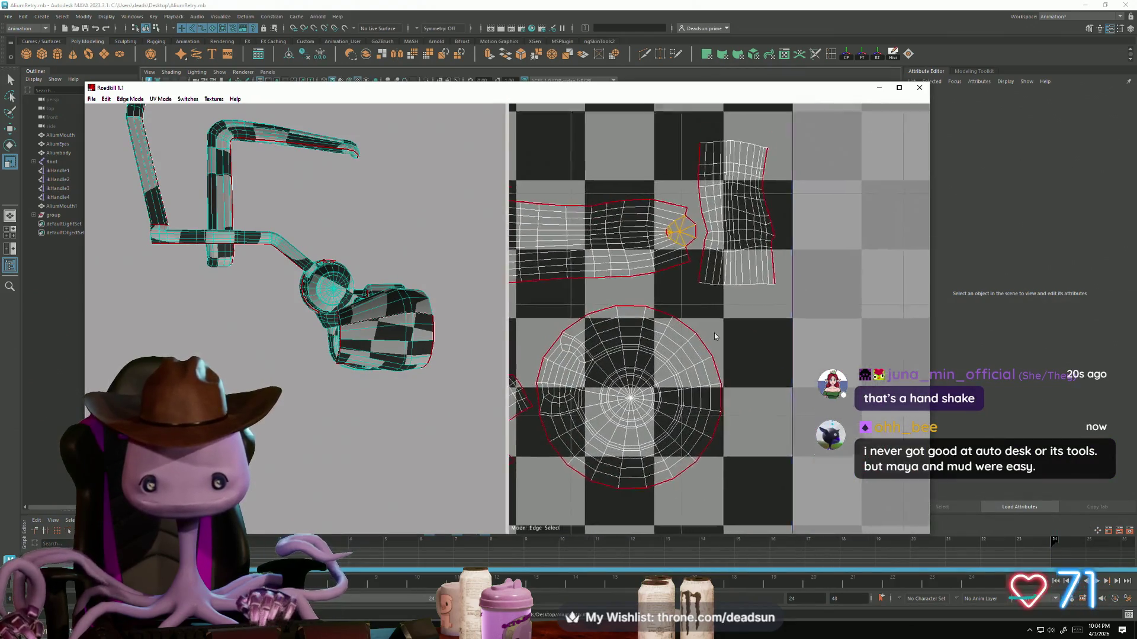
Step: Marquee-select two groups of edges on the islands for new cuts
{"action": "middle_click_drag", "start_coordinate": [674, 264], "coordinate": [735, 355]}
{"action": "scroll", "coordinate": [734, 356], "scroll_direction": "down", "scroll_amount": 8}
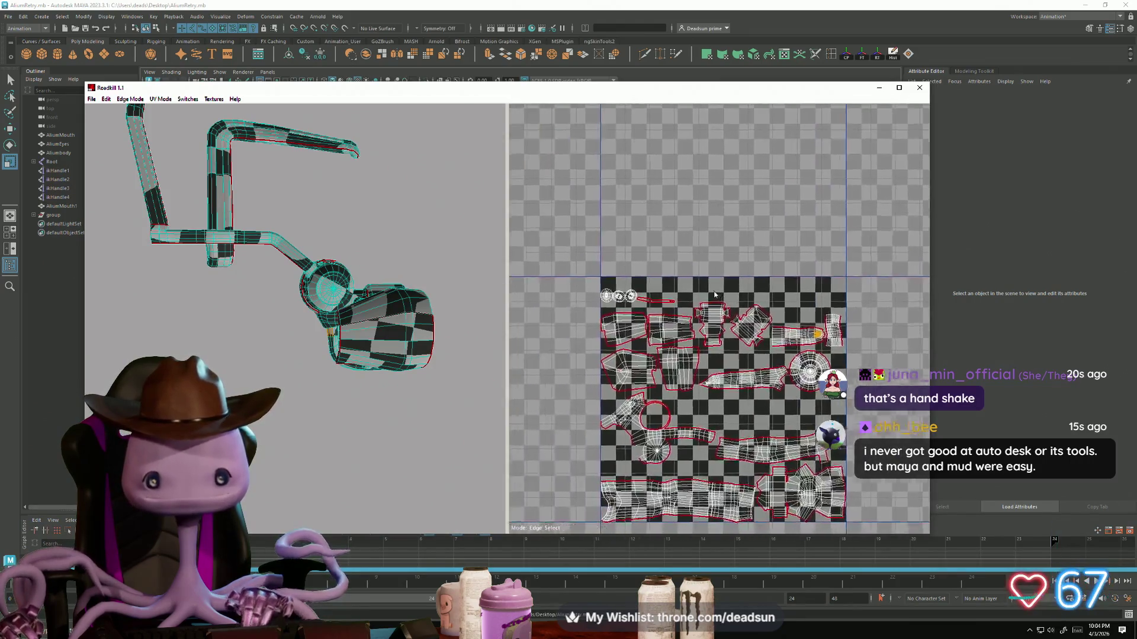
{"action": "scroll", "coordinate": [704, 313], "scroll_direction": "up", "scroll_amount": 3}
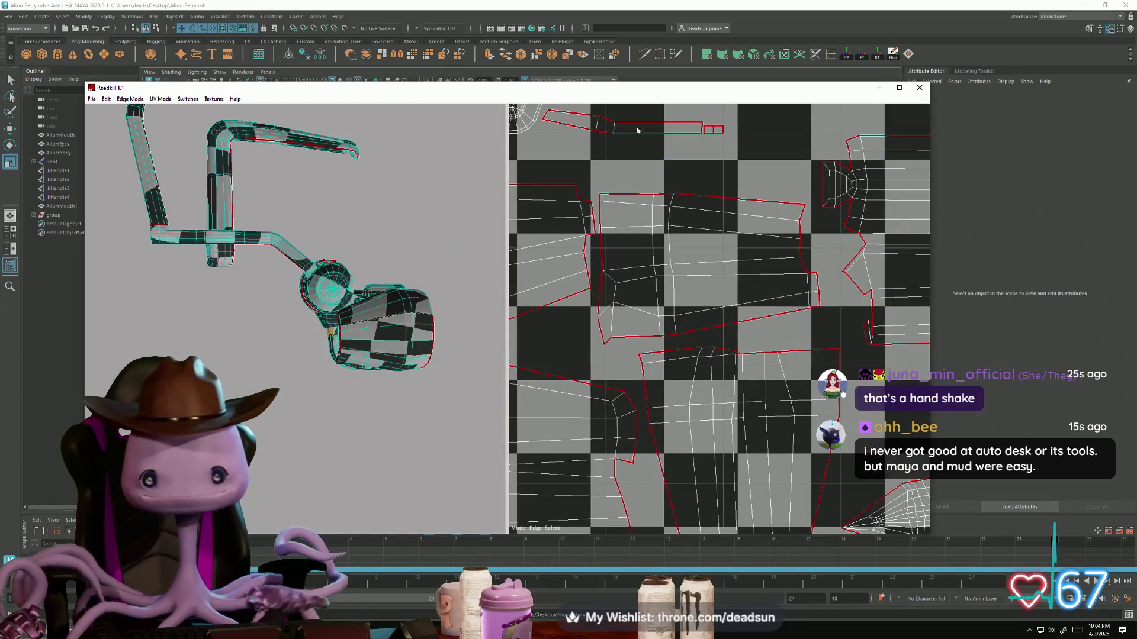
{"action": "scroll", "coordinate": [663, 225], "scroll_direction": "down", "scroll_amount": 4}
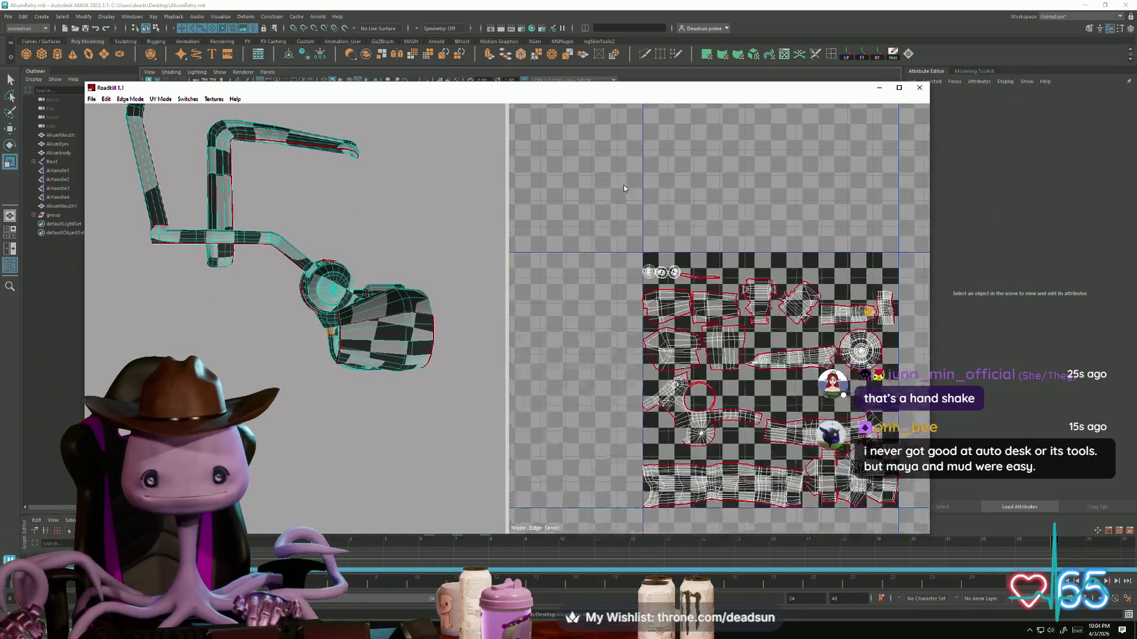
{"action": "left_click_drag", "start_coordinate": [662, 217], "coordinate": [702, 270]}
{"action": "left_click_drag", "start_coordinate": [751, 341], "coordinate": [768, 382]}
{"action": "scroll", "coordinate": [710, 397], "scroll_direction": "up", "scroll_amount": 4}
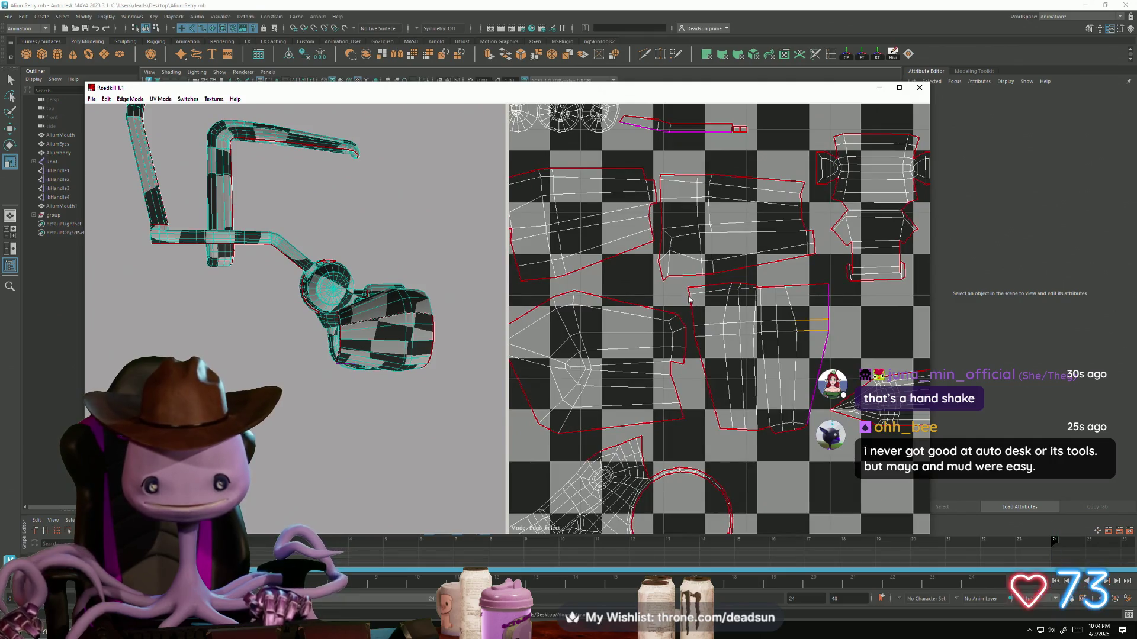
{"action": "left_click", "coordinate": [730, 374]}
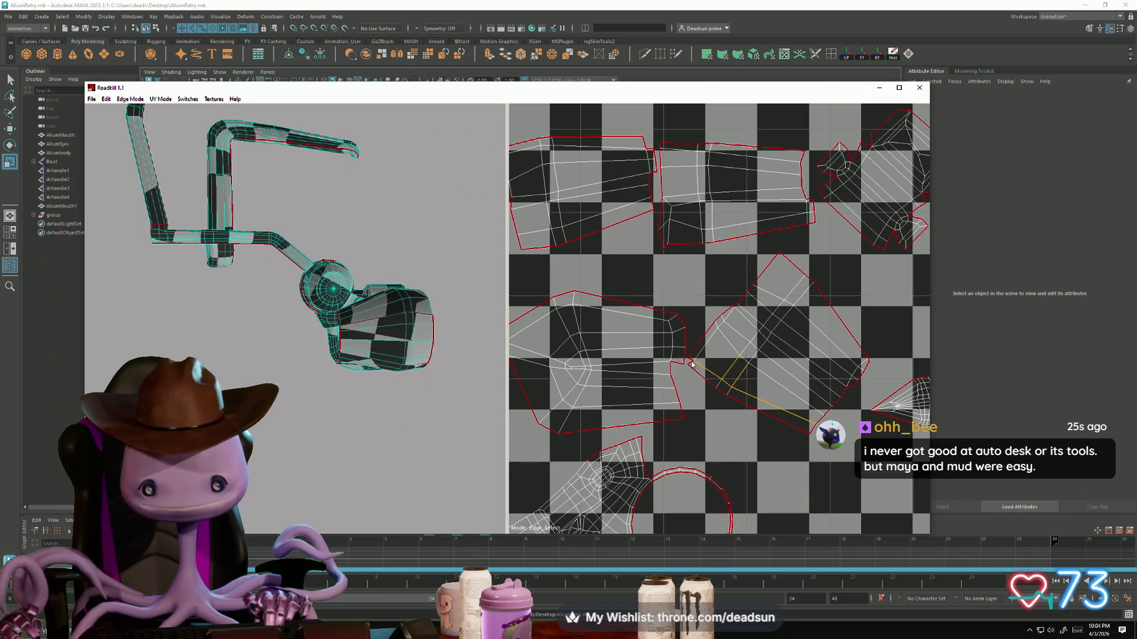
{"action": "left_click", "coordinate": [710, 389]}
{"action": "scroll", "coordinate": [710, 389], "scroll_direction": "down", "scroll_amount": 3}
{"action": "scroll", "coordinate": [730, 356], "scroll_direction": "up", "scroll_amount": 5}
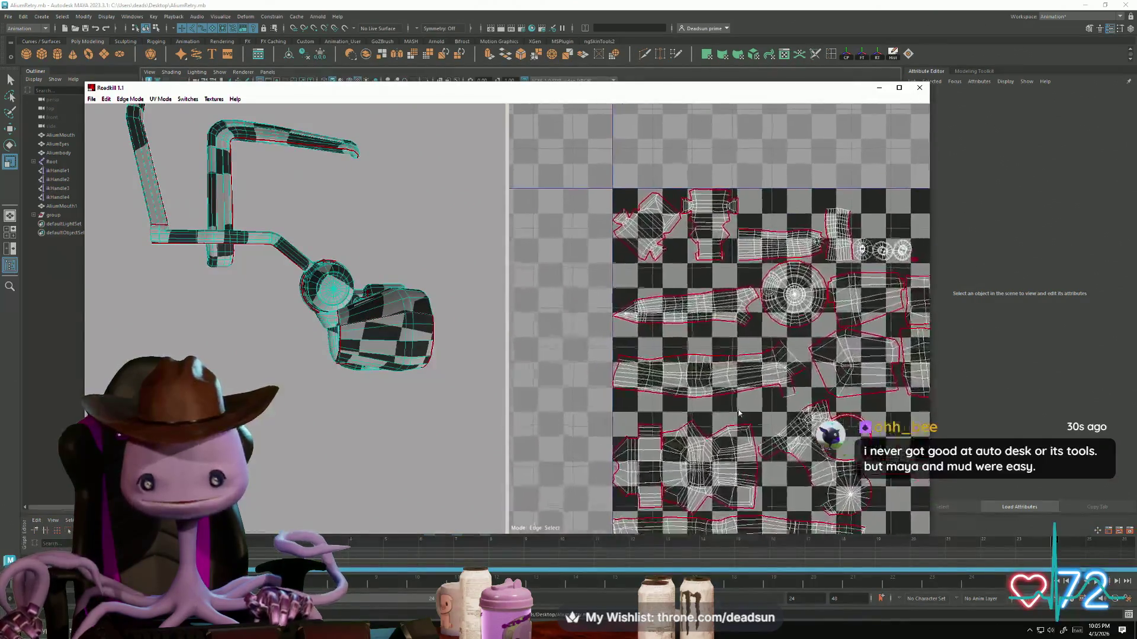
{"action": "scroll", "coordinate": [730, 356], "scroll_direction": "down", "scroll_amount": 5}
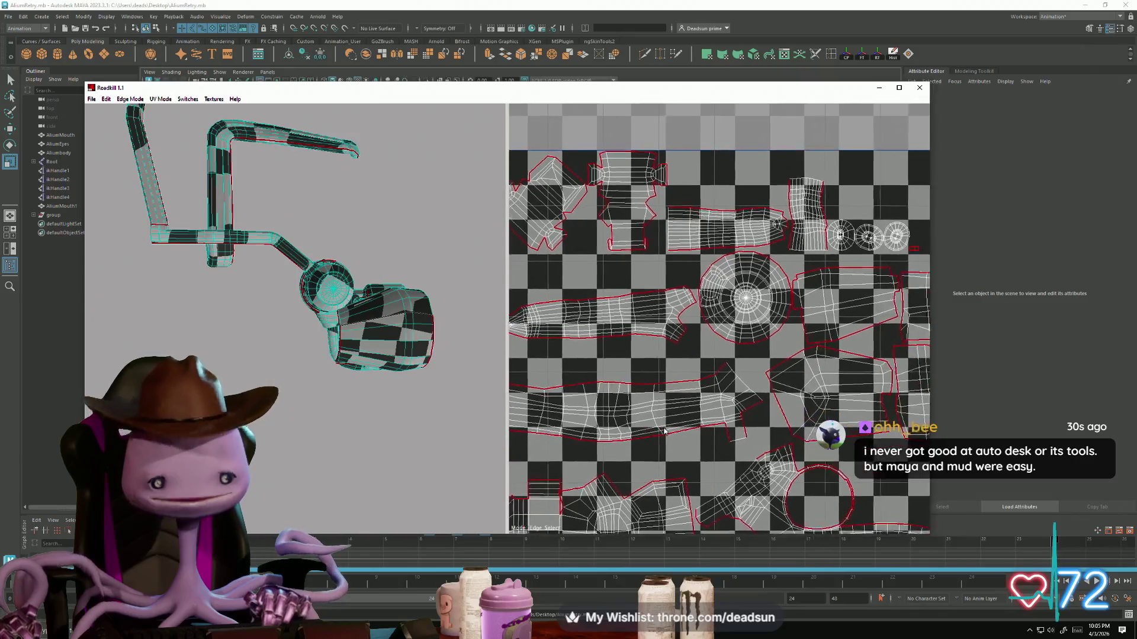
{"action": "scroll", "coordinate": [667, 427], "scroll_direction": "down", "scroll_amount": 2}
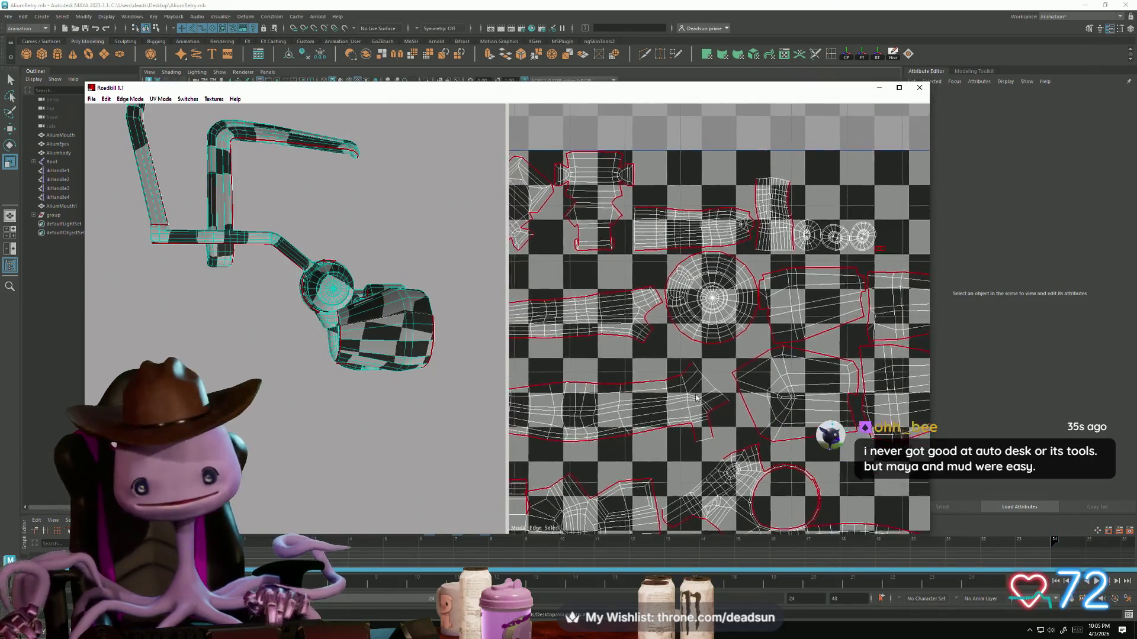
{"action": "scroll", "coordinate": [773, 312], "scroll_direction": "up", "scroll_amount": 5}
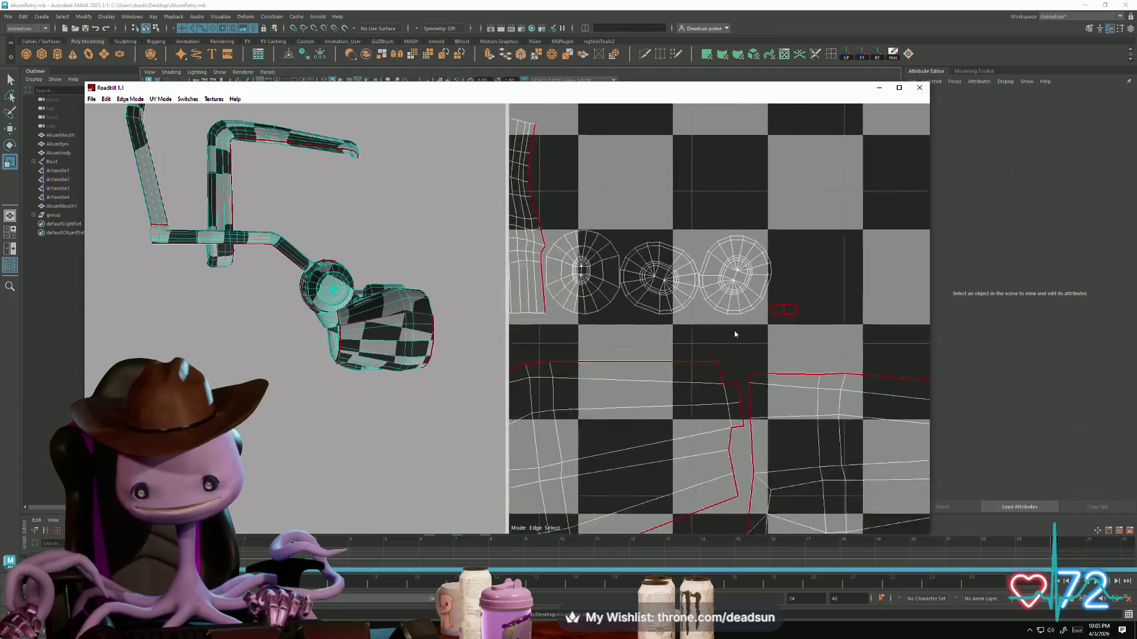
{"action": "scroll", "coordinate": [723, 384], "scroll_direction": "down", "scroll_amount": 6}
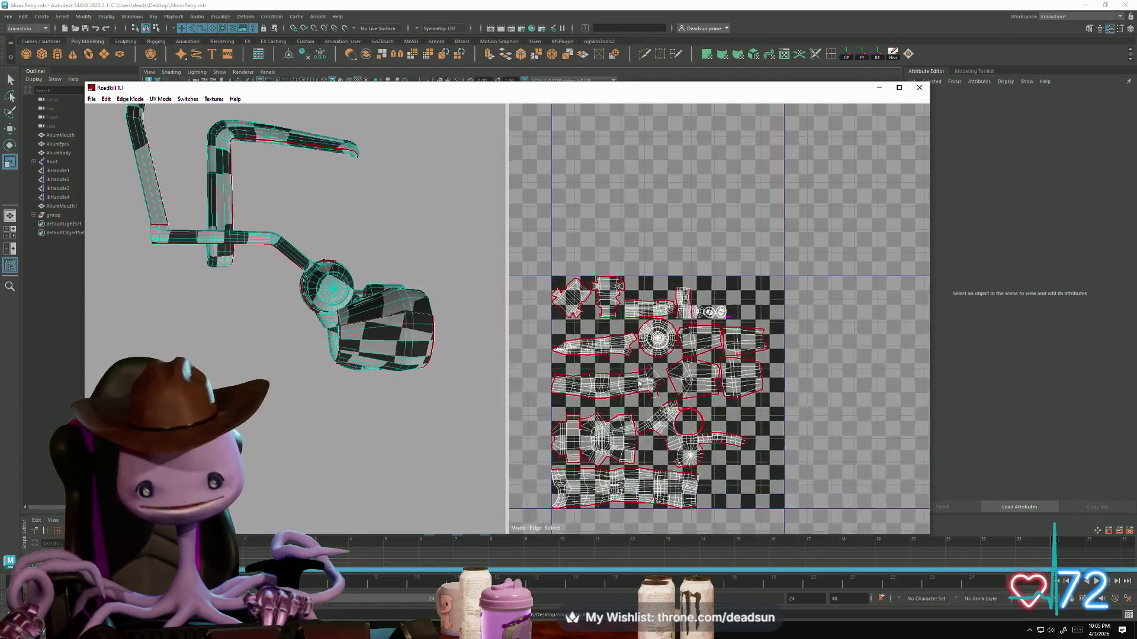
{"action": "scroll", "coordinate": [642, 392], "scroll_direction": "up", "scroll_amount": 6}
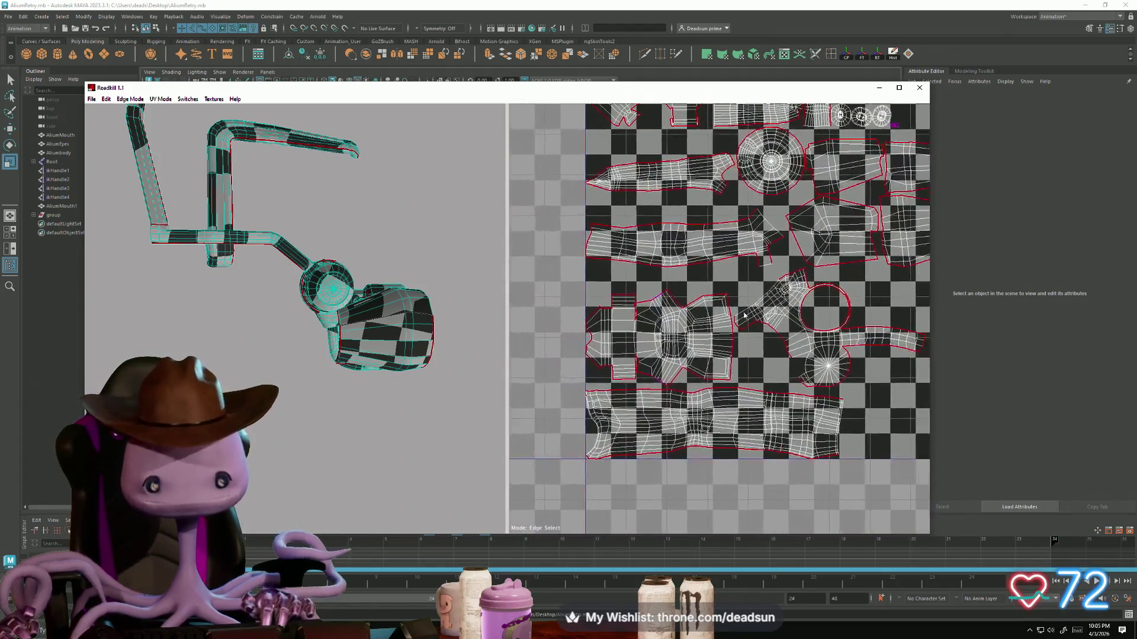
{"action": "middle_click_drag", "start_coordinate": [643, 351], "coordinate": [747, 308]}
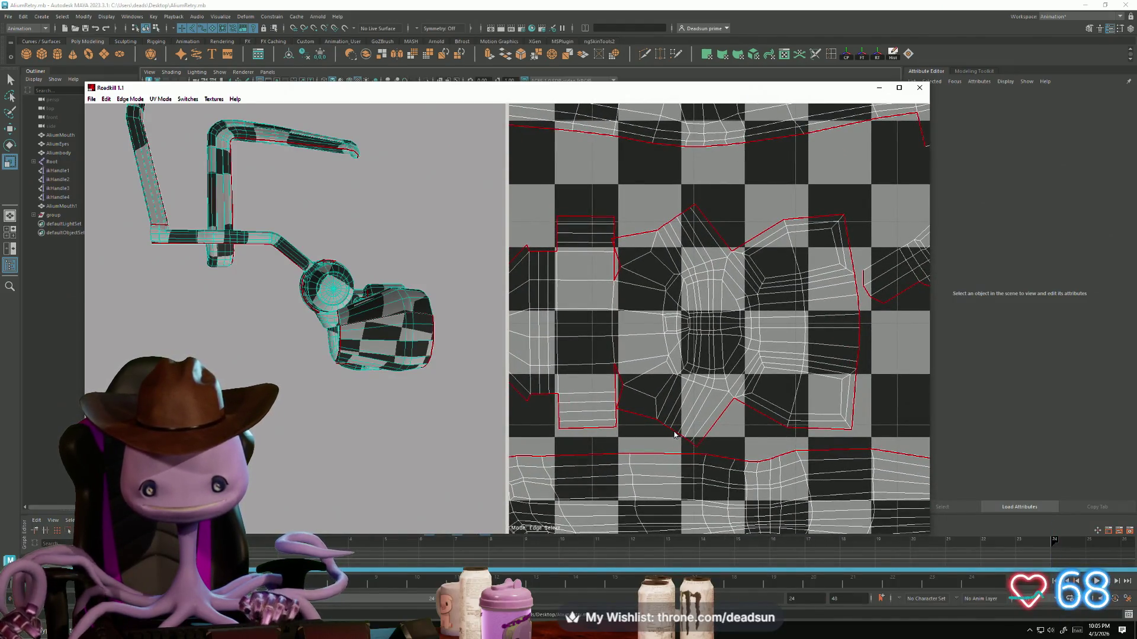
{"action": "scroll", "coordinate": [674, 435], "scroll_direction": "down", "scroll_amount": 5}
{"action": "middle_click_drag", "start_coordinate": [840, 233], "coordinate": [789, 293]}
{"action": "scroll", "coordinate": [788, 294], "scroll_direction": "up", "scroll_amount": 1}
{"action": "scroll", "coordinate": [789, 294], "scroll_direction": "up", "scroll_amount": 1}
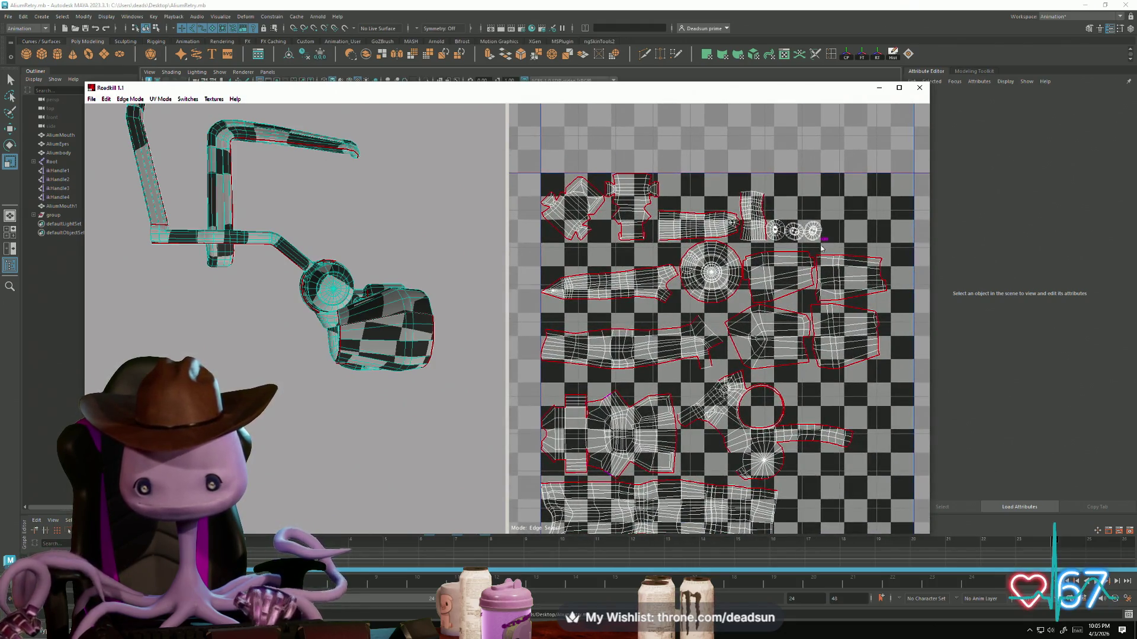
{"action": "scroll", "coordinate": [822, 247], "scroll_direction": "up", "scroll_amount": 4}
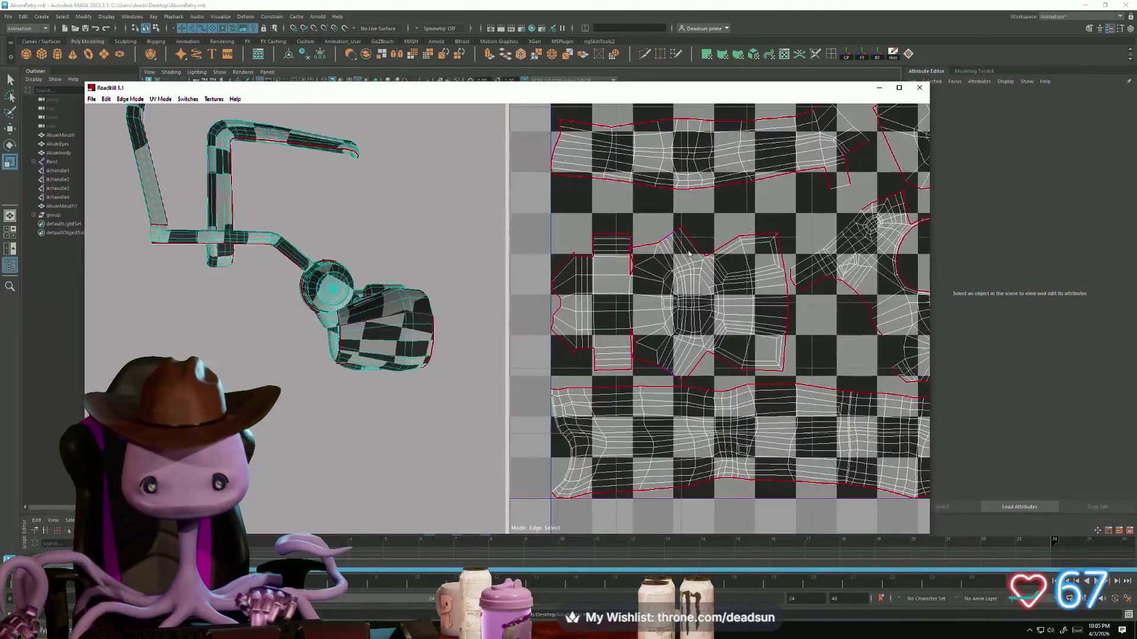
{"action": "scroll", "coordinate": [688, 354], "scroll_direction": "down", "scroll_amount": 2}
{"action": "middle_click_drag", "start_coordinate": [647, 380], "coordinate": [604, 425]}
{"action": "scroll", "coordinate": [609, 427], "scroll_direction": "down", "scroll_amount": 2}
{"action": "scroll", "coordinate": [597, 450], "scroll_direction": "up", "scroll_amount": 5}
{"action": "scroll", "coordinate": [676, 365], "scroll_direction": "up", "scroll_amount": 5}
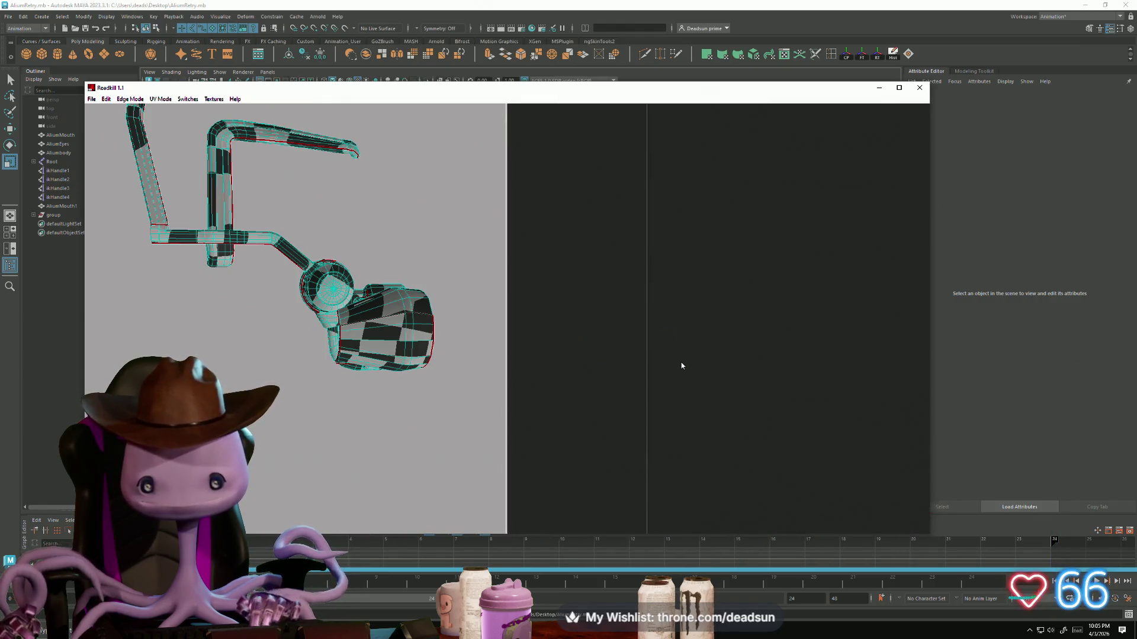
{"action": "middle_click_drag", "start_coordinate": [630, 374], "coordinate": [698, 352]}
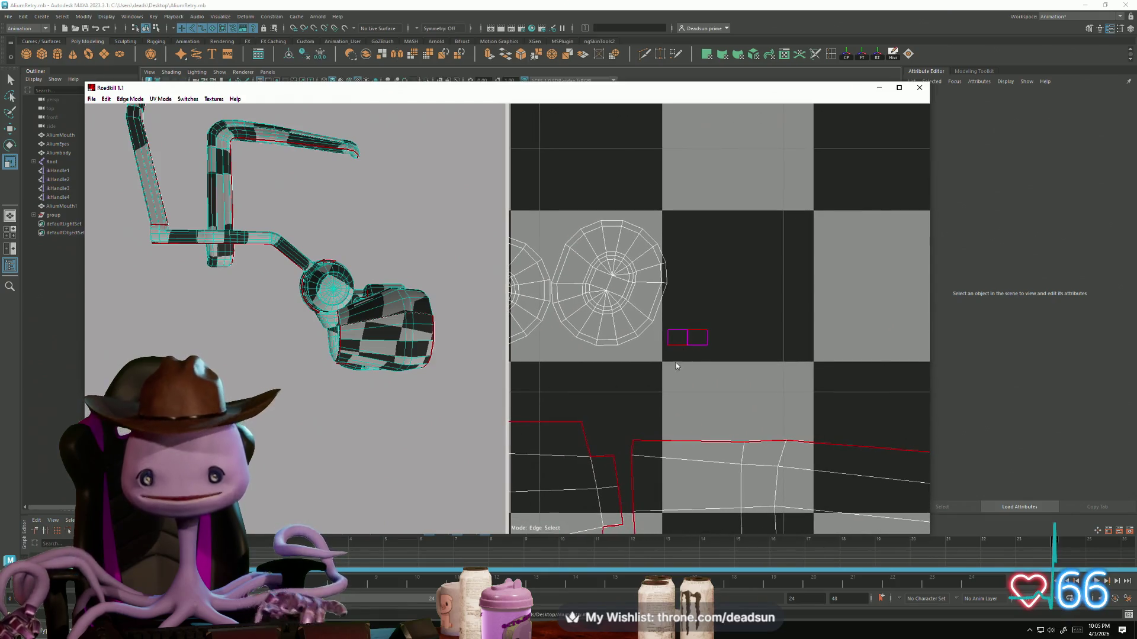
{"action": "scroll", "coordinate": [698, 353], "scroll_direction": "down", "scroll_amount": 5}
{"action": "scroll", "coordinate": [681, 397], "scroll_direction": "up", "scroll_amount": 6}
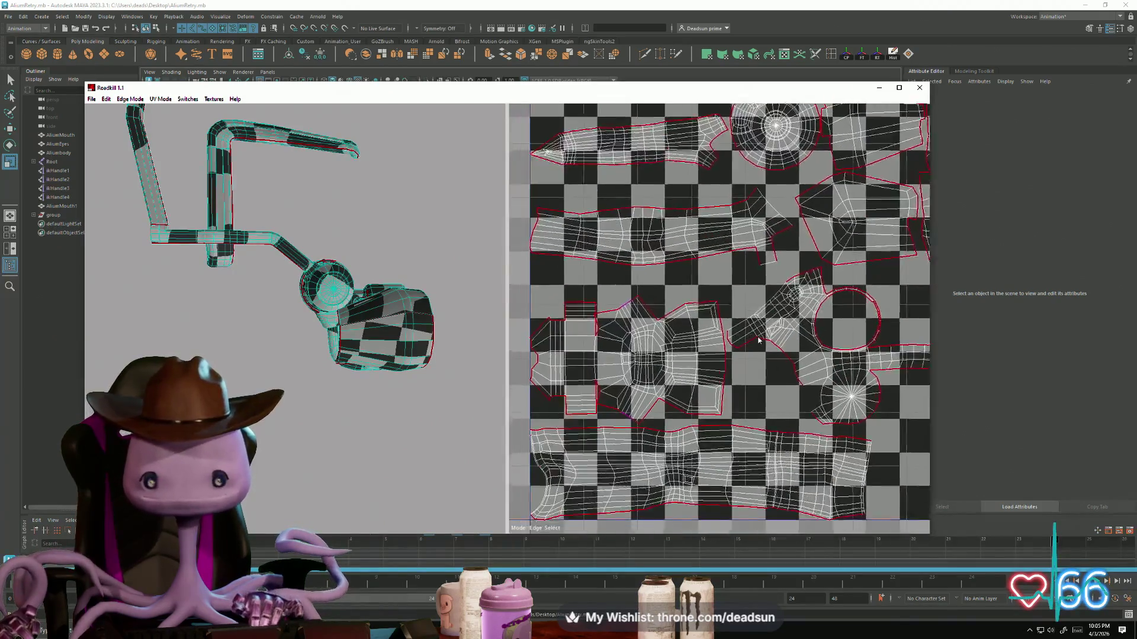
{"action": "scroll", "coordinate": [695, 375], "scroll_direction": "up", "scroll_amount": 2}
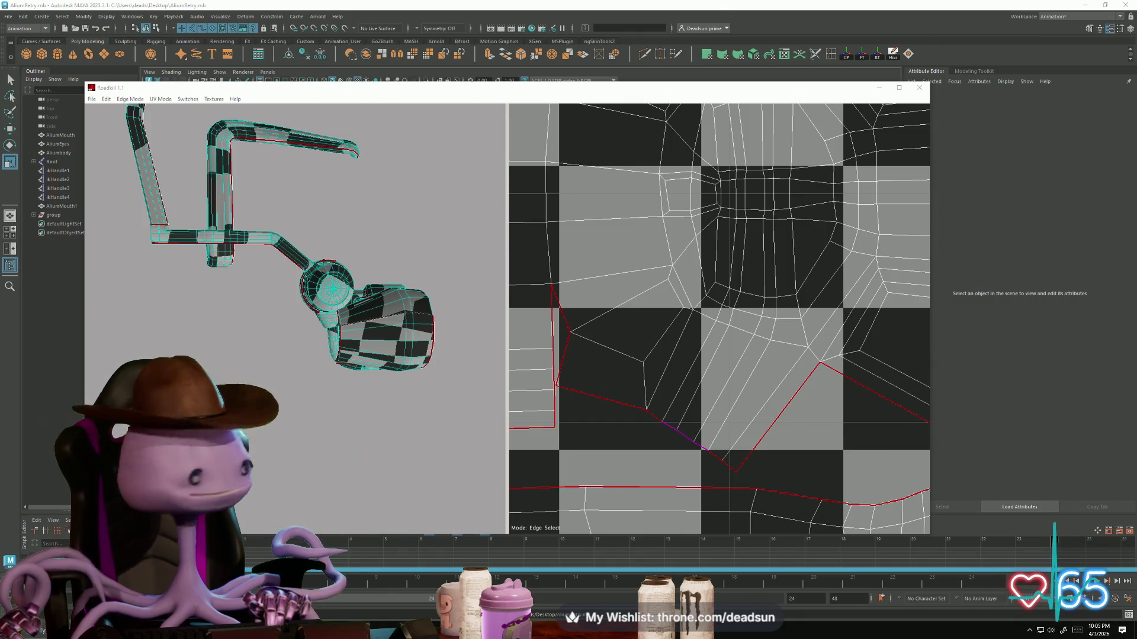
{"action": "left_click", "coordinate": [676, 594]}
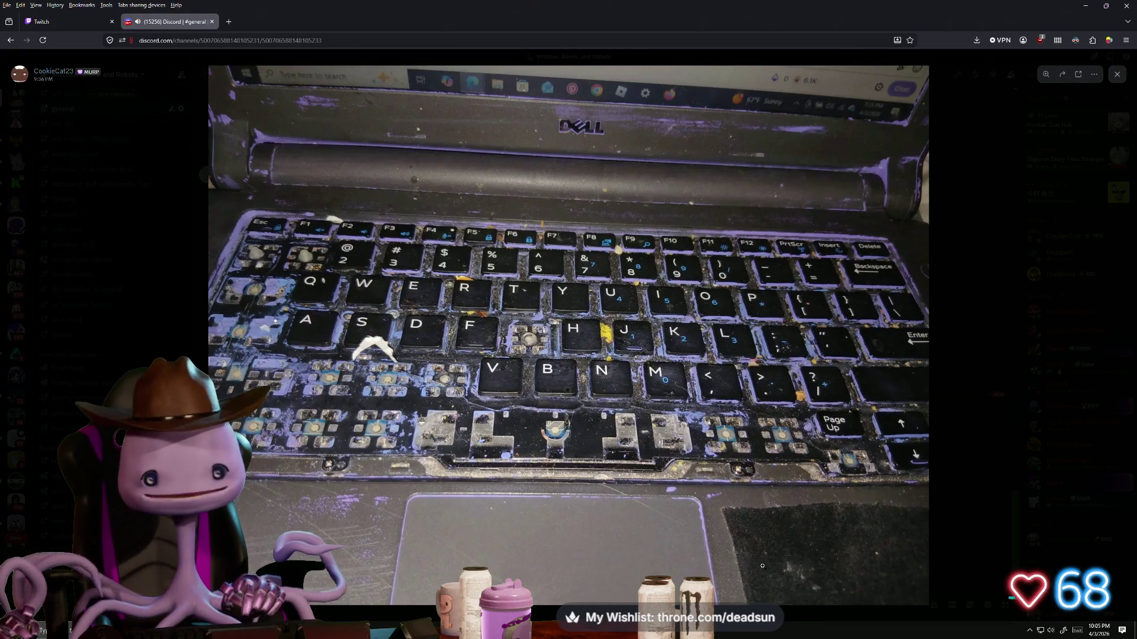
Step: Zoom in and out on the grimy keyboard photo, checking its top and lower key rows
{"action": "left_click", "coordinate": [607, 333]}
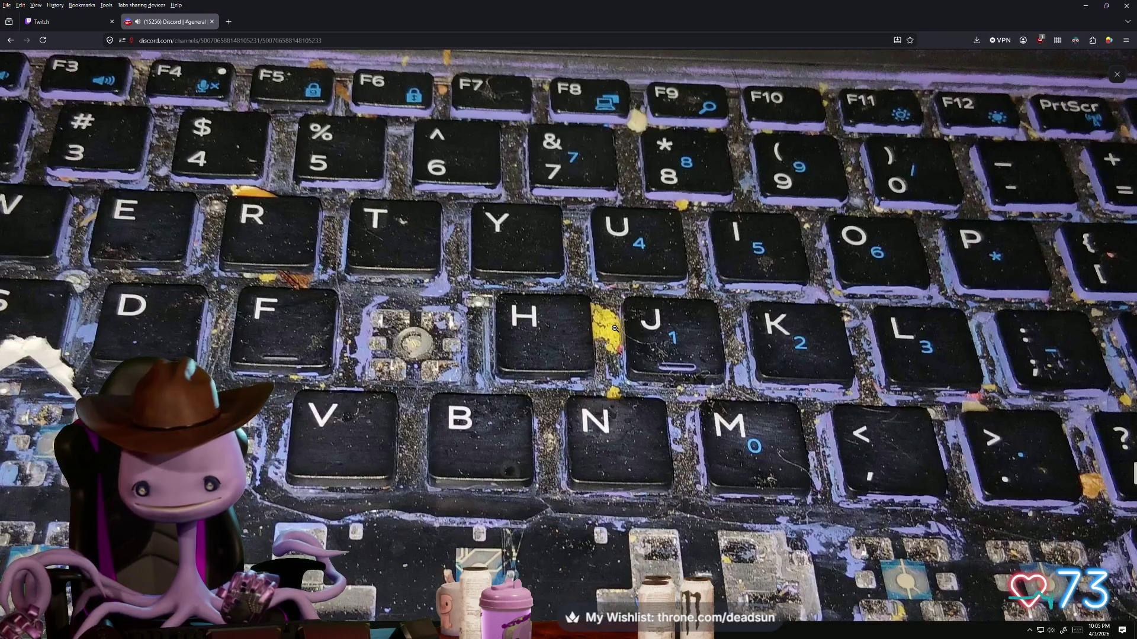
{"action": "left_click", "coordinate": [609, 324]}
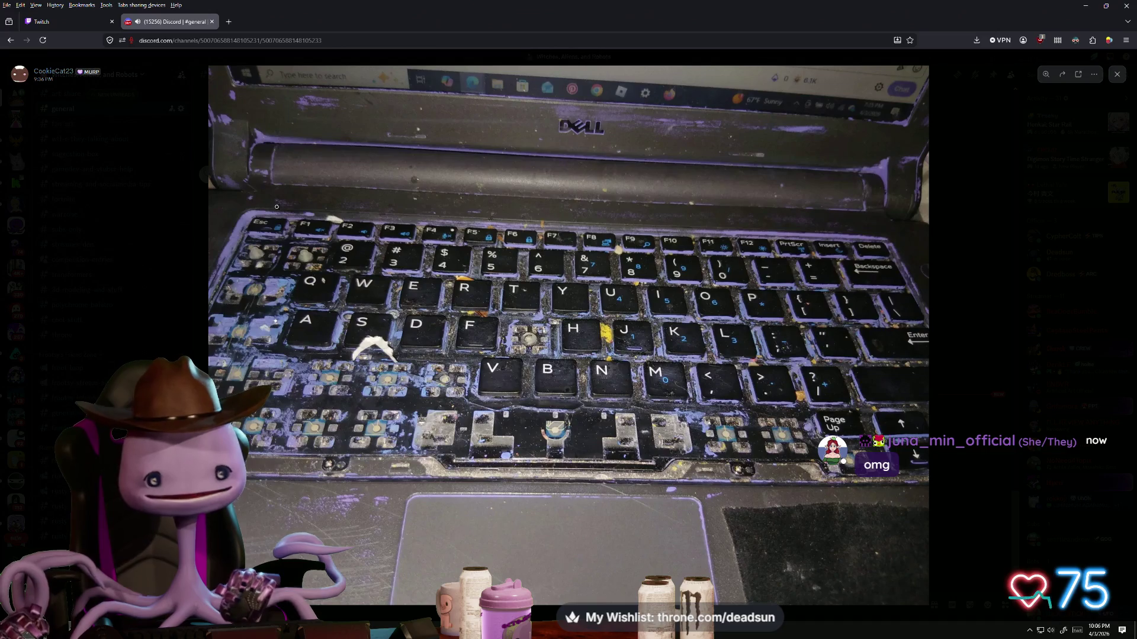
{"action": "left_click", "coordinate": [267, 134]}
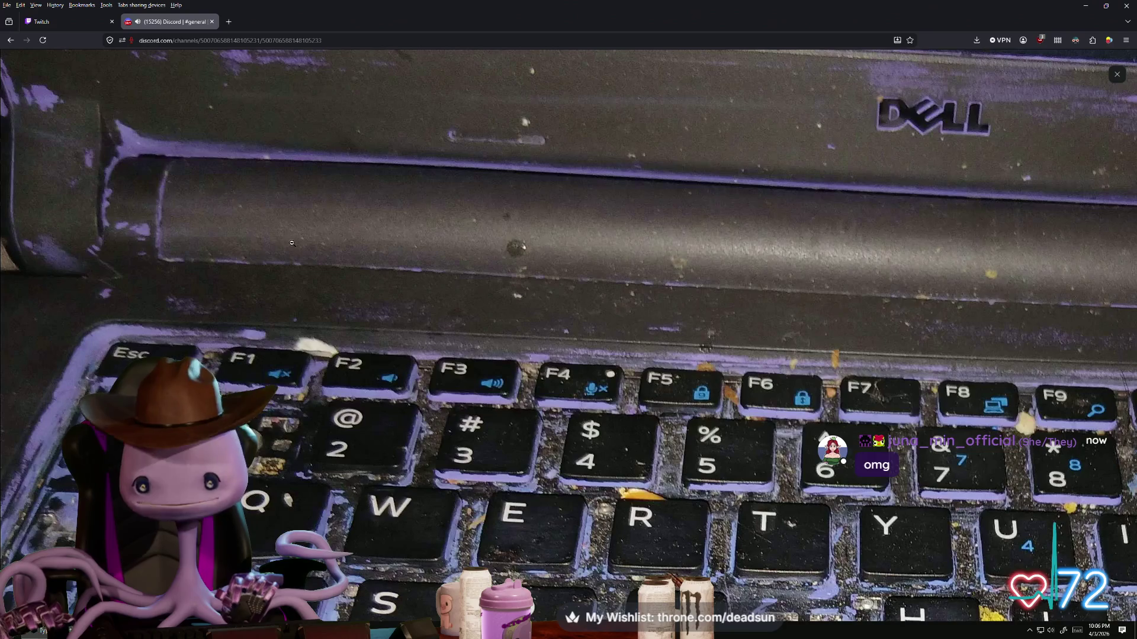
{"action": "left_click", "coordinate": [138, 201]}
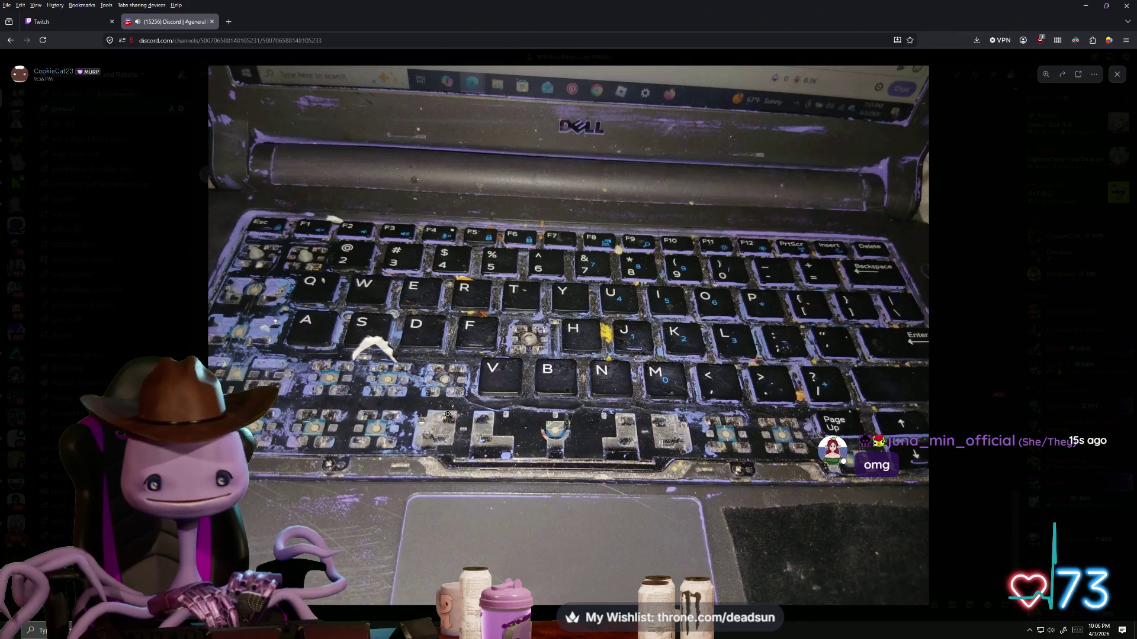
{"action": "left_click", "coordinate": [331, 481]}
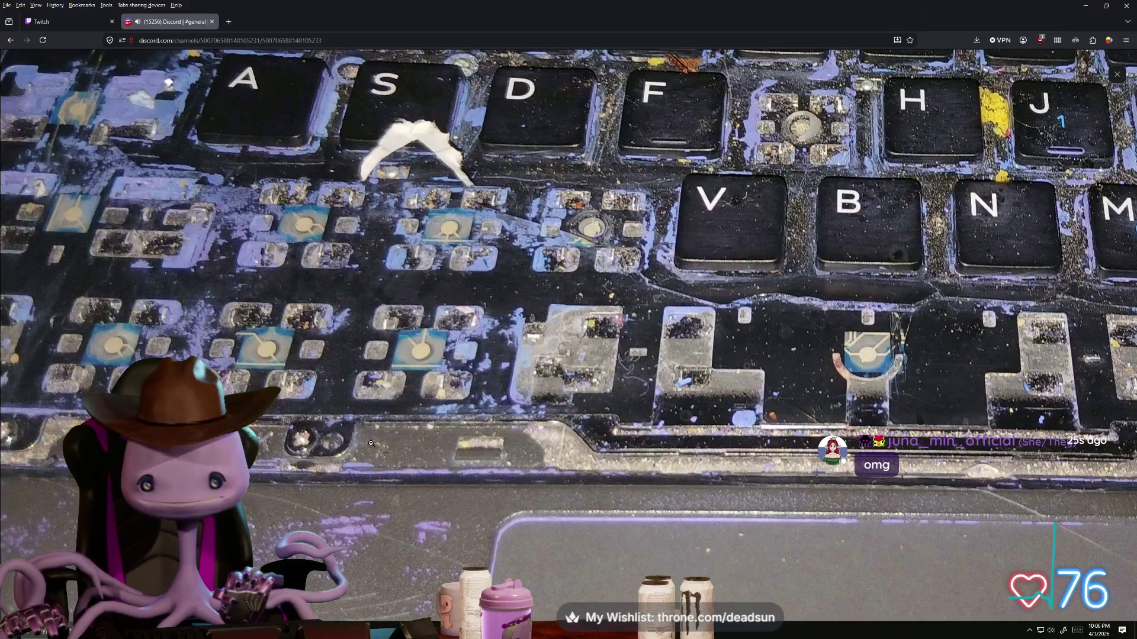
{"action": "left_click", "coordinate": [309, 444]}
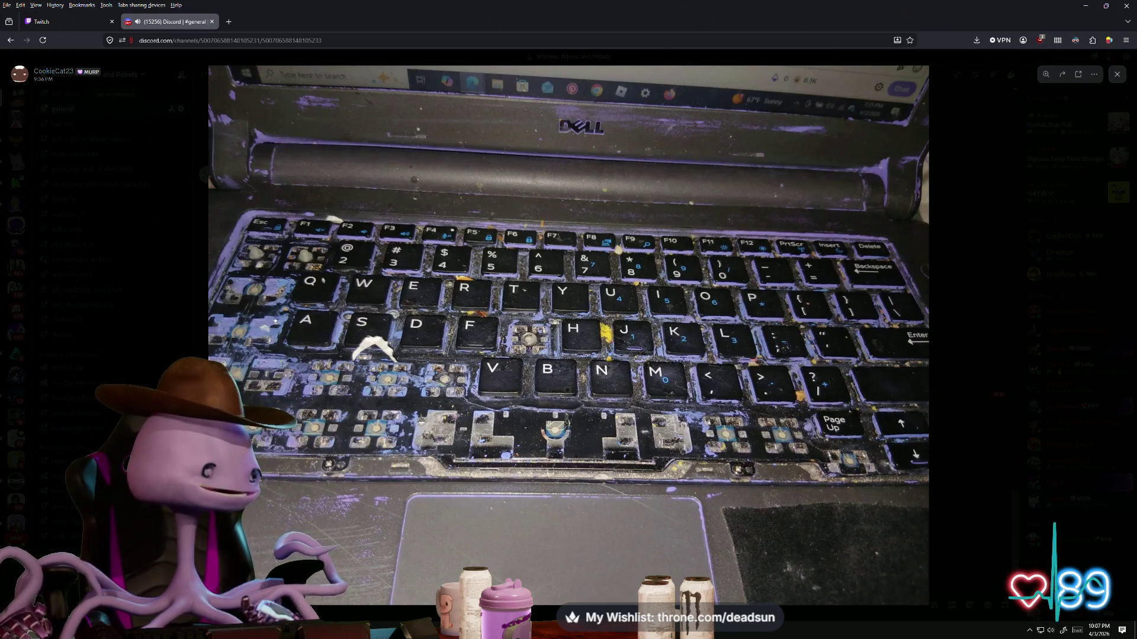
{"action": "key", "text": "Escape"}
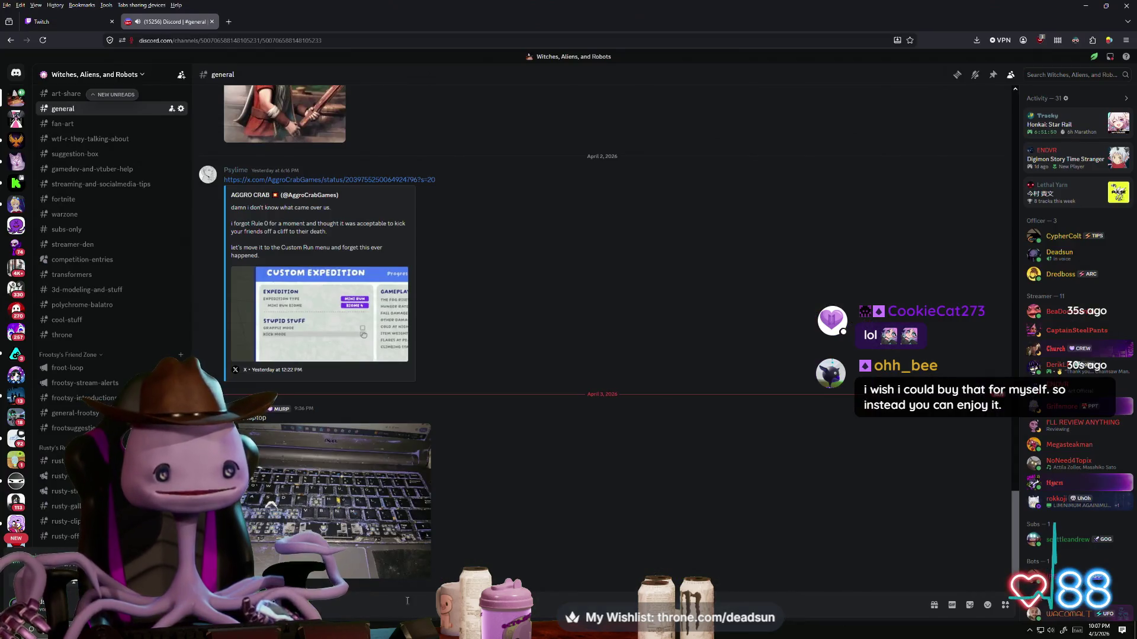
{"action": "left_click", "coordinate": [378, 501]}
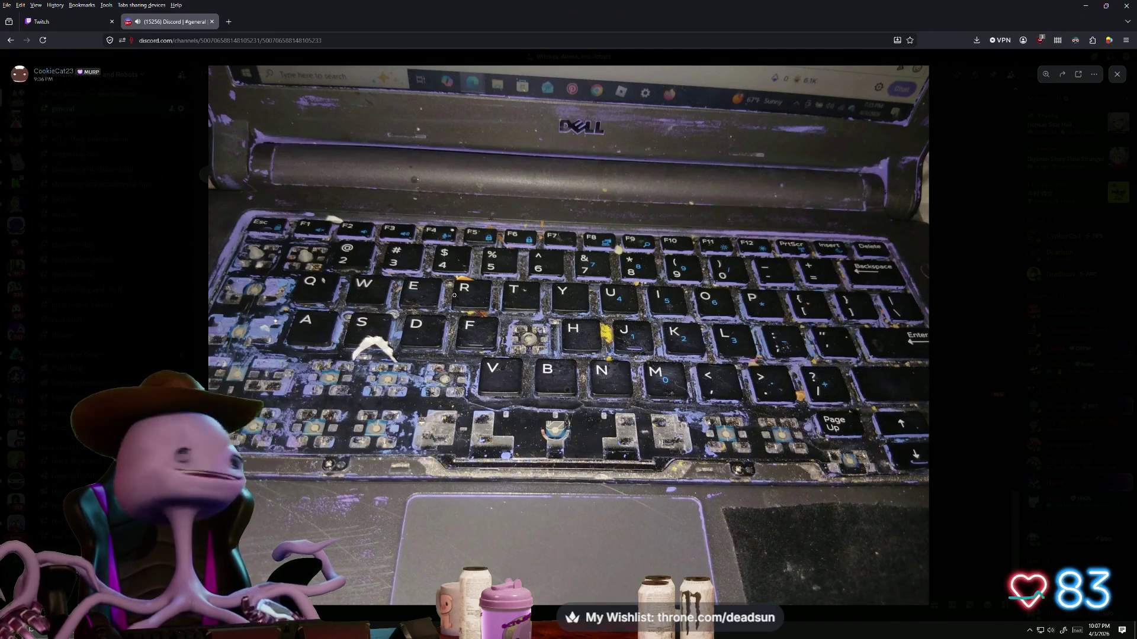
{"action": "left_click", "coordinate": [468, 270]}
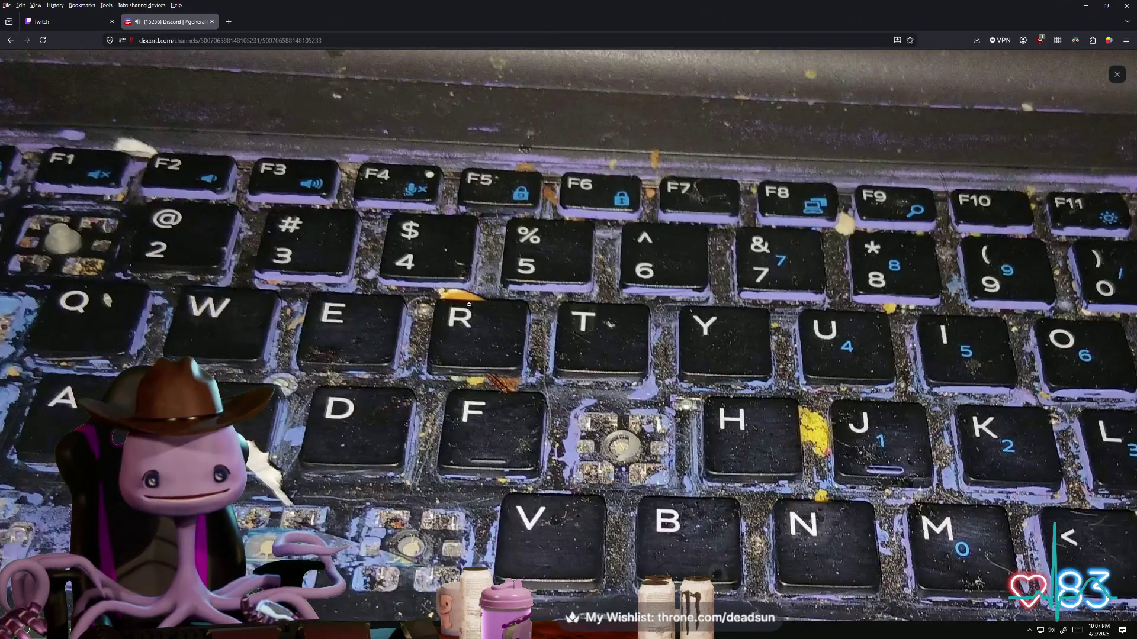
{"action": "left_click", "coordinate": [506, 392]}
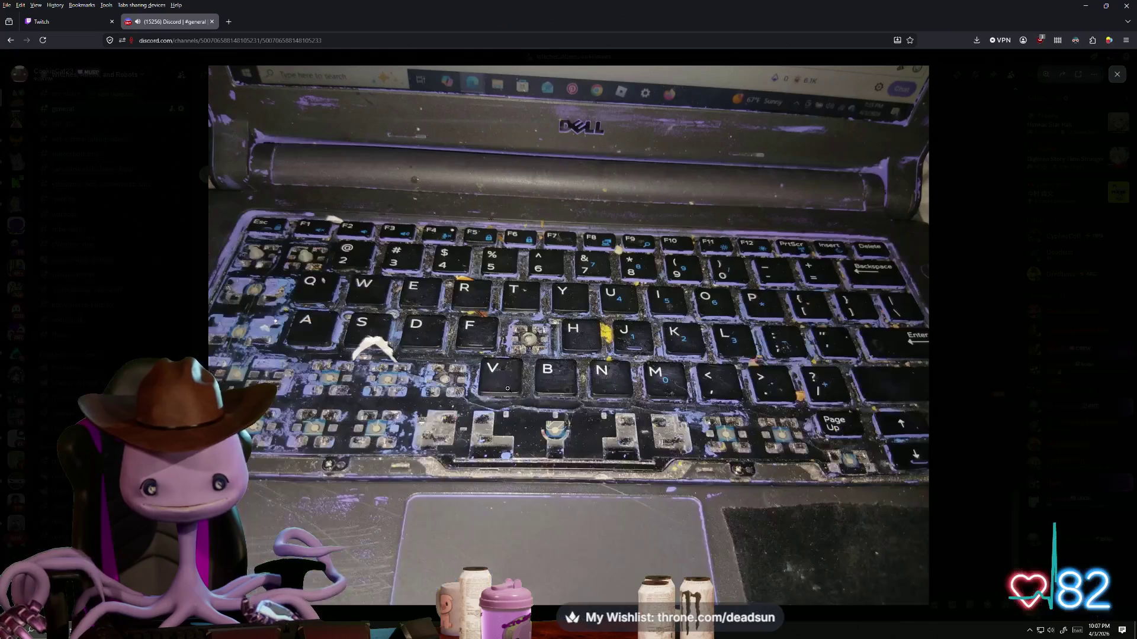
{"action": "left_click", "coordinate": [471, 332]}
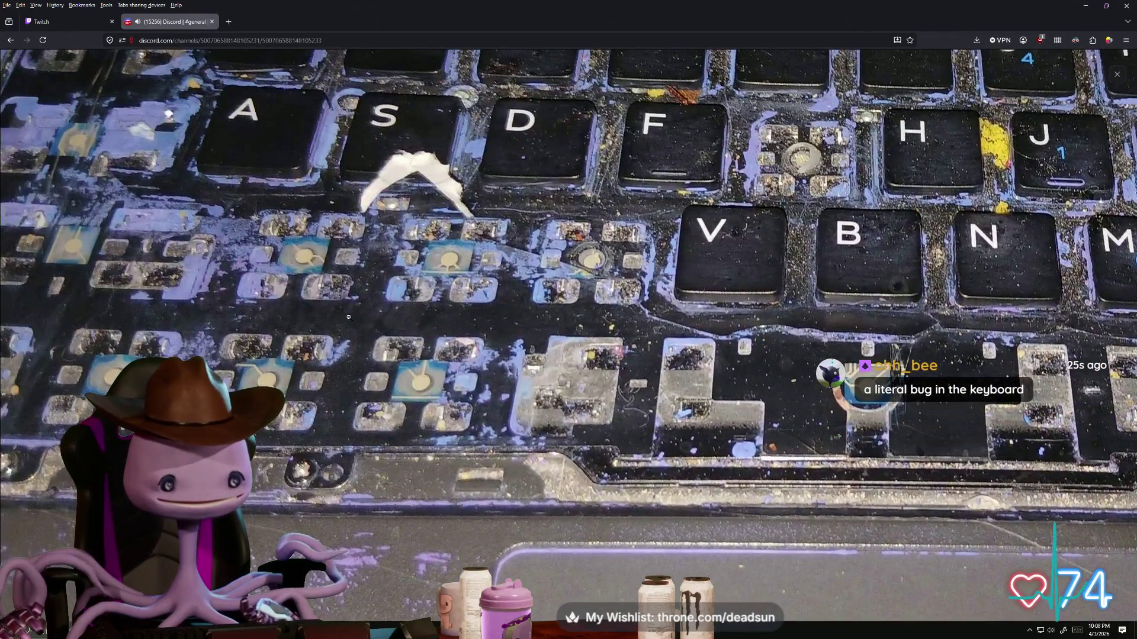
{"action": "left_click", "coordinate": [348, 316]}
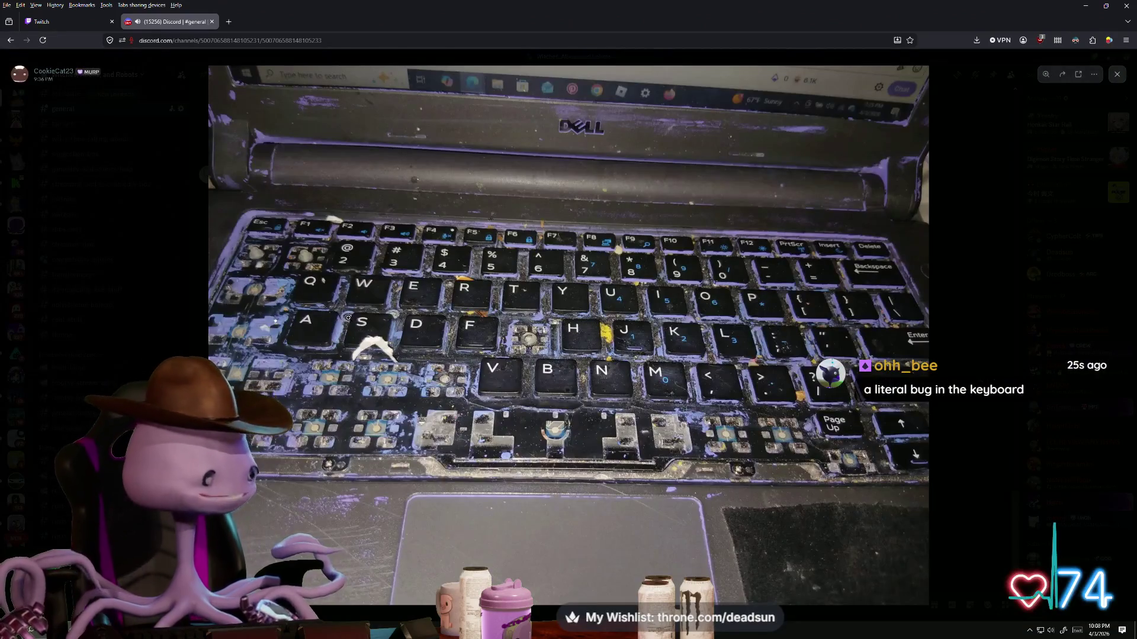
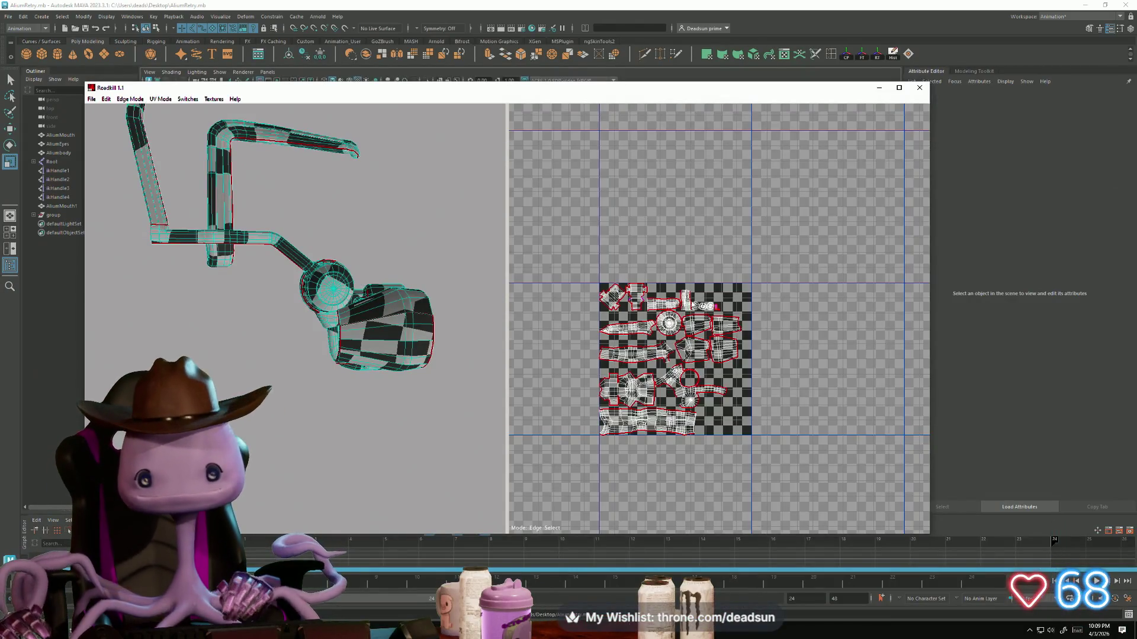
Step: Zoom in on the UV shells and cut a new seam on the lower shell's left edge
{"action": "scroll", "coordinate": [692, 302], "scroll_direction": "up", "scroll_amount": 8}
{"action": "scroll", "coordinate": [664, 275], "scroll_direction": "up", "scroll_amount": 2}
{"action": "scroll", "coordinate": [685, 291], "scroll_direction": "down", "scroll_amount": 10}
{"action": "scroll", "coordinate": [685, 290], "scroll_direction": "up", "scroll_amount": 6}
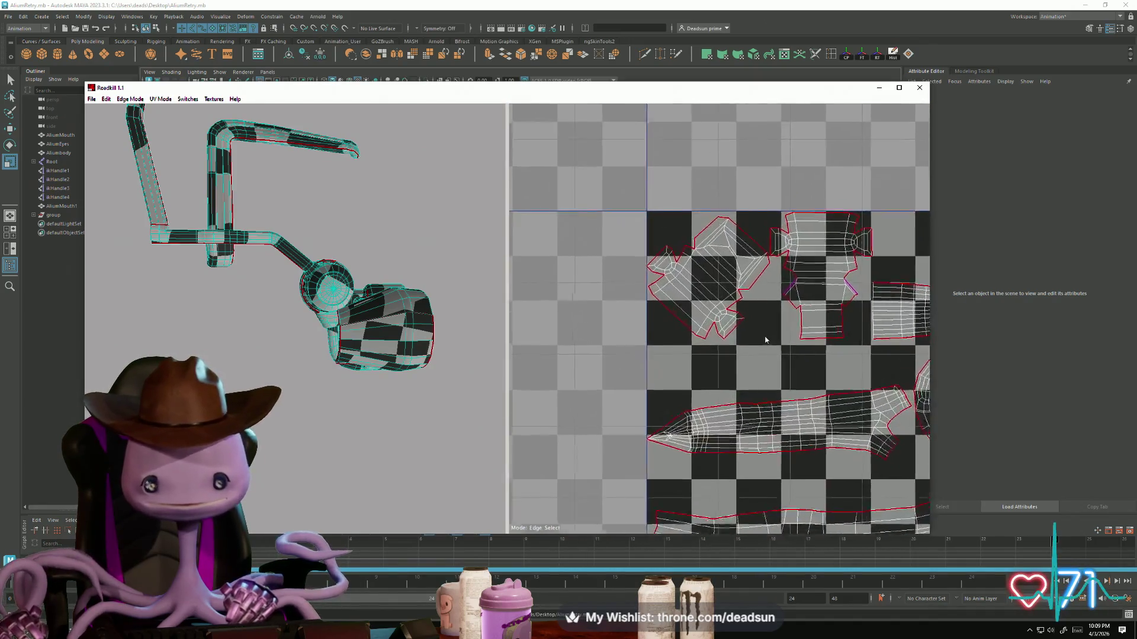
{"action": "scroll", "coordinate": [766, 340], "scroll_direction": "up", "scroll_amount": 3}
{"action": "mouse_move", "coordinate": [765, 340]}
{"action": "middle_mouse_down"}
{"action": "mouse_move", "coordinate": [719, 344]}
{"action": "mouse_move", "coordinate": [661, 403]}
{"action": "middle_mouse_up"}
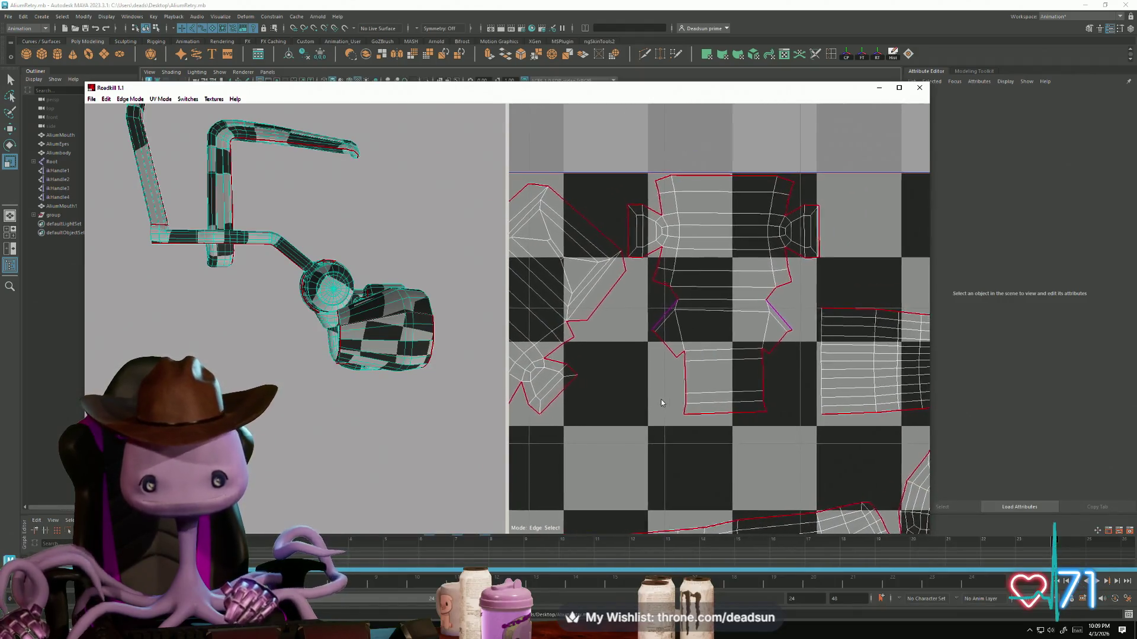
{"action": "left_click", "coordinate": [675, 405]}
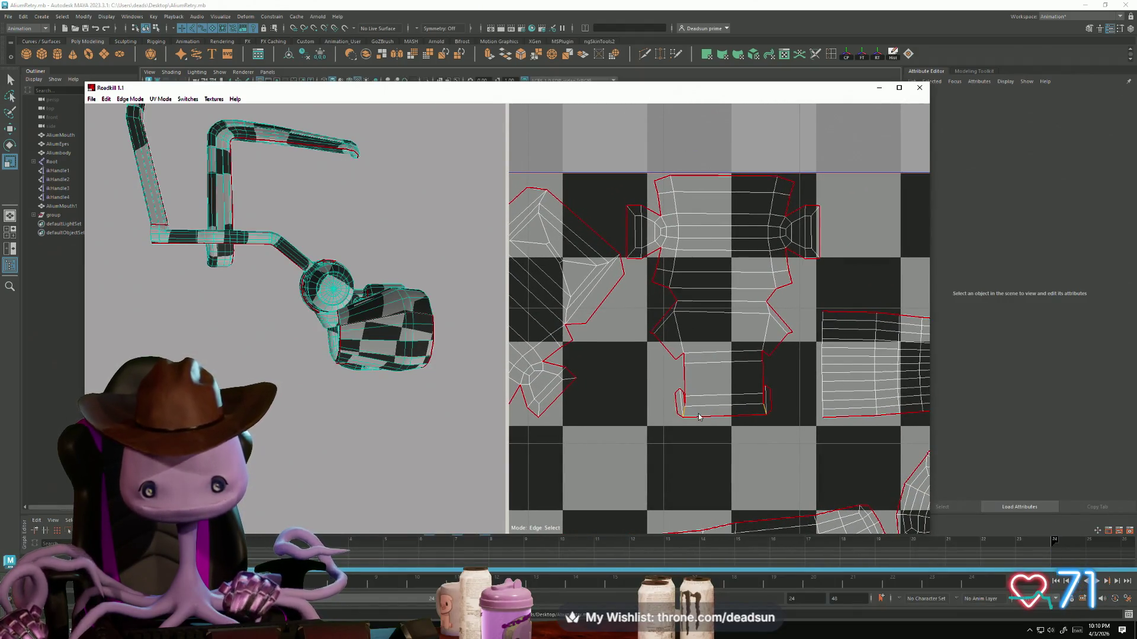
Step: Zoom and pan around the re-unwrapped UV layout to inspect the new shells
{"action": "scroll", "coordinate": [698, 416], "scroll_direction": "down", "scroll_amount": 5}
{"action": "scroll", "coordinate": [633, 302], "scroll_direction": "down", "scroll_amount": 2}
{"action": "scroll", "coordinate": [732, 380], "scroll_direction": "up", "scroll_amount": 2}
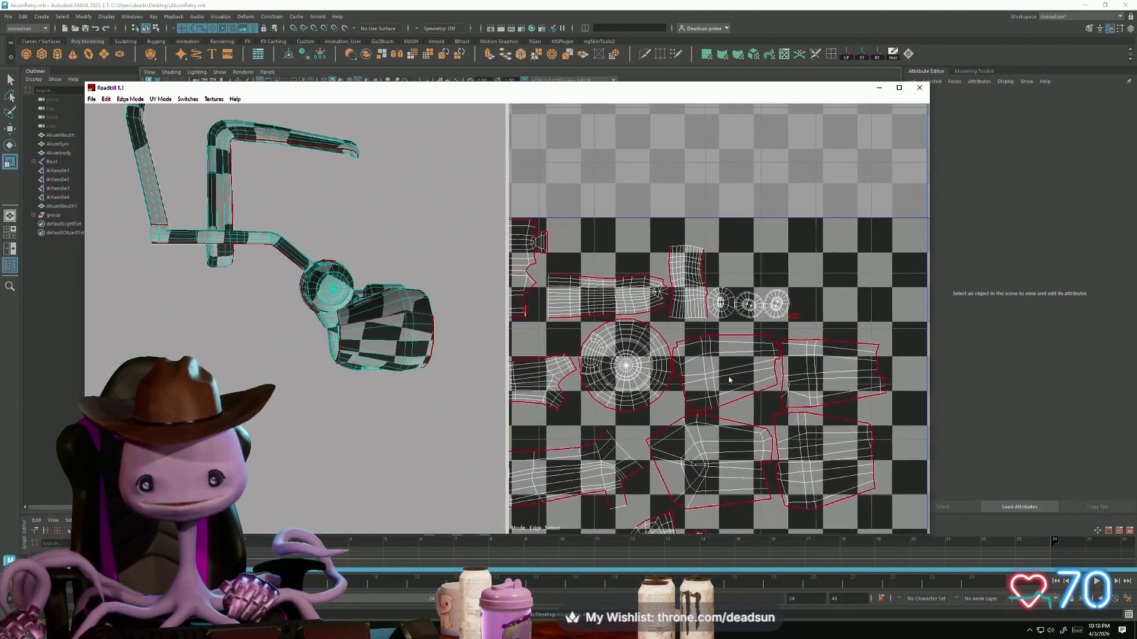
{"action": "scroll", "coordinate": [856, 329], "scroll_direction": "up", "scroll_amount": 3}
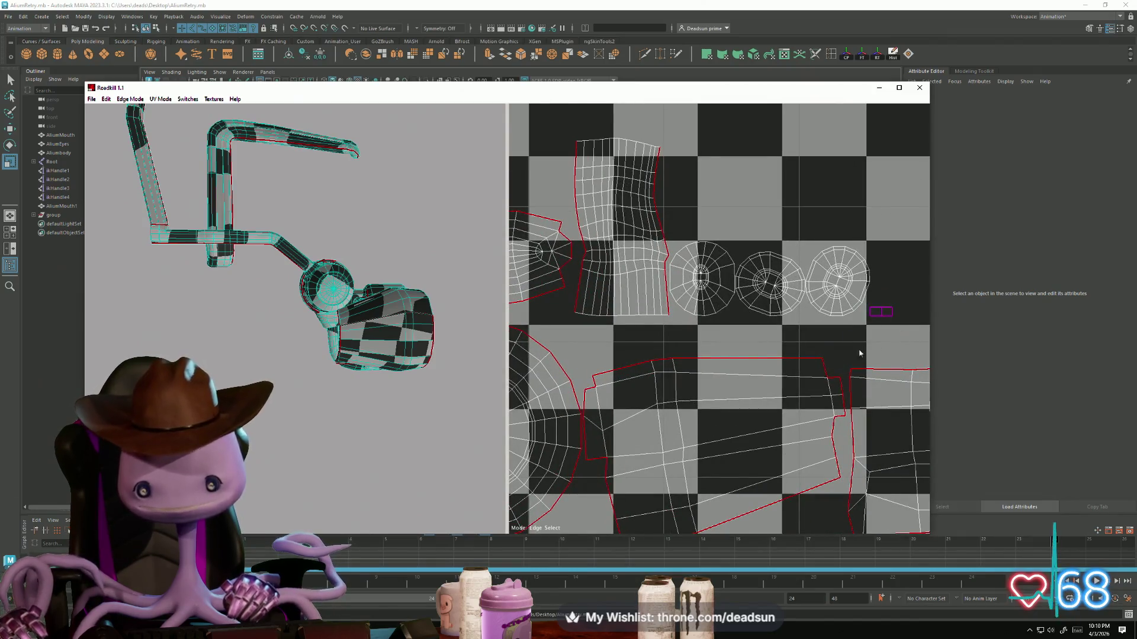
{"action": "scroll", "coordinate": [877, 346], "scroll_direction": "down", "scroll_amount": 3}
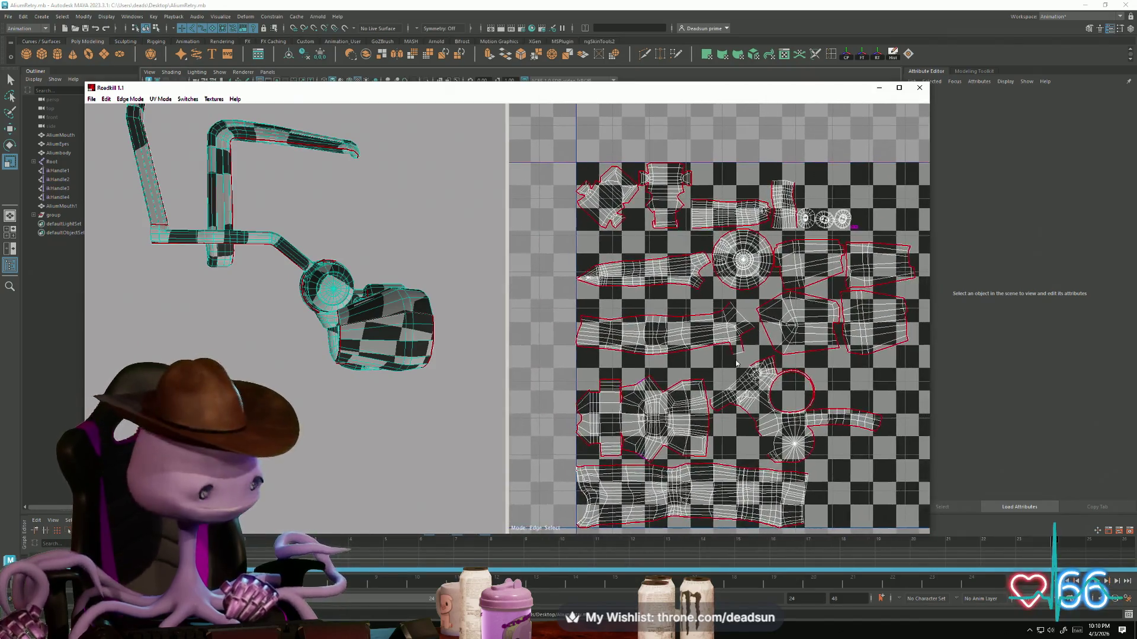
{"action": "scroll", "coordinate": [737, 364], "scroll_direction": "up", "scroll_amount": 3}
{"action": "scroll", "coordinate": [737, 363], "scroll_direction": "down", "scroll_amount": 2}
{"action": "middle_click_drag", "start_coordinate": [737, 364], "coordinate": [592, 276]}
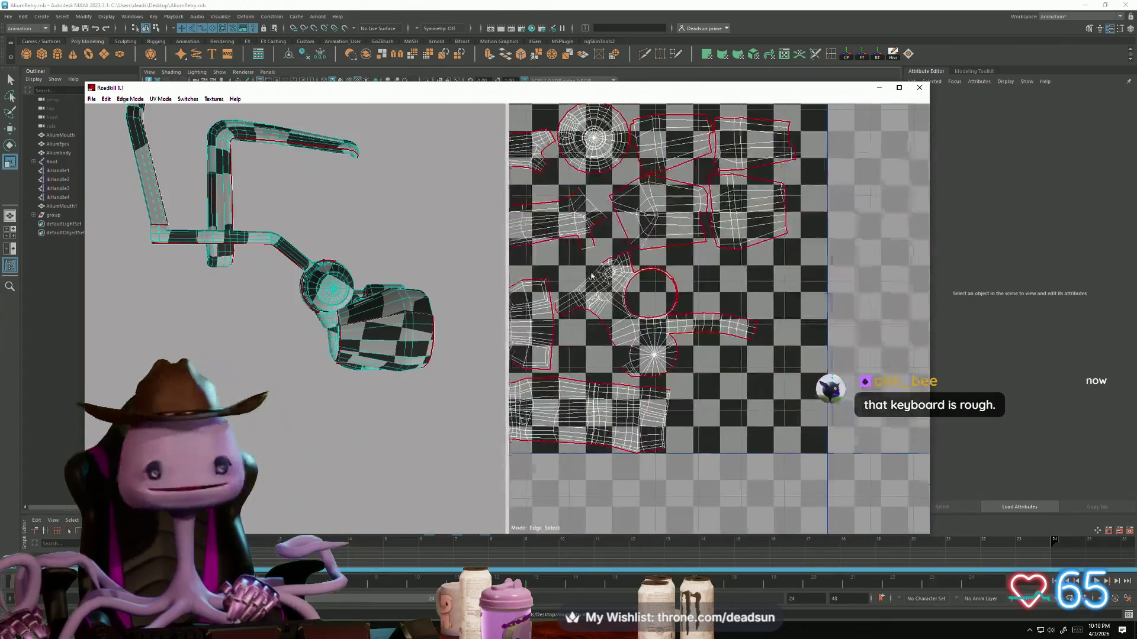
{"action": "scroll", "coordinate": [592, 276], "scroll_direction": "up", "scroll_amount": 3}
{"action": "mouse_move", "coordinate": [598, 367]}
{"action": "middle_mouse_down"}
{"action": "mouse_move", "coordinate": [689, 379]}
{"action": "mouse_move", "coordinate": [656, 376]}
{"action": "middle_mouse_up"}
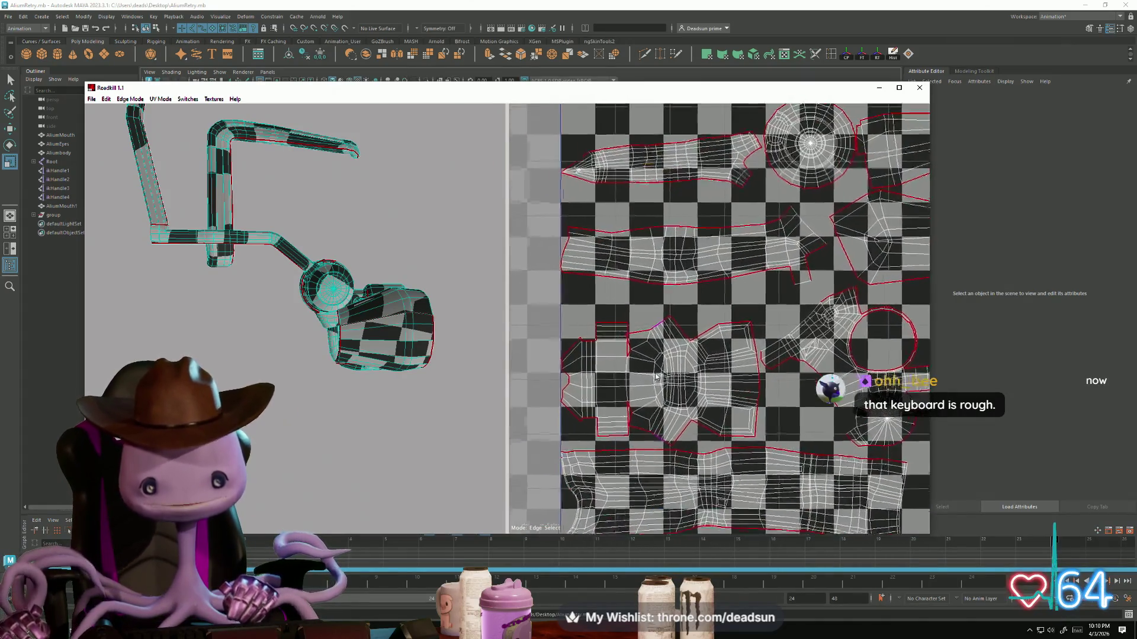
{"action": "scroll", "coordinate": [656, 377], "scroll_direction": "up", "scroll_amount": 3}
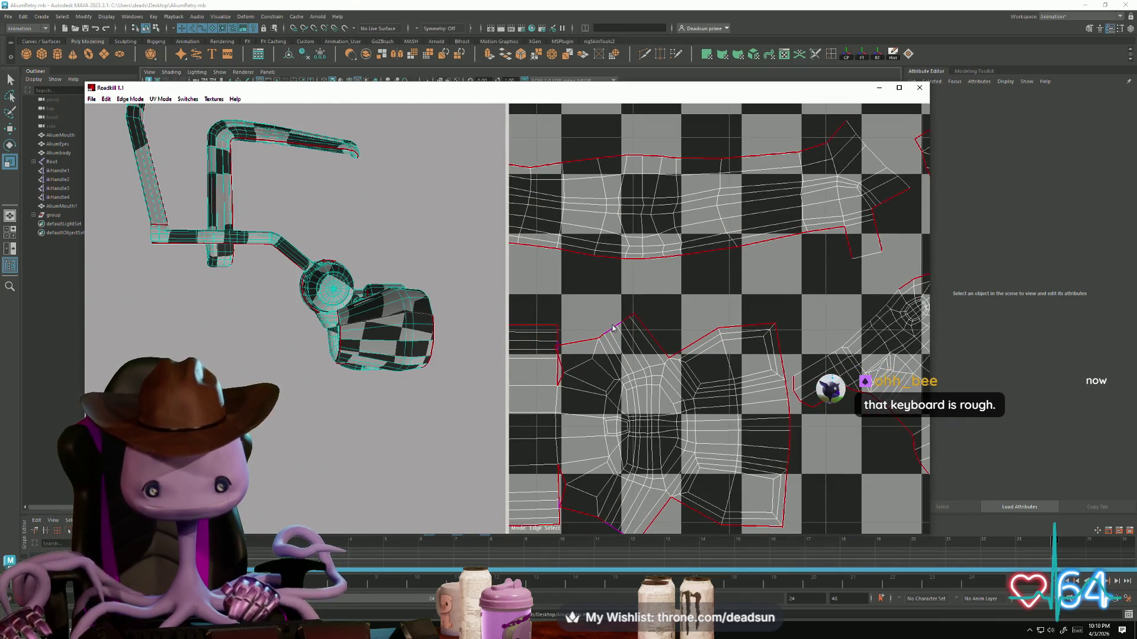
{"action": "middle_click_drag", "start_coordinate": [614, 333], "coordinate": [618, 248]}
{"action": "scroll", "coordinate": [639, 363], "scroll_direction": "up", "scroll_amount": 3}
{"action": "scroll", "coordinate": [643, 379], "scroll_direction": "down", "scroll_amount": 2}
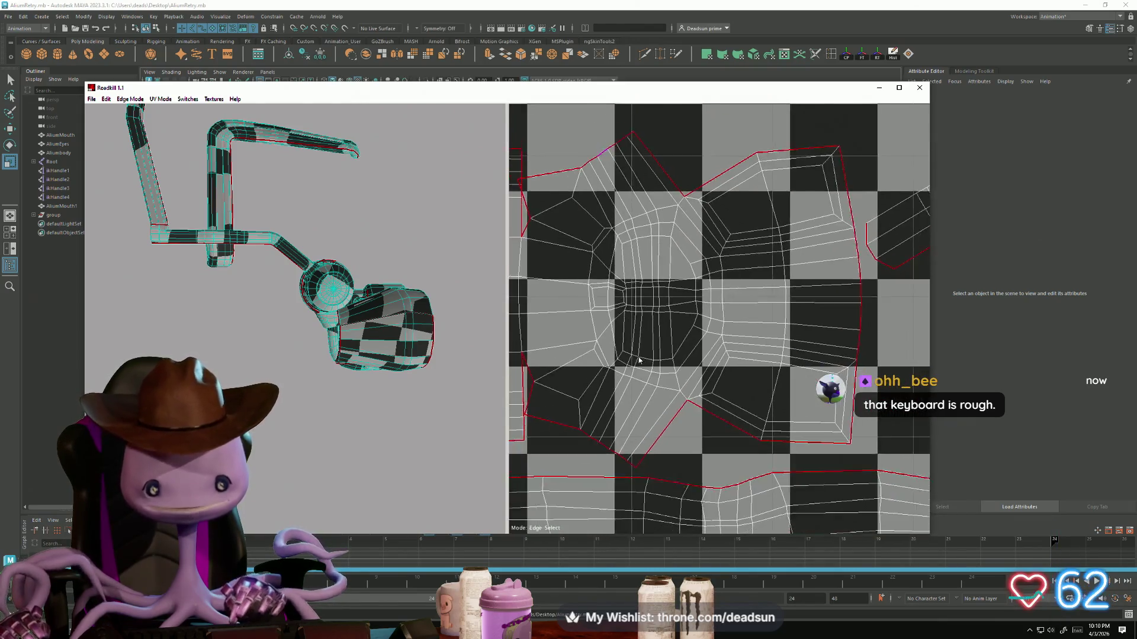
{"action": "middle_click_drag", "start_coordinate": [657, 374], "coordinate": [680, 360]}
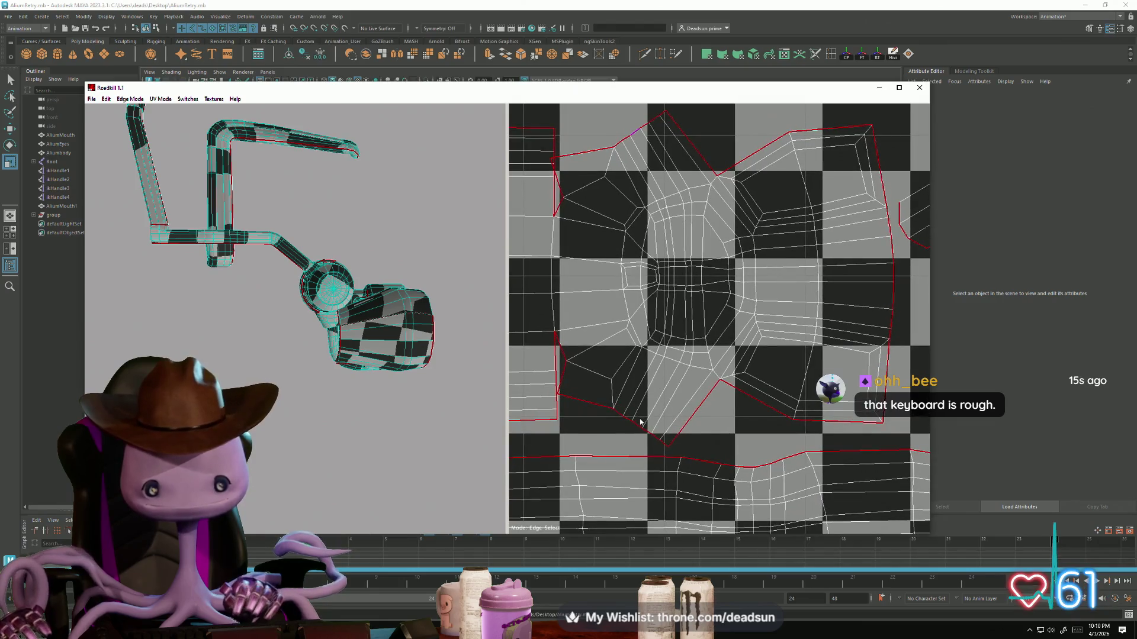
{"action": "scroll", "coordinate": [651, 414], "scroll_direction": "down", "scroll_amount": 5}
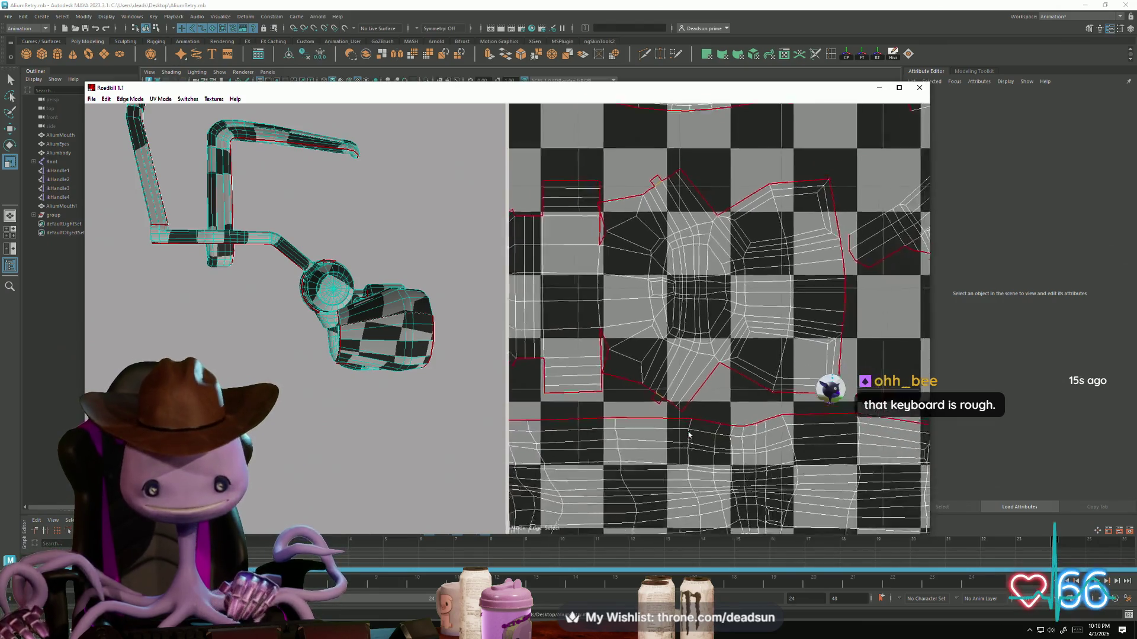
{"action": "scroll", "coordinate": [666, 390], "scroll_direction": "down", "scroll_amount": 3}
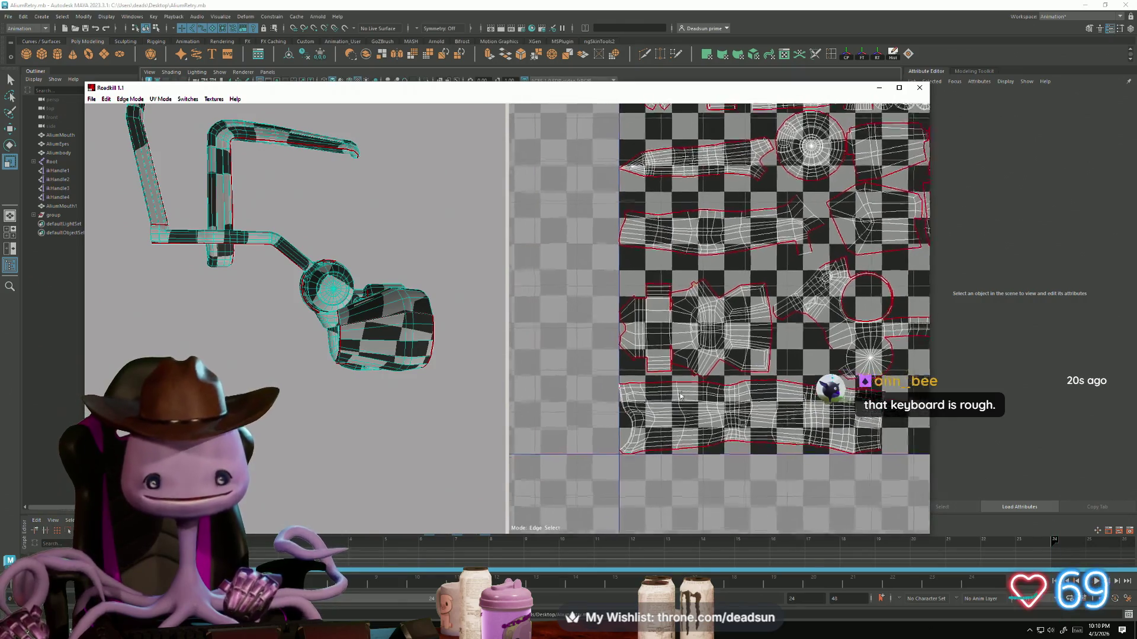
{"action": "scroll", "coordinate": [675, 367], "scroll_direction": "down", "scroll_amount": 1}
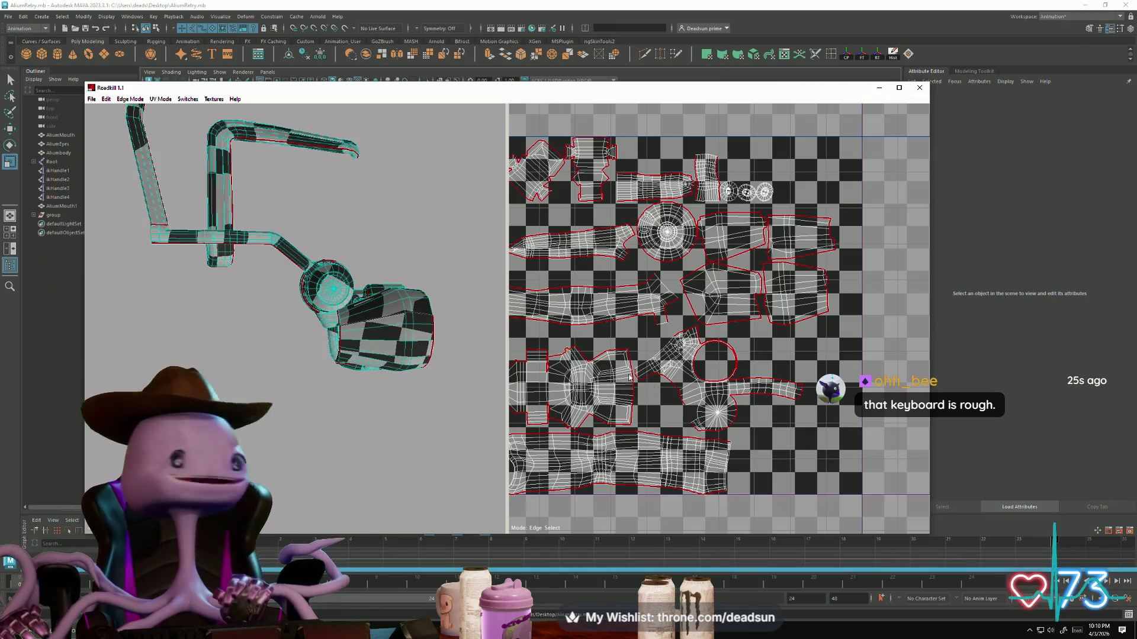
Step: Orbit and zoom the 3D model to check the new unwrap
{"action": "left_click_drag", "start_coordinate": [379, 335], "coordinate": [303, 344], "text": "alt"}
{"action": "right_click_drag", "start_coordinate": [303, 345], "coordinate": [294, 373], "text": "alt"}
{"action": "left_click_drag", "start_coordinate": [294, 373], "coordinate": [251, 377], "text": "alt"}
{"action": "scroll", "coordinate": [698, 354], "scroll_direction": "down", "scroll_amount": 3}
{"action": "scroll", "coordinate": [697, 354], "scroll_direction": "up", "scroll_amount": 3}
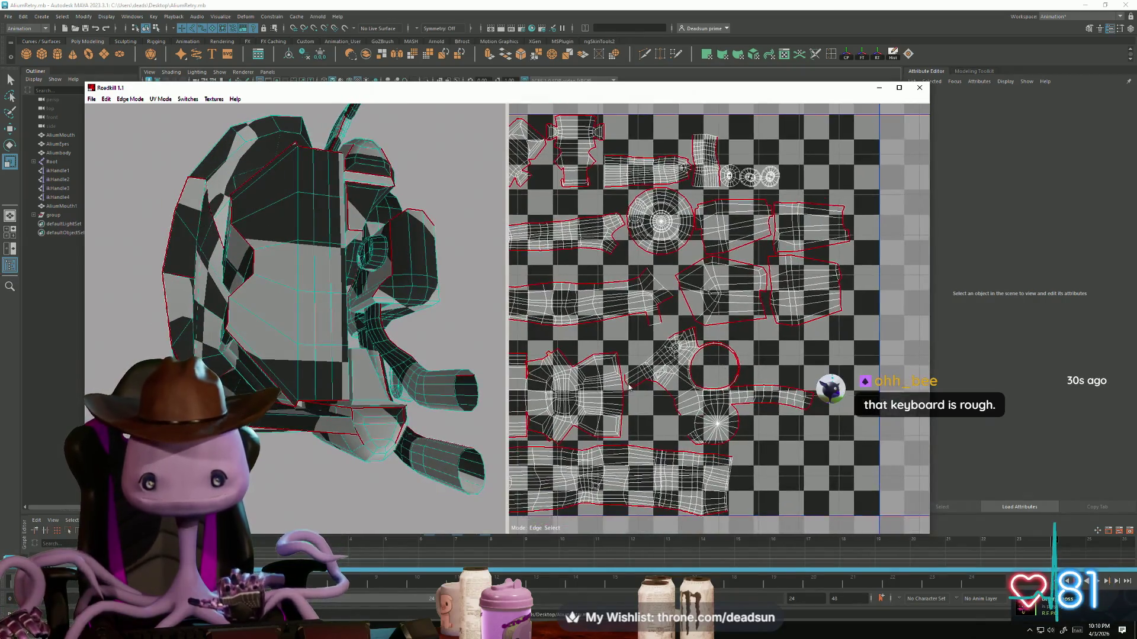
{"action": "scroll", "coordinate": [655, 375], "scroll_direction": "up", "scroll_amount": 2}
{"action": "scroll", "coordinate": [655, 375], "scroll_direction": "down", "scroll_amount": 5}
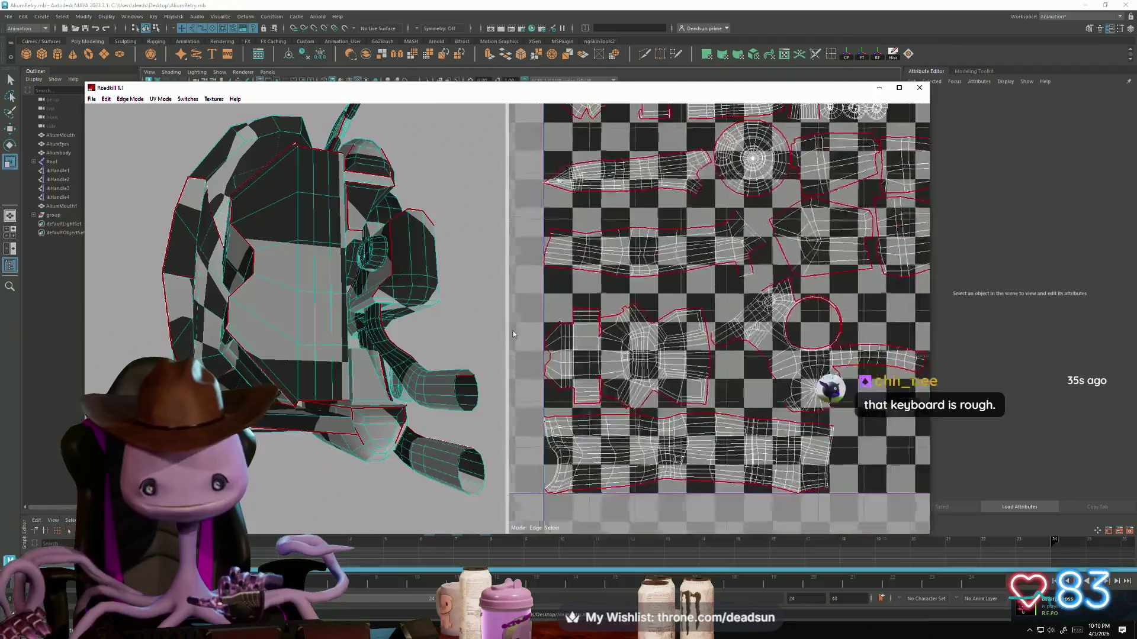
{"action": "middle_click_drag", "start_coordinate": [654, 375], "coordinate": [605, 400], "text": "alt"}
{"action": "left_click", "coordinate": [92, 99]}
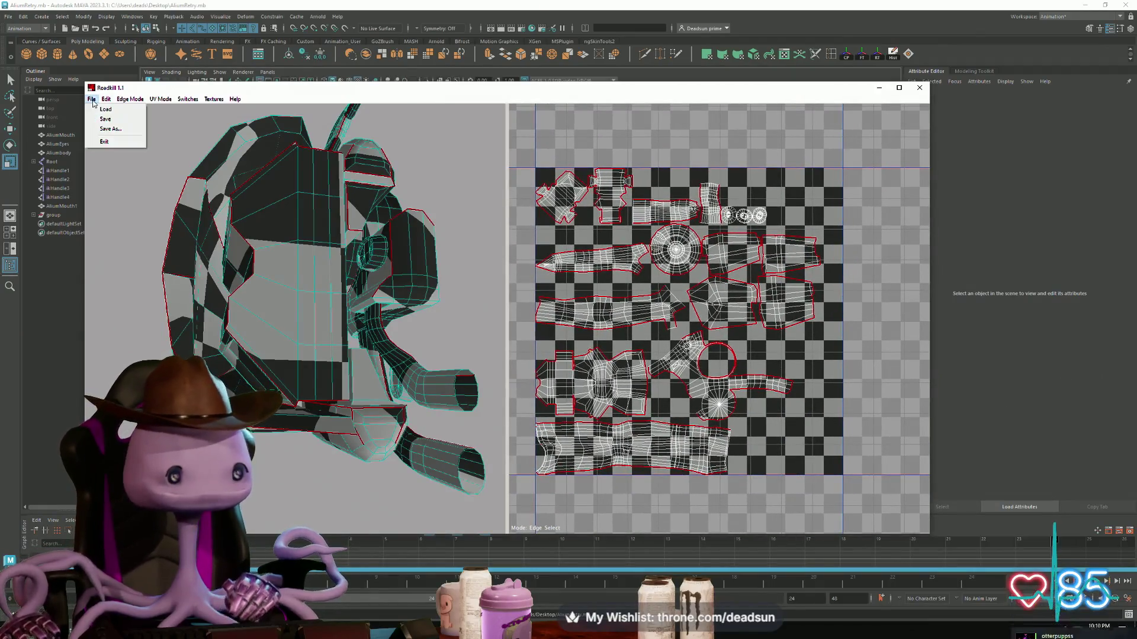
{"action": "left_click", "coordinate": [279, 194]}
{"action": "mouse_move", "coordinate": [262, 238]}
{"action": "left_mouse_down", "text": "alt"}
{"action": "mouse_move", "coordinate": [276, 304]}
{"action": "mouse_move", "coordinate": [201, 229]}
{"action": "mouse_move", "coordinate": [271, 304]}
{"action": "mouse_move", "coordinate": [370, 335]}
{"action": "left_mouse_up", "text": "alt"}
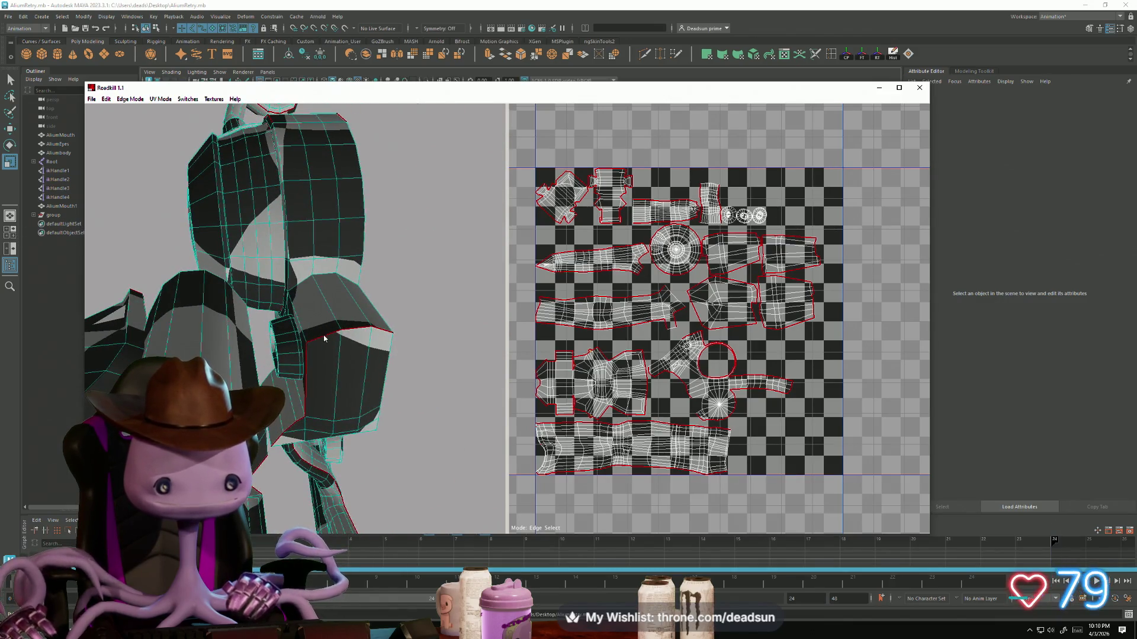
{"action": "scroll", "coordinate": [688, 374], "scroll_direction": "up", "scroll_amount": 6}
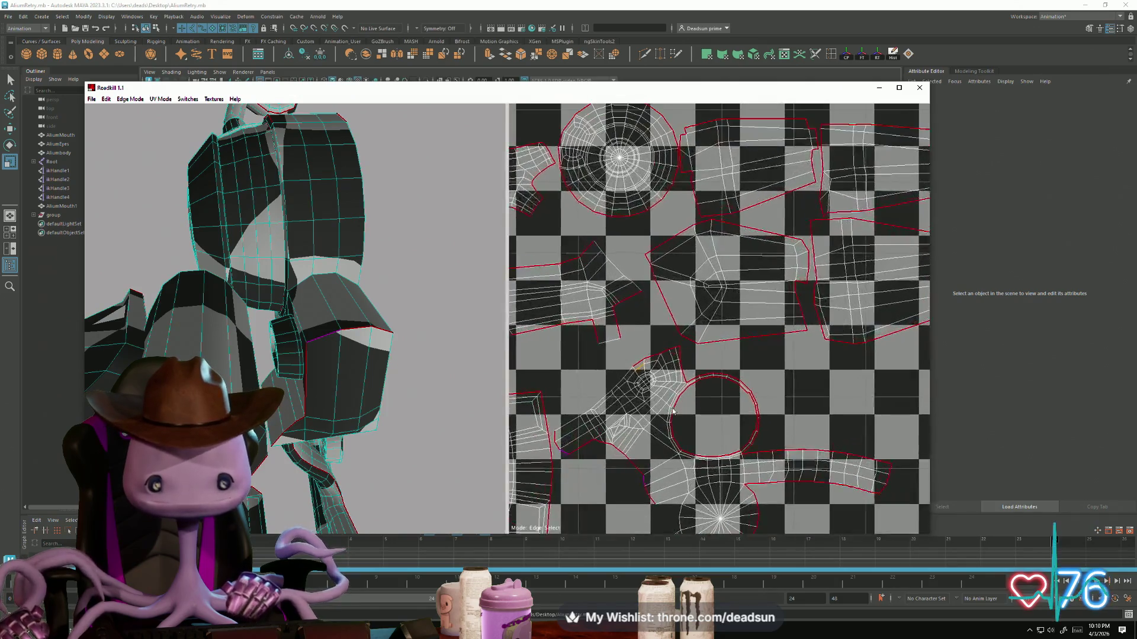
{"action": "scroll", "coordinate": [368, 322], "scroll_direction": "up", "scroll_amount": 5}
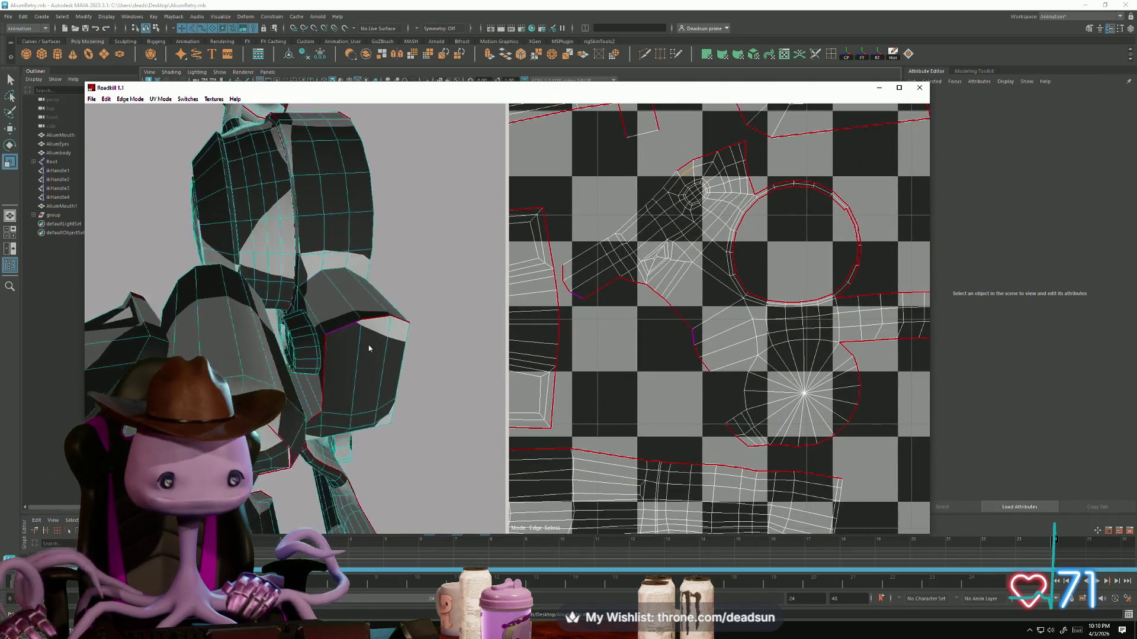
{"action": "left_click_drag", "start_coordinate": [368, 322], "coordinate": [385, 346], "text": "alt"}
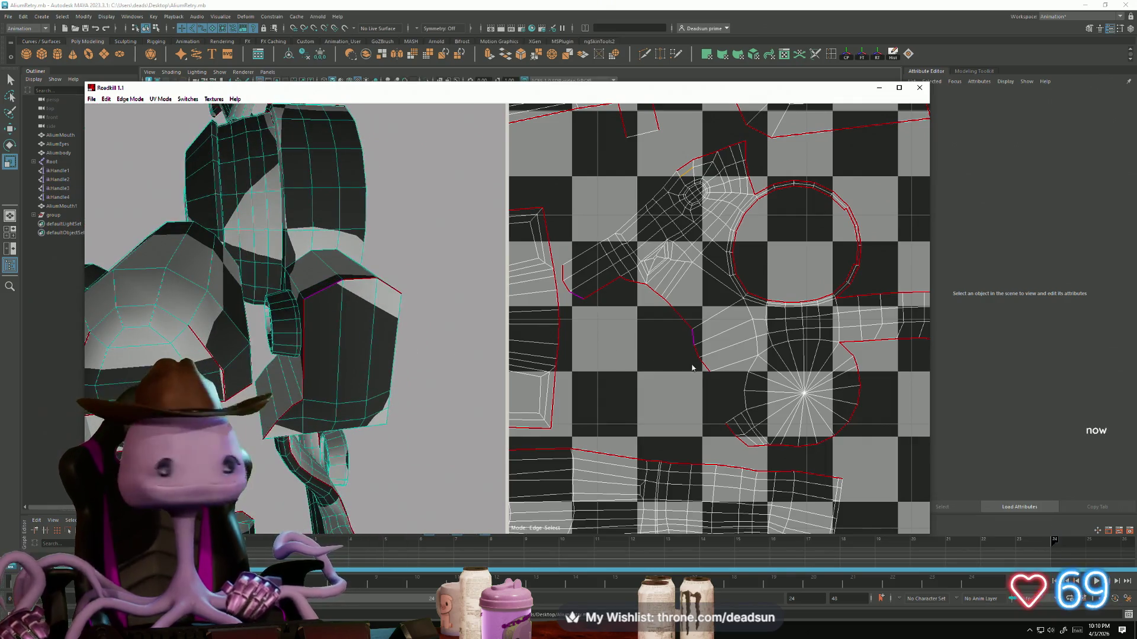
{"action": "scroll", "coordinate": [692, 368], "scroll_direction": "down", "scroll_amount": 10}
{"action": "scroll", "coordinate": [641, 362], "scroll_direction": "down", "scroll_amount": 1}
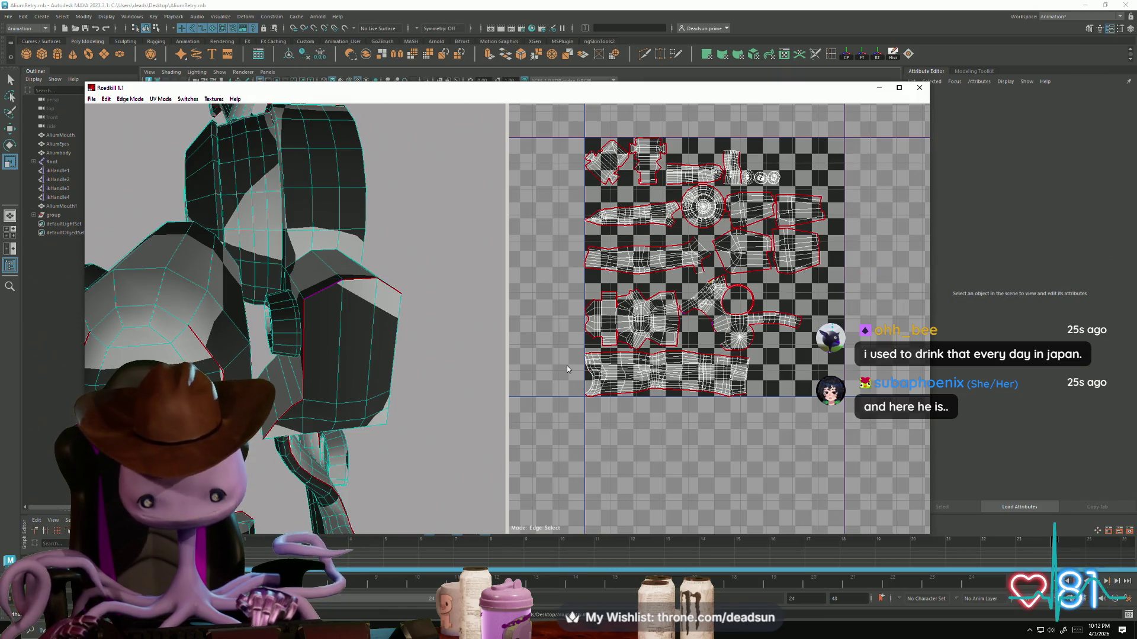
Step: Zoom and pan the UV view to inspect the repacked shells, centring the circular shell
{"action": "scroll", "coordinate": [639, 341], "scroll_direction": "up", "scroll_amount": 3}
{"action": "mouse_move", "coordinate": [639, 340]}
{"action": "middle_mouse_down"}
{"action": "mouse_move", "coordinate": [671, 399]}
{"action": "mouse_move", "coordinate": [721, 409]}
{"action": "mouse_move", "coordinate": [655, 383]}
{"action": "middle_mouse_up"}
{"action": "scroll", "coordinate": [721, 409], "scroll_direction": "up", "scroll_amount": 2}
{"action": "scroll", "coordinate": [684, 398], "scroll_direction": "up", "scroll_amount": 3}
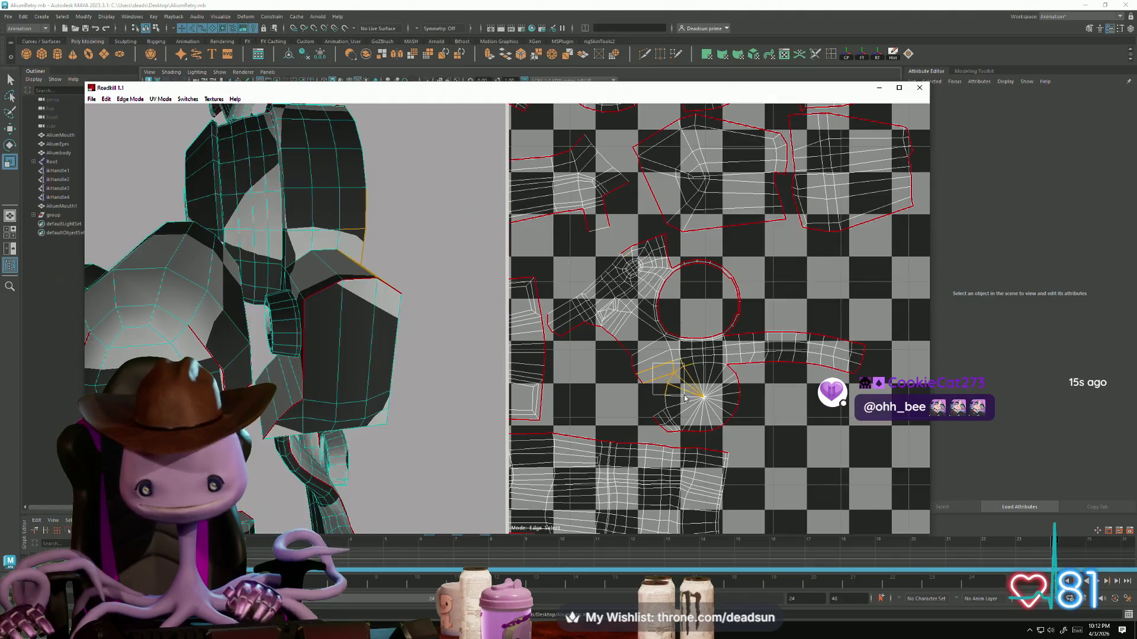
{"action": "scroll", "coordinate": [688, 416], "scroll_direction": "down", "scroll_amount": 5}
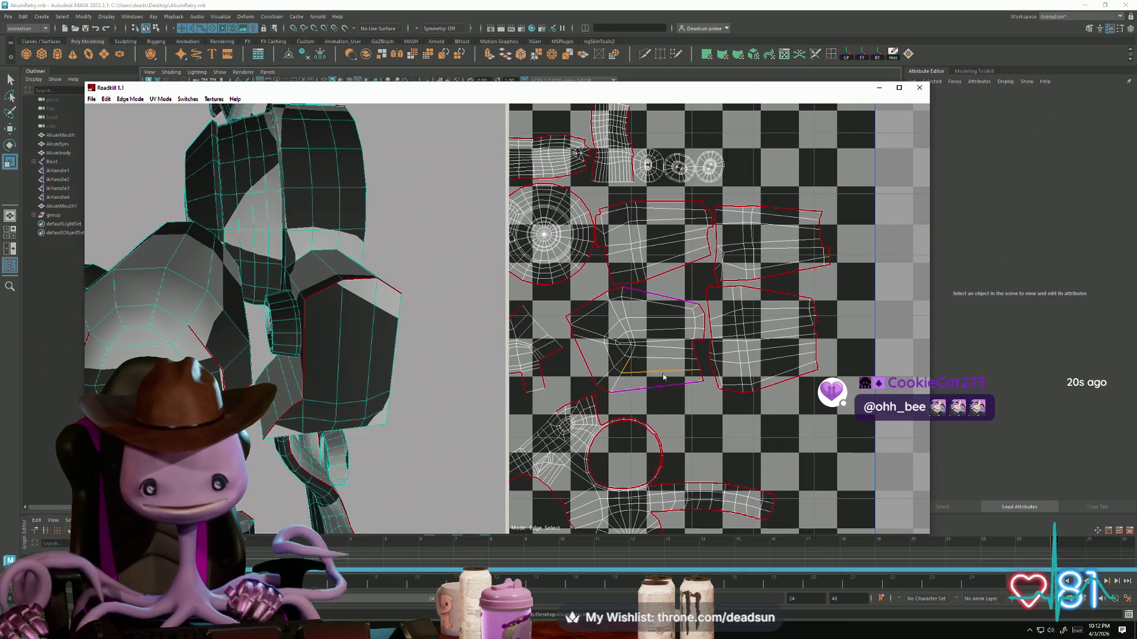
{"action": "middle_click_drag", "start_coordinate": [664, 377], "coordinate": [709, 396]}
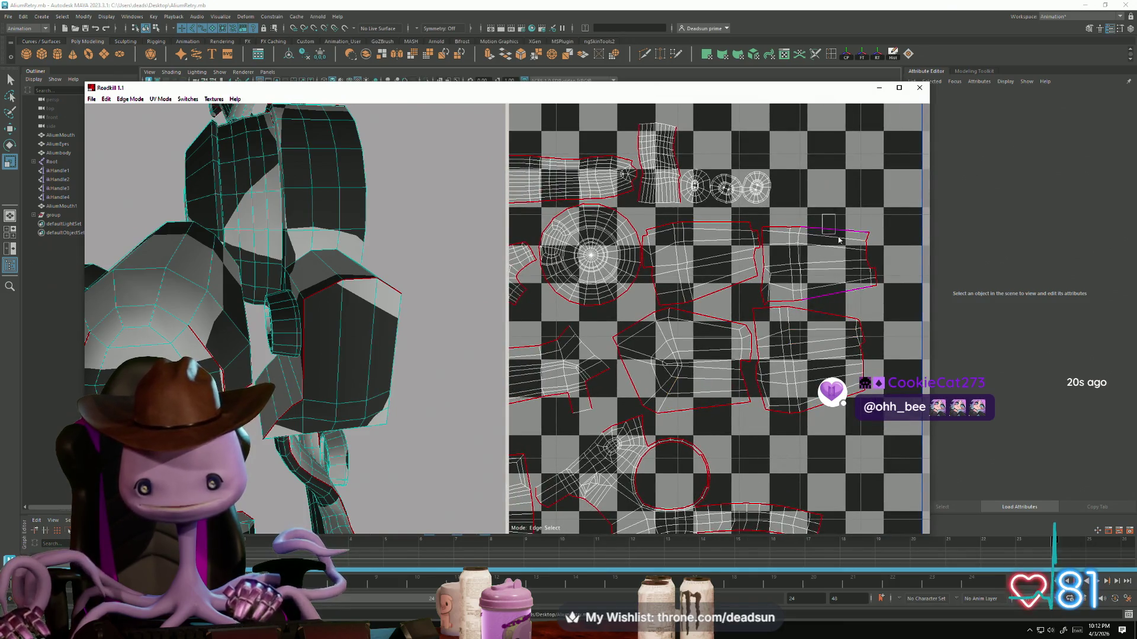
{"action": "mouse_move", "coordinate": [658, 223]}
{"action": "middle_mouse_down"}
{"action": "mouse_move", "coordinate": [693, 249]}
{"action": "mouse_move", "coordinate": [715, 362]}
{"action": "middle_mouse_up"}
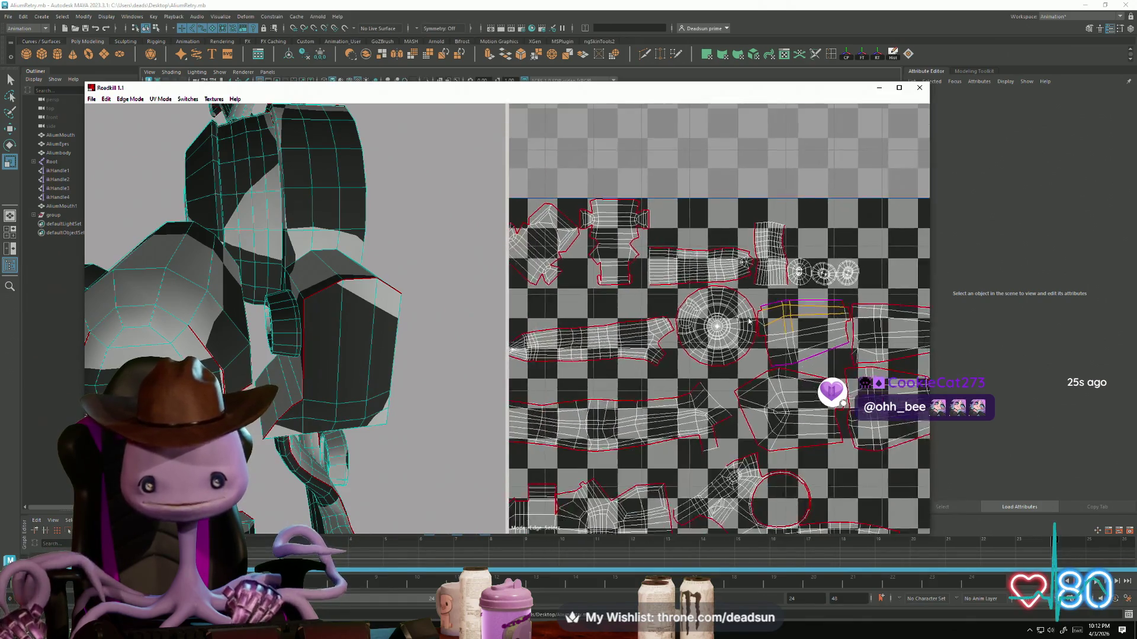
{"action": "scroll", "coordinate": [603, 332], "scroll_direction": "down", "scroll_amount": 5}
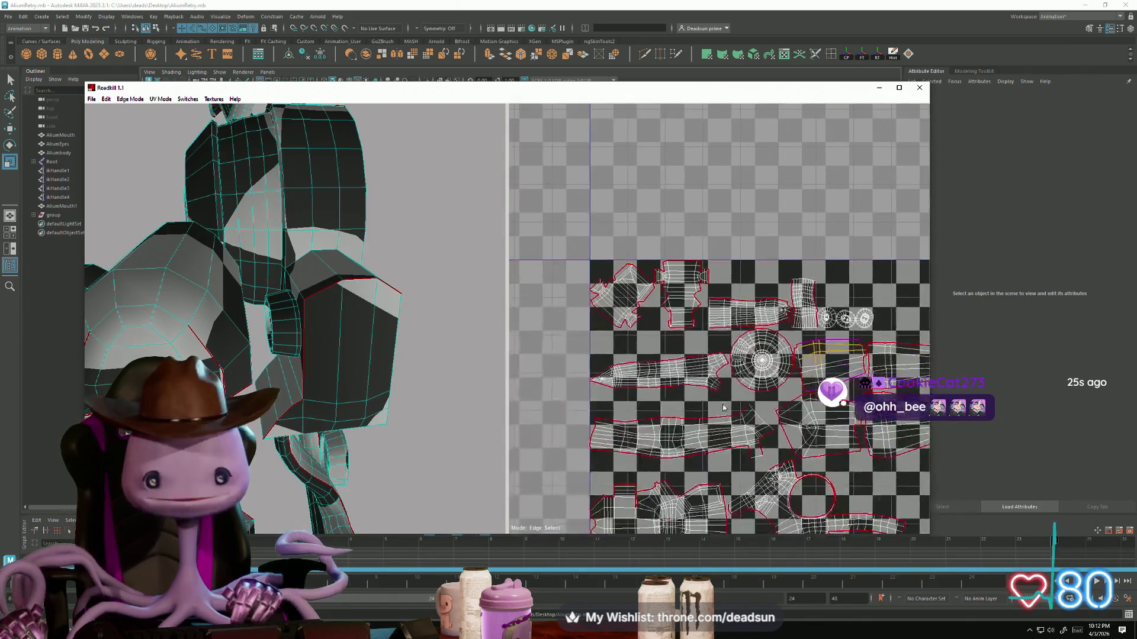
{"action": "scroll", "coordinate": [707, 436], "scroll_direction": "up", "scroll_amount": 2}
{"action": "scroll", "coordinate": [676, 423], "scroll_direction": "down", "scroll_amount": 5}
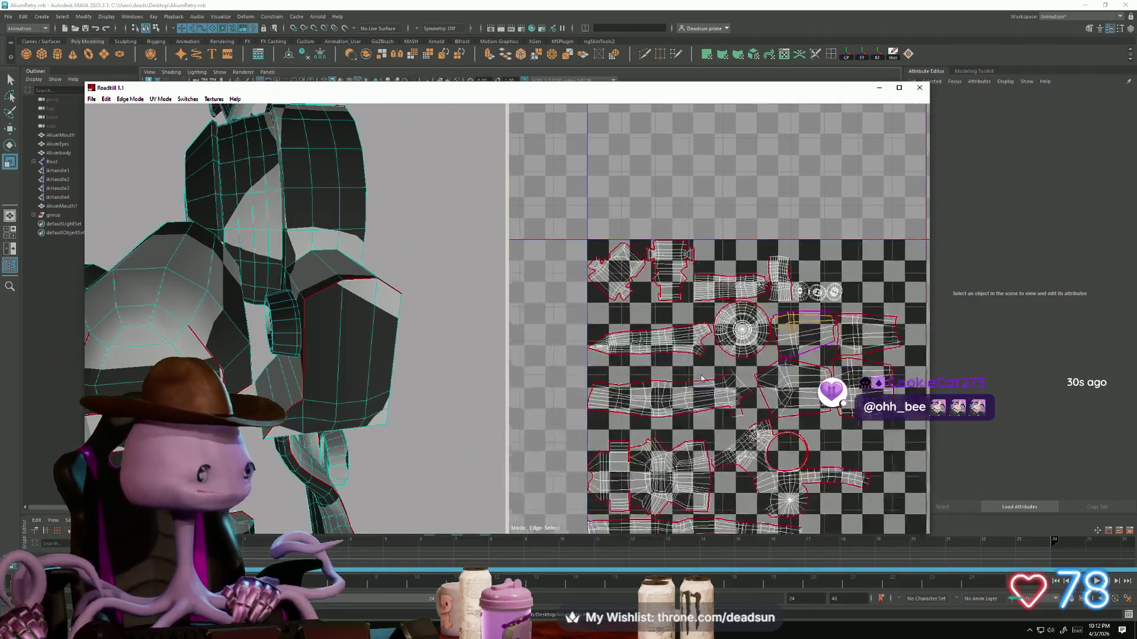
{"action": "scroll", "coordinate": [420, 231], "scroll_direction": "down", "scroll_amount": 10}
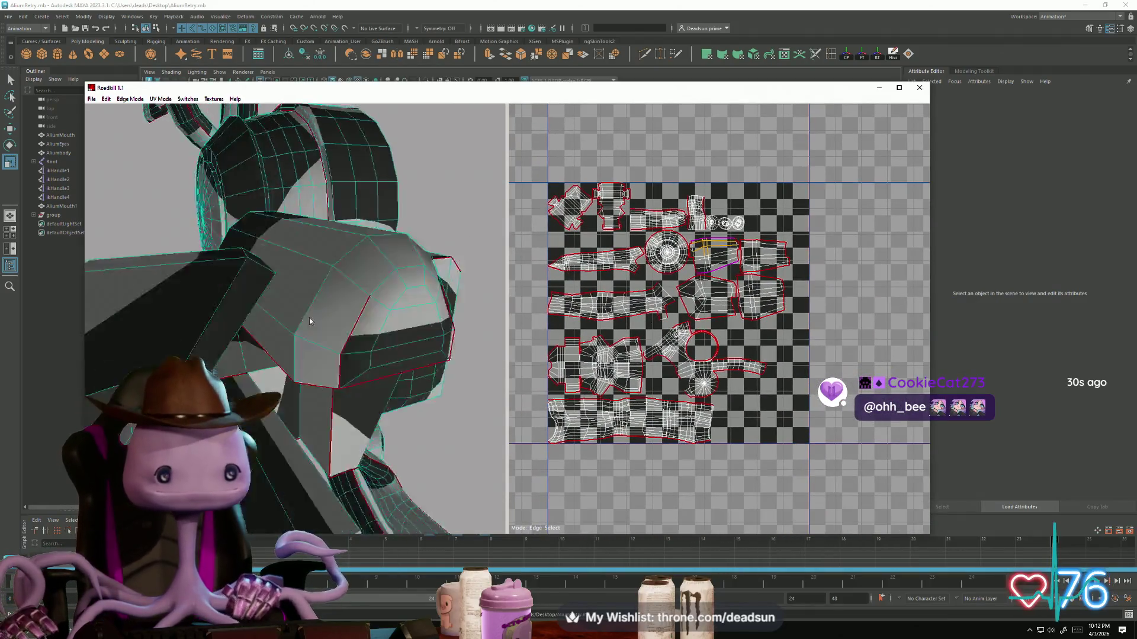
{"action": "left_click_drag", "start_coordinate": [311, 350], "coordinate": [79, 86]}
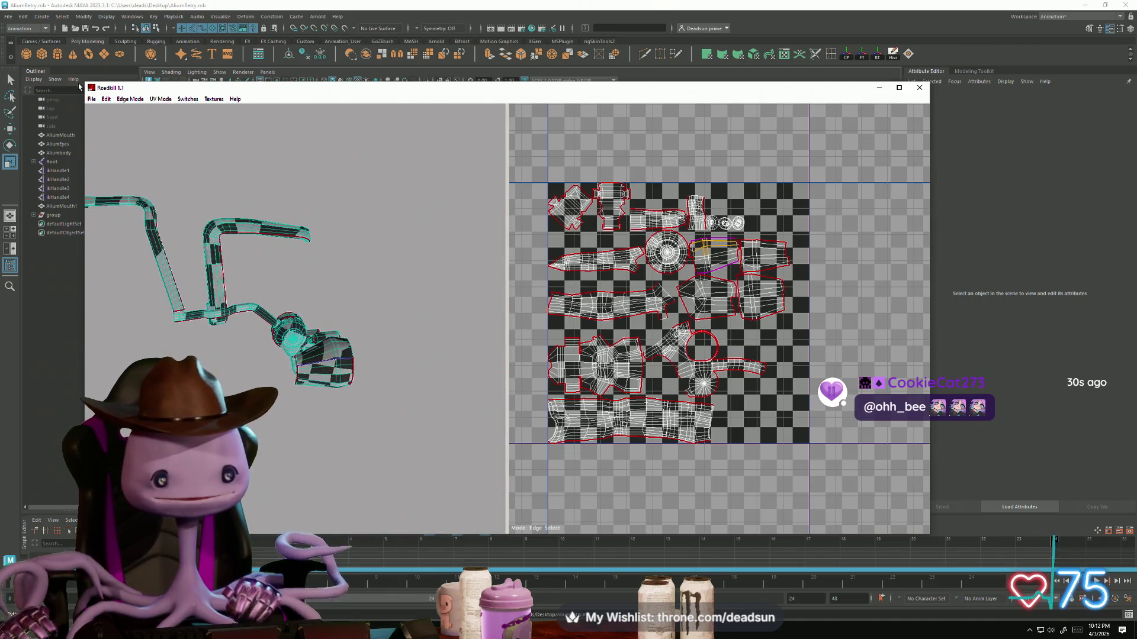
Step: Dismiss the File menu and close RoadKill to return to Maya
{"action": "left_click", "coordinate": [92, 99]}
{"action": "left_click", "coordinate": [512, 126]}
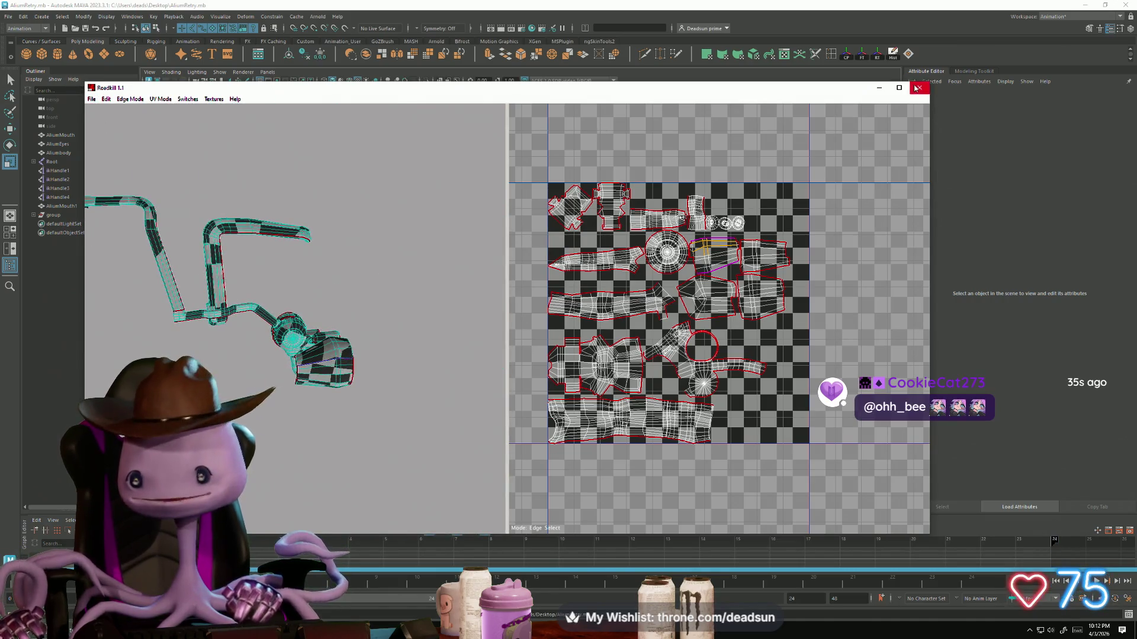
{"action": "left_click", "coordinate": [915, 87]}
Step: Switch back to the dropship5 Maya scene and clear the selection
{"action": "key", "text": "alt+Tab"}
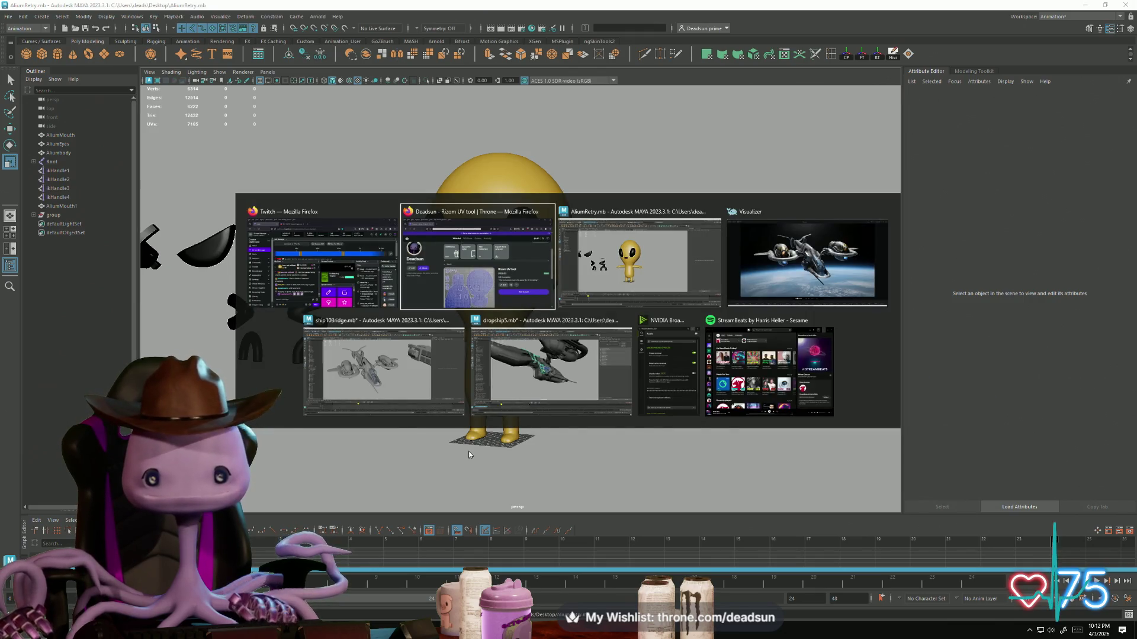
{"action": "left_click", "coordinate": [533, 372]}
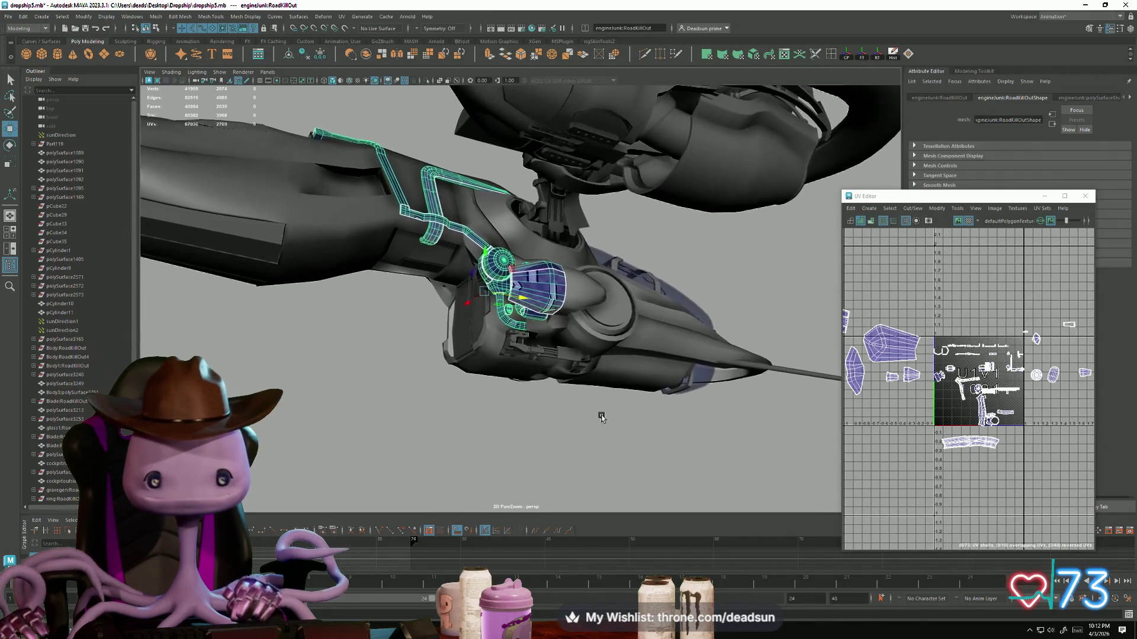
{"action": "left_click", "coordinate": [498, 409]}
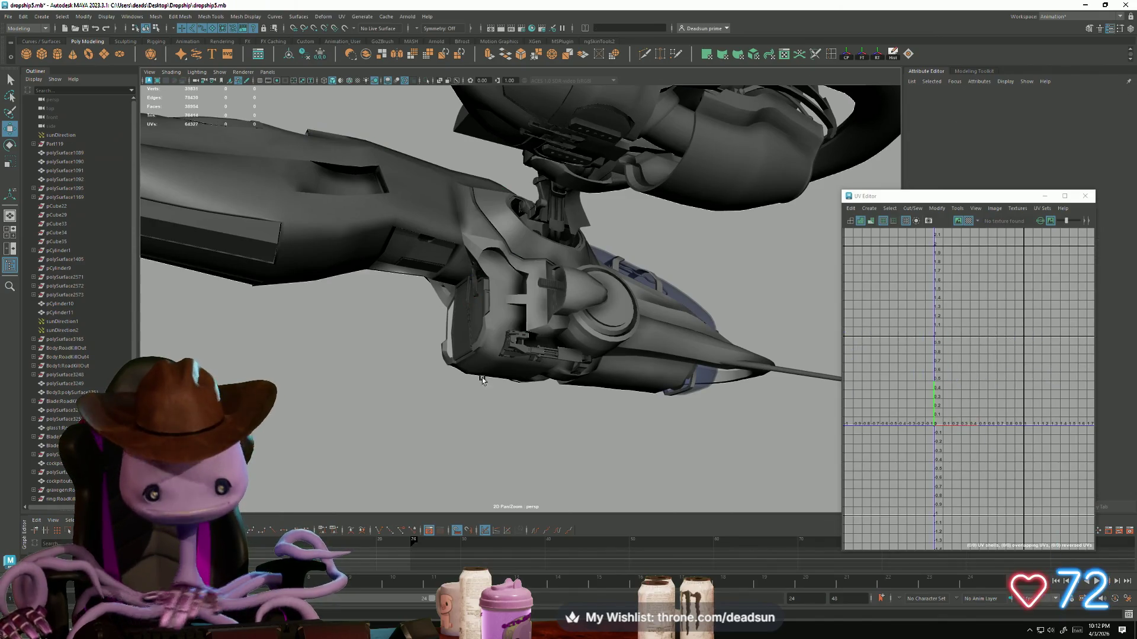
Step: Import engineJunk.obj from Desktop\Dropship and select the new engine part
{"action": "left_click", "coordinate": [4, 17]}
{"action": "left_click", "coordinate": [27, 117]}
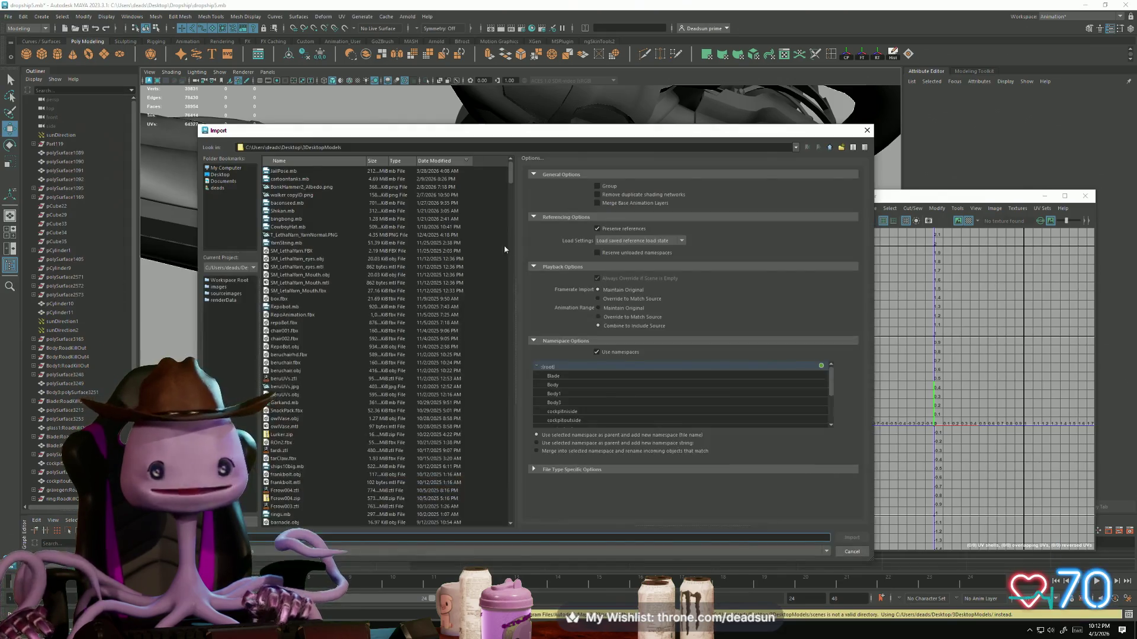
{"action": "left_click", "coordinate": [220, 175]}
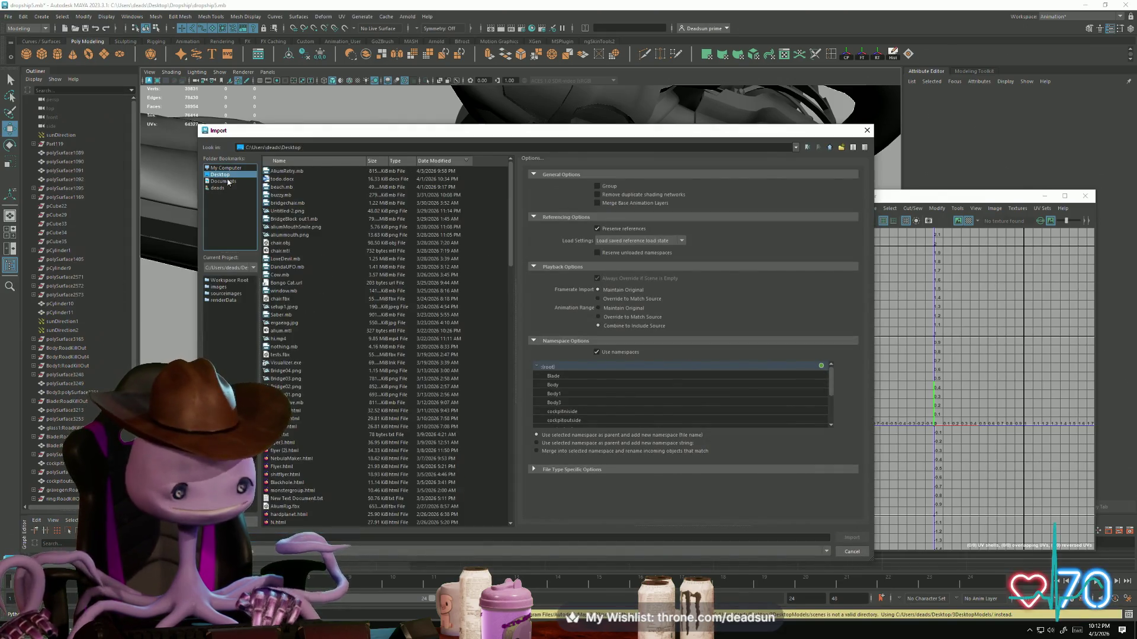
{"action": "type", "text": "dr"}
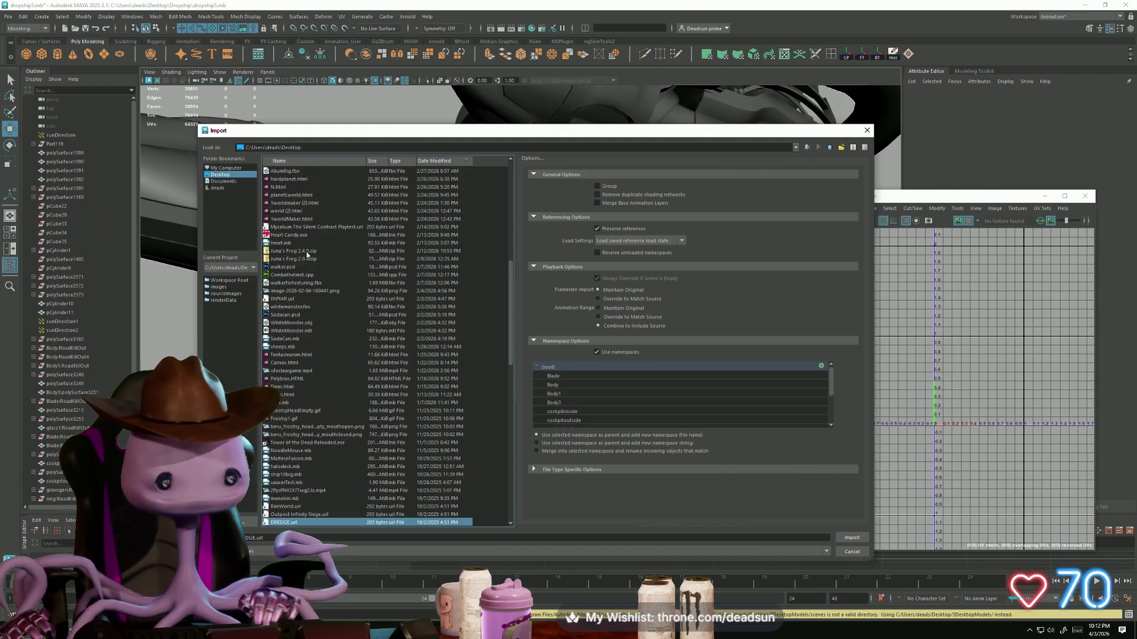
{"action": "type", "text": "dr"}
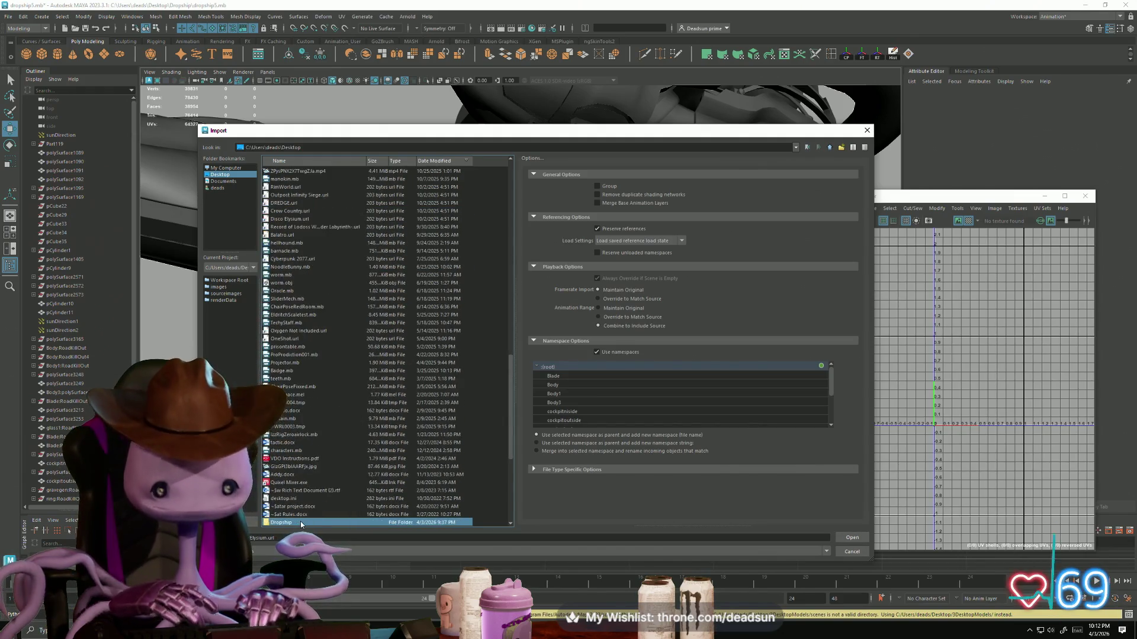
{"action": "double_click", "coordinate": [295, 524]}
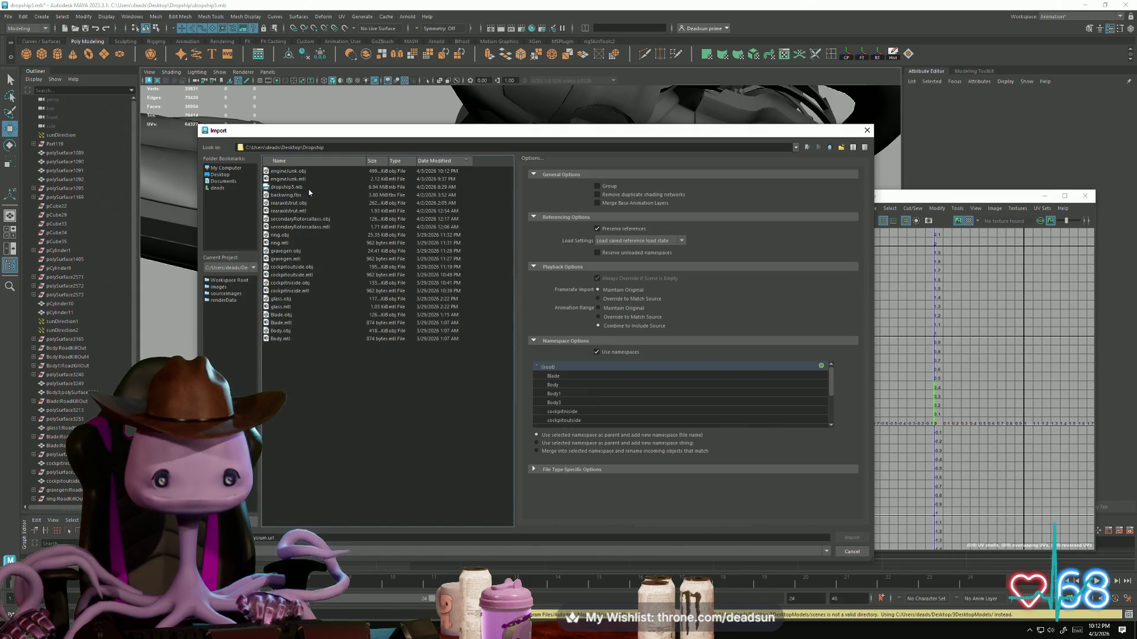
{"action": "left_click", "coordinate": [303, 171]}
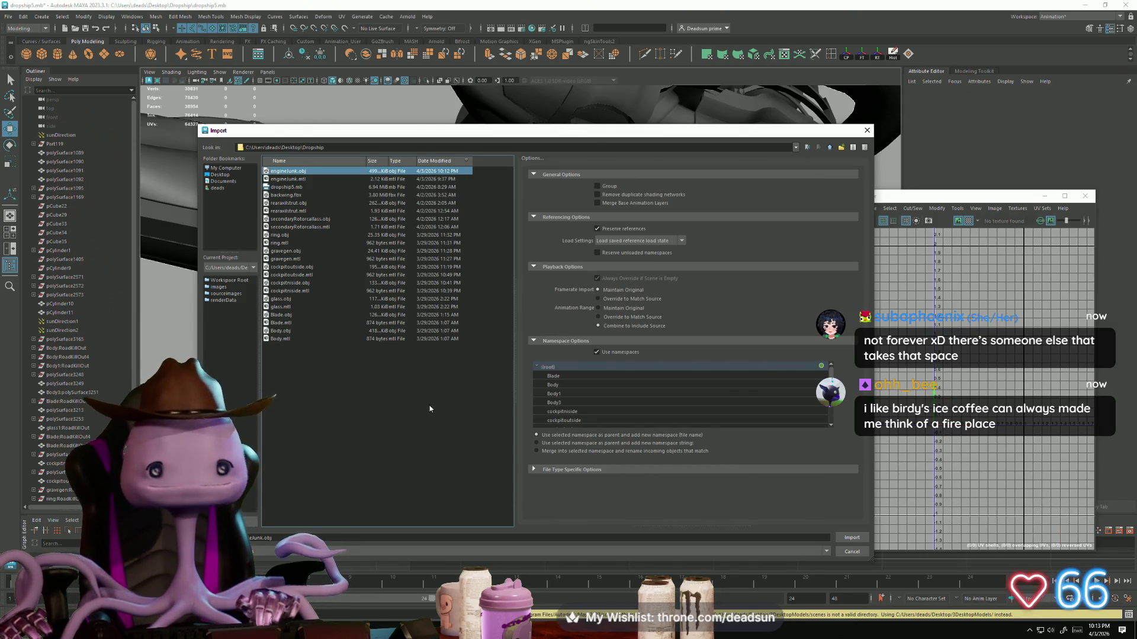
{"action": "left_click", "coordinate": [859, 537]}
{"action": "mouse_move", "coordinate": [463, 345]}
{"action": "left_mouse_down", "text": "alt"}
{"action": "mouse_move", "coordinate": [504, 406]}
{"action": "mouse_move", "coordinate": [471, 336]}
{"action": "left_mouse_up", "text": "alt"}
{"action": "left_click", "coordinate": [412, 249]}
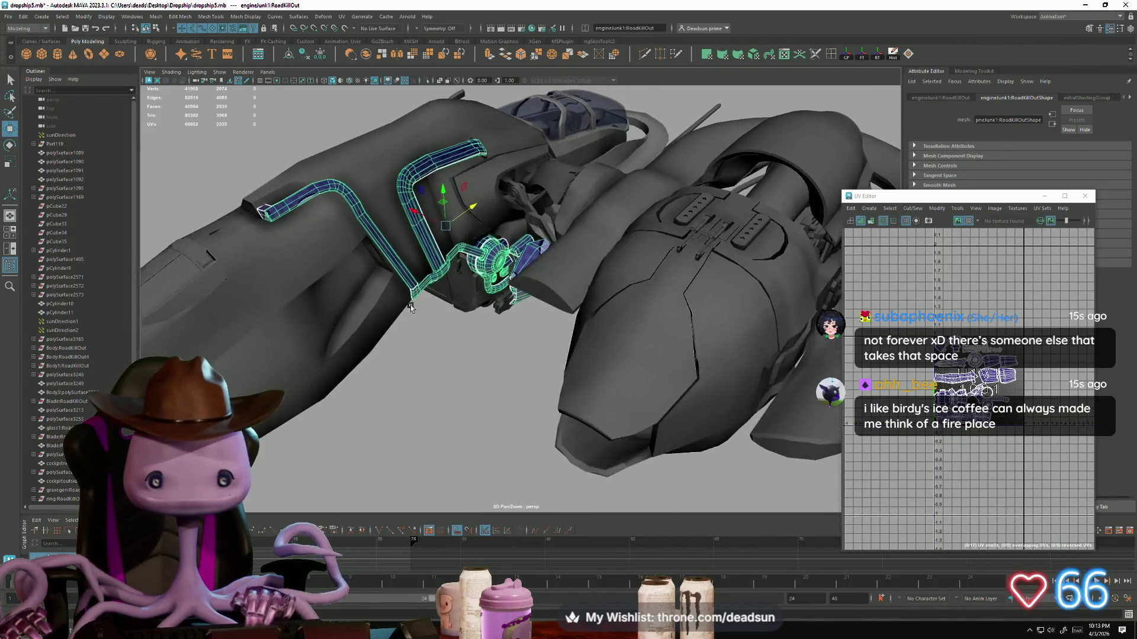
{"action": "scroll", "coordinate": [1004, 496], "scroll_direction": "up", "scroll_amount": 10}
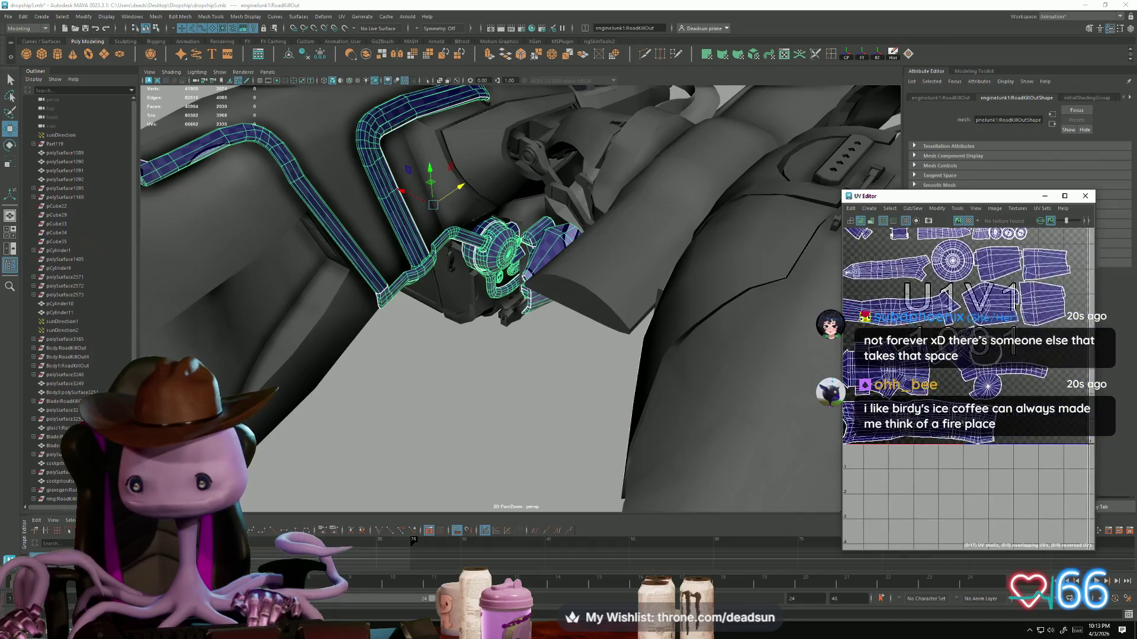
Step: Select an edge loop on the engine part and Move and Sew its UV edges
{"action": "scroll", "coordinate": [1005, 495], "scroll_direction": "up", "scroll_amount": 3}
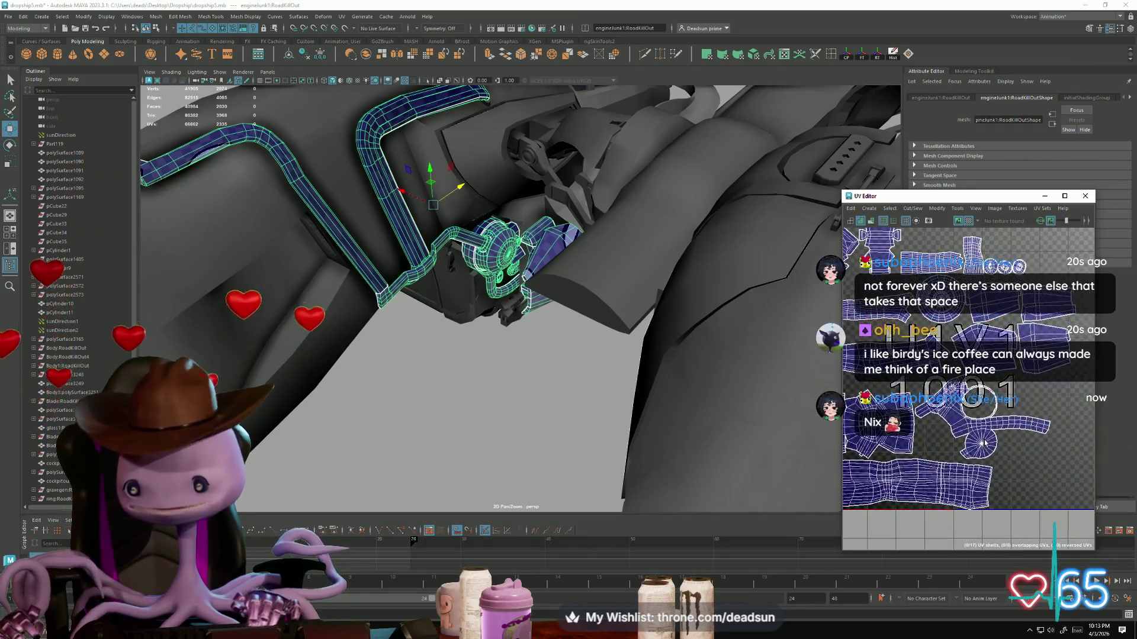
{"action": "key", "text": "F10"}
{"action": "double_click", "coordinate": [977, 405]}
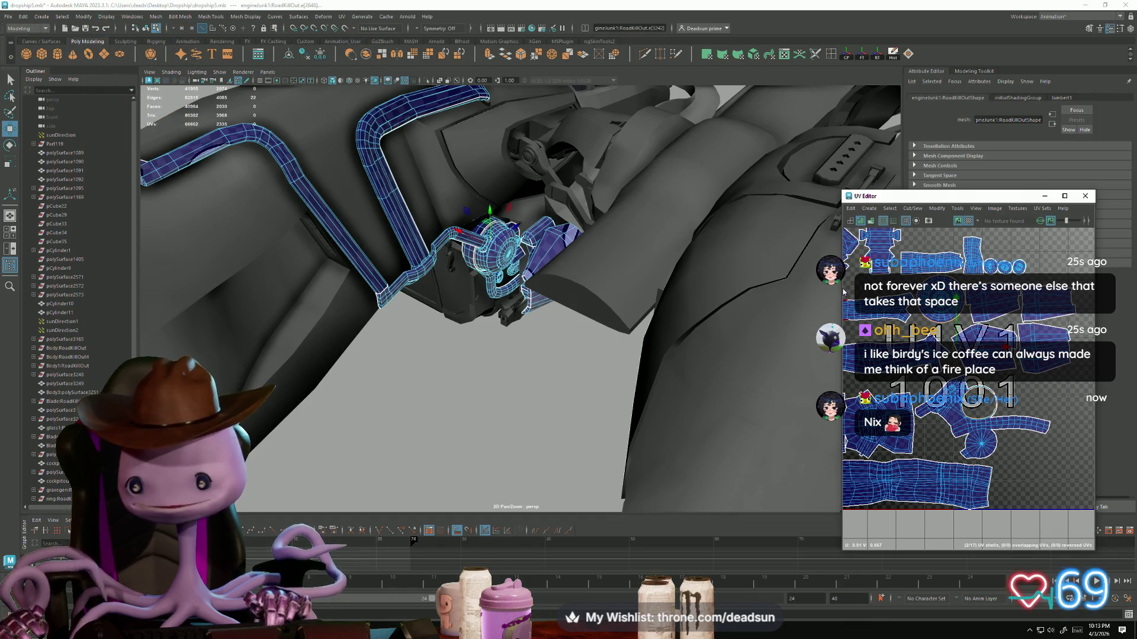
{"action": "left_click", "coordinate": [912, 208]}
{"action": "left_click", "coordinate": [946, 299]}
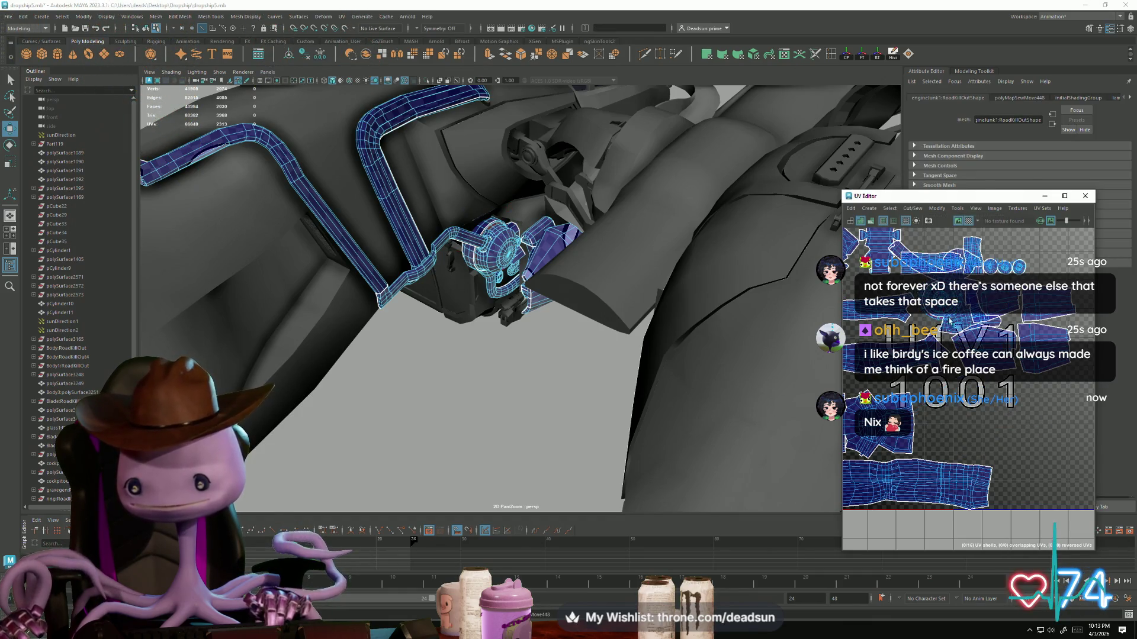
Step: Select the round UV shell and move it up into UDIM tile 1011
{"action": "middle_click_drag", "start_coordinate": [953, 300], "coordinate": [947, 337], "text": "alt"}
{"action": "double_click", "coordinate": [920, 337]}
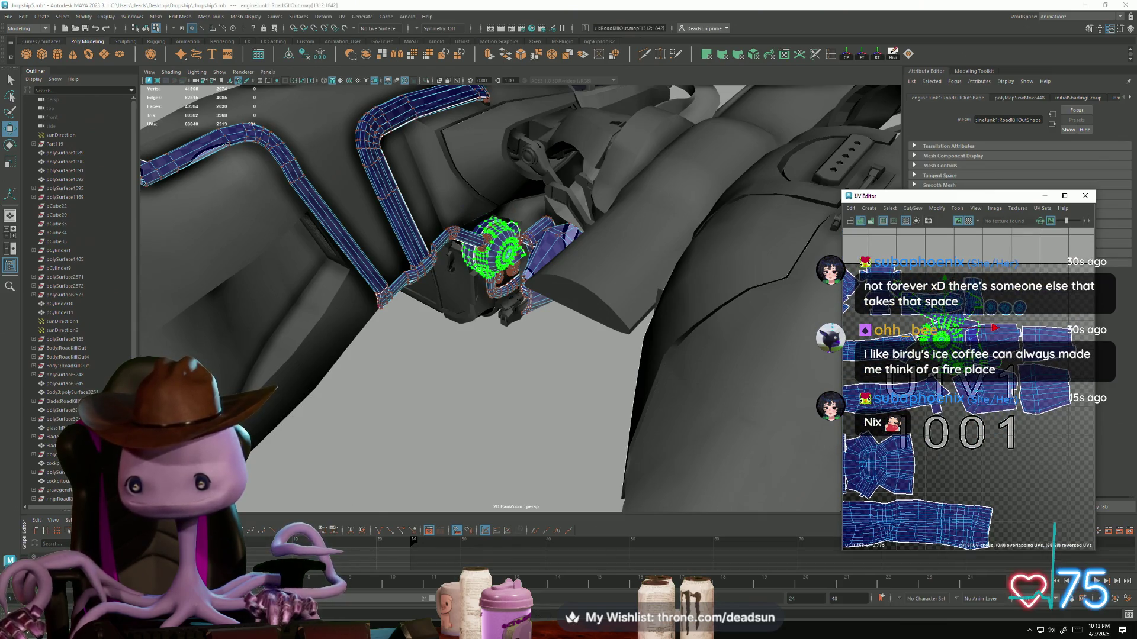
{"action": "left_click_drag", "start_coordinate": [935, 450], "coordinate": [931, 392]}
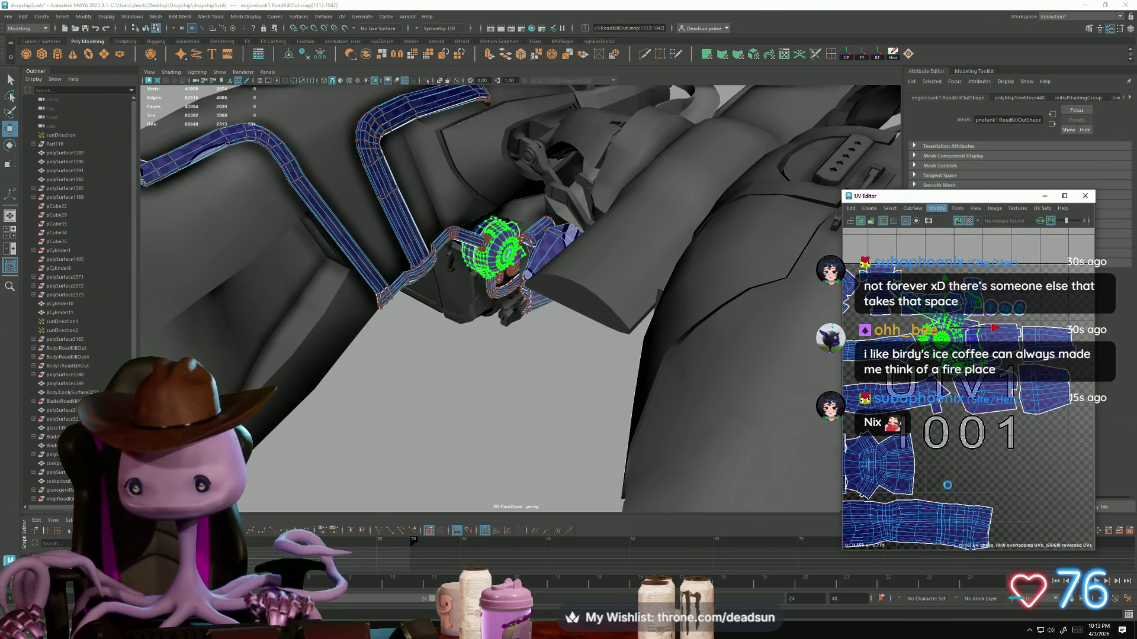
{"action": "middle_click_drag", "start_coordinate": [952, 330], "coordinate": [943, 319], "text": "alt"}
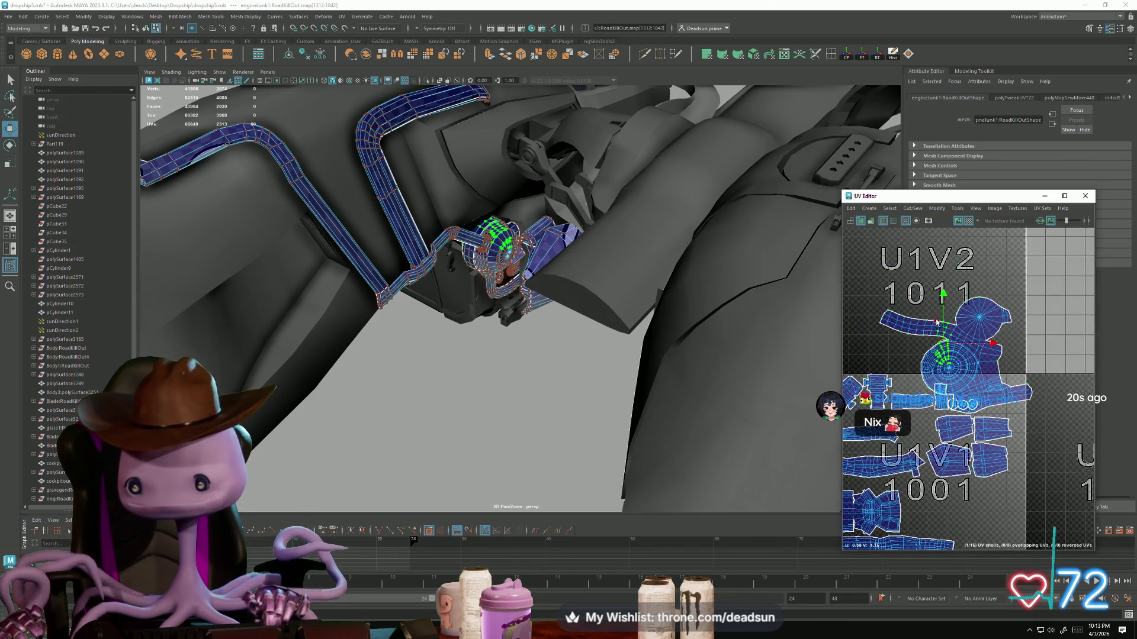
{"action": "left_click_drag", "start_coordinate": [937, 321], "coordinate": [963, 371]}
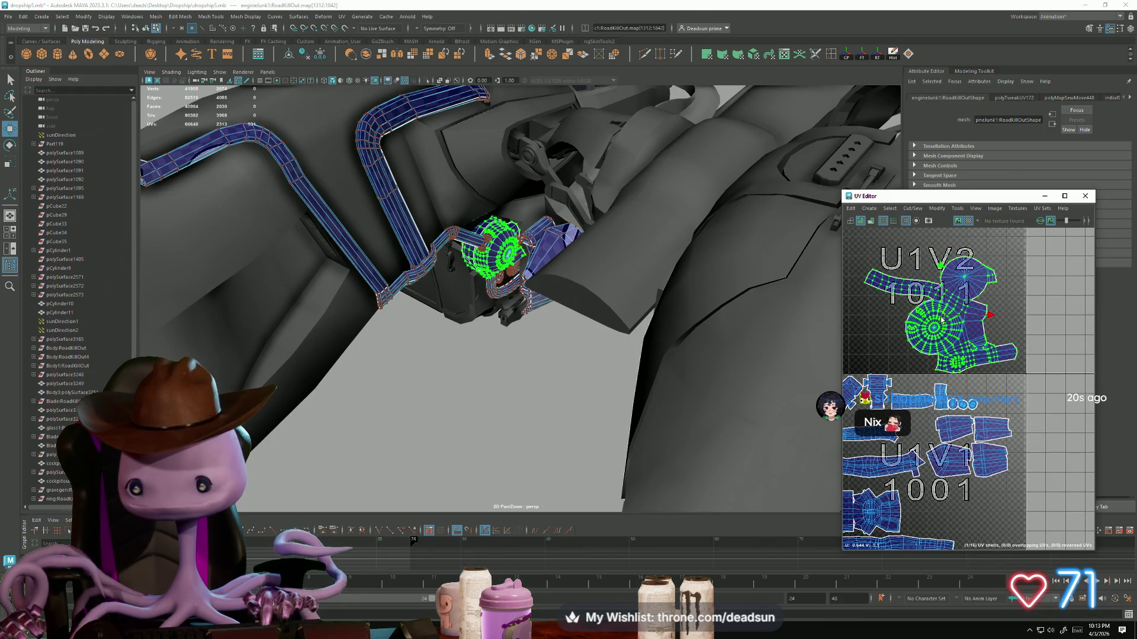
{"action": "scroll", "coordinate": [1018, 393], "scroll_direction": "up", "scroll_amount": 3}
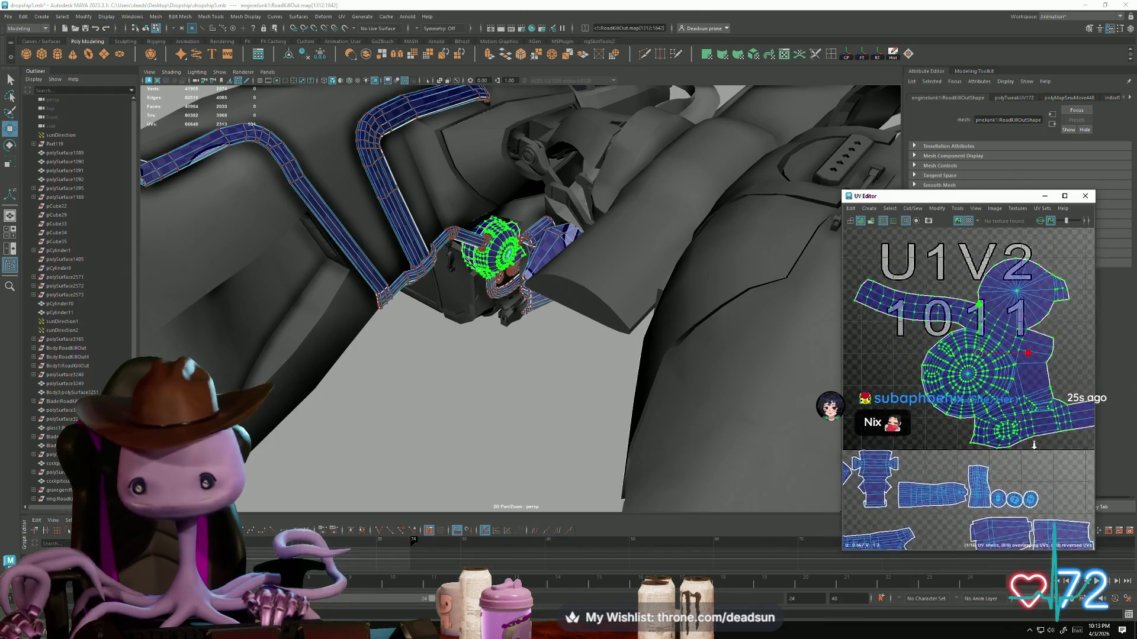
{"action": "scroll", "coordinate": [1017, 392], "scroll_direction": "up", "scroll_amount": 3}
{"action": "middle_click_drag", "start_coordinate": [947, 335], "coordinate": [1003, 381], "text": "alt"}
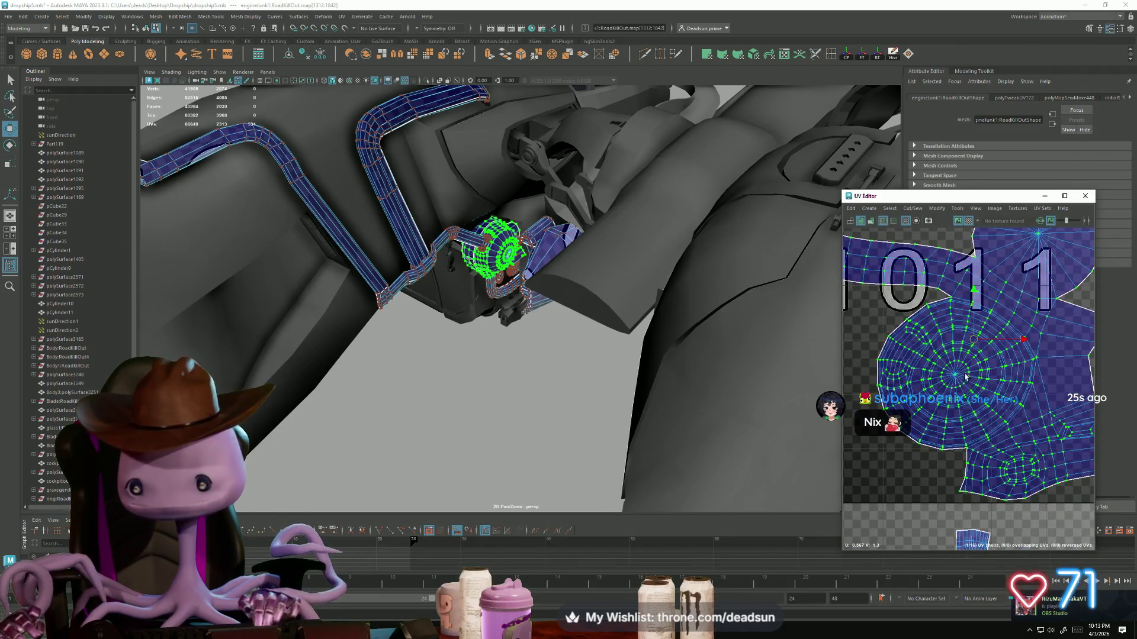
{"action": "mouse_move", "coordinate": [965, 376]}
{"action": "right_mouse_down", "text": "alt"}
{"action": "mouse_move", "coordinate": [942, 387]}
{"action": "mouse_move", "coordinate": [938, 373]}
{"action": "right_mouse_up", "text": "alt"}
{"action": "middle_click_drag", "start_coordinate": [969, 394], "coordinate": [893, 406], "text": "alt"}
{"action": "mouse_move", "coordinate": [912, 423]}
{"action": "right_mouse_down", "text": "alt"}
{"action": "mouse_move", "coordinate": [954, 427]}
{"action": "mouse_move", "coordinate": [989, 368]}
{"action": "right_mouse_up", "text": "alt"}
{"action": "scroll", "coordinate": [930, 366], "scroll_direction": "up", "scroll_amount": 5}
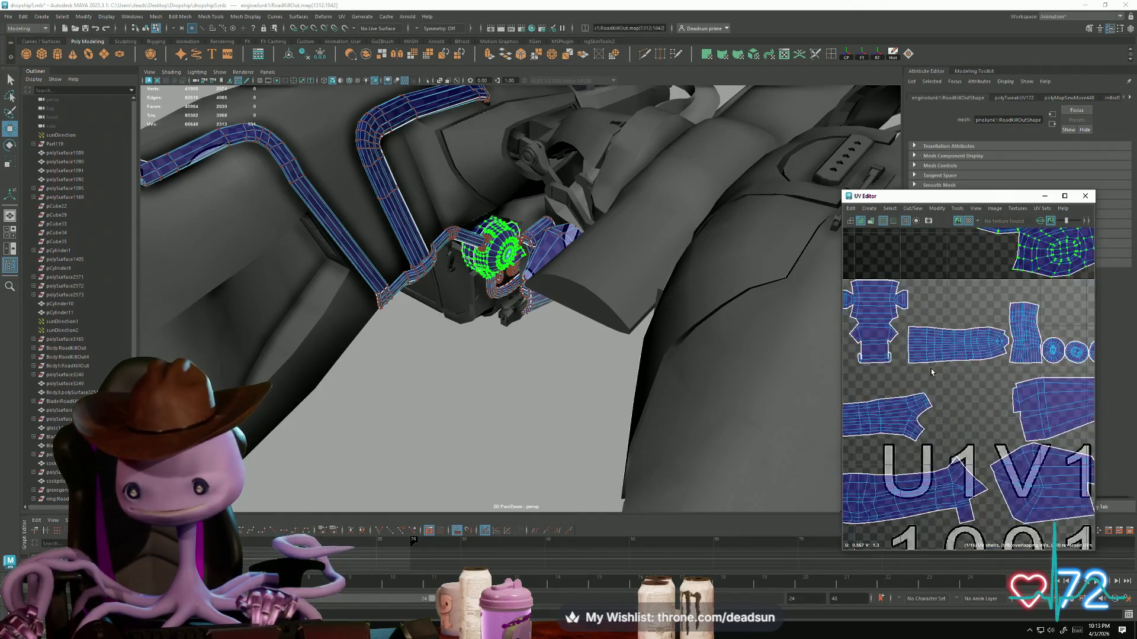
Step: Select the top edges of the right pipe shell and frame them to locate that tube
{"action": "right_click", "coordinate": [900, 320]}
{"action": "left_click", "coordinate": [899, 293]}
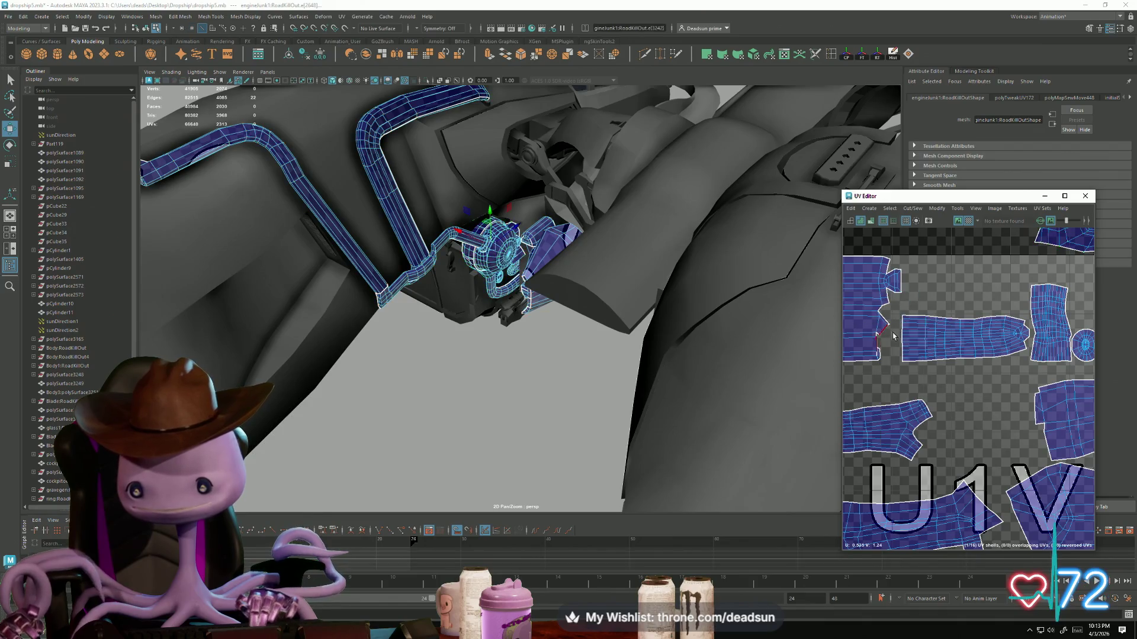
{"action": "left_click_drag", "start_coordinate": [1065, 301], "coordinate": [1064, 300], "text": "shift"}
{"action": "key", "text": "f"}
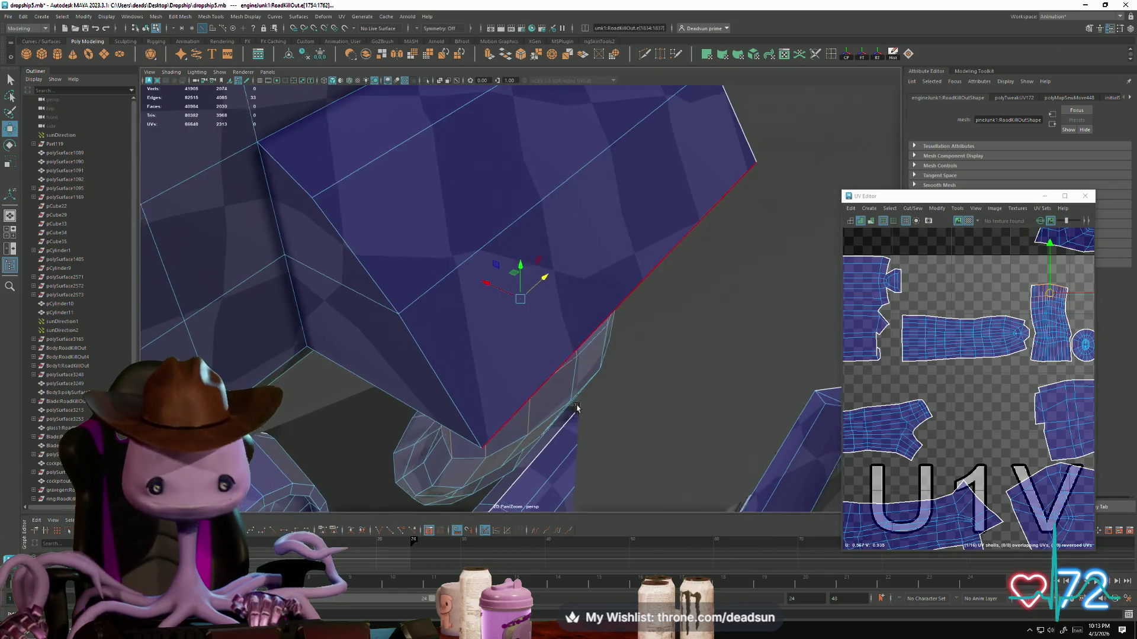
{"action": "scroll", "coordinate": [592, 355], "scroll_direction": "down", "scroll_amount": 3}
{"action": "mouse_move", "coordinate": [592, 355]}
{"action": "left_mouse_down", "text": "alt"}
{"action": "mouse_move", "coordinate": [440, 378]}
{"action": "mouse_move", "coordinate": [447, 263]}
{"action": "mouse_move", "coordinate": [438, 272]}
{"action": "mouse_move", "coordinate": [552, 394]}
{"action": "left_mouse_up", "text": "alt"}
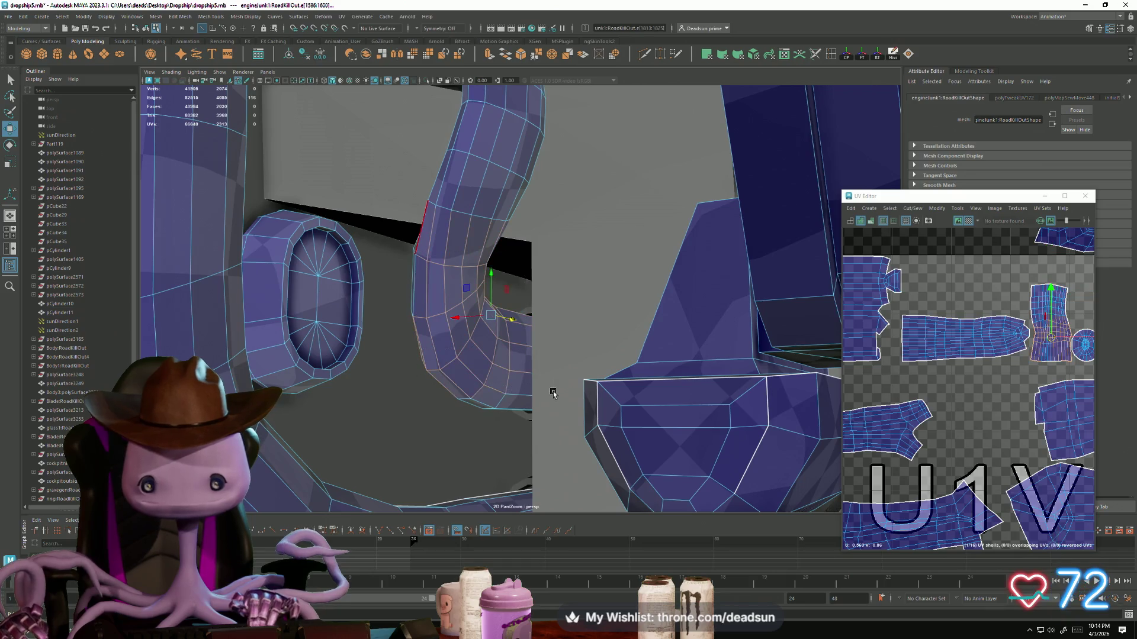
{"action": "mouse_move", "coordinate": [681, 429]}
{"action": "left_mouse_down", "text": "alt"}
{"action": "mouse_move", "coordinate": [410, 383]}
{"action": "mouse_move", "coordinate": [535, 346]}
{"action": "mouse_move", "coordinate": [746, 398]}
{"action": "left_mouse_up", "text": "alt"}
{"action": "key", "text": "a"}
{"action": "left_click_drag", "start_coordinate": [817, 414], "coordinate": [788, 403], "text": "alt"}
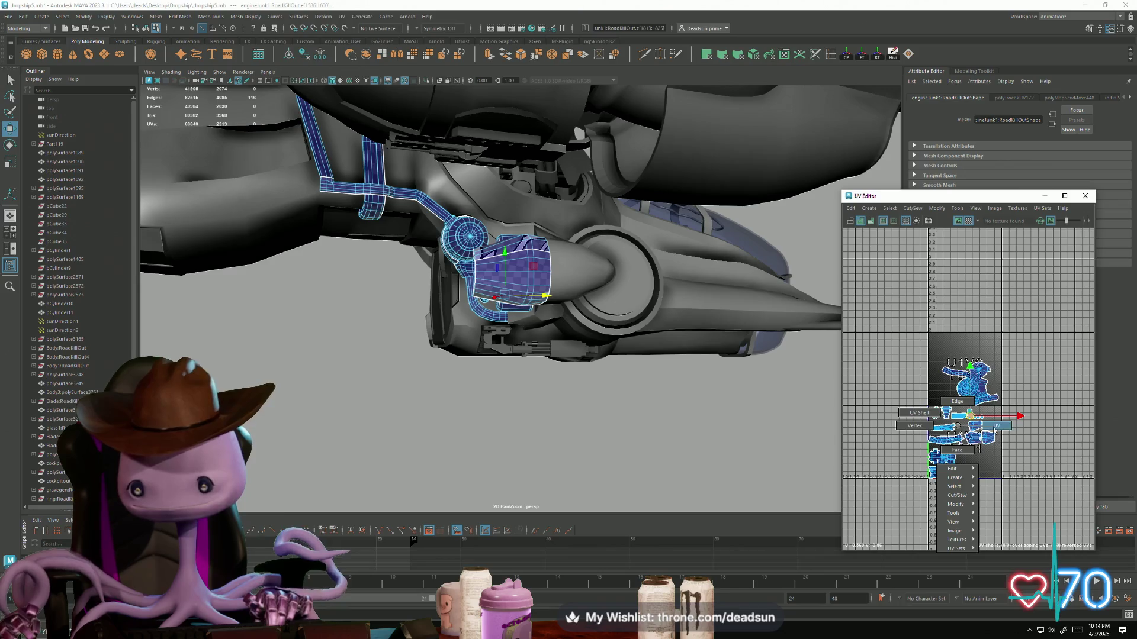
Step: Move the round shell from the upper tile down into 1001 and rotate it to fit
{"action": "left_click", "coordinate": [972, 387]}
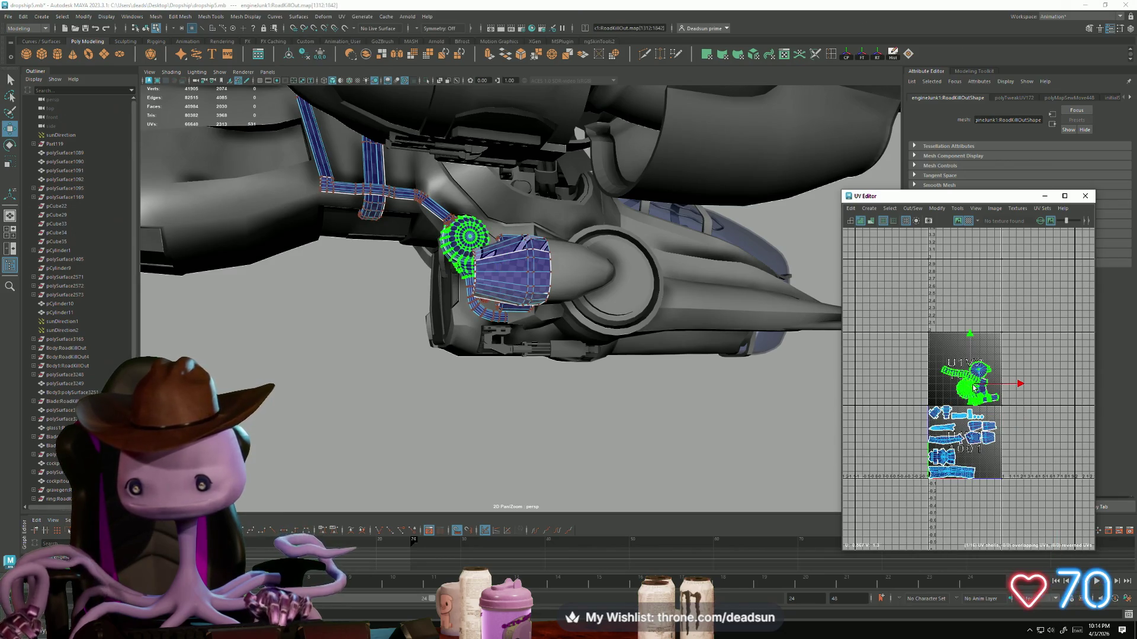
{"action": "left_click_drag", "start_coordinate": [975, 388], "coordinate": [970, 468]}
{"action": "key", "text": "r"}
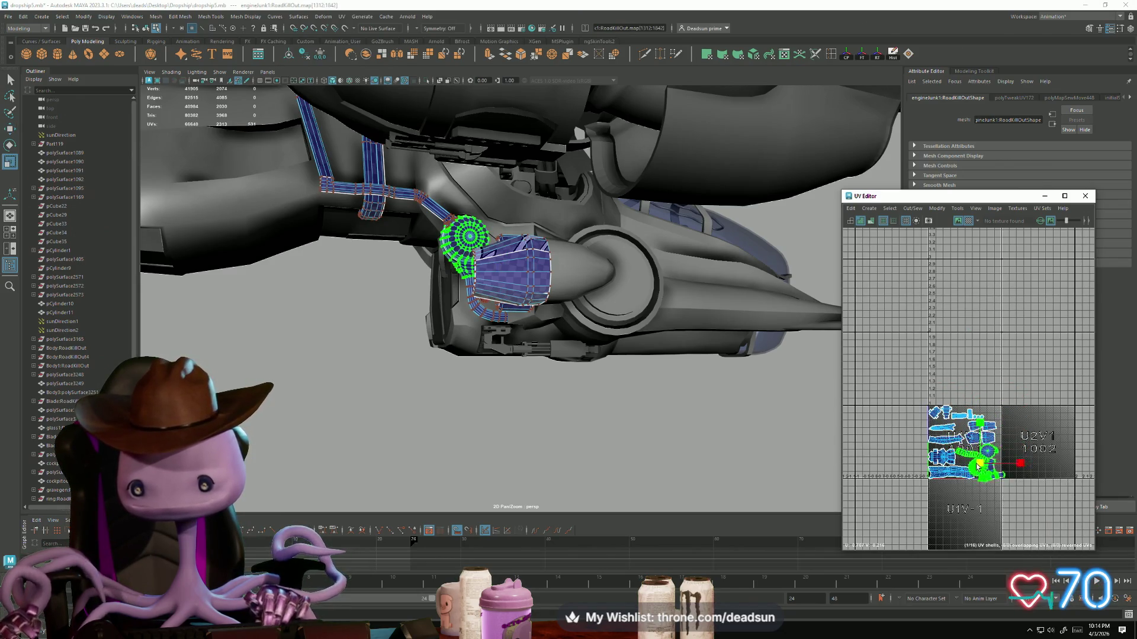
{"action": "key", "text": "w"}
{"action": "scroll", "coordinate": [971, 470], "scroll_direction": "up", "scroll_amount": 3}
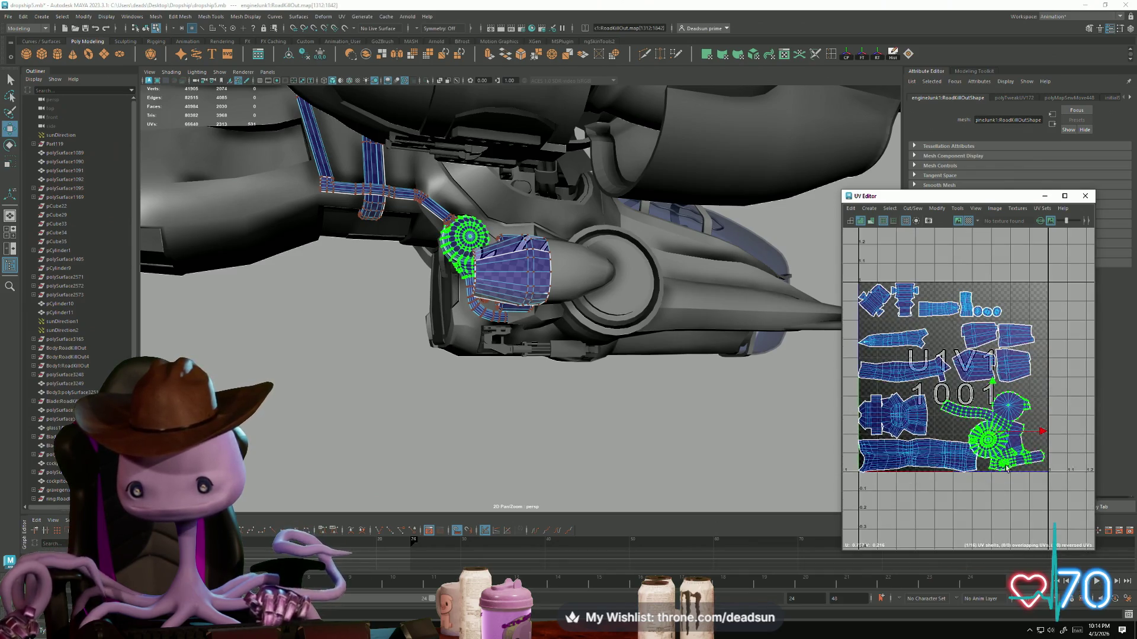
{"action": "key", "text": "e"}
{"action": "mouse_move", "coordinate": [1037, 422]}
{"action": "left_mouse_down"}
{"action": "mouse_move", "coordinate": [1043, 440]}
{"action": "mouse_move", "coordinate": [995, 418]}
{"action": "mouse_move", "coordinate": [1004, 426]}
{"action": "left_mouse_up"}
{"action": "key", "text": "w"}
{"action": "key", "text": "e"}
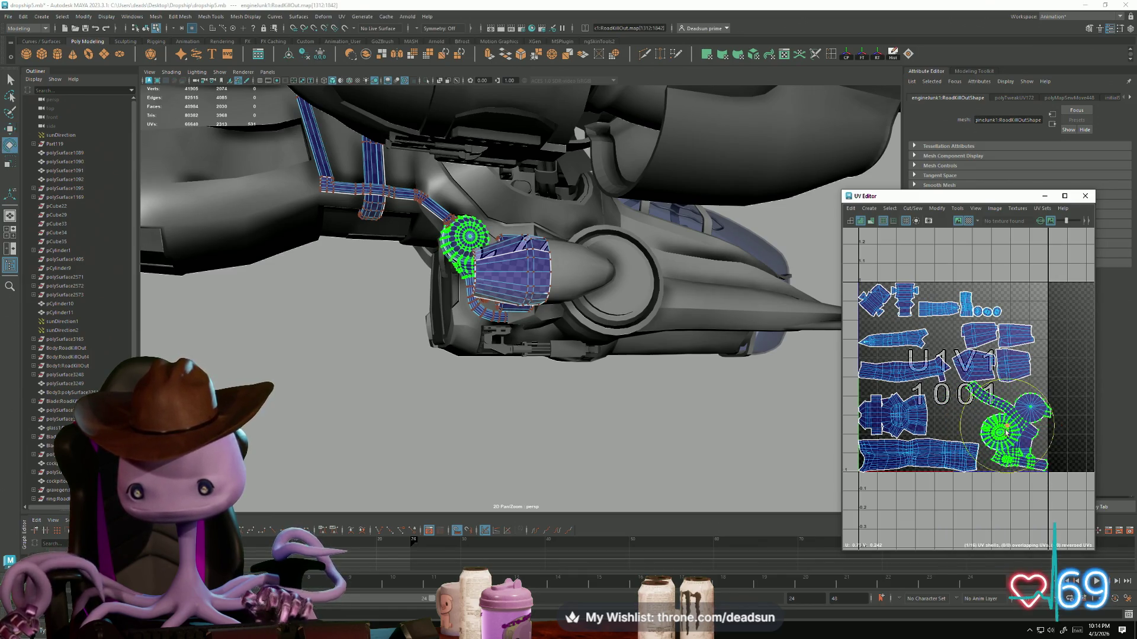
{"action": "left_click_drag", "start_coordinate": [987, 469], "coordinate": [1010, 439]}
{"action": "key", "text": "w"}
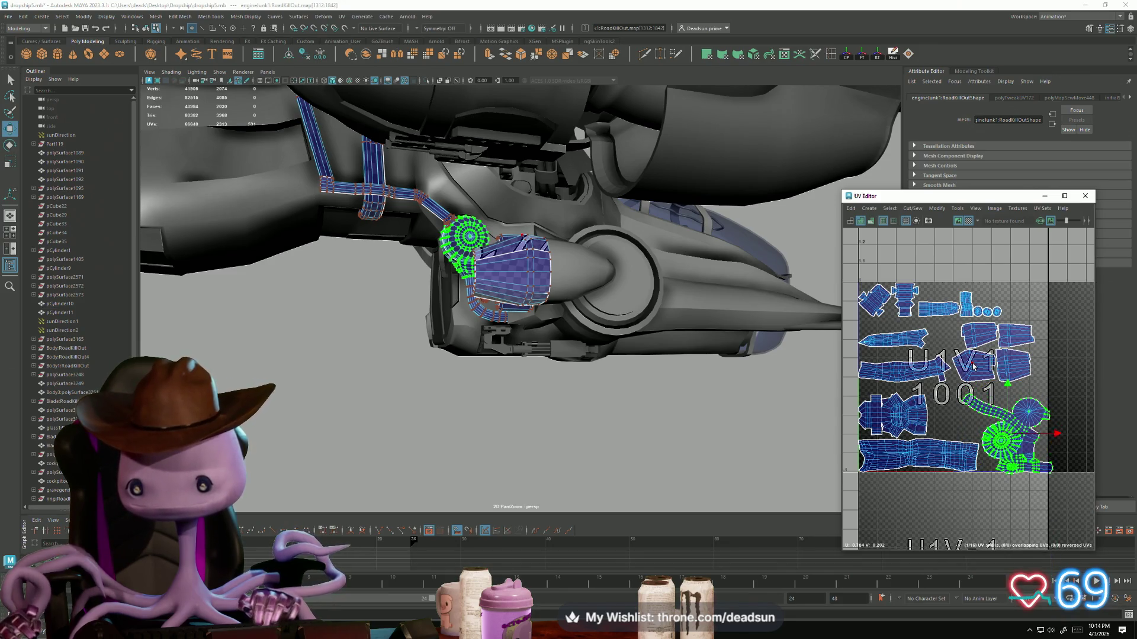
Step: Move the long strip shell and small vertical shell into 1001 gaps, rotating the strip slightly
{"action": "left_click", "coordinate": [938, 307]}
{"action": "left_click_drag", "start_coordinate": [939, 308], "coordinate": [954, 431]}
{"action": "key", "text": "e"}
{"action": "left_click_drag", "start_coordinate": [990, 470], "coordinate": [980, 476]}
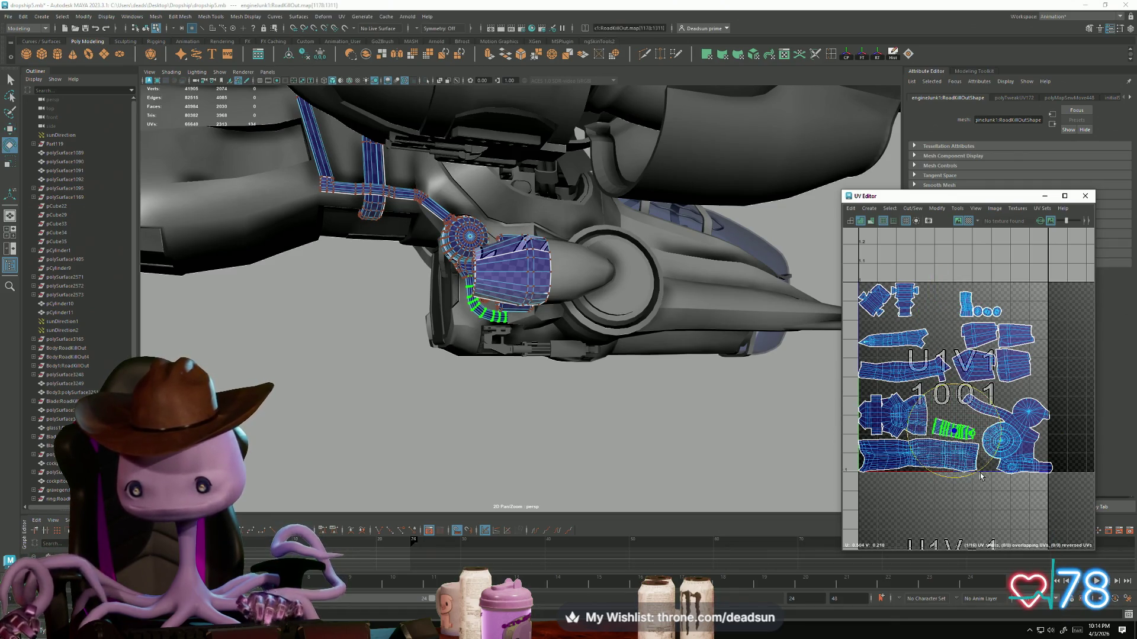
{"action": "left_click", "coordinate": [966, 299]}
{"action": "key", "text": "w"}
{"action": "left_click_drag", "start_coordinate": [965, 302], "coordinate": [937, 405]}
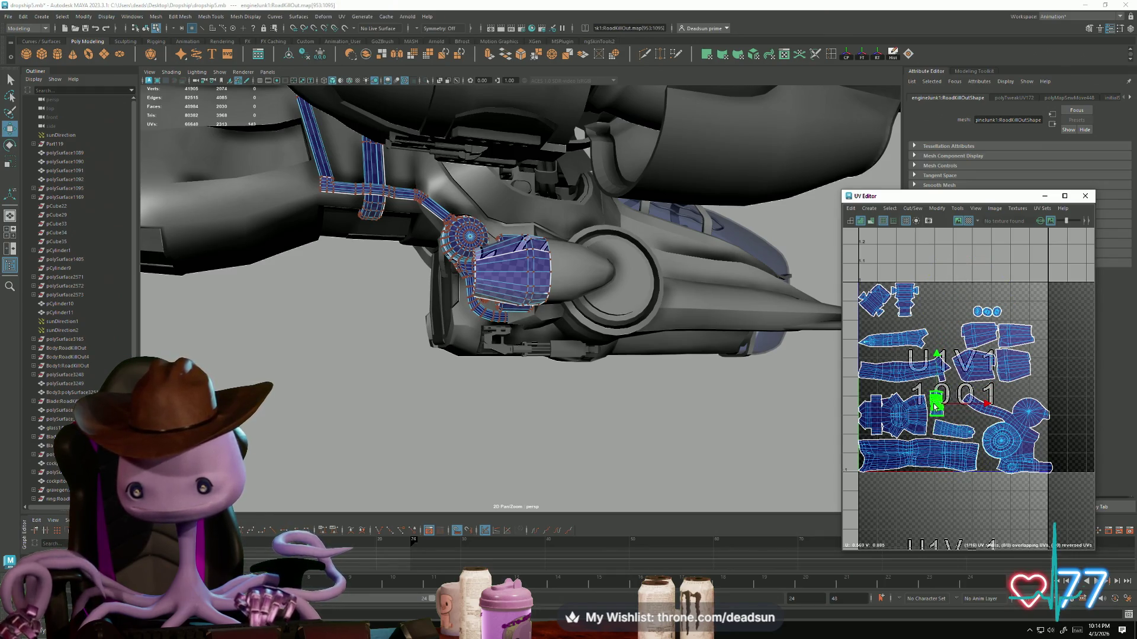
{"action": "key", "text": "e"}
{"action": "key", "text": "w"}
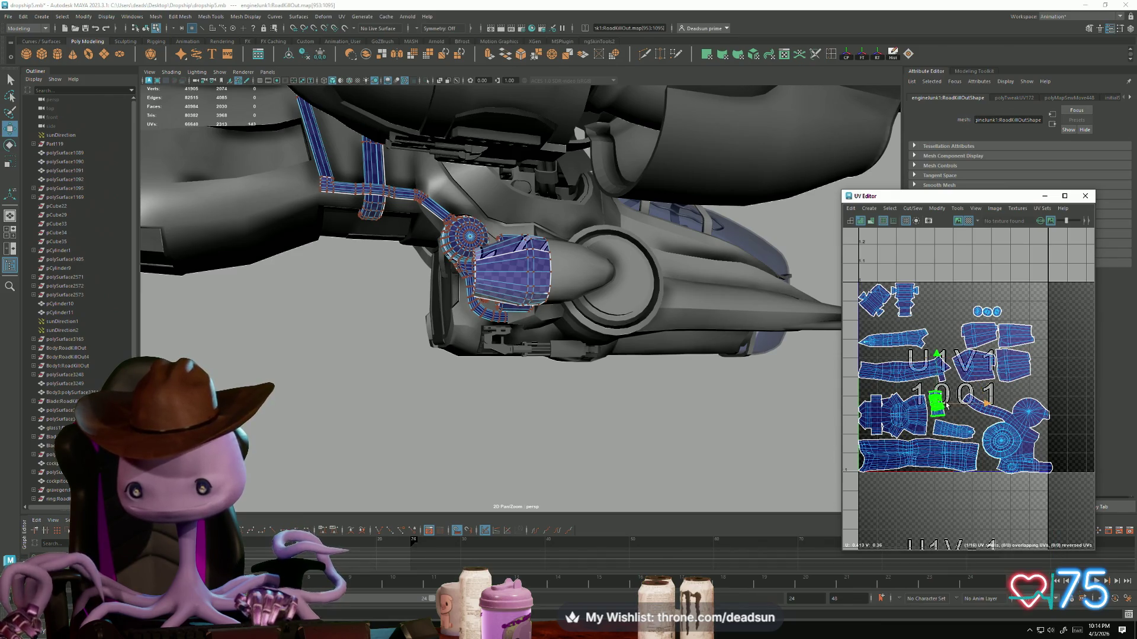
{"action": "scroll", "coordinate": [939, 405], "scroll_direction": "up", "scroll_amount": 2}
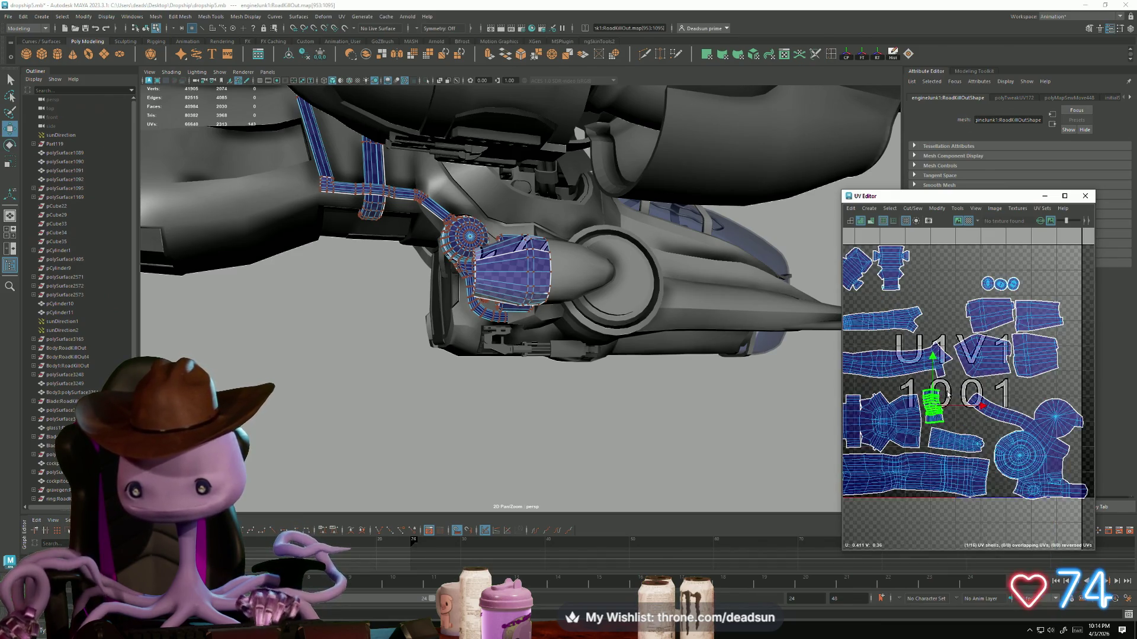
Step: Move two more small circular shells down into free space in tile 1001
{"action": "left_click", "coordinate": [985, 284]}
{"action": "left_click_drag", "start_coordinate": [985, 288], "coordinate": [956, 421]}
{"action": "key", "text": "r"}
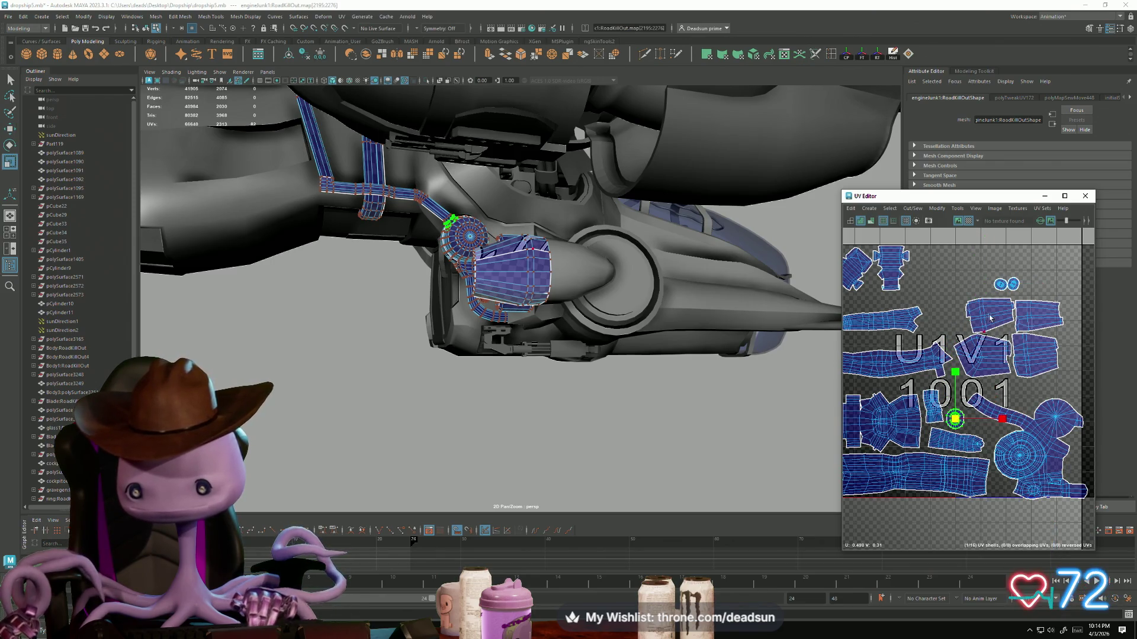
{"action": "left_click", "coordinate": [1001, 286]}
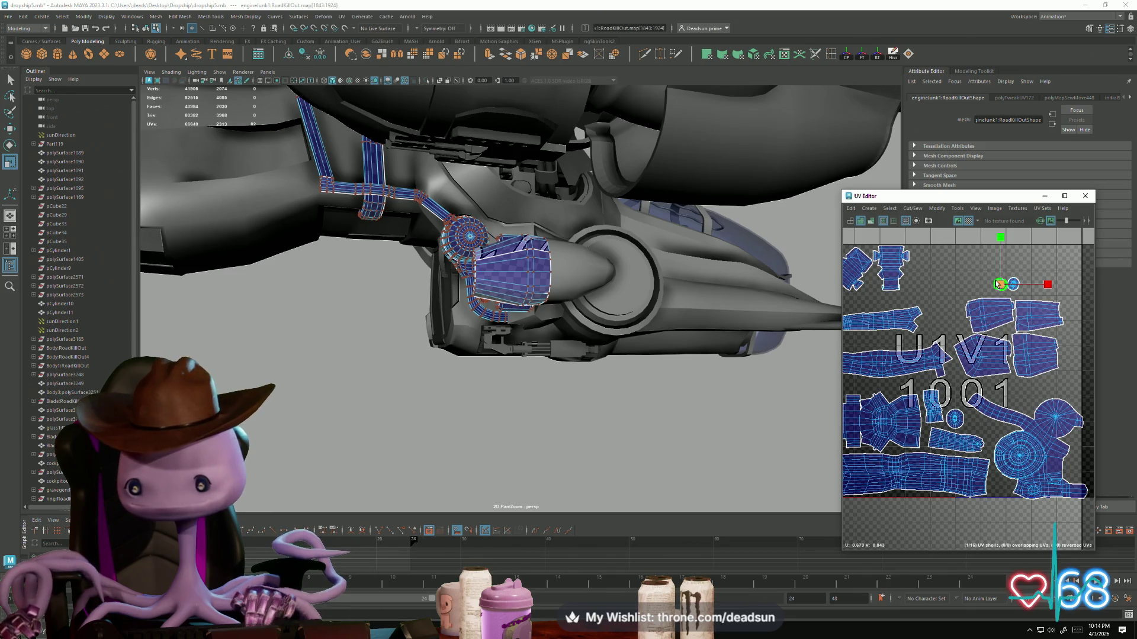
{"action": "key", "text": "w"}
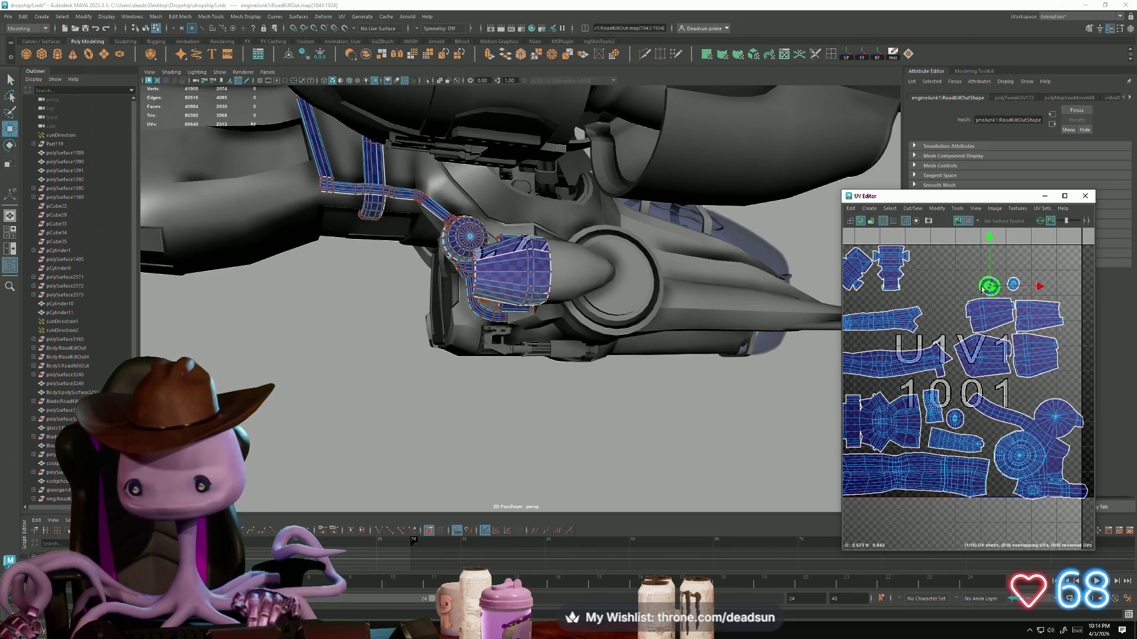
{"action": "scroll", "coordinate": [960, 321], "scroll_direction": "up", "scroll_amount": 2}
{"action": "scroll", "coordinate": [961, 323], "scroll_direction": "down", "scroll_amount": 2}
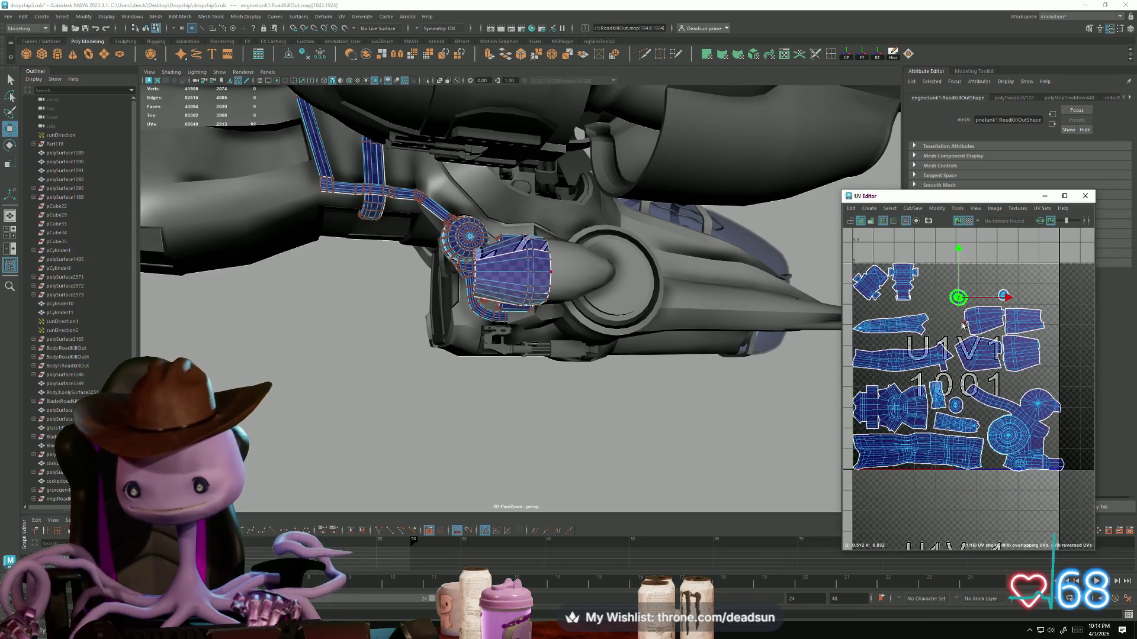
{"action": "left_click_drag", "start_coordinate": [957, 297], "coordinate": [973, 409]}
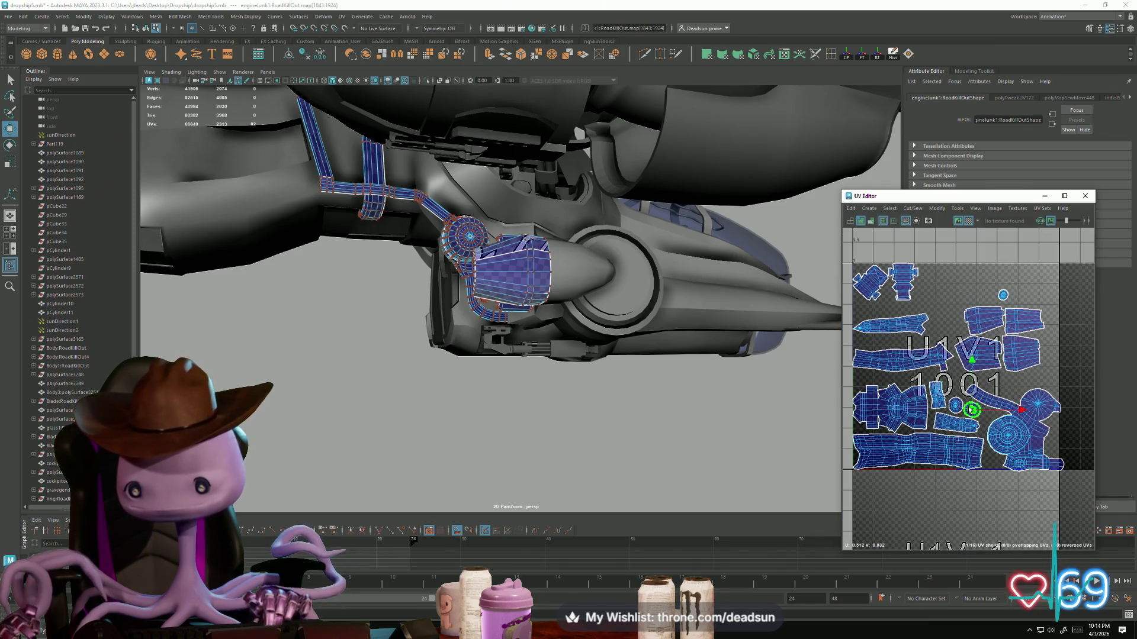
Step: Bring the last circular shell into the tile, nudge it into place, and shift a neighbouring shell
{"action": "left_click", "coordinate": [1002, 295]}
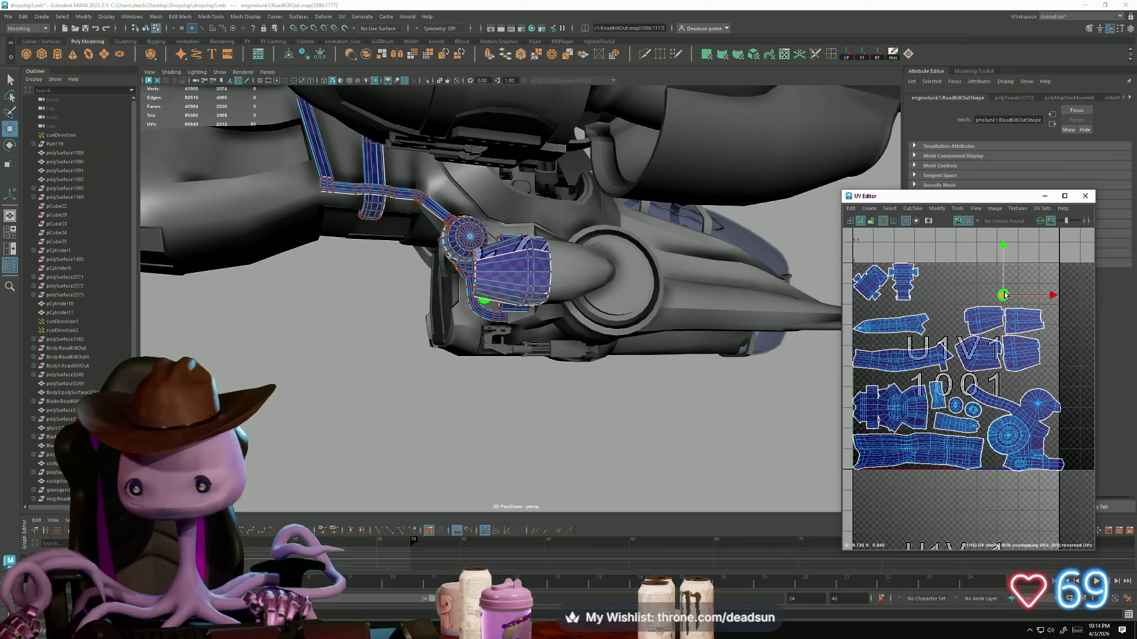
{"action": "left_click_drag", "start_coordinate": [1004, 296], "coordinate": [990, 411]}
{"action": "scroll", "coordinate": [990, 420], "scroll_direction": "up", "scroll_amount": 5}
{"action": "key", "text": "r"}
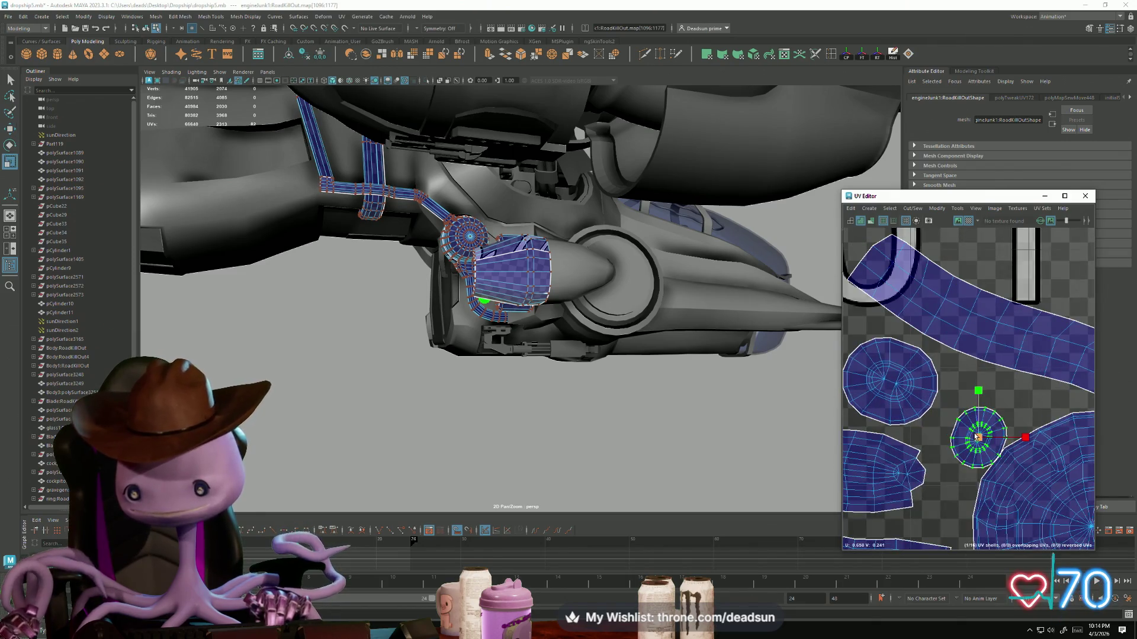
{"action": "key", "text": "e"}
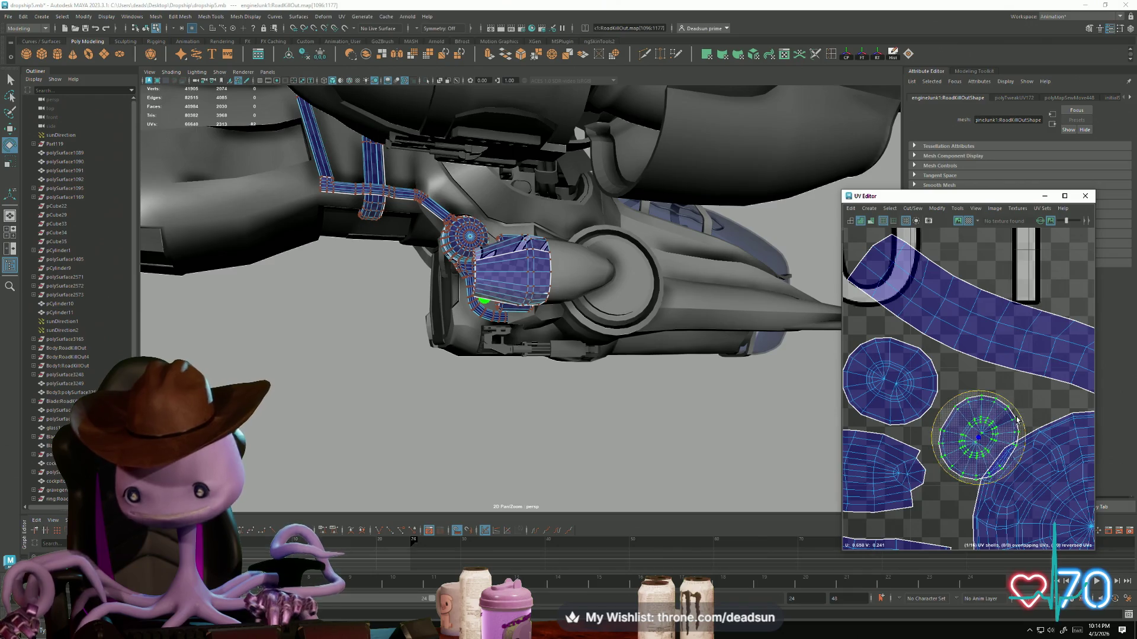
{"action": "key", "text": "w"}
{"action": "middle_click_drag", "start_coordinate": [1000, 440], "coordinate": [1022, 430]}
{"action": "scroll", "coordinate": [1007, 414], "scroll_direction": "down", "scroll_amount": 8}
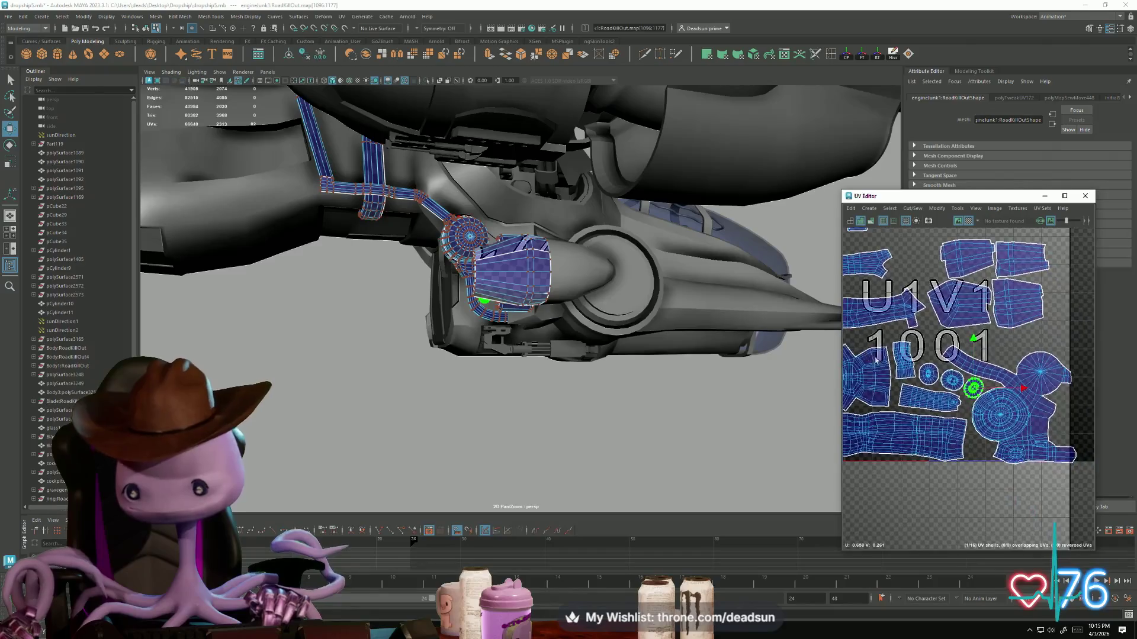
{"action": "left_click", "coordinate": [999, 335]}
{"action": "middle_click_drag", "start_coordinate": [998, 334], "coordinate": [1055, 349]}
Step: Shift the left pipe-housing UV shell right and down inside tile 1001
{"action": "key", "text": "e"}
{"action": "key", "text": "w"}
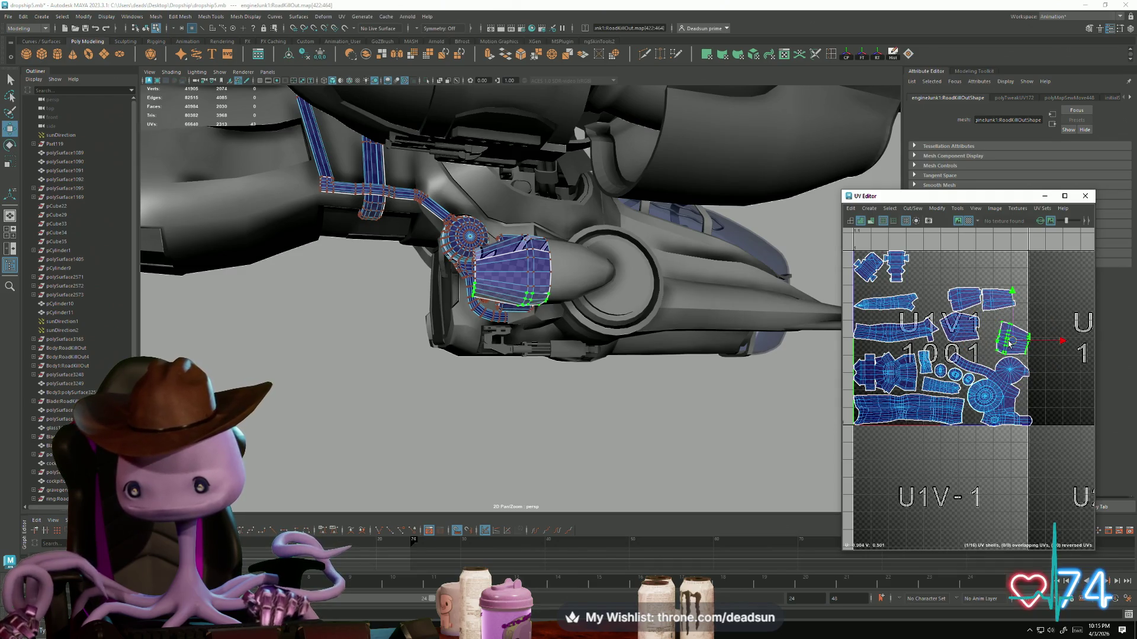
{"action": "left_click", "coordinate": [958, 330]}
{"action": "middle_click_drag", "start_coordinate": [957, 331], "coordinate": [972, 339]}
Step: Rotate the two upper-left shells straight, then move the right one down and right
{"action": "left_click", "coordinate": [963, 299]}
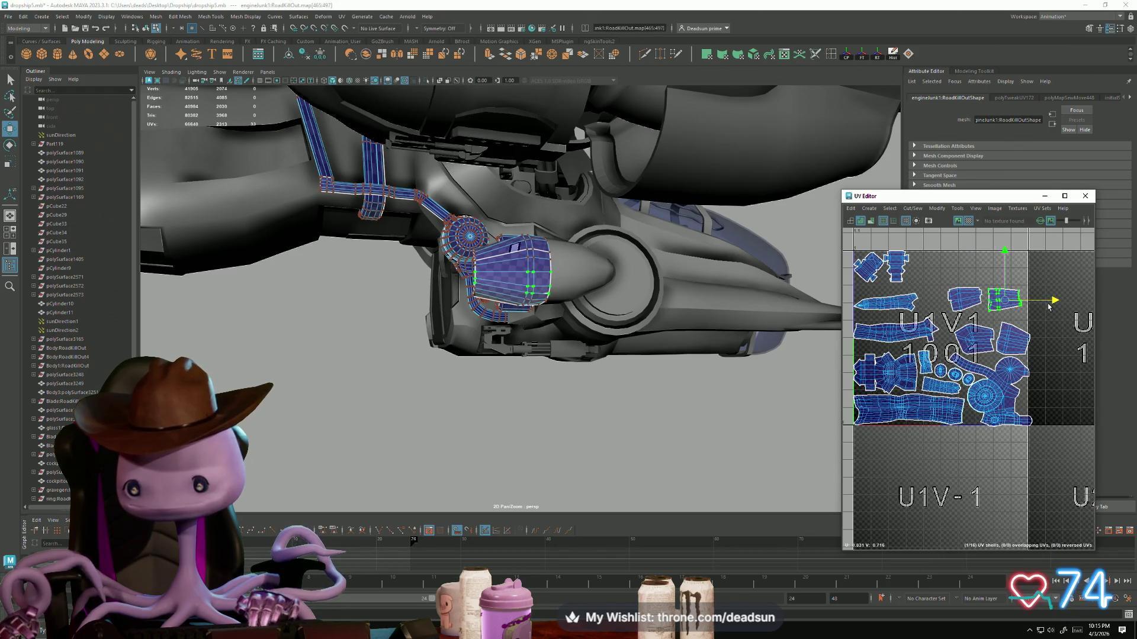
{"action": "left_click", "coordinate": [962, 302], "text": "shift"}
{"action": "key", "text": "e"}
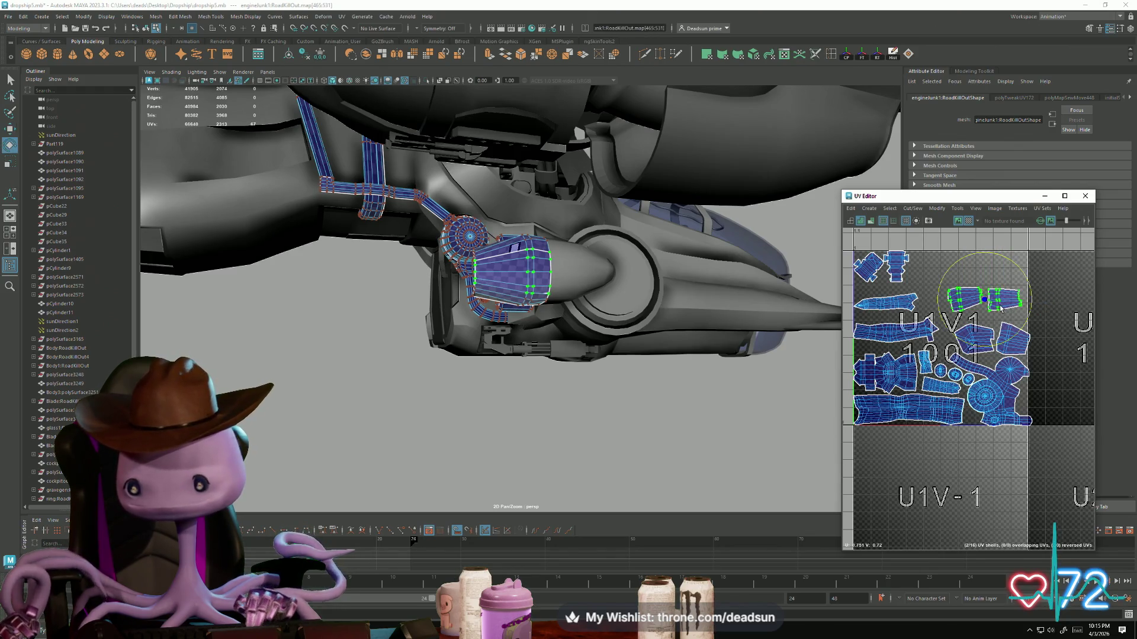
{"action": "left_click_drag", "start_coordinate": [987, 304], "coordinate": [993, 312]}
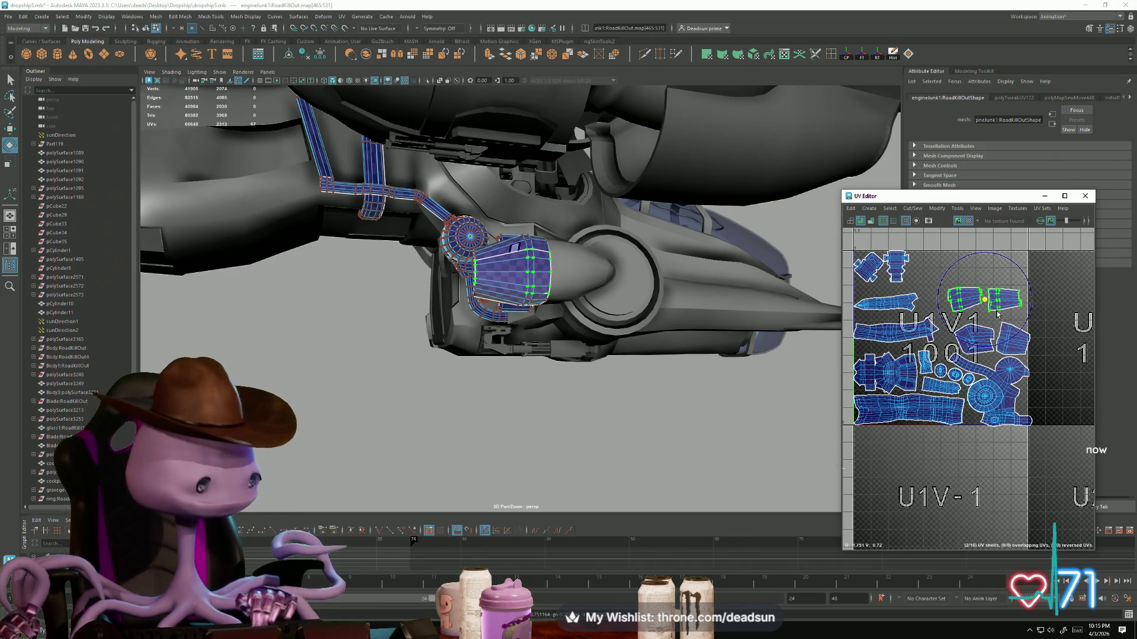
{"action": "left_click", "coordinate": [1004, 303]}
{"action": "key", "text": "w"}
{"action": "left_click_drag", "start_coordinate": [1004, 302], "coordinate": [1014, 313]}
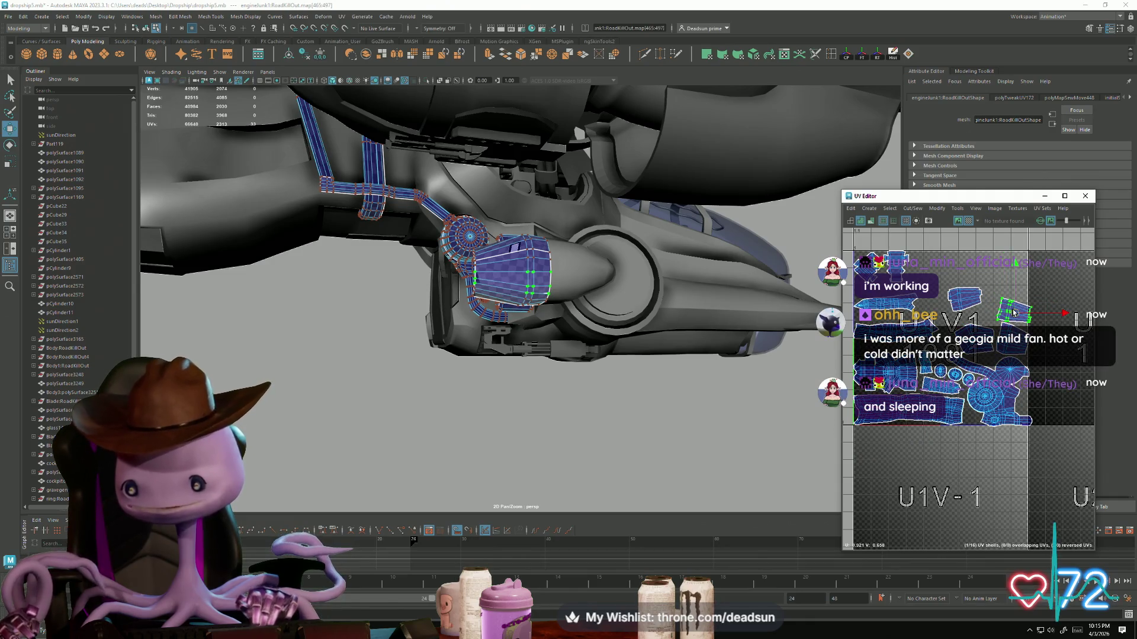
Step: Move the next shell down-right and nudge another shell slightly into place
{"action": "key", "text": "e"}
{"action": "left_click", "coordinate": [980, 346]}
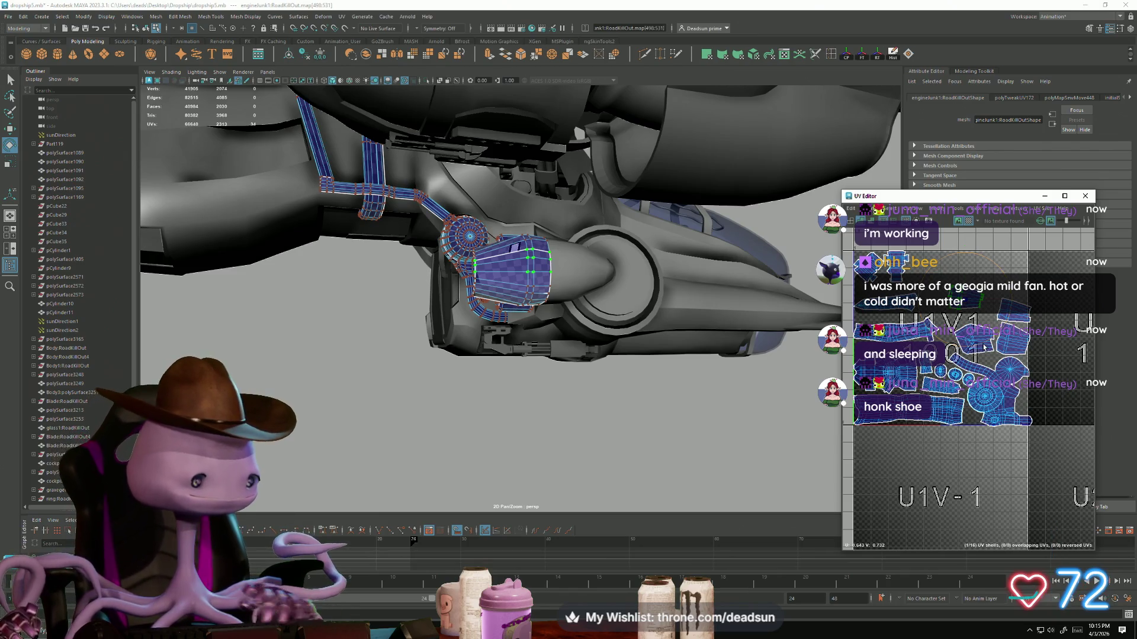
{"action": "key", "text": "w"}
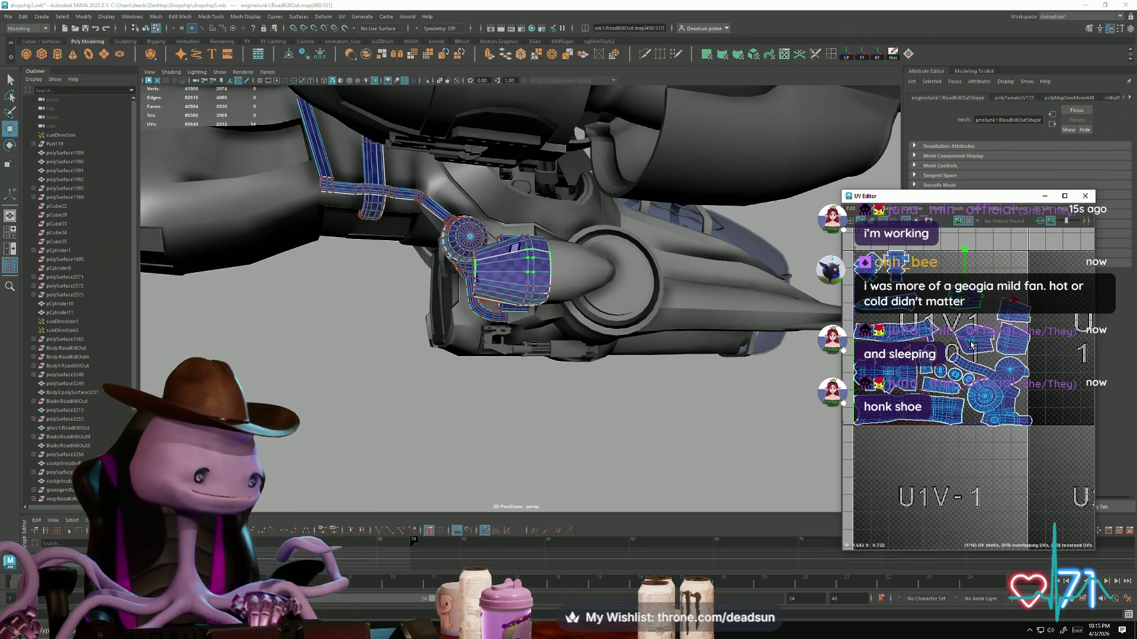
{"action": "left_click_drag", "start_coordinate": [964, 305], "coordinate": [975, 317]}
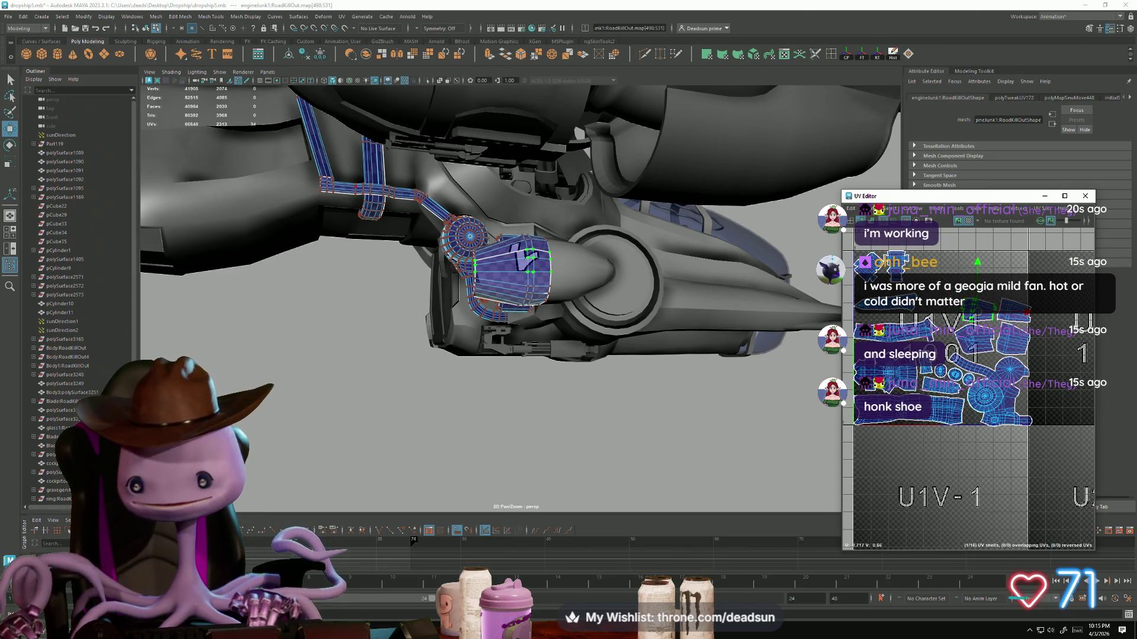
{"action": "left_click", "coordinate": [895, 331]}
{"action": "left_click_drag", "start_coordinate": [896, 331], "coordinate": [902, 336]}
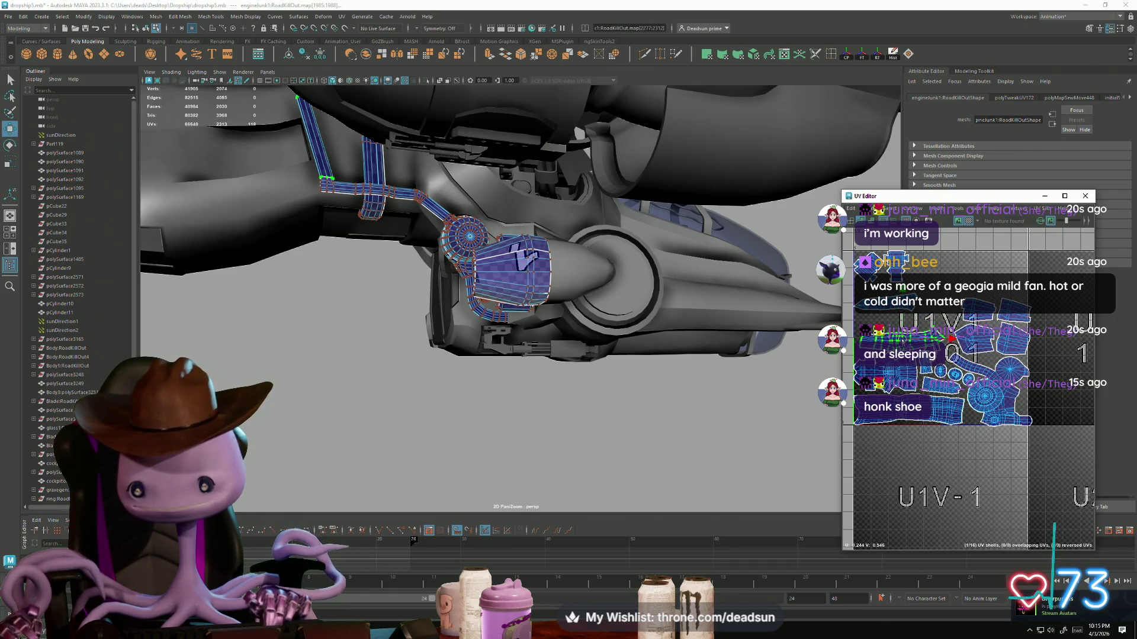
{"action": "scroll", "coordinate": [969, 400], "scroll_direction": "up", "scroll_amount": 10}
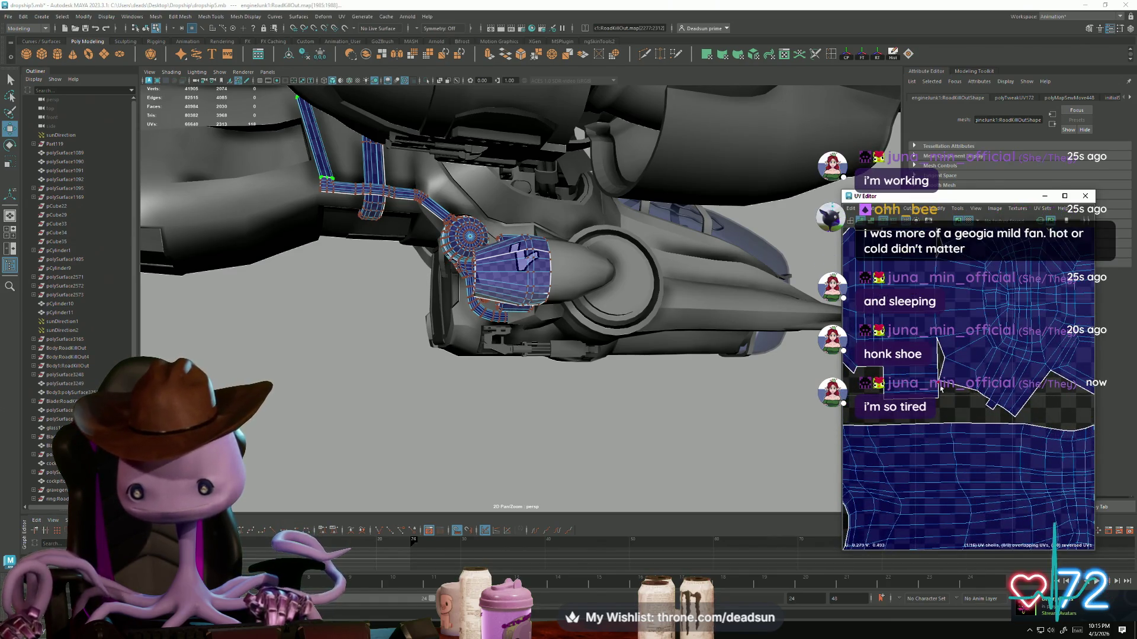
Step: Pick UVs on the pipe shell while zooming the UV Editor to inspect it
{"action": "left_click", "coordinate": [915, 342]}
{"action": "scroll", "coordinate": [915, 342], "scroll_direction": "down", "scroll_amount": 3}
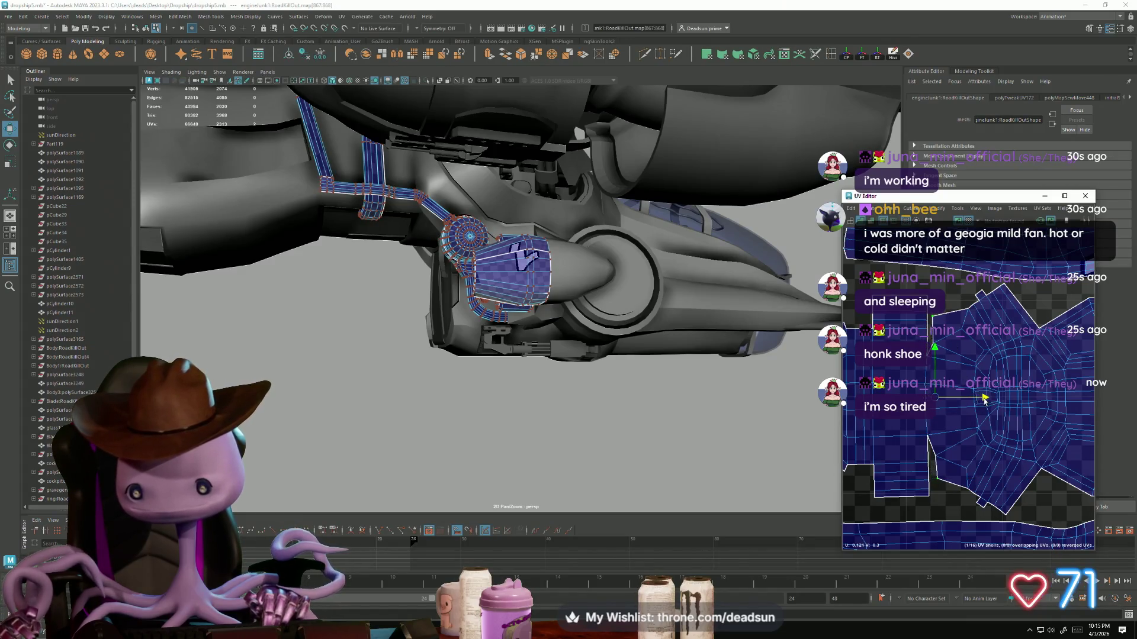
{"action": "scroll", "coordinate": [984, 399], "scroll_direction": "down", "scroll_amount": 5}
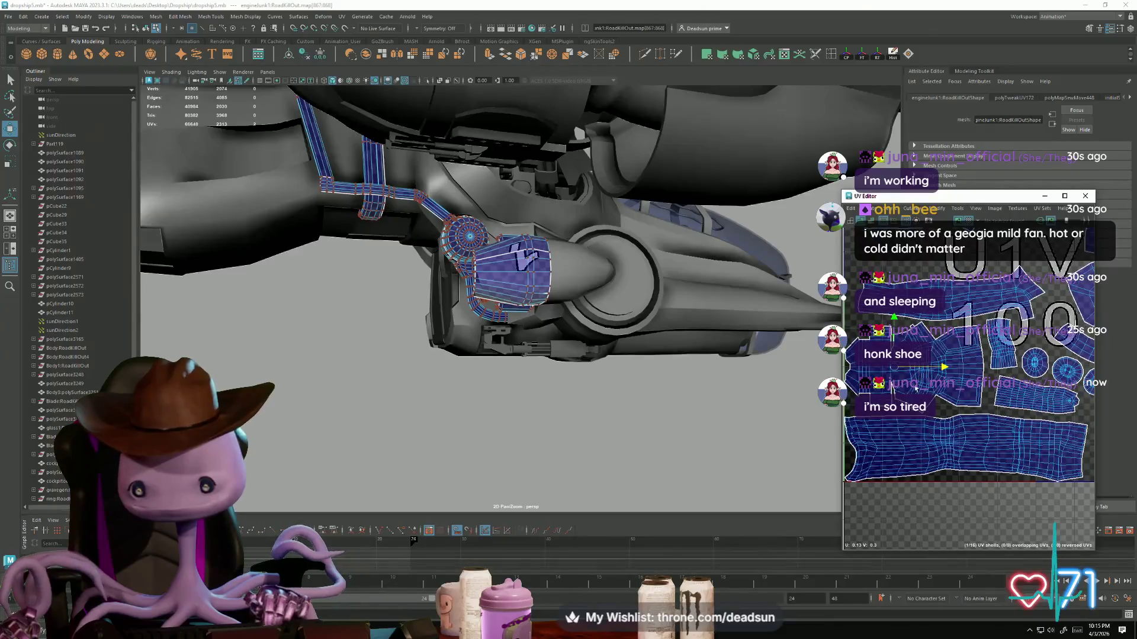
{"action": "scroll", "coordinate": [922, 414], "scroll_direction": "up", "scroll_amount": 2}
{"action": "scroll", "coordinate": [924, 418], "scroll_direction": "down", "scroll_amount": 4}
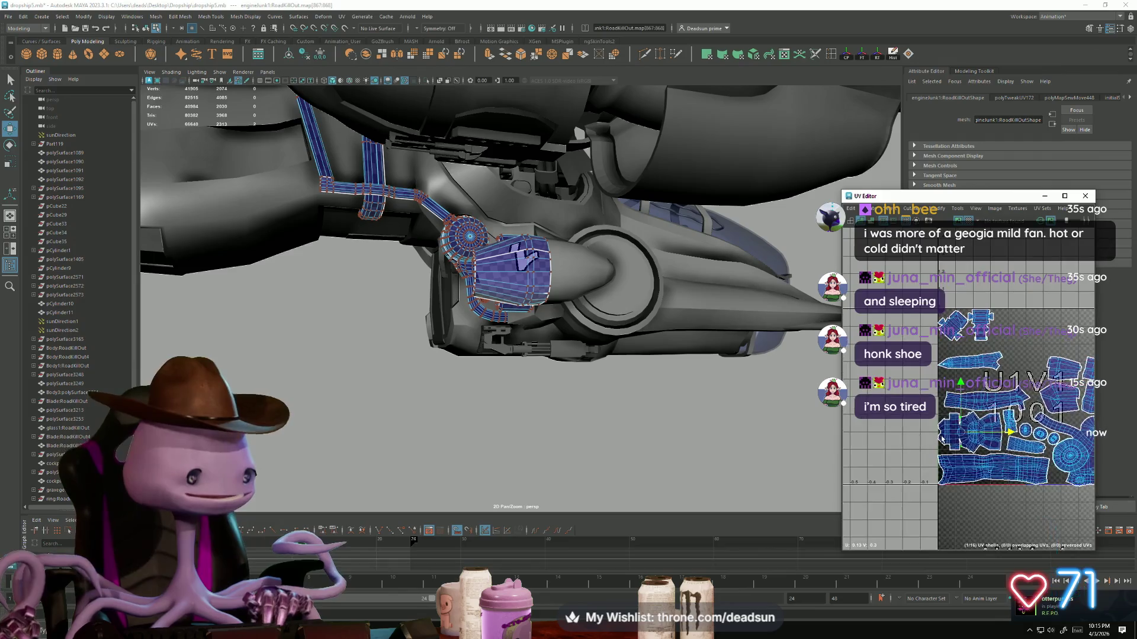
{"action": "scroll", "coordinate": [921, 441], "scroll_direction": "down", "scroll_amount": 1}
{"action": "scroll", "coordinate": [912, 433], "scroll_direction": "up", "scroll_amount": 3}
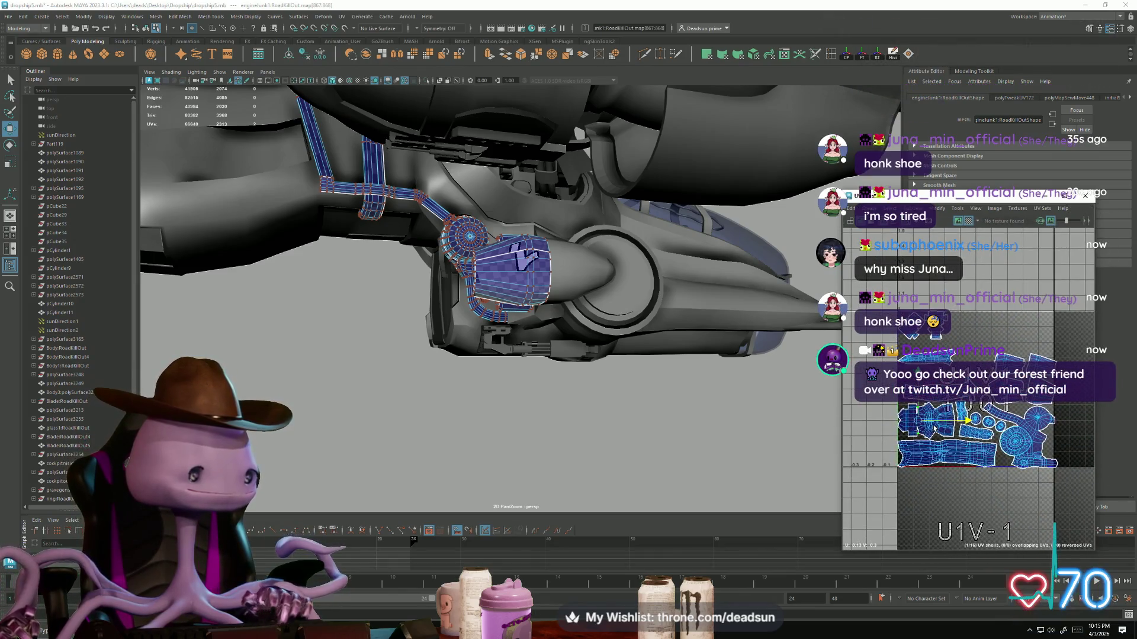
{"action": "left_click", "coordinate": [904, 300]}
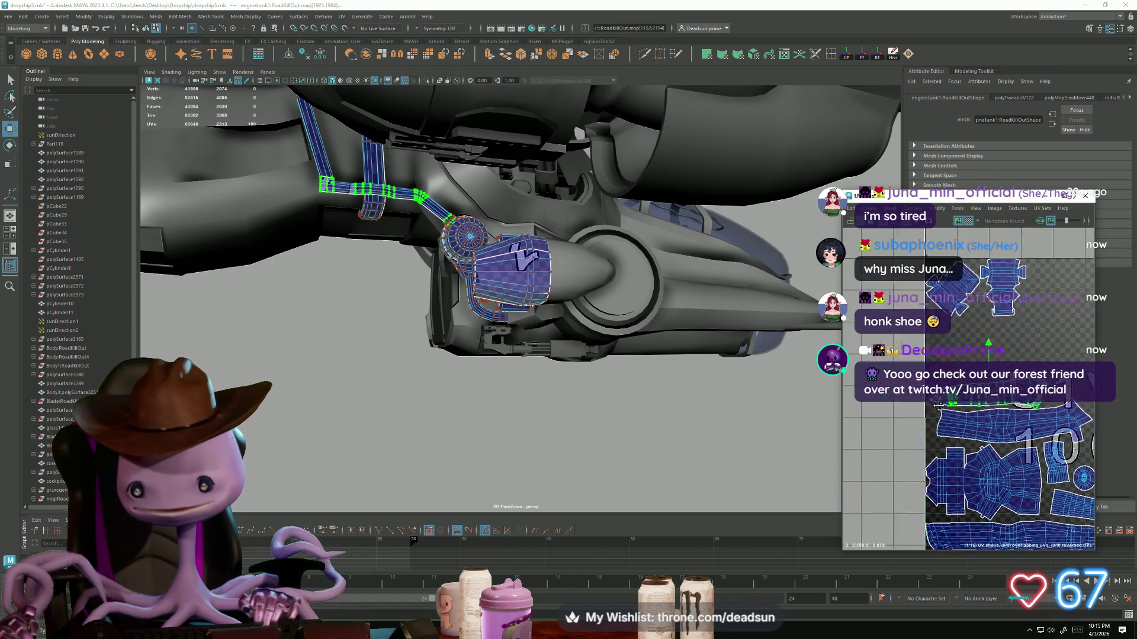
{"action": "scroll", "coordinate": [968, 435], "scroll_direction": "up", "scroll_amount": 10}
{"action": "scroll", "coordinate": [950, 358], "scroll_direction": "up", "scroll_amount": 5}
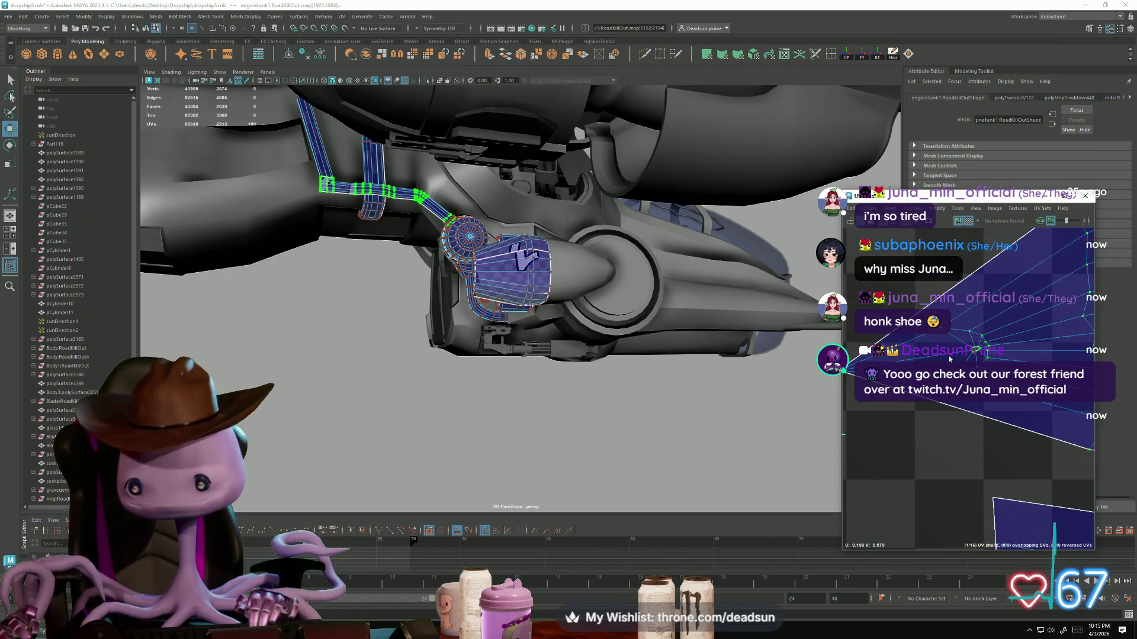
Step: Select the shell's upper edge loop and Cut the UVs along it
{"action": "left_click", "coordinate": [950, 357]}
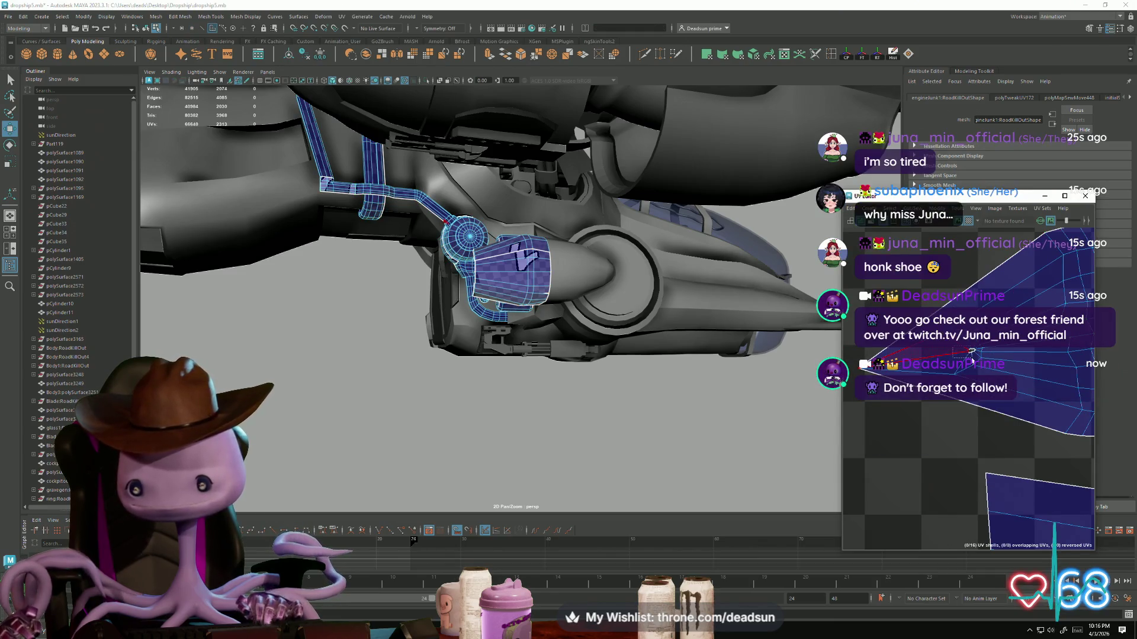
{"action": "left_click", "coordinate": [972, 355]}
{"action": "double_click", "coordinate": [902, 364]}
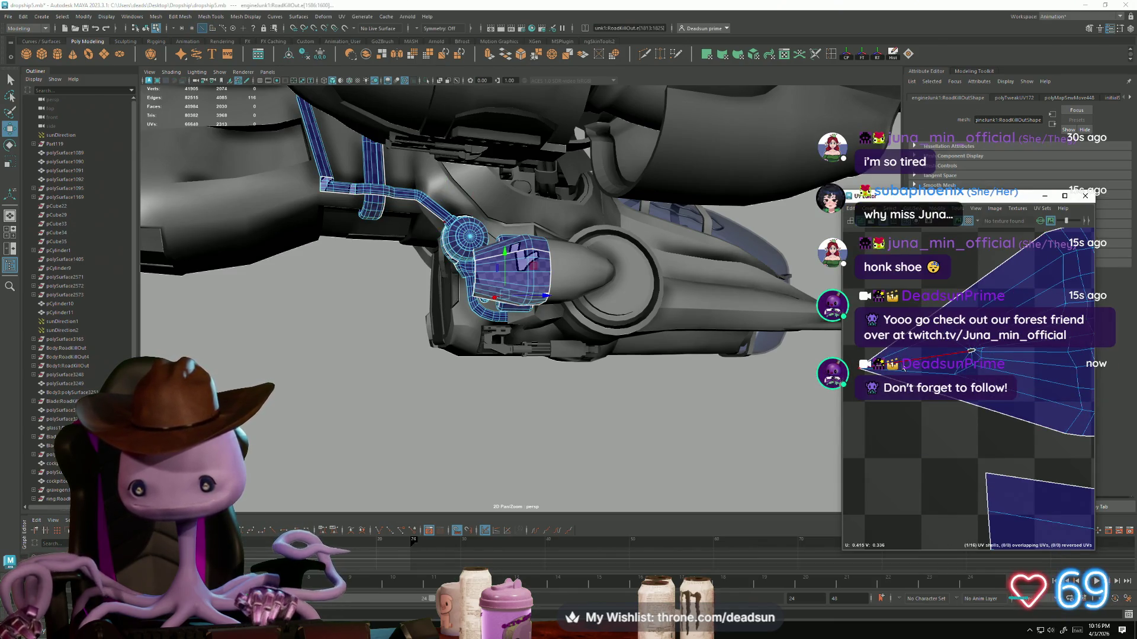
{"action": "left_click", "coordinate": [908, 208]}
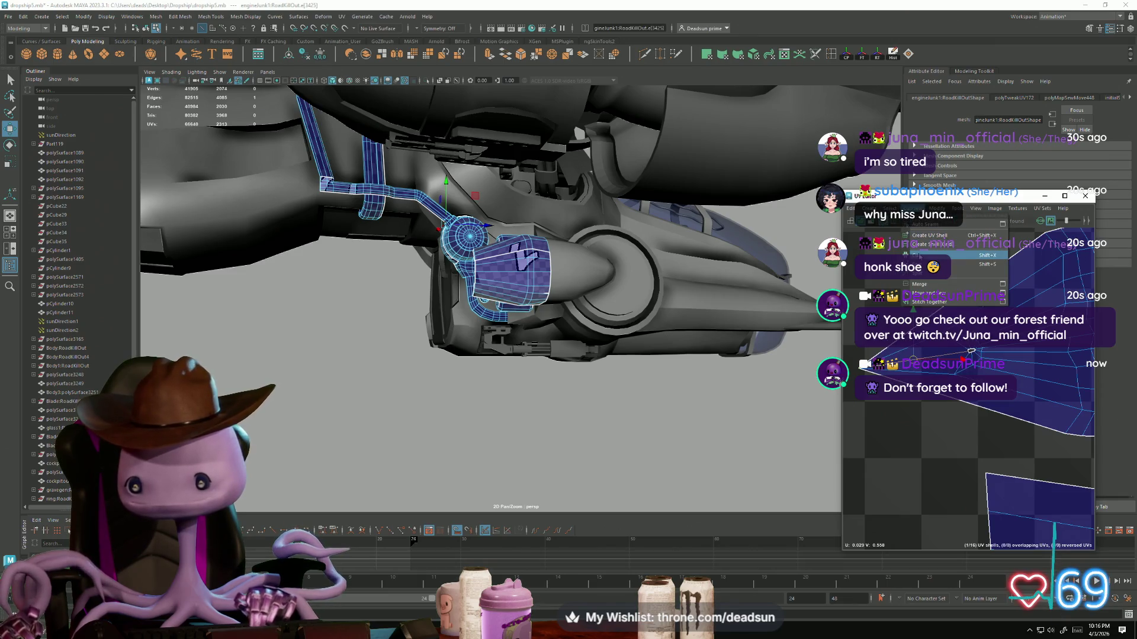
{"action": "left_click", "coordinate": [918, 255]}
{"action": "left_click_drag", "start_coordinate": [502, 248], "coordinate": [681, 344], "text": "alt"}
Step: Drag the elbow shell's corner UV up and right to remove the overlap
{"action": "scroll", "coordinate": [681, 343], "scroll_direction": "up", "scroll_amount": 5}
{"action": "left_click", "coordinate": [824, 405]}
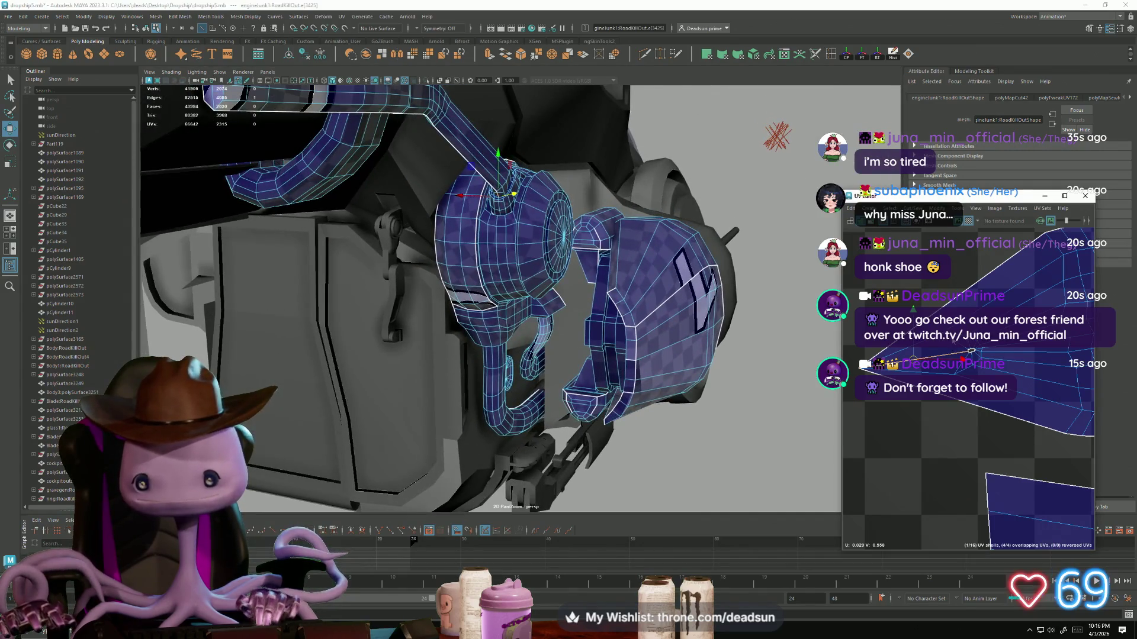
{"action": "left_click", "coordinate": [971, 352]}
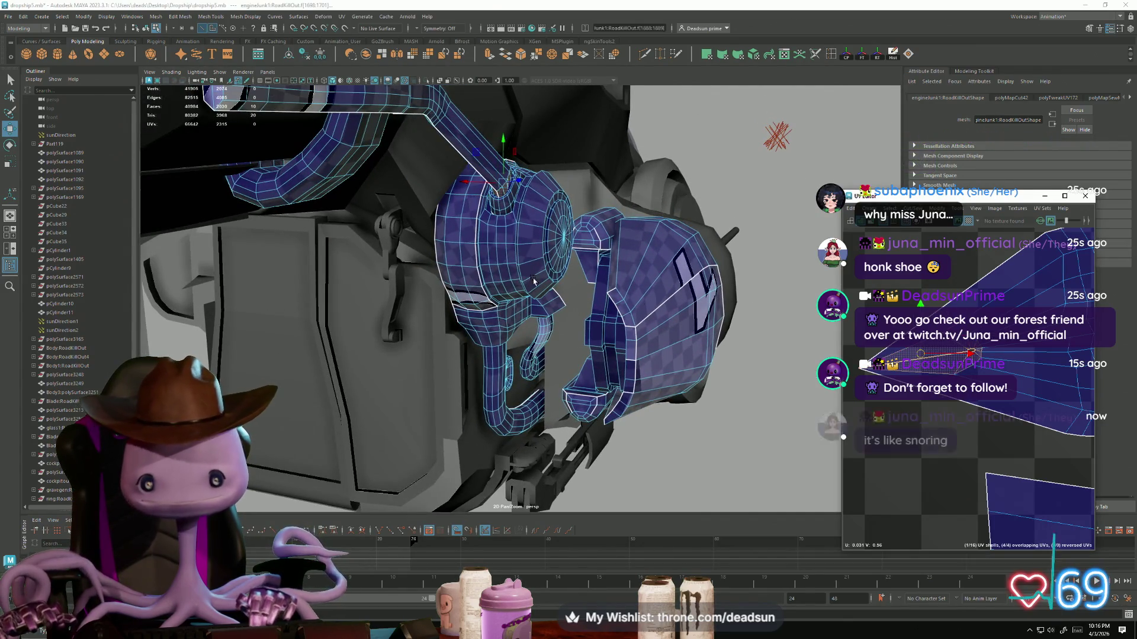
{"action": "left_click", "coordinate": [849, 377]}
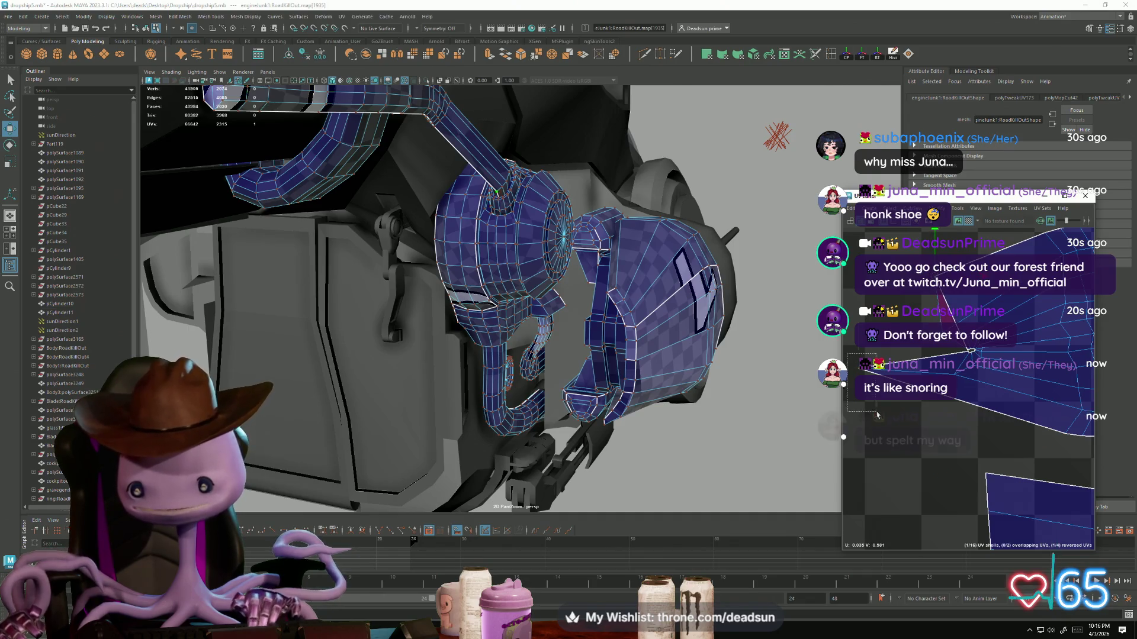
{"action": "left_click_drag", "start_coordinate": [876, 414], "coordinate": [953, 432]}
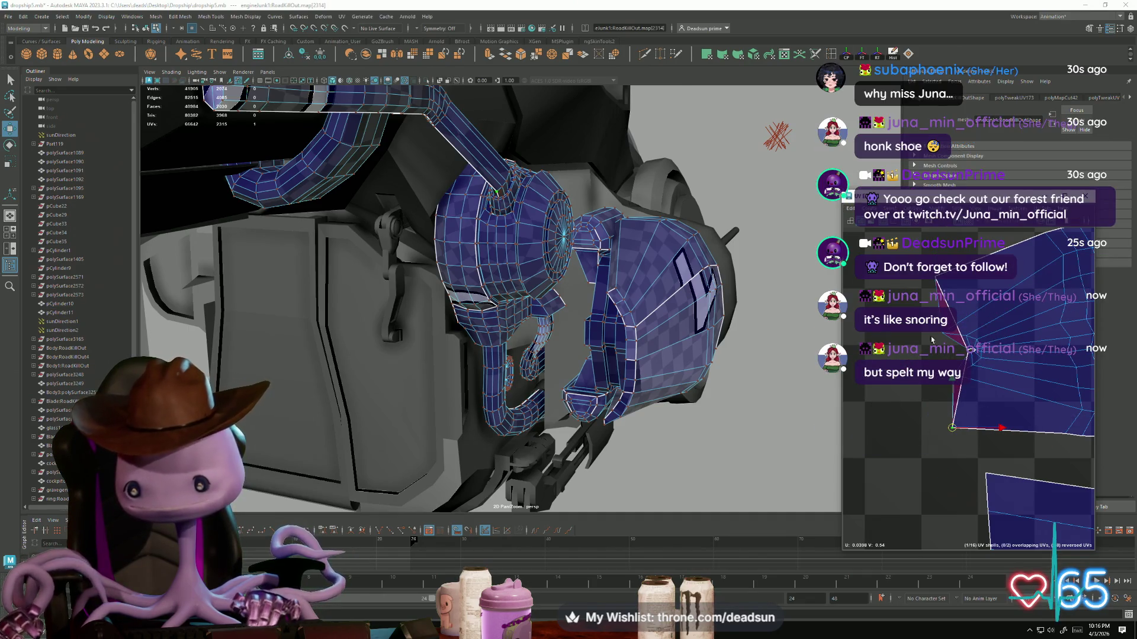
{"action": "mouse_move", "coordinate": [977, 371]}
{"action": "left_mouse_down"}
{"action": "mouse_move", "coordinate": [1012, 360]}
{"action": "mouse_move", "coordinate": [993, 345]}
{"action": "left_mouse_up"}
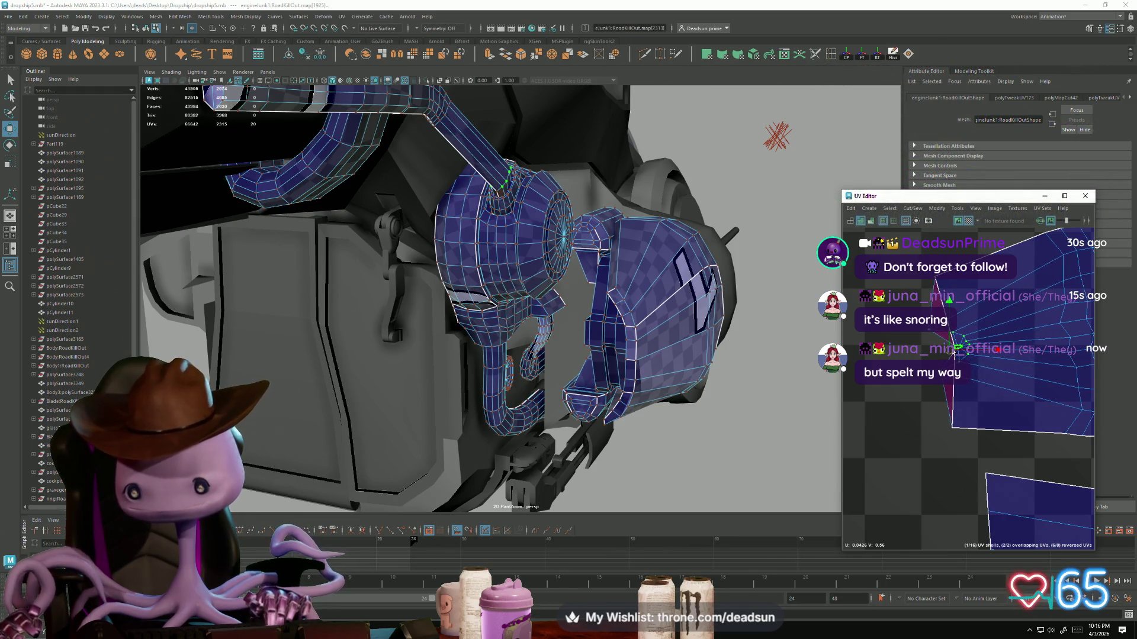
{"action": "scroll", "coordinate": [949, 367], "scroll_direction": "up", "scroll_amount": 2}
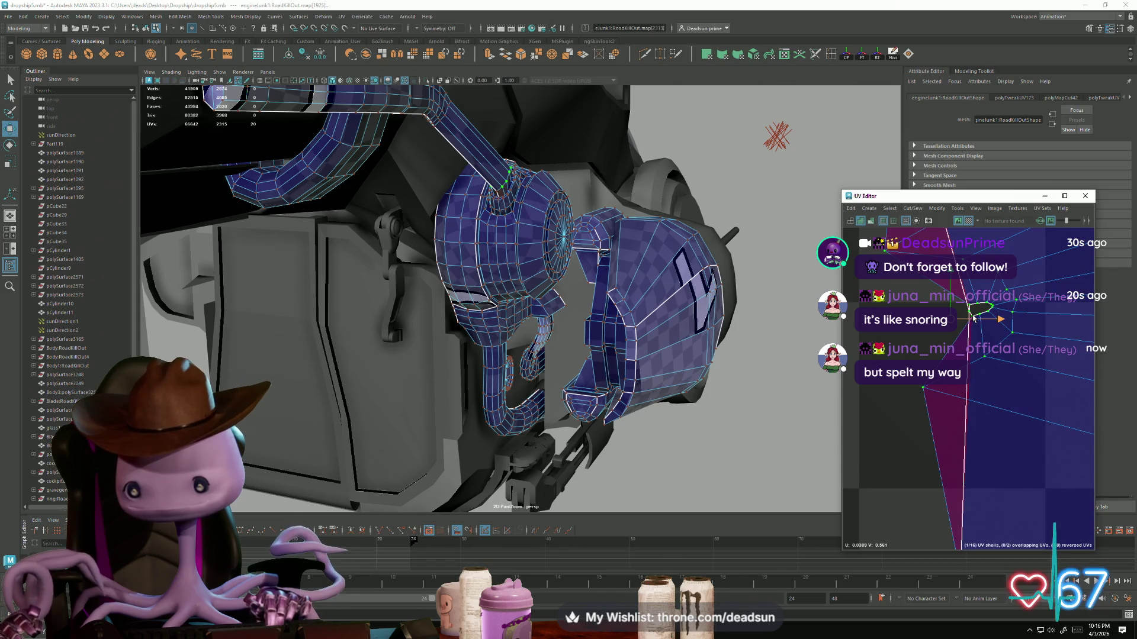
{"action": "scroll", "coordinate": [948, 310], "scroll_direction": "down", "scroll_amount": 2}
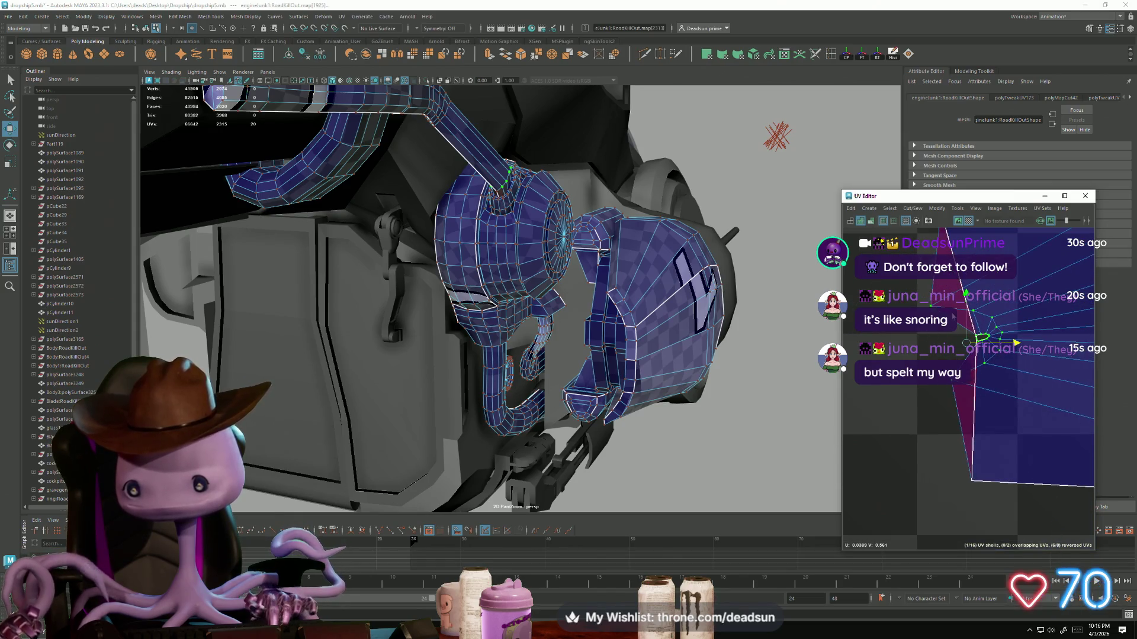
Step: Convert the UVs to faces, narrow them to eight faces, and convert back to UVs
{"action": "key", "text": "ctrl+F11"}
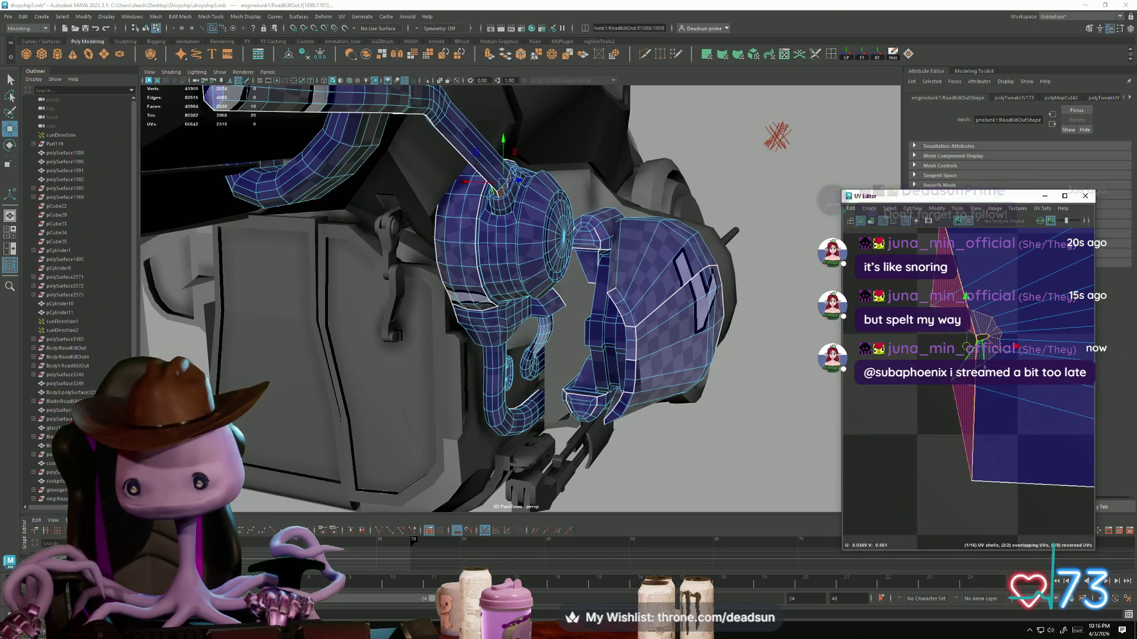
{"action": "mouse_move", "coordinate": [943, 276]}
{"action": "left_mouse_down"}
{"action": "mouse_move", "coordinate": [959, 376]}
{"action": "mouse_move", "coordinate": [937, 386]}
{"action": "left_mouse_up"}
{"action": "scroll", "coordinate": [960, 377], "scroll_direction": "up", "scroll_amount": 2}
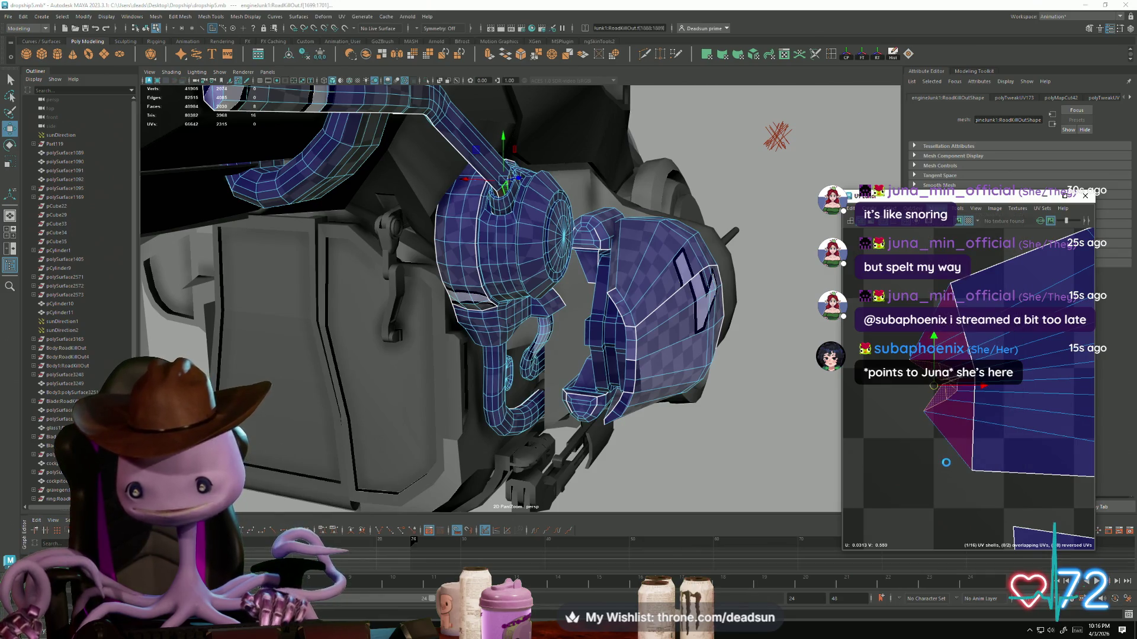
{"action": "scroll", "coordinate": [946, 462], "scroll_direction": "up", "scroll_amount": 5}
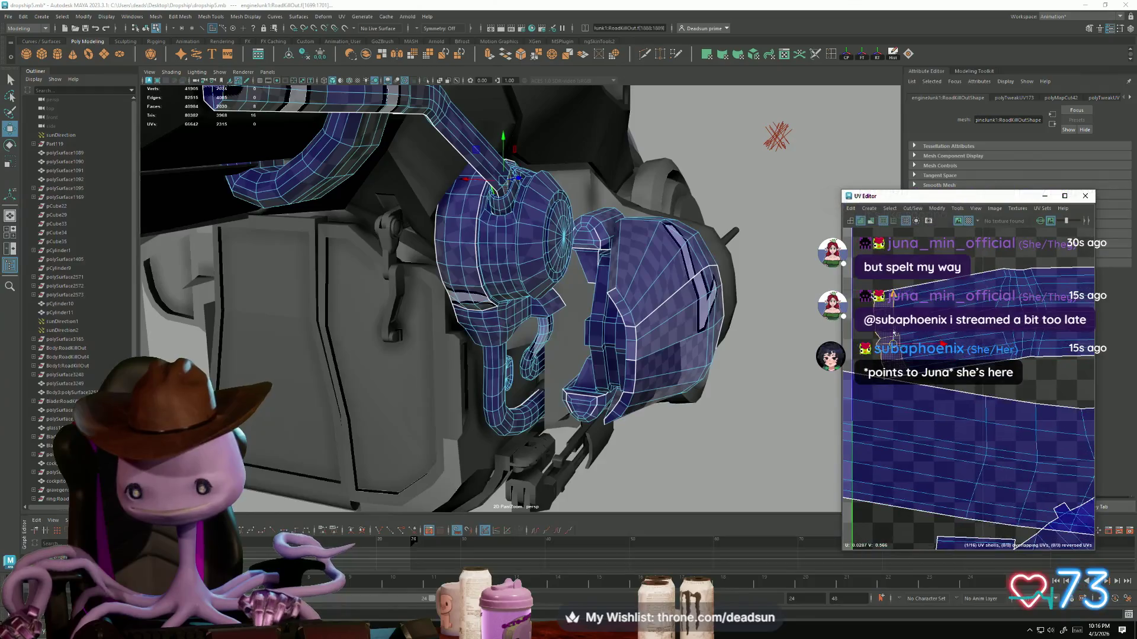
{"action": "scroll", "coordinate": [937, 335], "scroll_direction": "down", "scroll_amount": 2}
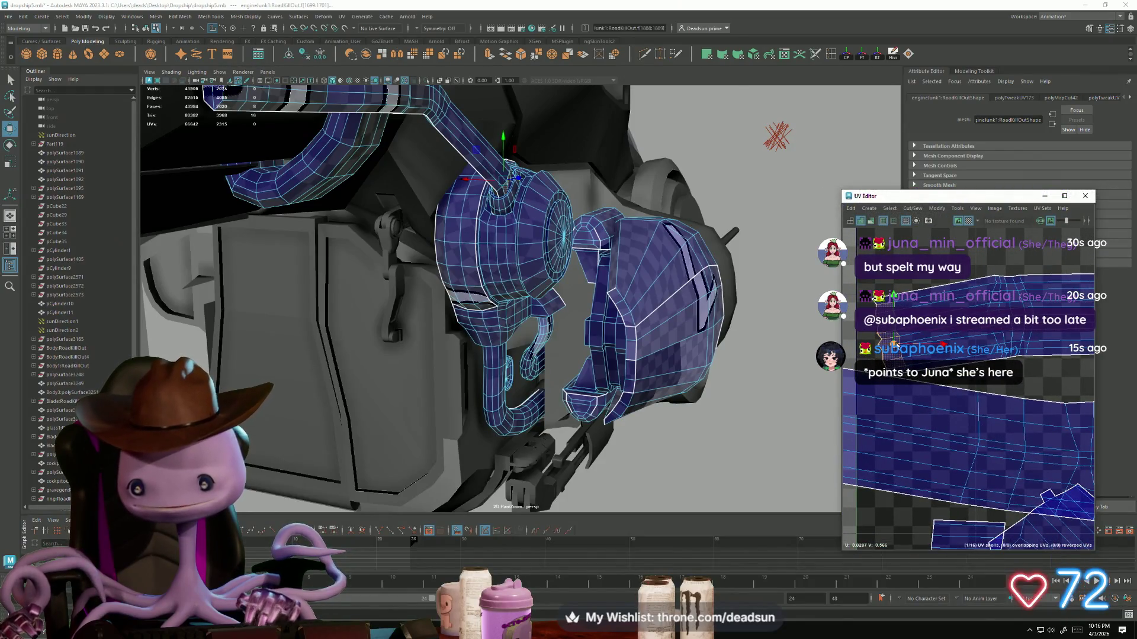
{"action": "key", "text": "ctrl+F12"}
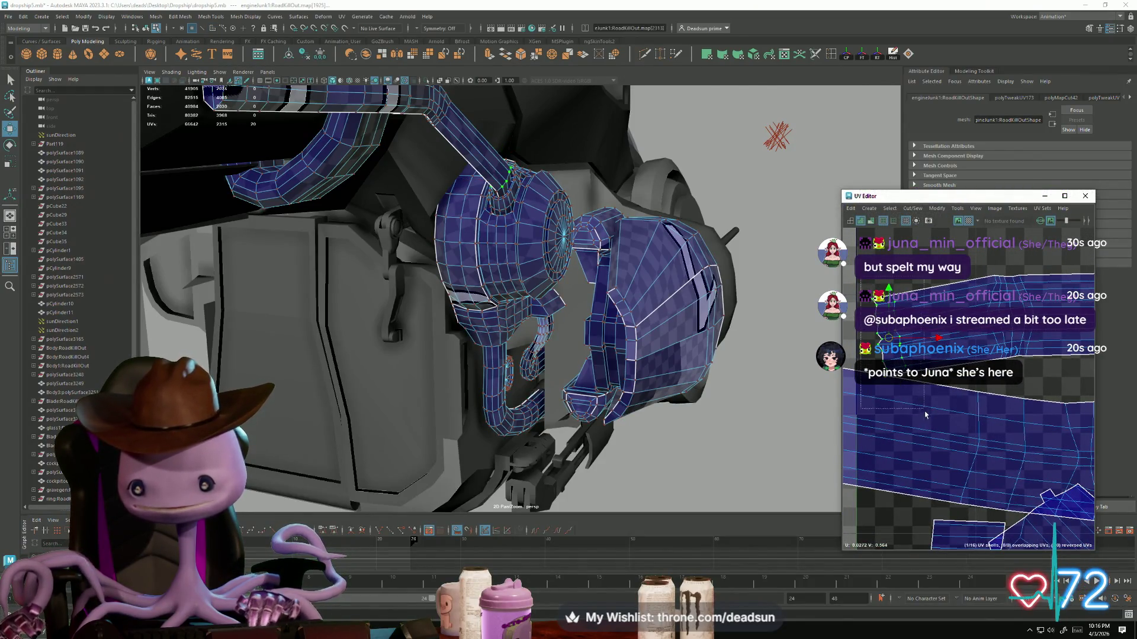
Step: Marquee-select the left column of 11 UVs, ending with a 77-UV selection
{"action": "key", "text": "e"}
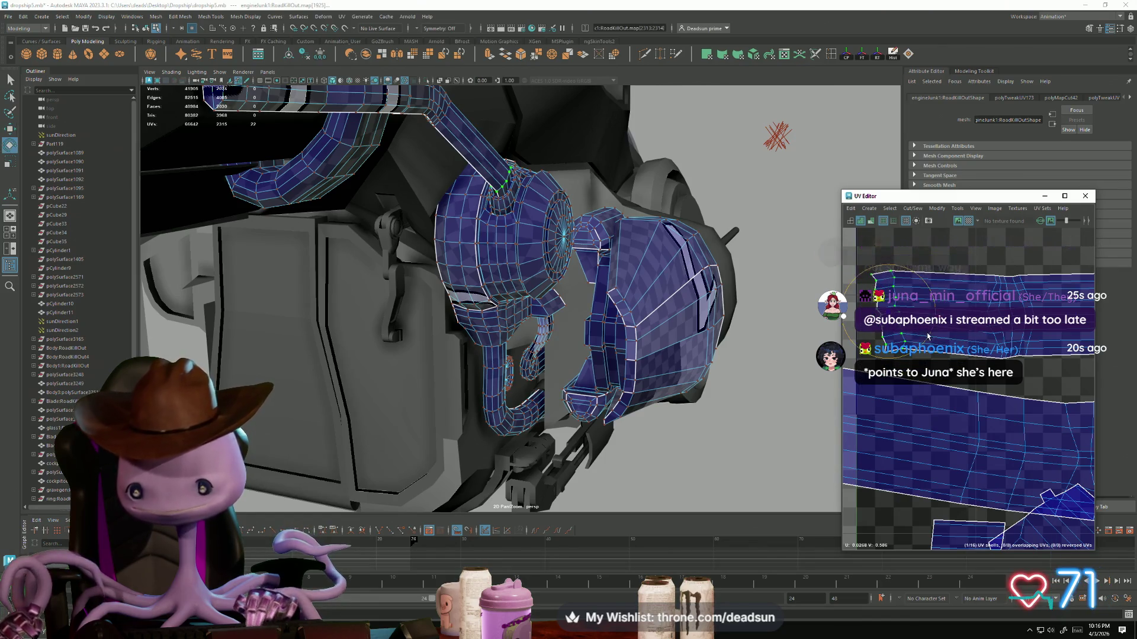
{"action": "left_click_drag", "start_coordinate": [897, 364], "coordinate": [893, 362]}
{"action": "key", "text": "r"}
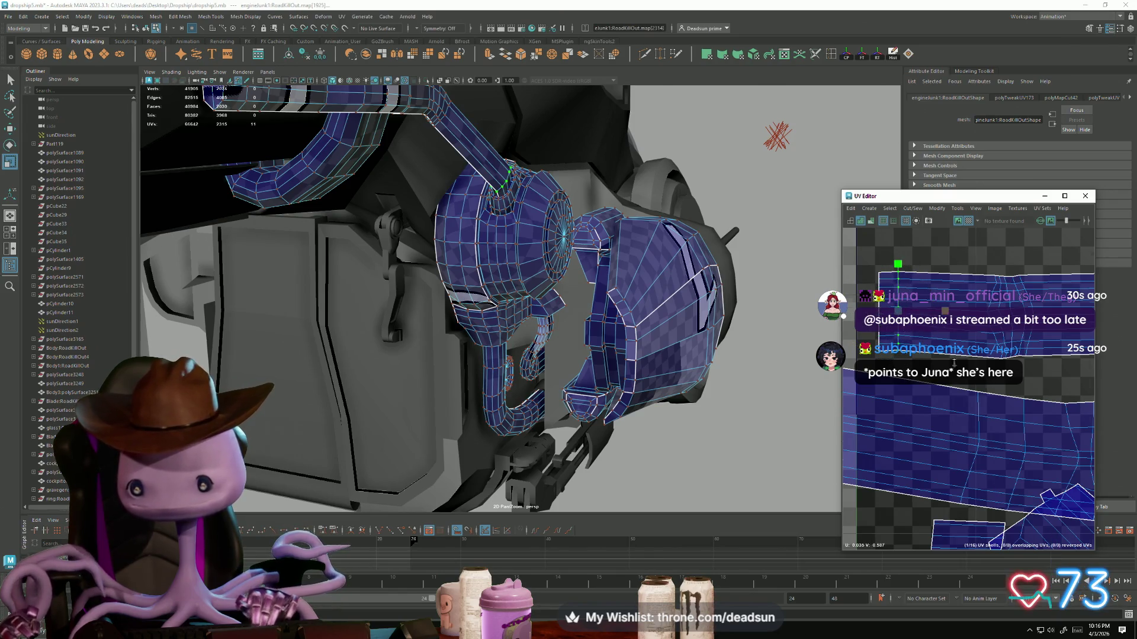
{"action": "scroll", "coordinate": [968, 384], "scroll_direction": "up", "scroll_amount": 2}
{"action": "scroll", "coordinate": [867, 339], "scroll_direction": "down", "scroll_amount": 3}
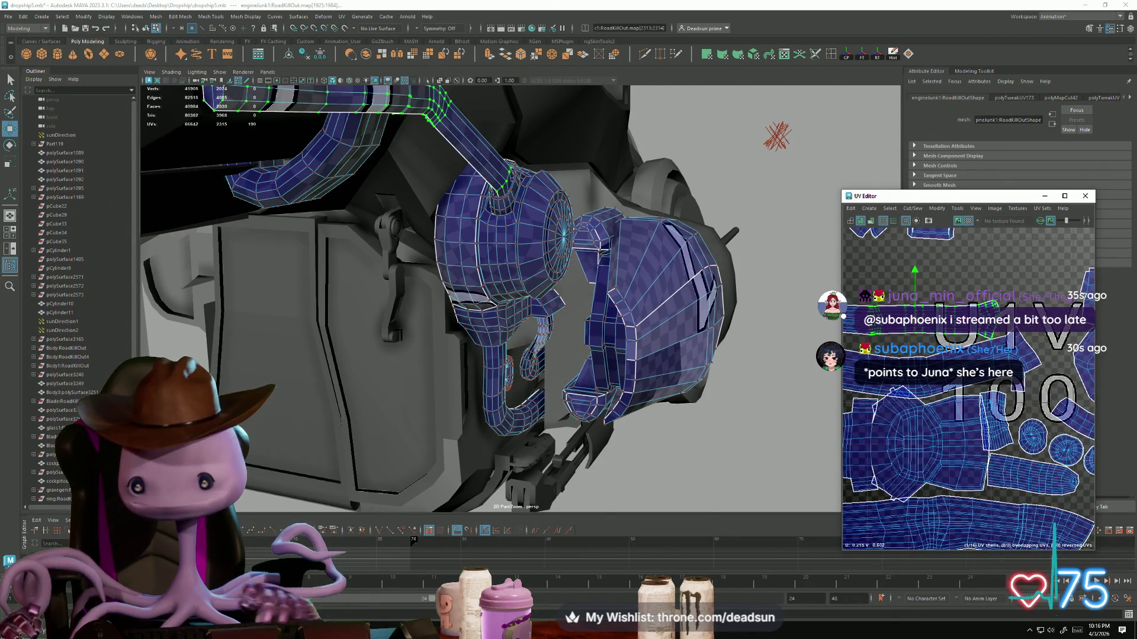
{"action": "scroll", "coordinate": [948, 350], "scroll_direction": "up", "scroll_amount": 2}
{"action": "scroll", "coordinate": [947, 355], "scroll_direction": "up", "scroll_amount": 3}
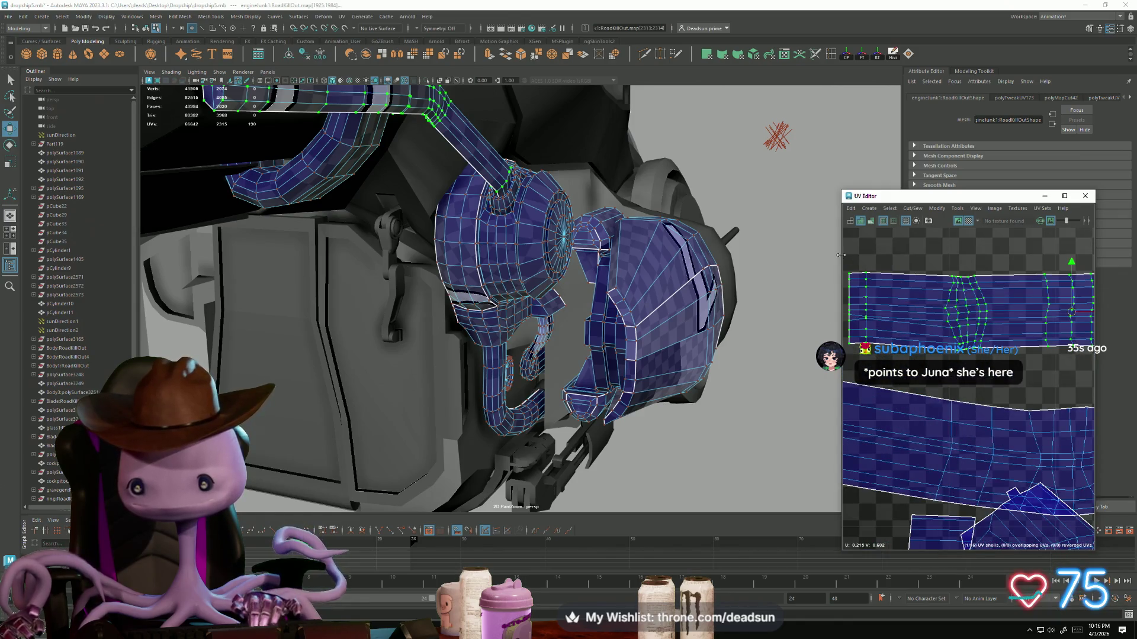
{"action": "scroll", "coordinate": [876, 284], "scroll_direction": "down", "scroll_amount": 1}
{"action": "key", "text": "ctrl+z"}
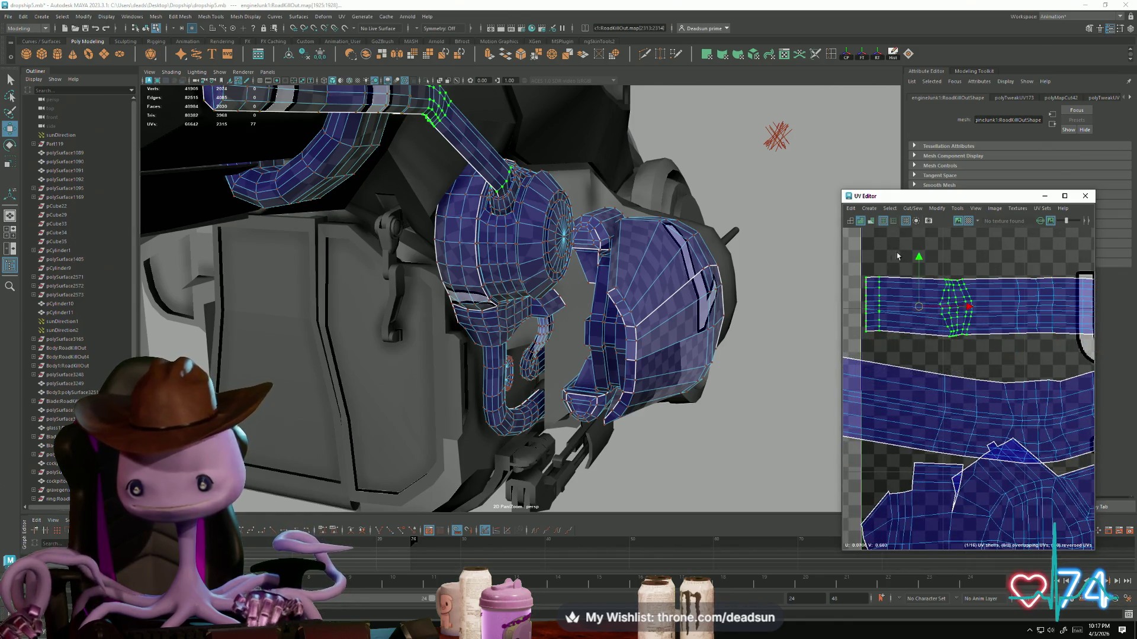
Step: Apply Modify > Straighten Shell to the pipe's long UV strip
{"action": "left_click", "coordinate": [890, 208]}
{"action": "mouse_move", "coordinate": [912, 208]}
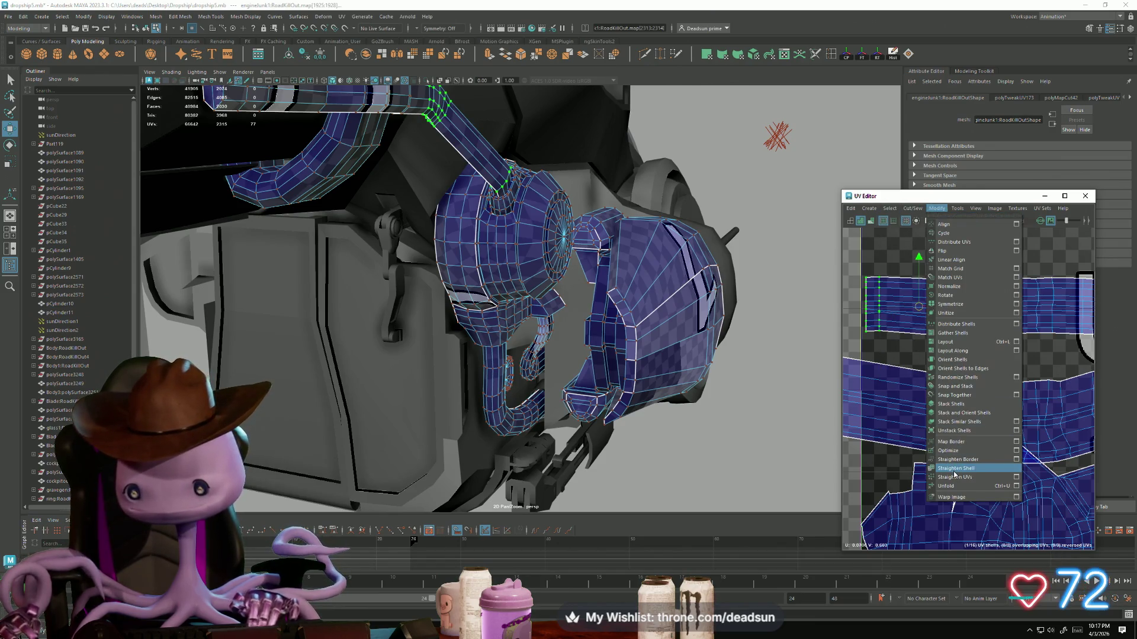
{"action": "left_click", "coordinate": [954, 477]}
{"action": "scroll", "coordinate": [941, 346], "scroll_direction": "up", "scroll_amount": 3}
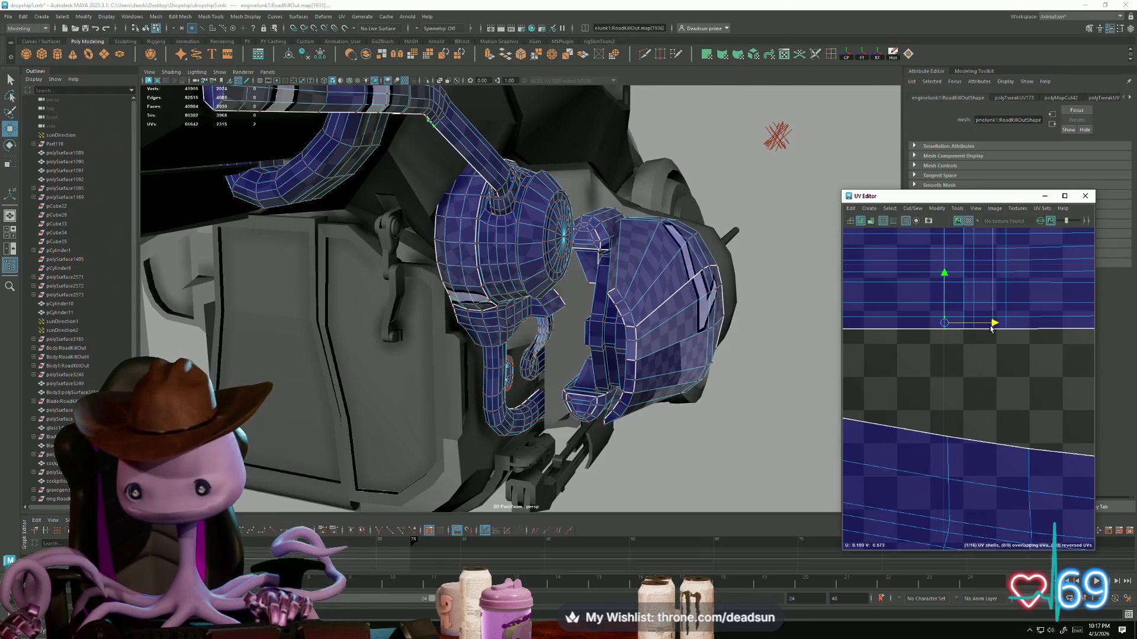
{"action": "scroll", "coordinate": [768, 351], "scroll_direction": "up", "scroll_amount": 1}
{"action": "scroll", "coordinate": [586, 294], "scroll_direction": "up", "scroll_amount": 5}
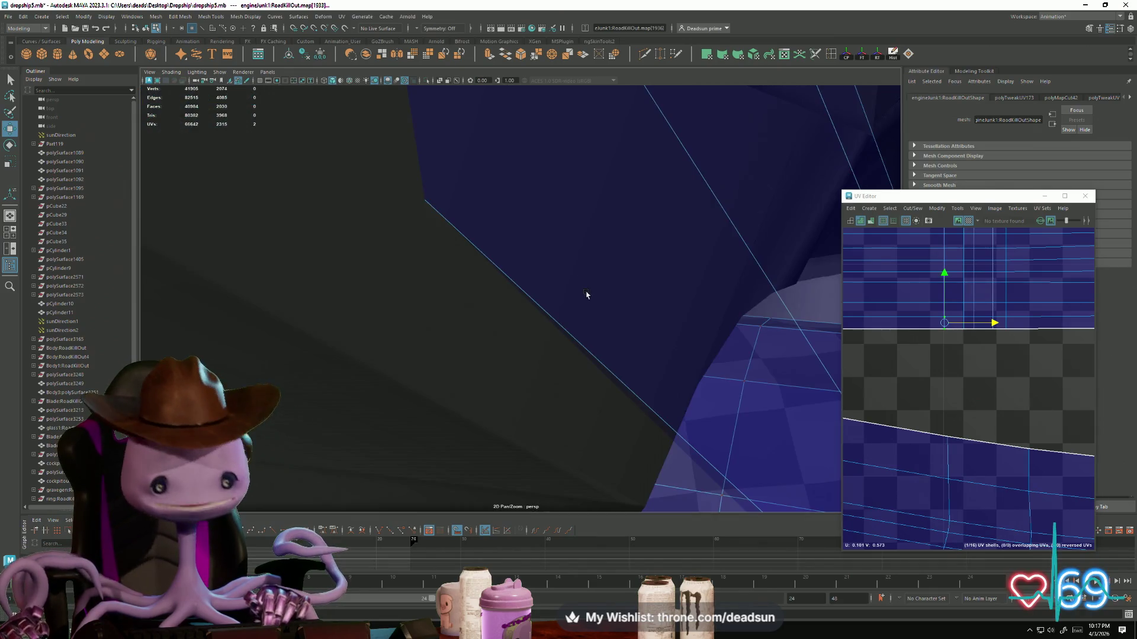
Step: Tumble the perspective view side-on to the pipe and zoom the UV Editor out to tile 1001
{"action": "mouse_move", "coordinate": [704, 373]}
{"action": "left_mouse_down", "text": "alt"}
{"action": "mouse_move", "coordinate": [573, 324]}
{"action": "mouse_move", "coordinate": [592, 355]}
{"action": "mouse_move", "coordinate": [563, 324]}
{"action": "mouse_move", "coordinate": [592, 288]}
{"action": "left_mouse_up", "text": "alt"}
{"action": "scroll", "coordinate": [592, 289], "scroll_direction": "down", "scroll_amount": 6}
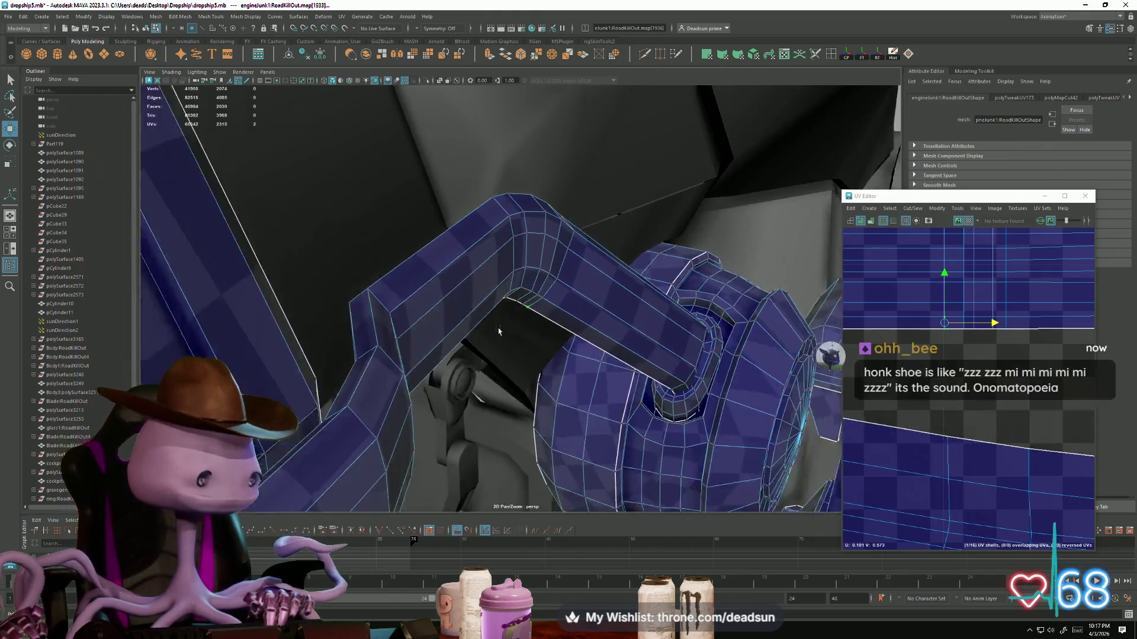
{"action": "mouse_move", "coordinate": [493, 357]}
{"action": "left_mouse_down", "text": "alt"}
{"action": "mouse_move", "coordinate": [519, 359]}
{"action": "mouse_move", "coordinate": [448, 373]}
{"action": "mouse_move", "coordinate": [799, 385]}
{"action": "left_mouse_up", "text": "alt"}
{"action": "scroll", "coordinate": [897, 350], "scroll_direction": "down", "scroll_amount": 5}
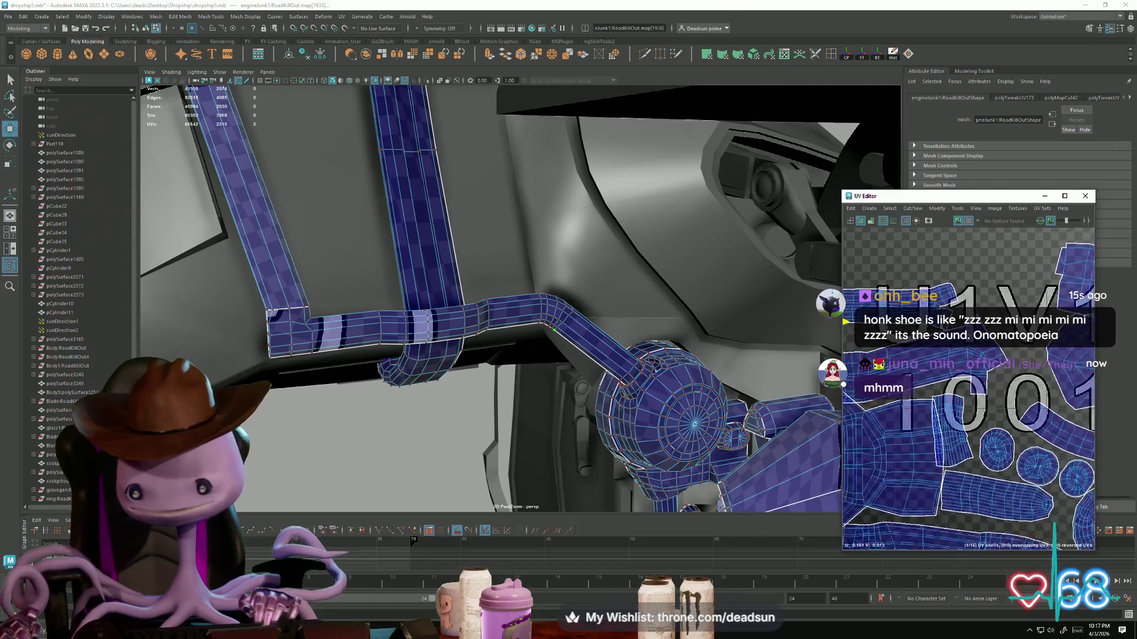
{"action": "middle_click_drag", "start_coordinate": [898, 349], "coordinate": [945, 349], "text": "alt"}
{"action": "scroll", "coordinate": [924, 363], "scroll_direction": "down", "scroll_amount": 4}
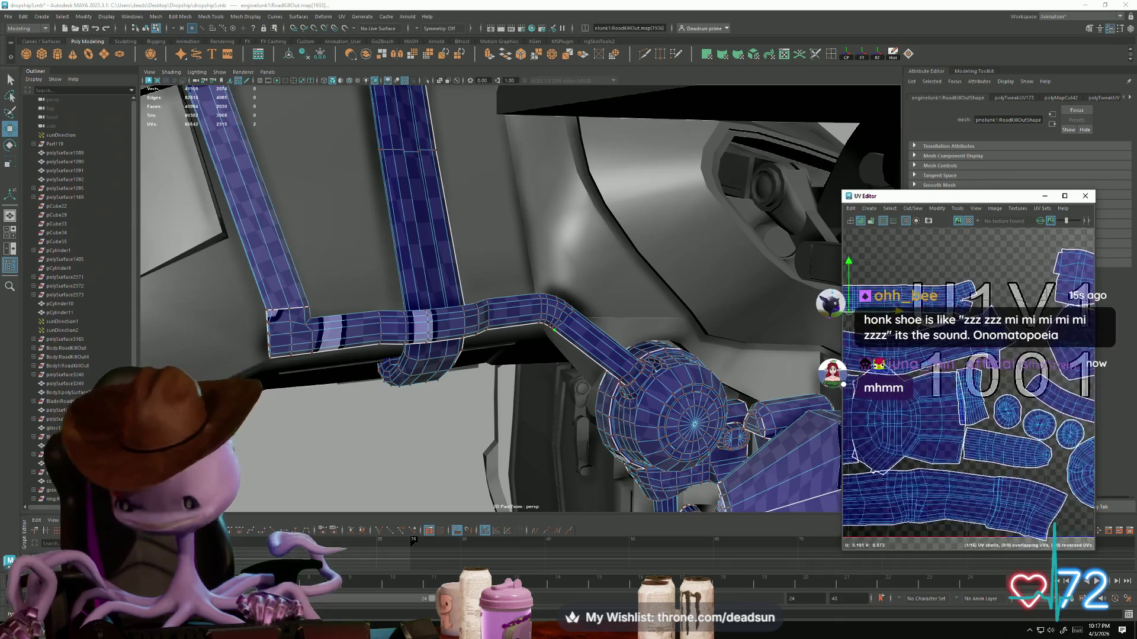
{"action": "scroll", "coordinate": [924, 363], "scroll_direction": "down", "scroll_amount": 3}
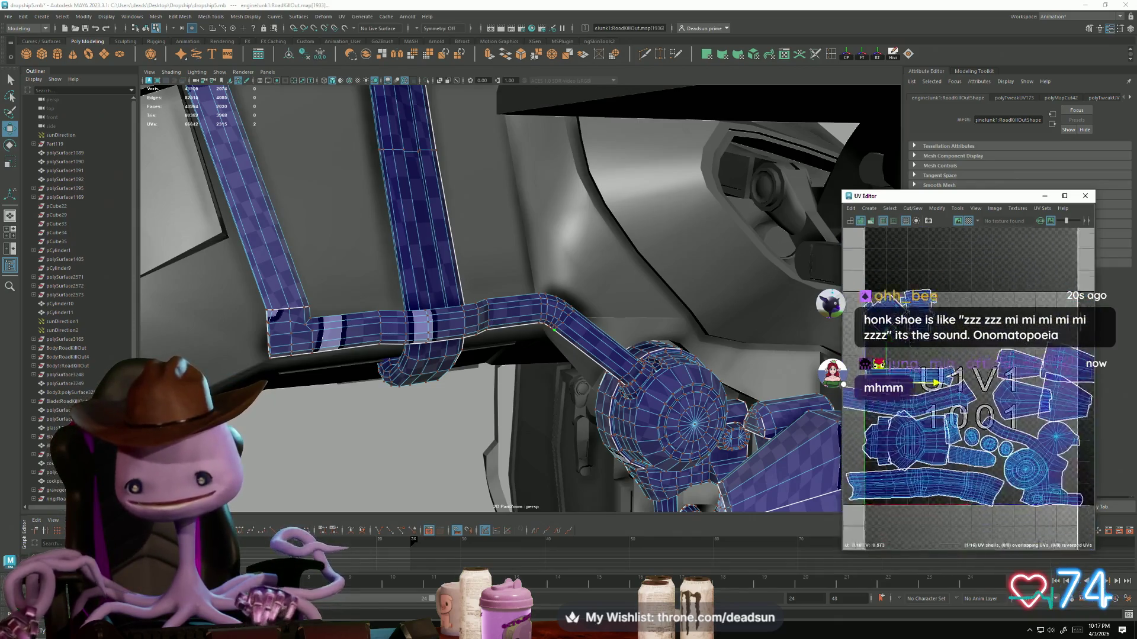
Step: Move one pipe shell down-right and shift another shell to the left
{"action": "left_click", "coordinate": [943, 317]}
{"action": "left_click_drag", "start_coordinate": [943, 317], "coordinate": [954, 348]}
{"action": "left_click", "coordinate": [1047, 349]}
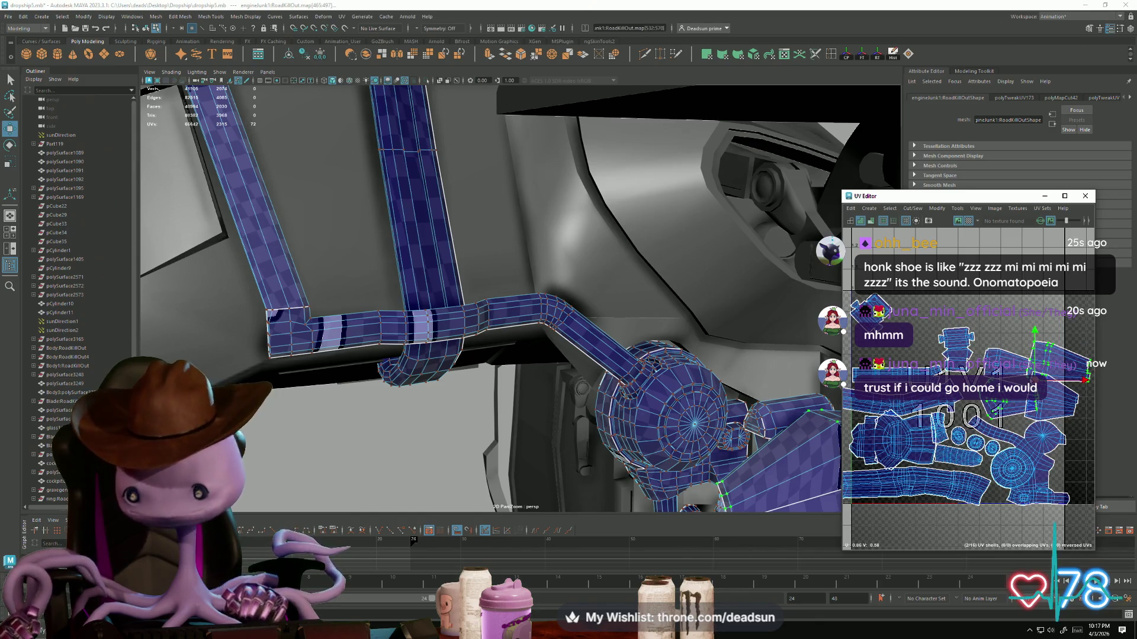
{"action": "mouse_move", "coordinate": [1009, 401]}
{"action": "left_mouse_down"}
{"action": "mouse_move", "coordinate": [987, 398]}
{"action": "mouse_move", "coordinate": [1016, 450]}
{"action": "left_mouse_up"}
{"action": "scroll", "coordinate": [982, 437], "scroll_direction": "down", "scroll_amount": 1}
Step: Select the full 34-UV shell and pan the UV view to show tile 1002
{"action": "key", "text": "e"}
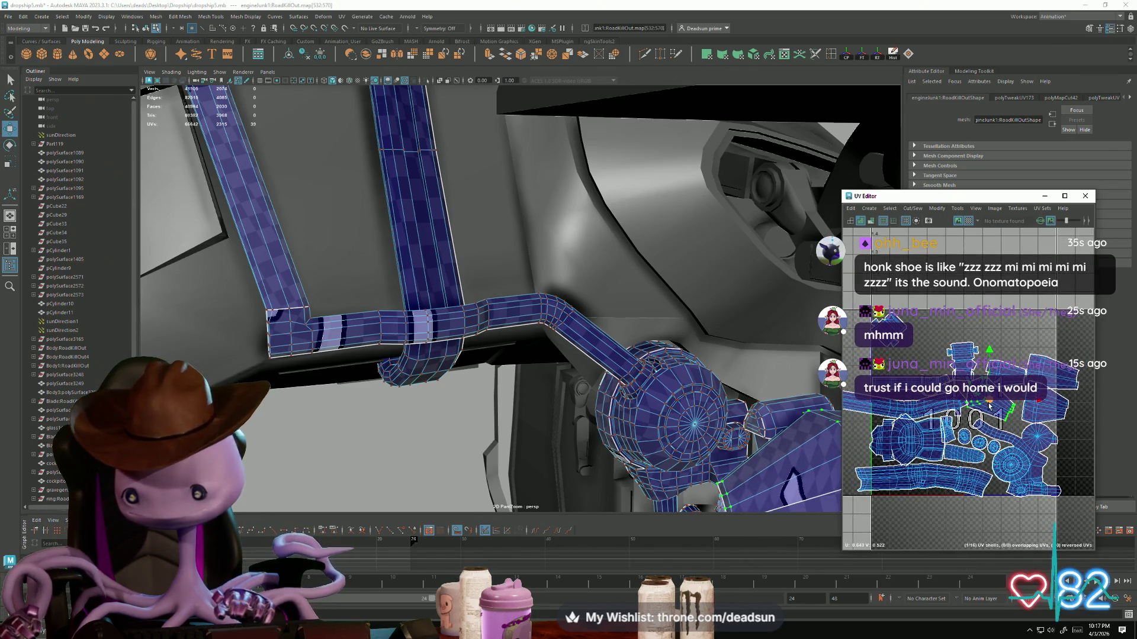
{"action": "key", "text": "w"}
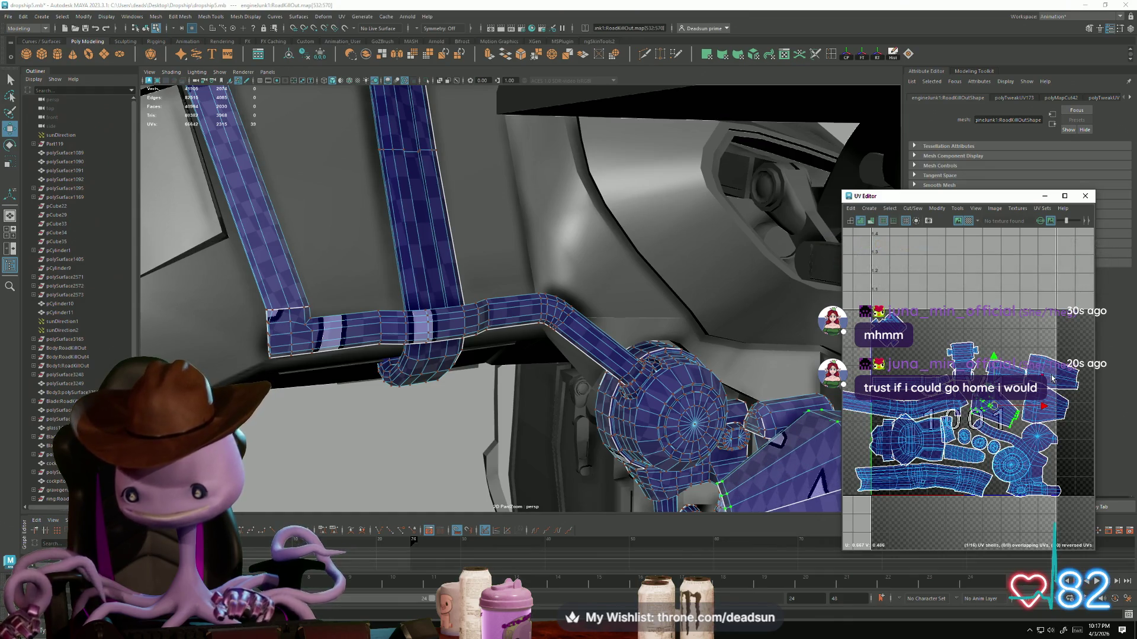
{"action": "left_click", "coordinate": [1012, 373]}
{"action": "key", "text": "e"}
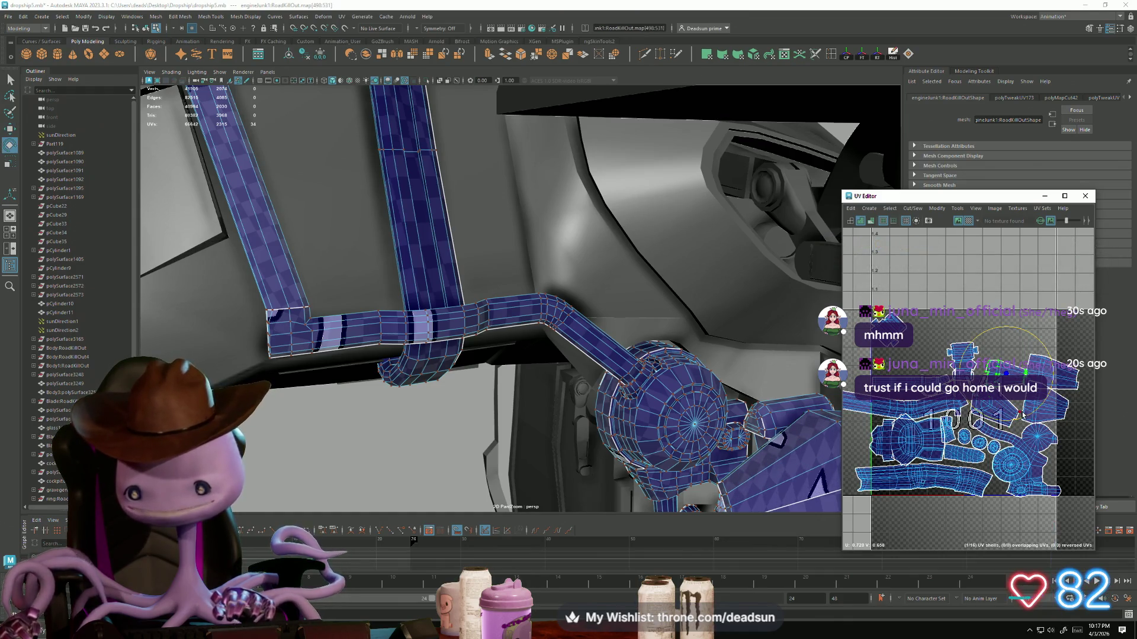
{"action": "key", "text": "ctrl+z"}
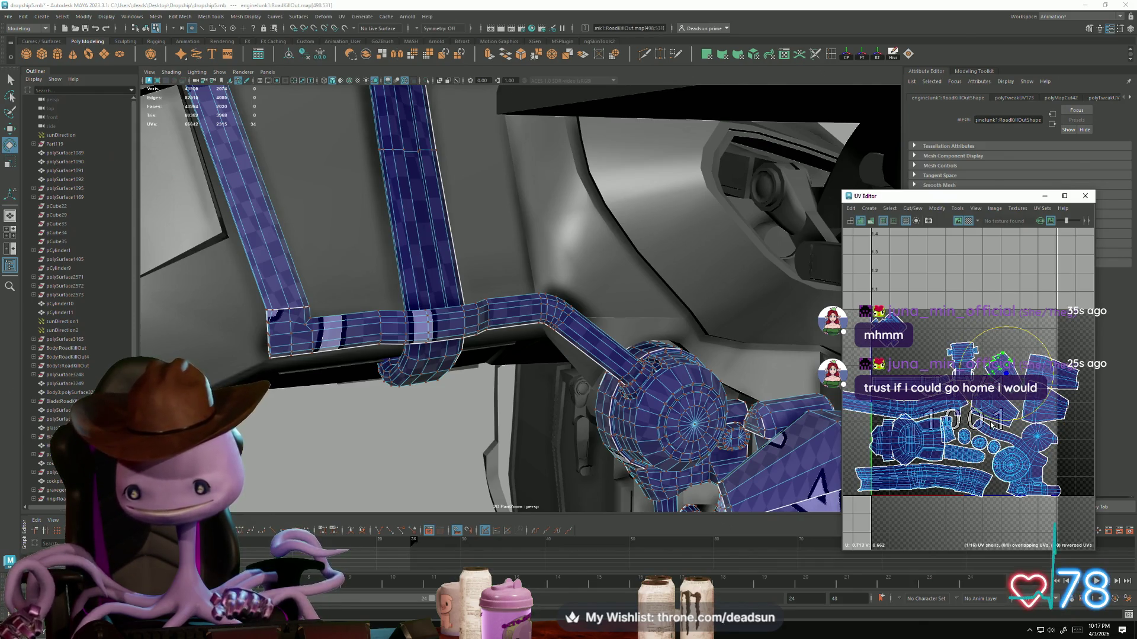
{"action": "middle_click_drag", "start_coordinate": [1029, 419], "coordinate": [937, 400], "text": "alt"}
{"action": "scroll", "coordinate": [936, 400], "scroll_direction": "up", "scroll_amount": 2}
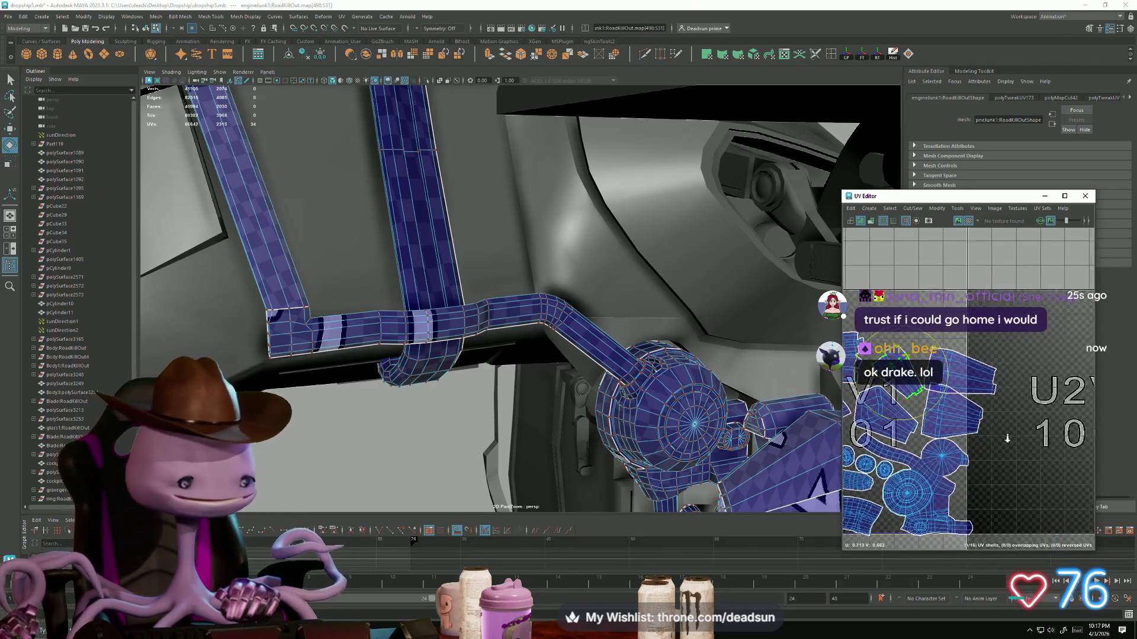
Step: Move the neighbouring shell up slightly and nudge the round shell to the right
{"action": "mouse_move", "coordinate": [985, 377]}
{"action": "left_mouse_down"}
{"action": "mouse_move", "coordinate": [995, 406]}
{"action": "mouse_move", "coordinate": [969, 426]}
{"action": "left_mouse_up"}
{"action": "key", "text": "w"}
{"action": "left_click_drag", "start_coordinate": [968, 381], "coordinate": [965, 370]}
{"action": "middle_click_drag", "start_coordinate": [963, 383], "coordinate": [982, 415], "text": "alt"}
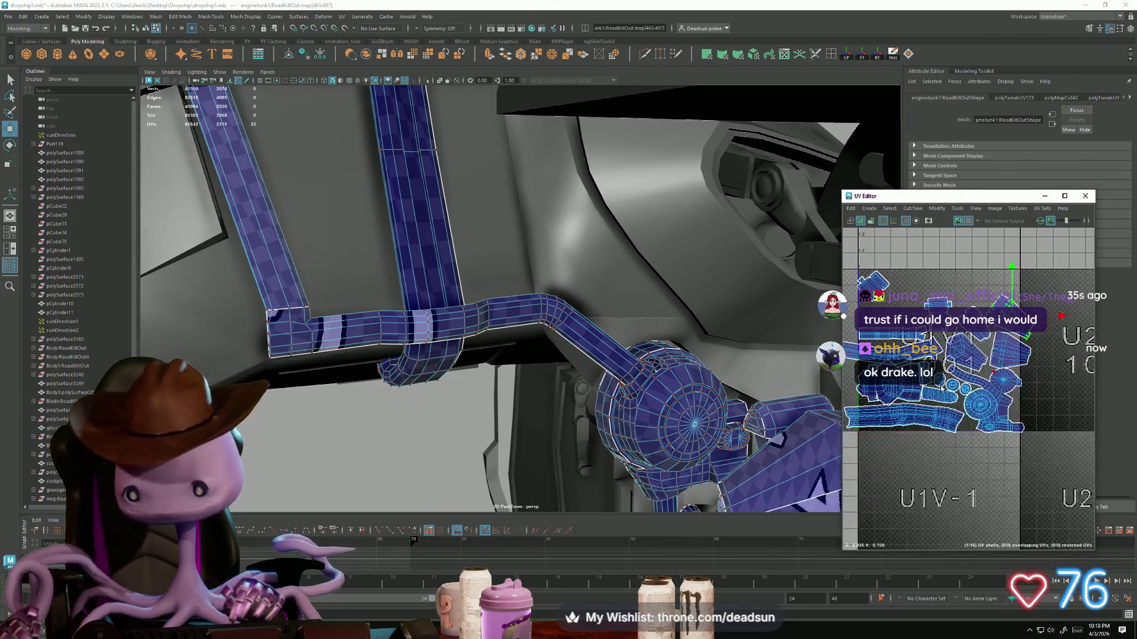
{"action": "scroll", "coordinate": [1002, 406], "scroll_direction": "up", "scroll_amount": 3}
{"action": "left_click", "coordinate": [992, 404]}
{"action": "left_click_drag", "start_coordinate": [975, 408], "coordinate": [984, 413]}
Step: Move the small circular shell down-right within the 1001 tile
{"action": "middle_click_drag", "start_coordinate": [894, 441], "coordinate": [949, 440], "text": "alt"}
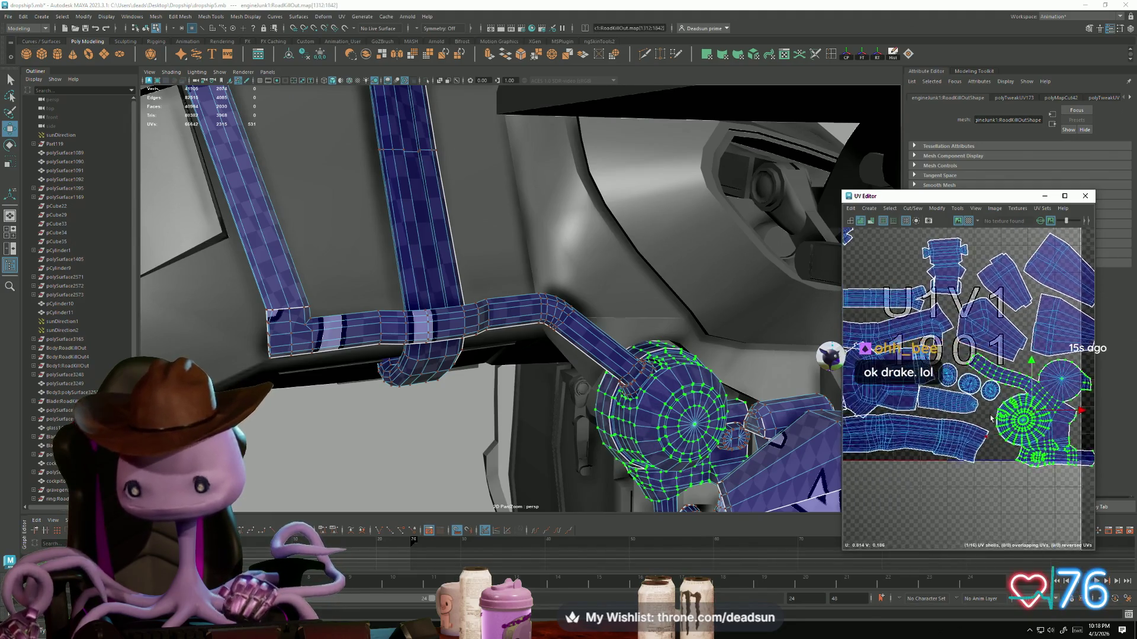
{"action": "scroll", "coordinate": [953, 415], "scroll_direction": "up", "scroll_amount": 3}
{"action": "left_click", "coordinate": [1037, 391]}
{"action": "left_click_drag", "start_coordinate": [1037, 391], "coordinate": [1049, 409]}
{"action": "left_click", "coordinate": [999, 379]}
{"action": "scroll", "coordinate": [1028, 445], "scroll_direction": "down", "scroll_amount": 3}
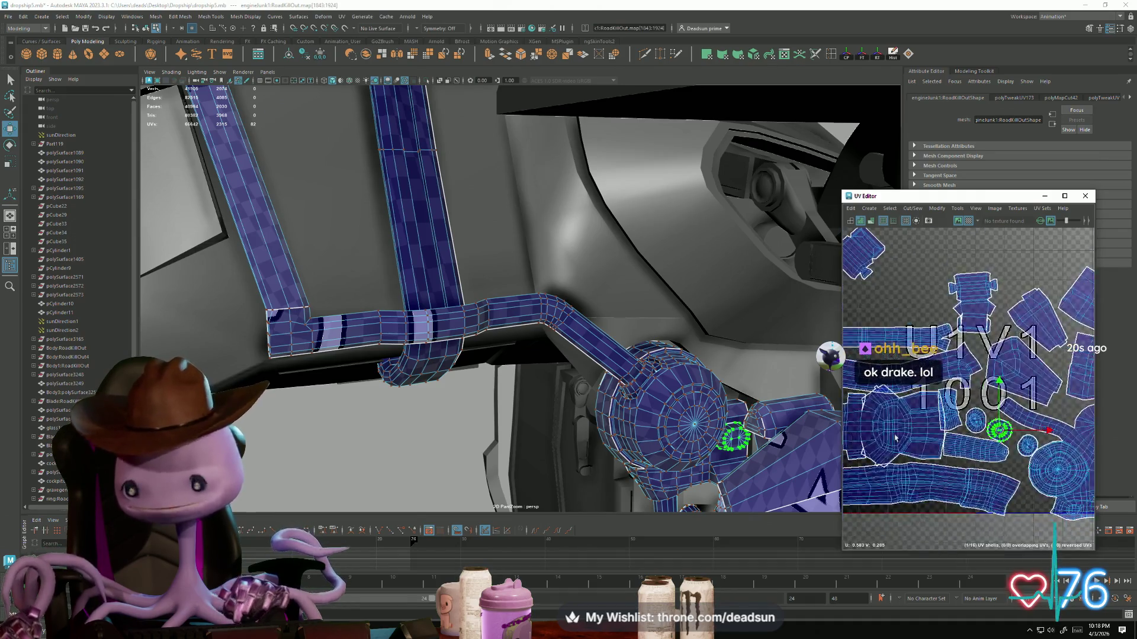
Step: Place the small shell beside the top-left shells and select the pipe-end UV loop
{"action": "left_click", "coordinate": [1005, 414]}
{"action": "scroll", "coordinate": [899, 439], "scroll_direction": "down", "scroll_amount": 2}
{"action": "scroll", "coordinate": [897, 439], "scroll_direction": "down", "scroll_amount": 2}
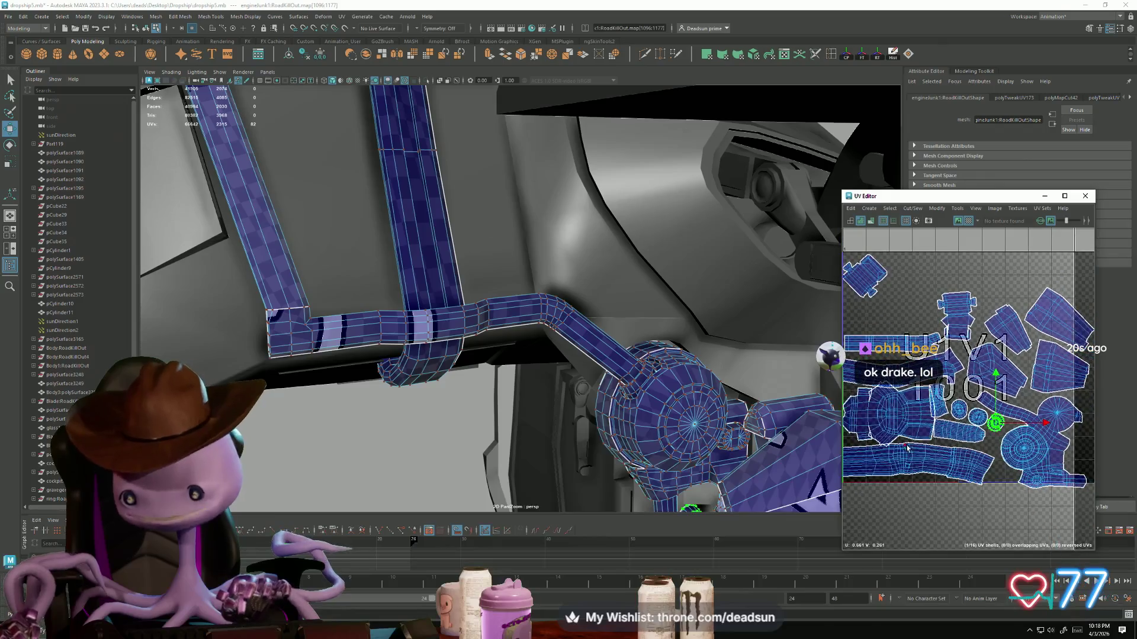
{"action": "left_click", "coordinate": [1018, 444]}
{"action": "left_click", "coordinate": [1059, 322]}
{"action": "left_click", "coordinate": [919, 453]}
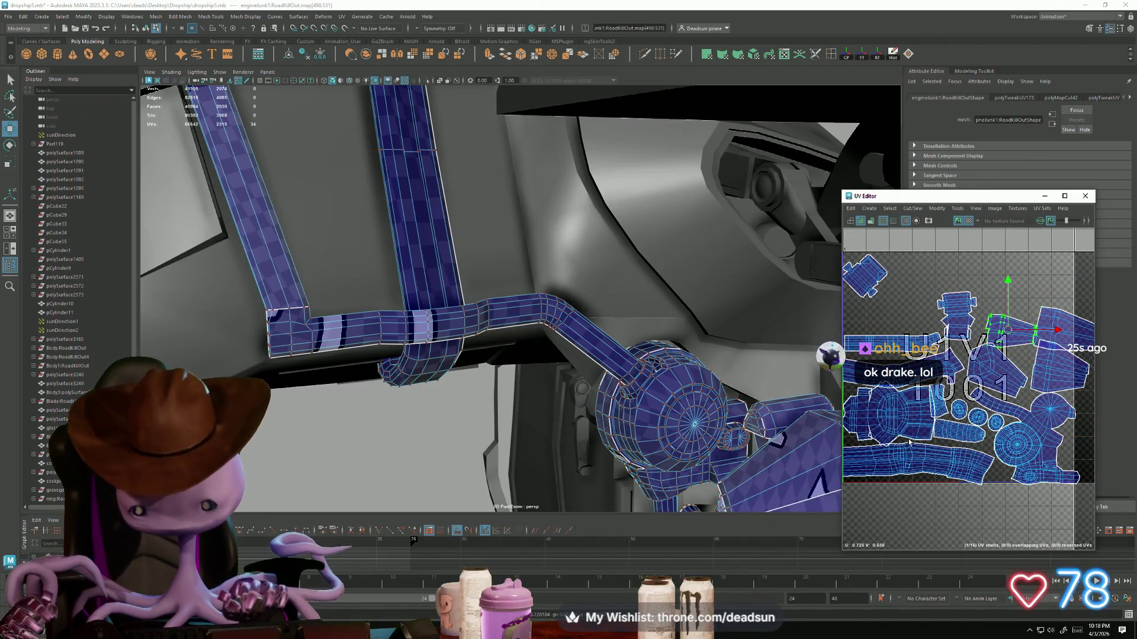
{"action": "key", "text": "Left"}
{"action": "key", "text": "Left"}
{"action": "key", "text": "Left"}
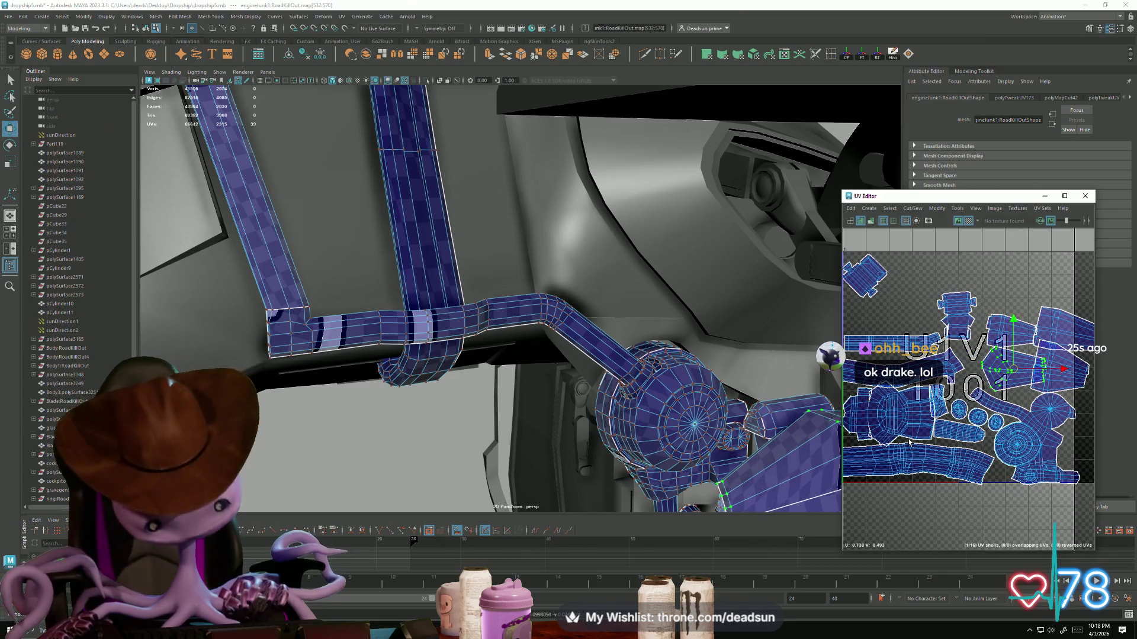
{"action": "key", "text": "ctrl+z"}
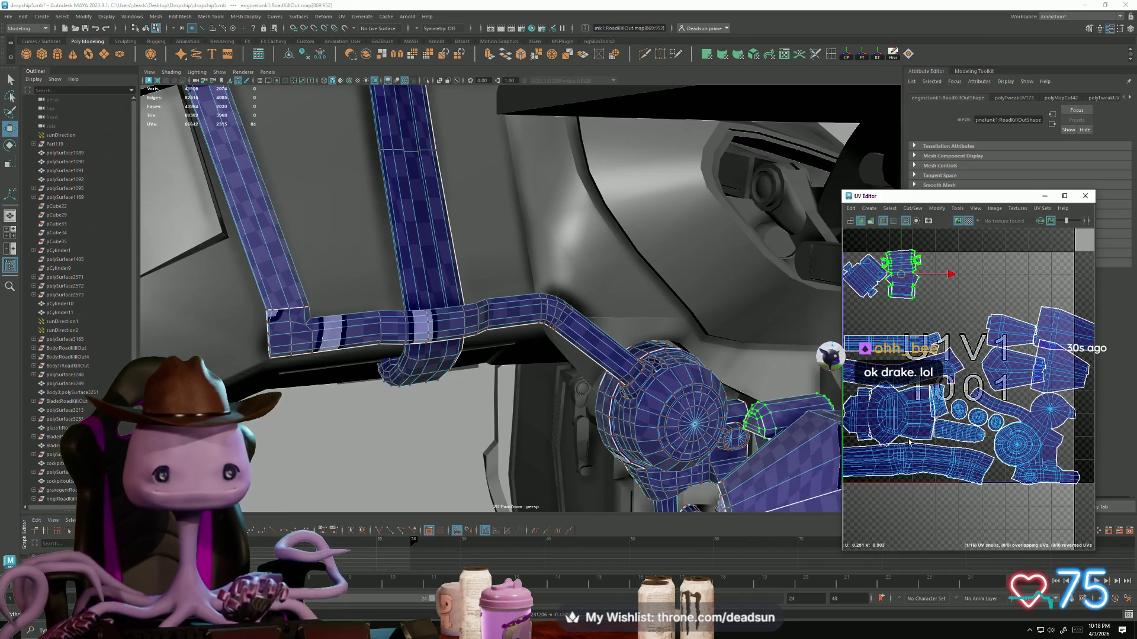
{"action": "key", "text": "ctrl+z"}
{"action": "key", "text": "ctrl+z"}
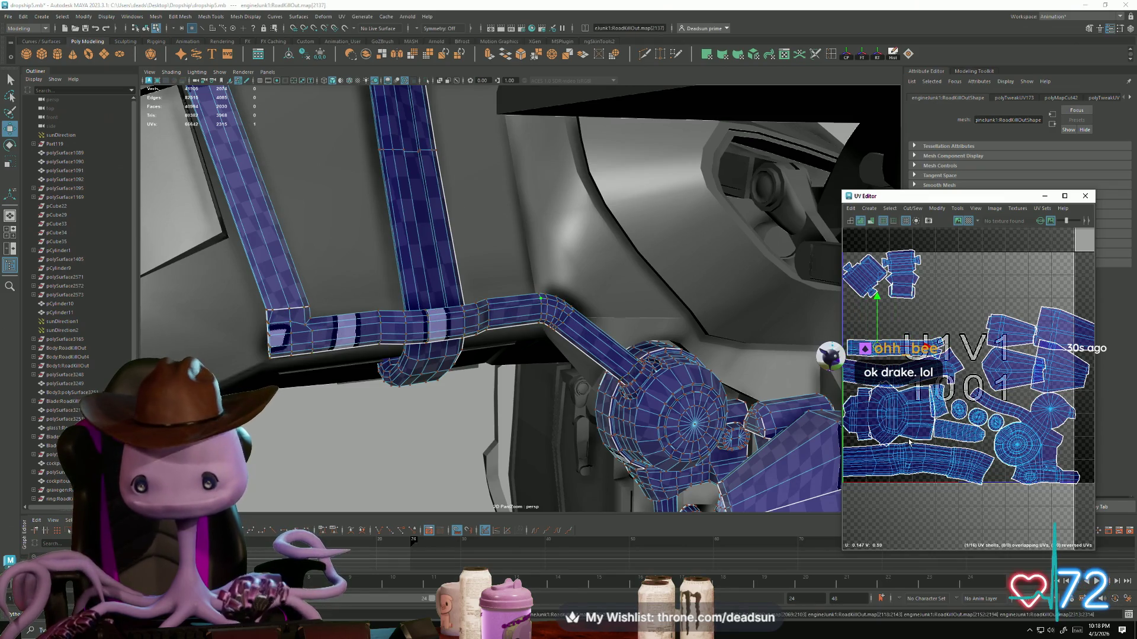
{"action": "key", "text": "ctrl+z"}
{"action": "key", "text": "ctrl+z"}
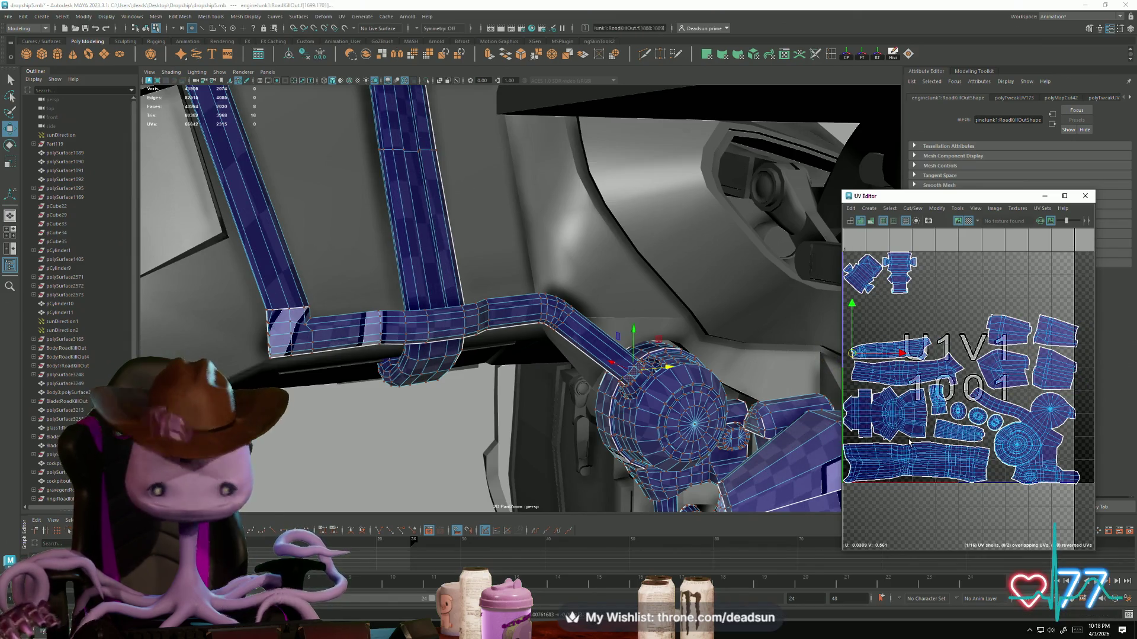
Step: Pan and zoom the UV view onto the pipe shell
{"action": "scroll", "coordinate": [867, 379], "scroll_direction": "up", "scroll_amount": 6}
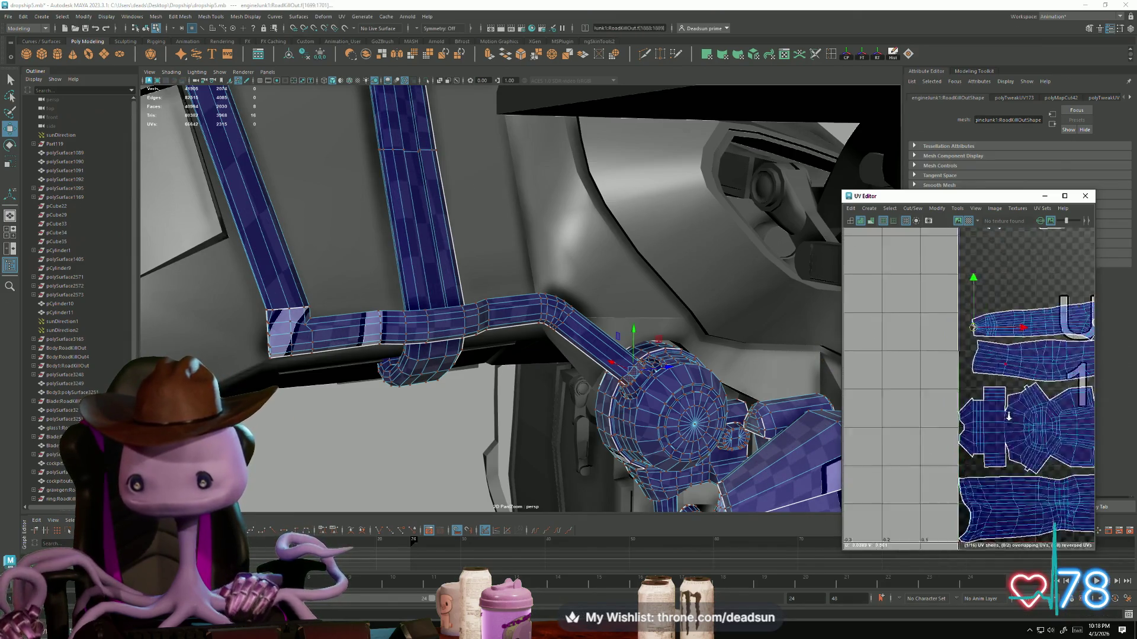
{"action": "mouse_move", "coordinate": [901, 421]}
{"action": "middle_mouse_down", "text": "alt"}
{"action": "mouse_move", "coordinate": [900, 382]}
{"action": "mouse_move", "coordinate": [821, 328]}
{"action": "middle_mouse_up", "text": "alt"}
{"action": "scroll", "coordinate": [971, 385], "scroll_direction": "down", "scroll_amount": 5}
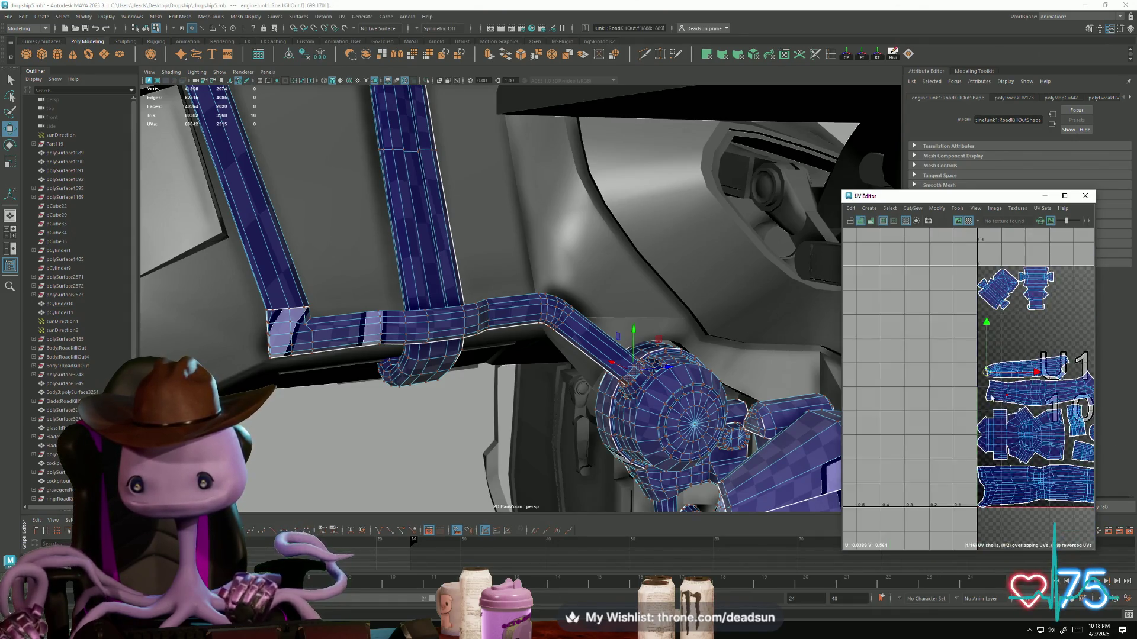
{"action": "scroll", "coordinate": [591, 410], "scroll_direction": "up", "scroll_amount": 10}
{"action": "scroll", "coordinate": [591, 410], "scroll_direction": "down", "scroll_amount": 5}
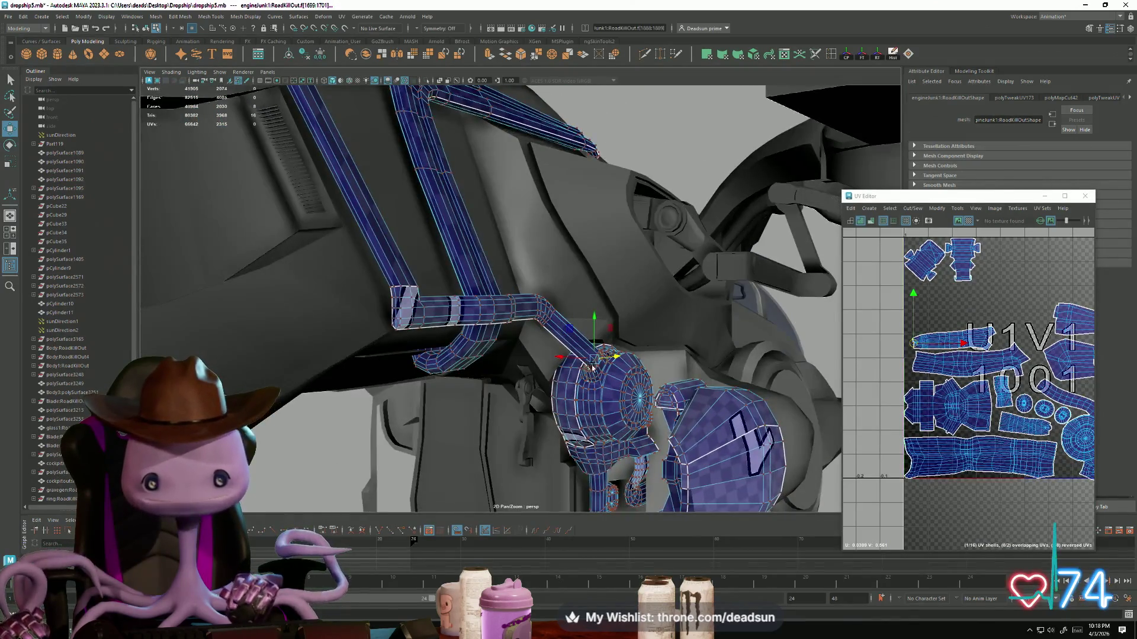
{"action": "scroll", "coordinate": [590, 367], "scroll_direction": "up", "scroll_amount": 3}
{"action": "scroll", "coordinate": [974, 327], "scroll_direction": "down", "scroll_amount": 5}
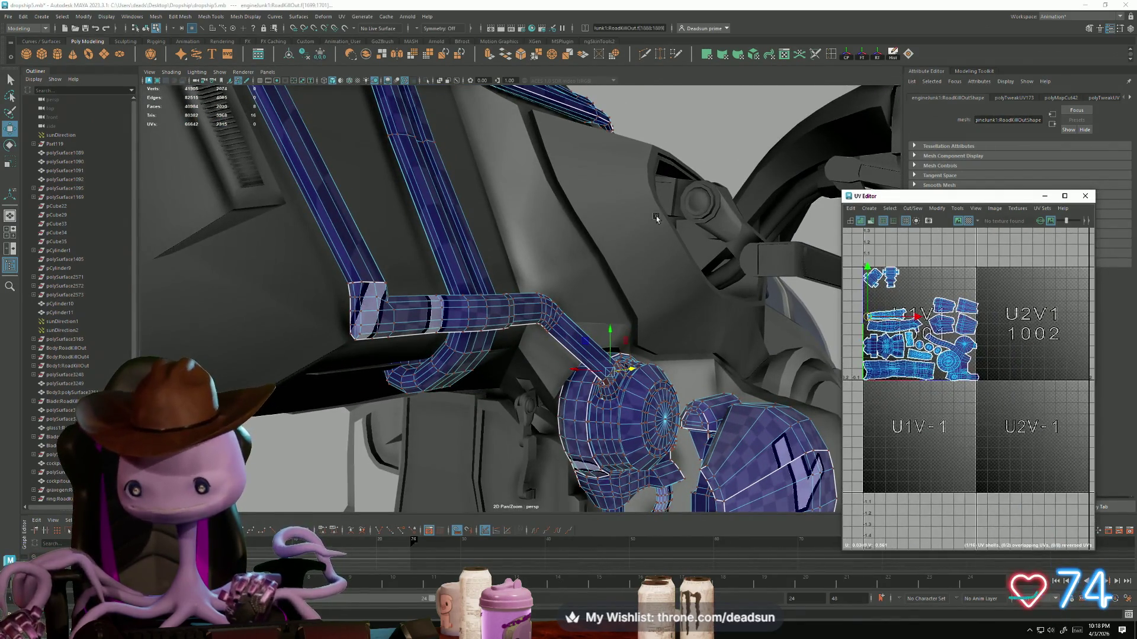
Step: Separate the mesh with Mesh > Separate and select the single pipe piece
{"action": "left_click", "coordinate": [152, 16]}
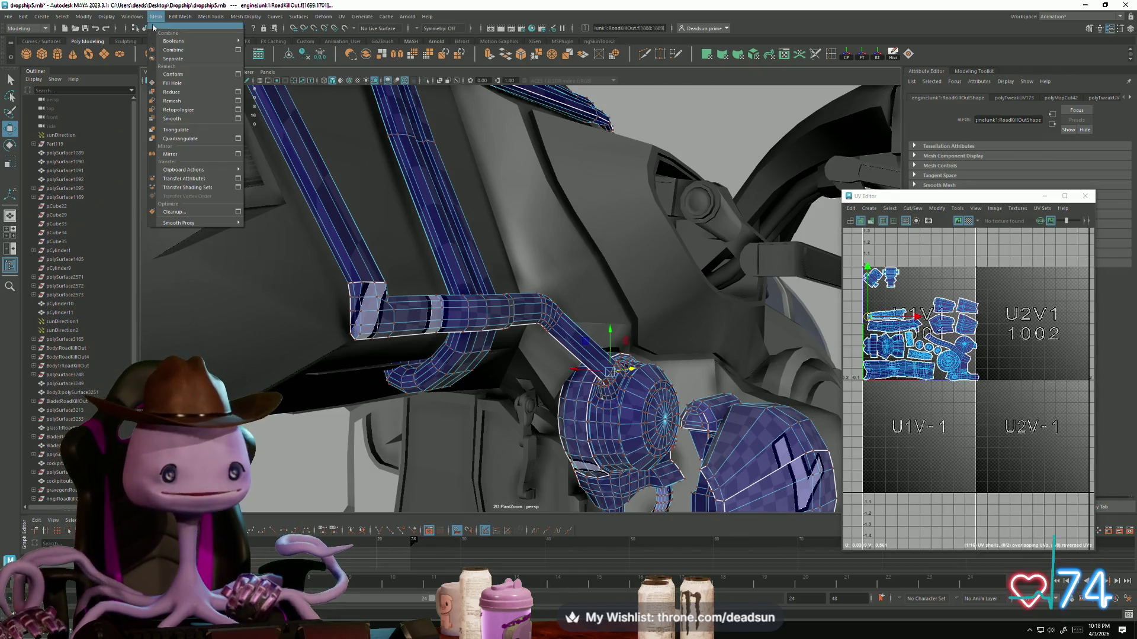
{"action": "left_click", "coordinate": [178, 49]}
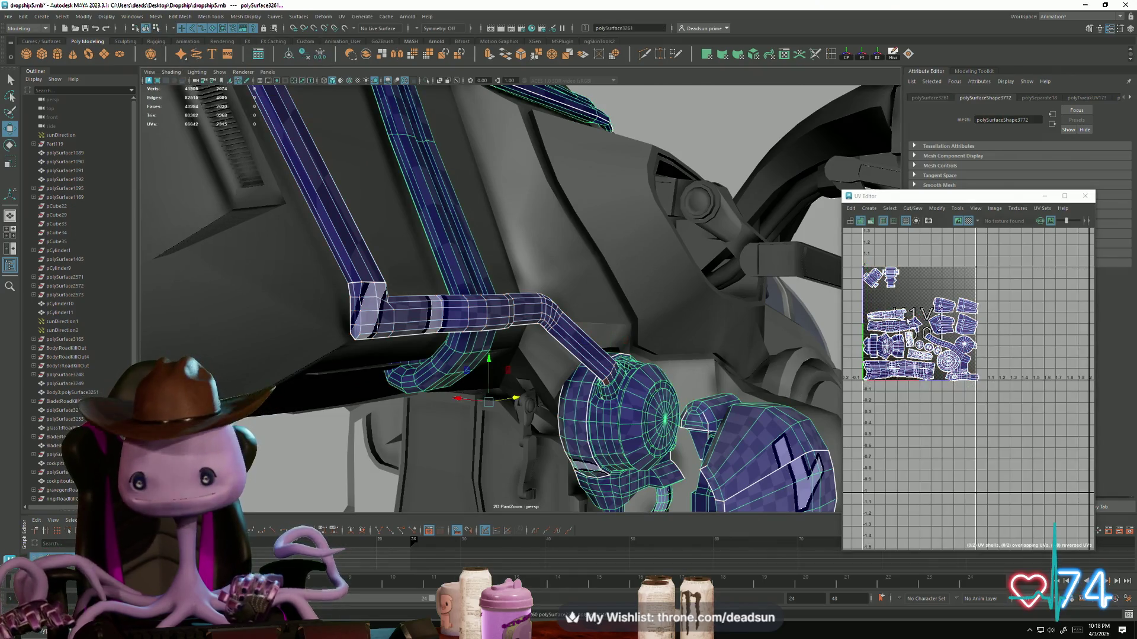
{"action": "left_click", "coordinate": [405, 329]}
{"action": "mouse_move", "coordinate": [604, 359]}
{"action": "left_mouse_down", "text": "alt"}
{"action": "mouse_move", "coordinate": [533, 296]}
{"action": "mouse_move", "coordinate": [563, 256]}
{"action": "mouse_move", "coordinate": [571, 302]}
{"action": "left_mouse_up", "text": "alt"}
{"action": "scroll", "coordinate": [521, 291], "scroll_direction": "up", "scroll_amount": 5}
{"action": "scroll", "coordinate": [978, 366], "scroll_direction": "up", "scroll_amount": 5}
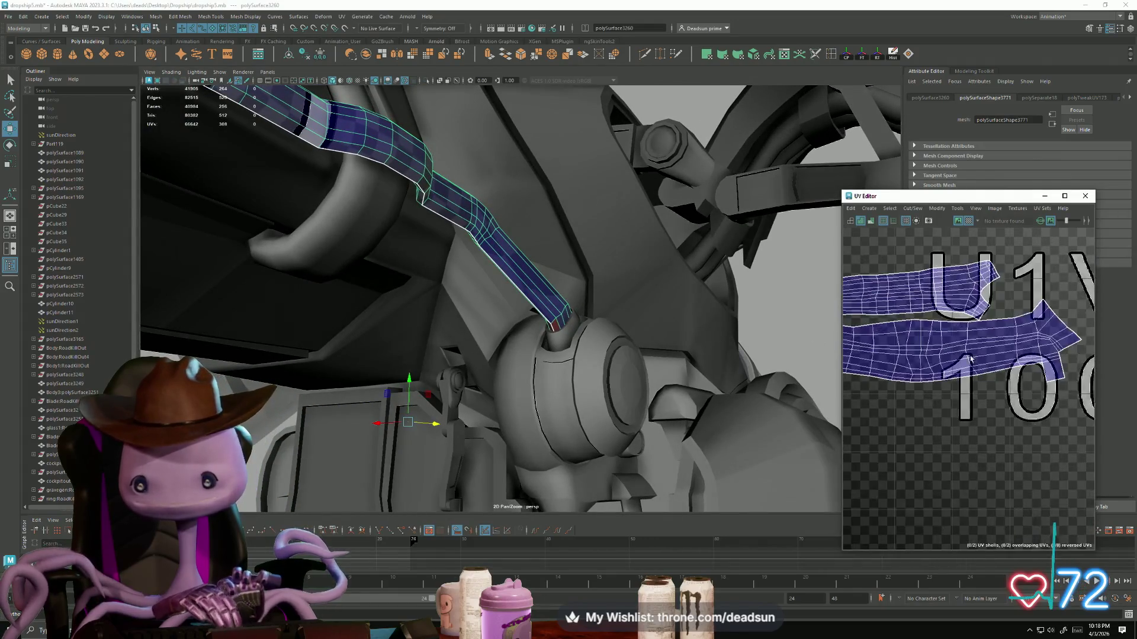
{"action": "scroll", "coordinate": [978, 366], "scroll_direction": "up", "scroll_amount": 5}
Step: Apply a Cut/Sew operation to the upper pipe UV shell's edges
{"action": "middle_click_drag", "start_coordinate": [986, 341], "coordinate": [952, 344], "text": "alt"}
{"action": "key", "text": "F10"}
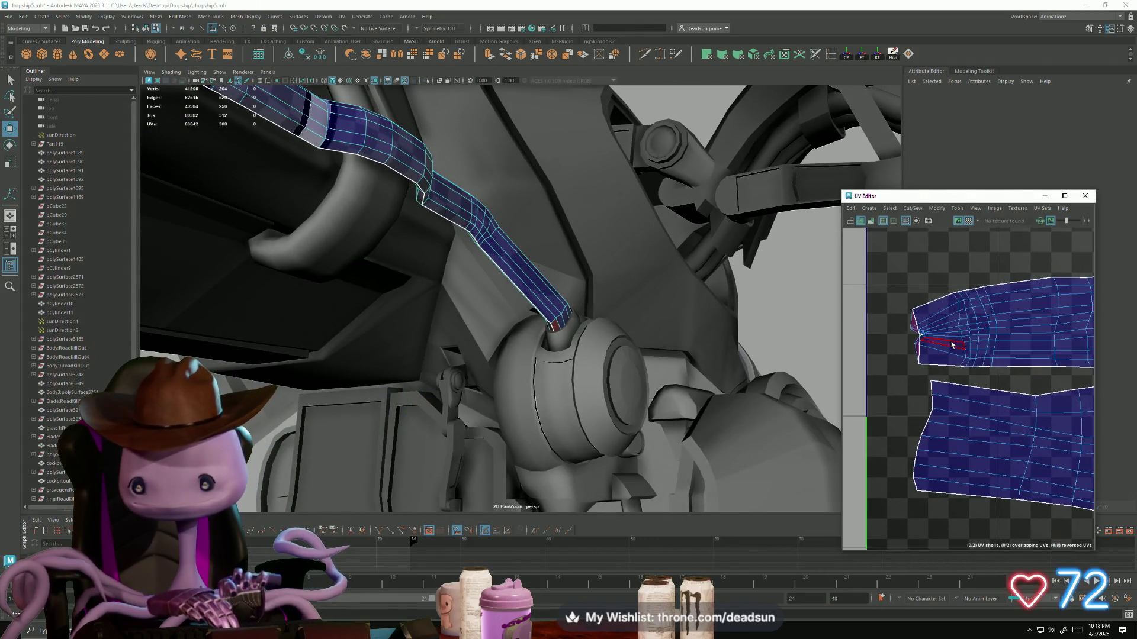
{"action": "left_click", "coordinate": [952, 344]}
{"action": "left_click", "coordinate": [913, 209]}
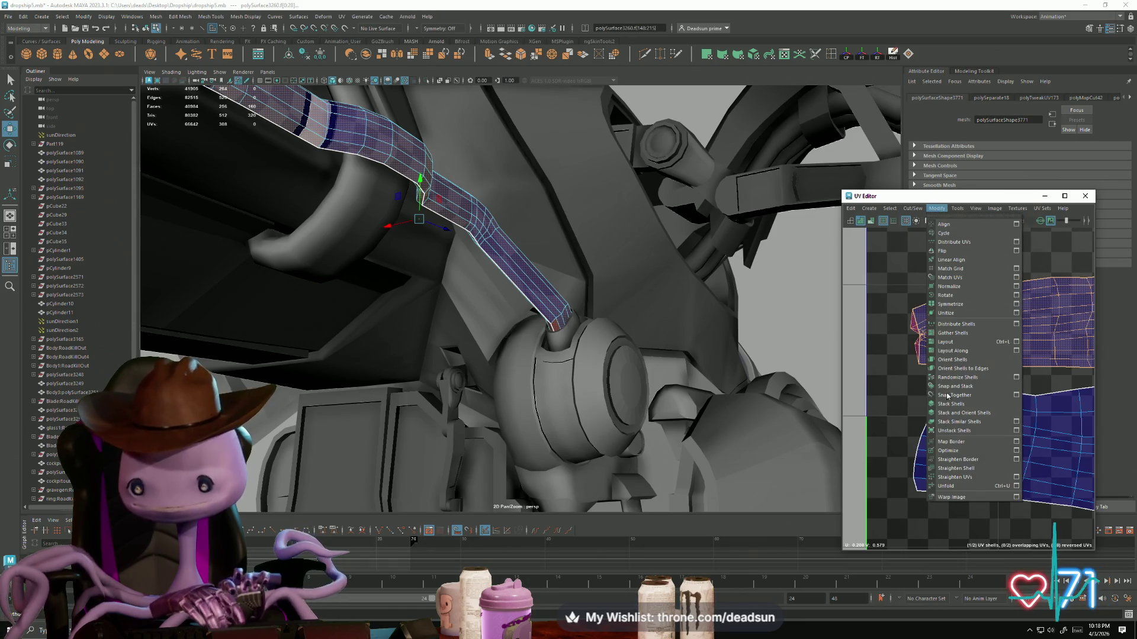
{"action": "left_click", "coordinate": [947, 483]}
Step: Move the other pipe shell up-left and Unfold it into a clean strip
{"action": "scroll", "coordinate": [975, 458], "scroll_direction": "down", "scroll_amount": 3}
{"action": "middle_click_drag", "start_coordinate": [975, 457], "coordinate": [923, 355], "text": "alt"}
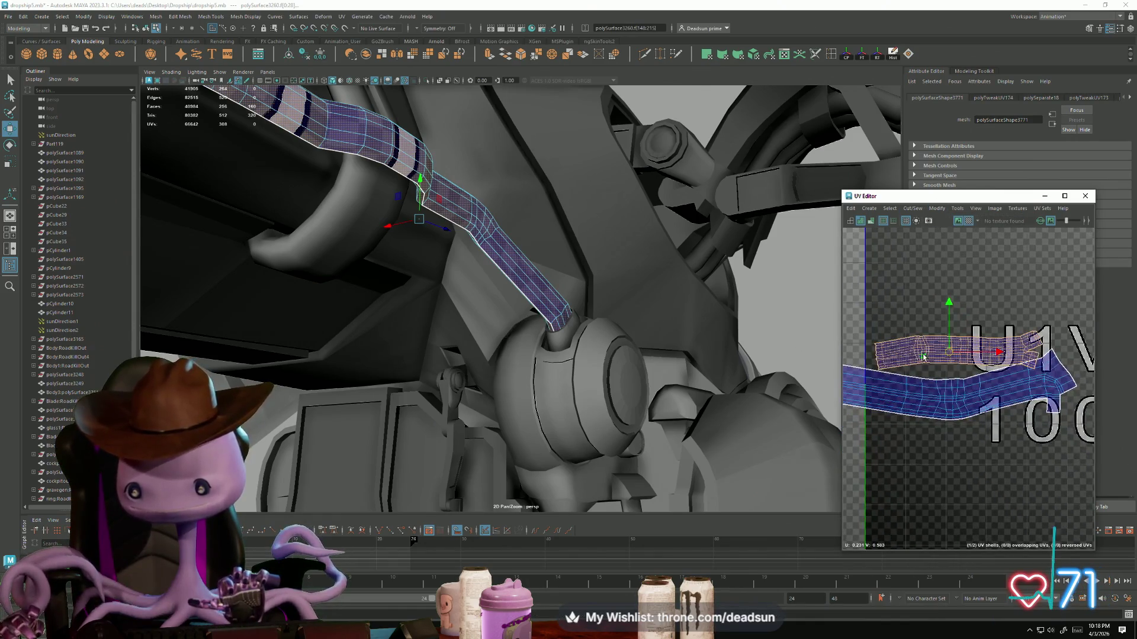
{"action": "left_click", "coordinate": [914, 351]}
{"action": "left_click_drag", "start_coordinate": [970, 354], "coordinate": [944, 326]}
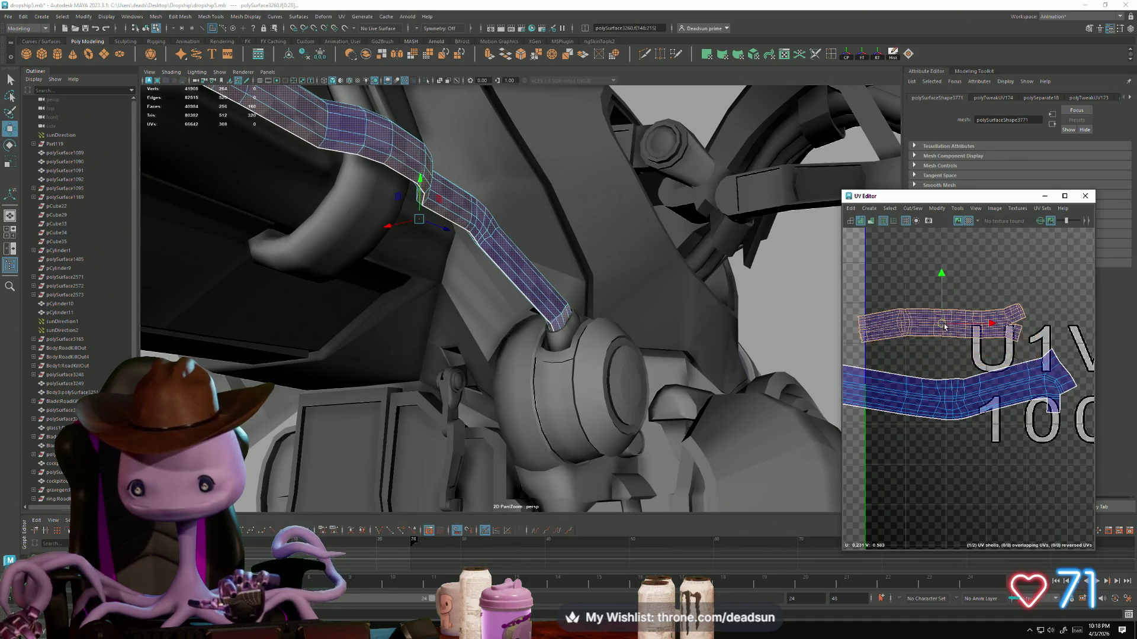
{"action": "left_click", "coordinate": [918, 212]}
{"action": "mouse_move", "coordinate": [936, 209]}
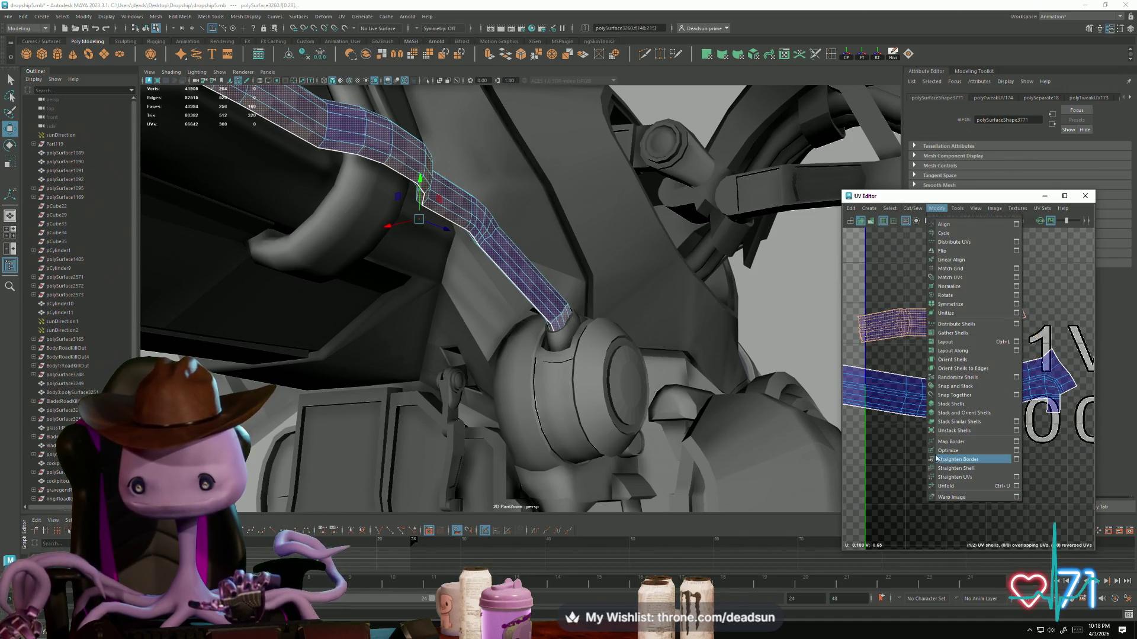
{"action": "left_click", "coordinate": [947, 486]}
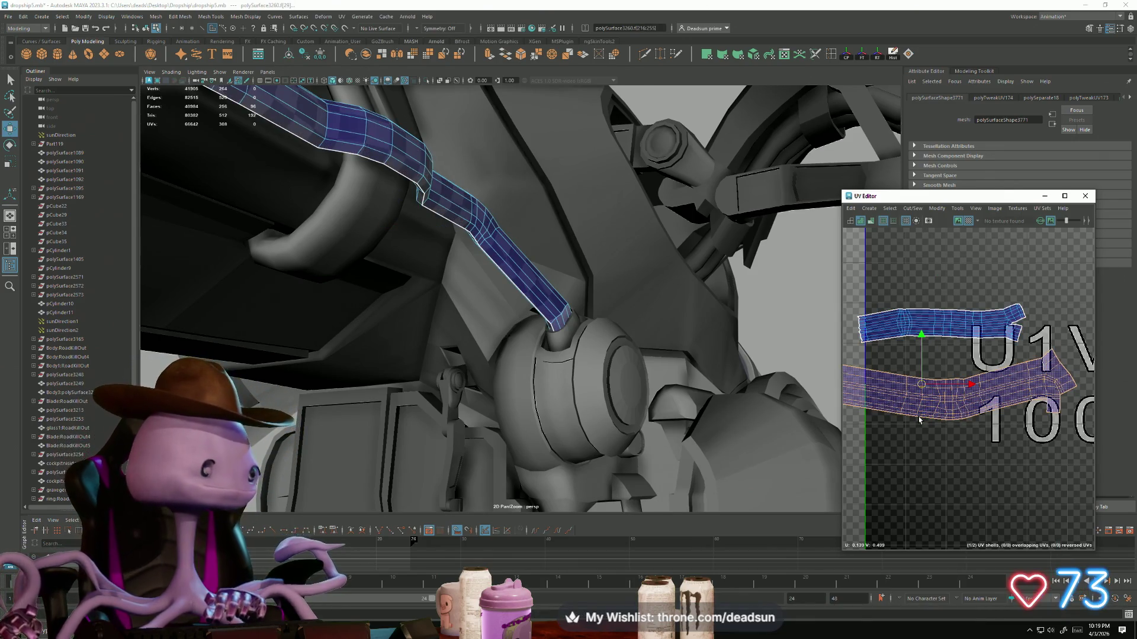
{"action": "scroll", "coordinate": [964, 419], "scroll_direction": "down", "scroll_amount": 5}
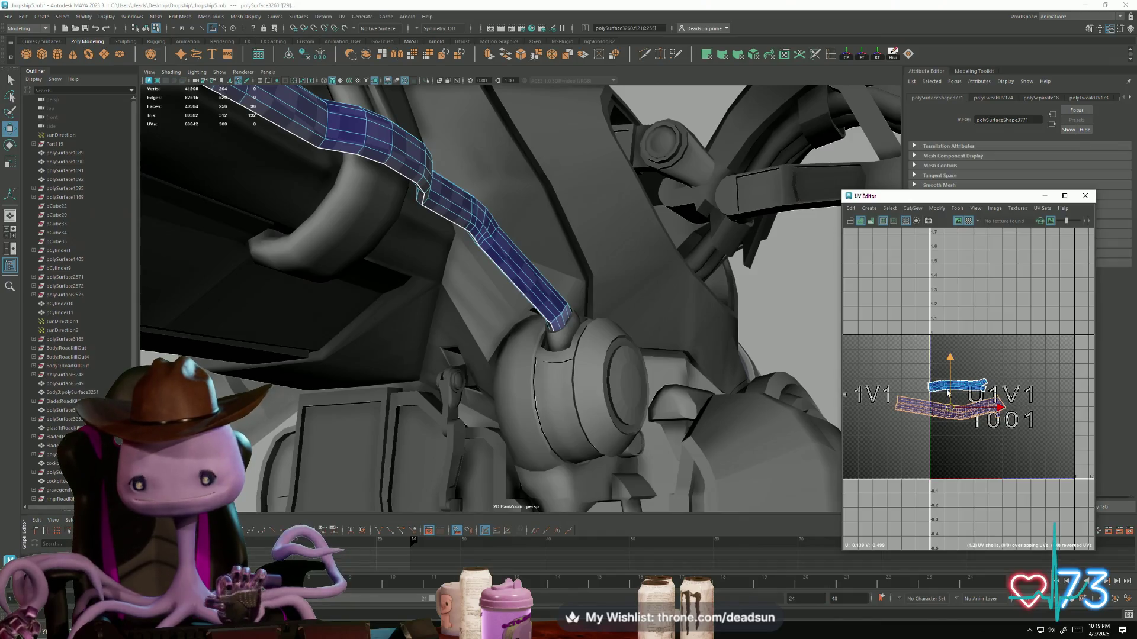
{"action": "left_click_drag", "start_coordinate": [623, 403], "coordinate": [583, 395], "text": "alt"}
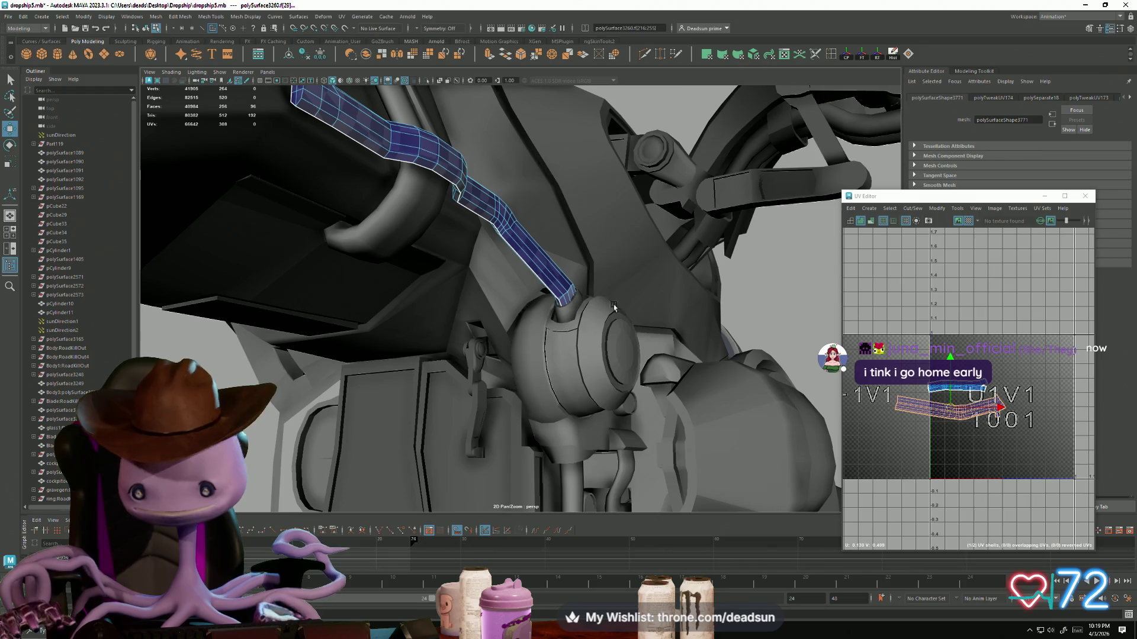
Step: Select the engineJunk1 mesh so its UV shells appear in the UV Editor
{"action": "scroll", "coordinate": [35, 432], "scroll_direction": "down", "scroll_amount": 5}
{"action": "left_click", "coordinate": [57, 473]}
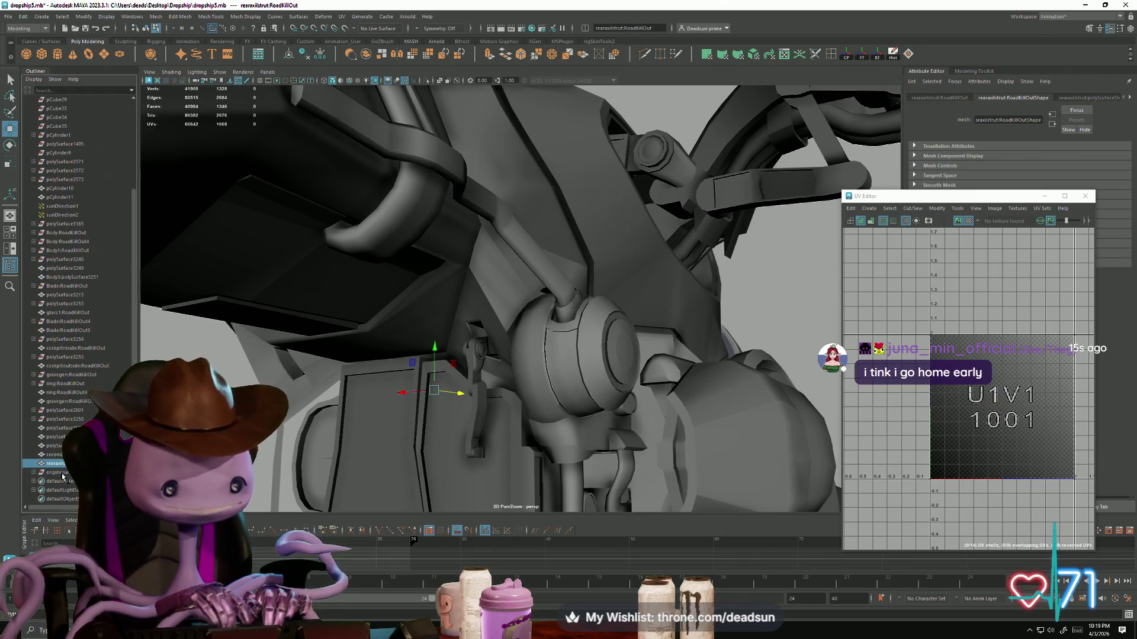
{"action": "left_click_drag", "start_coordinate": [350, 363], "coordinate": [375, 387], "text": "alt"}
{"action": "scroll", "coordinate": [496, 386], "scroll_direction": "up", "scroll_amount": 2}
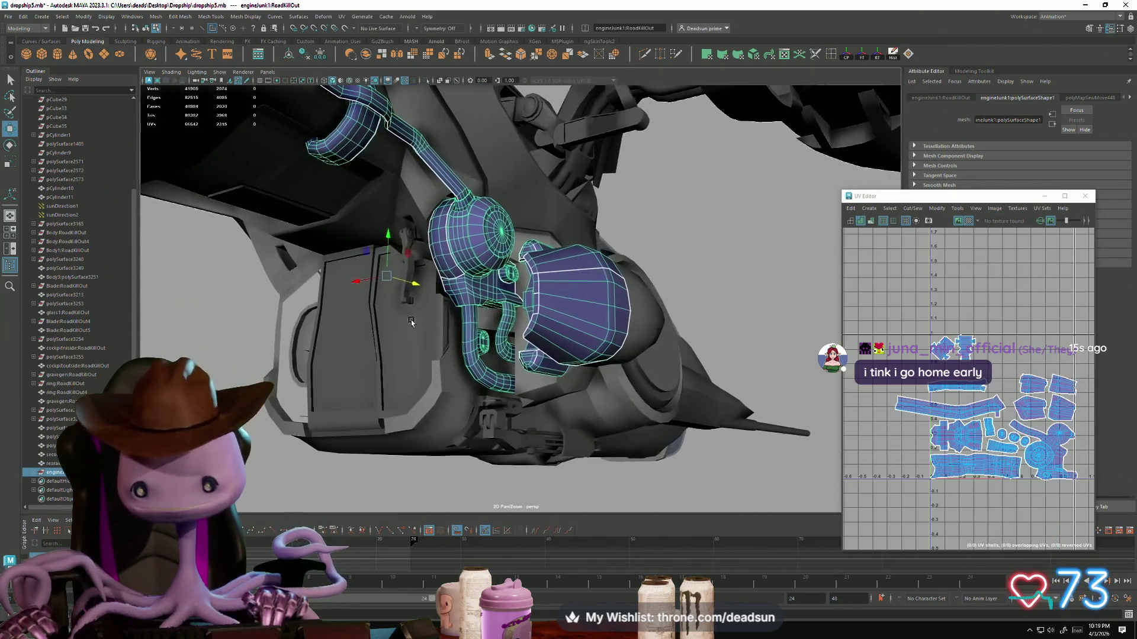
{"action": "scroll", "coordinate": [937, 400], "scroll_direction": "up", "scroll_amount": 4}
{"action": "scroll", "coordinate": [937, 400], "scroll_direction": "down", "scroll_amount": 3}
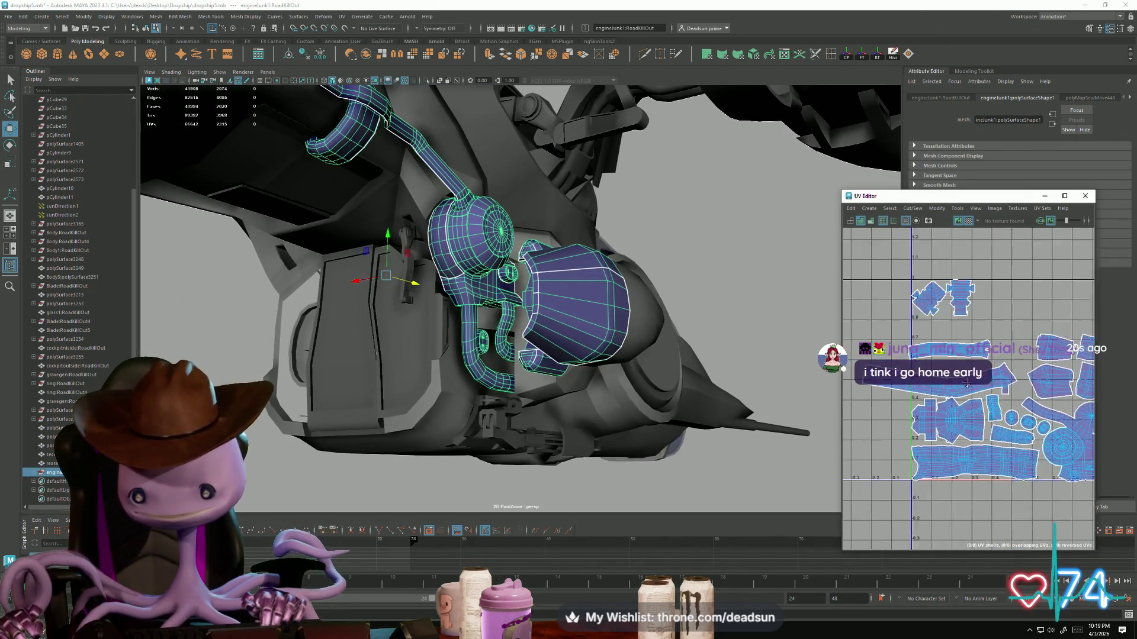
{"action": "right_click_drag", "start_coordinate": [929, 379], "coordinate": [930, 385]}
Step: Pick a pipe UV shell and drag it lower in the UV layout
{"action": "left_click", "coordinate": [929, 386]}
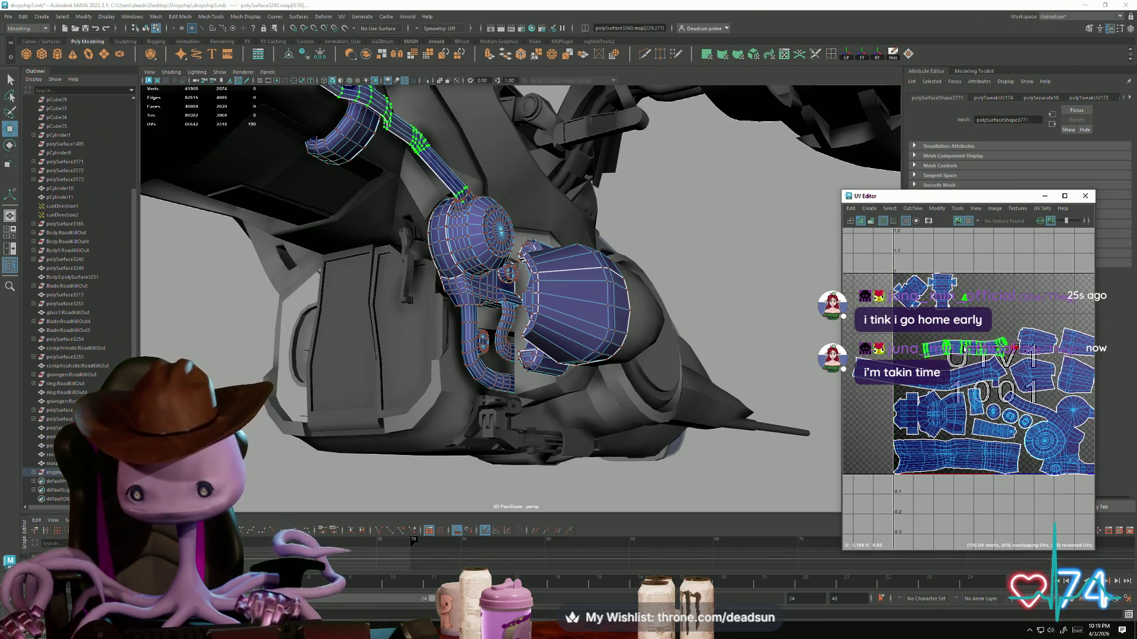
{"action": "left_click", "coordinate": [916, 299]}
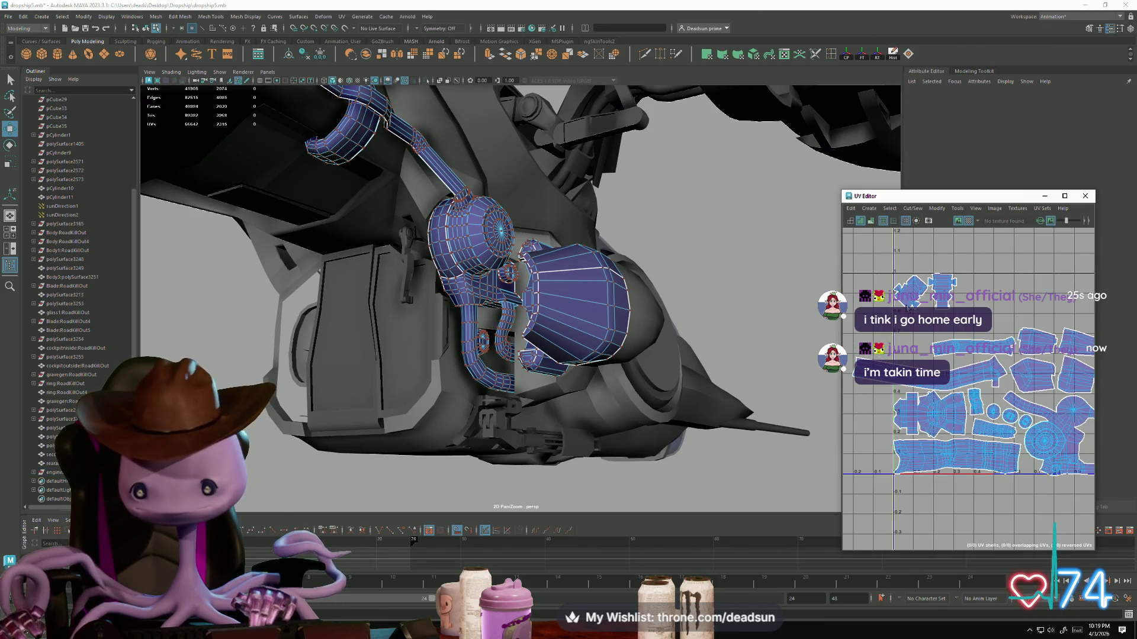
{"action": "left_click", "coordinate": [912, 303]}
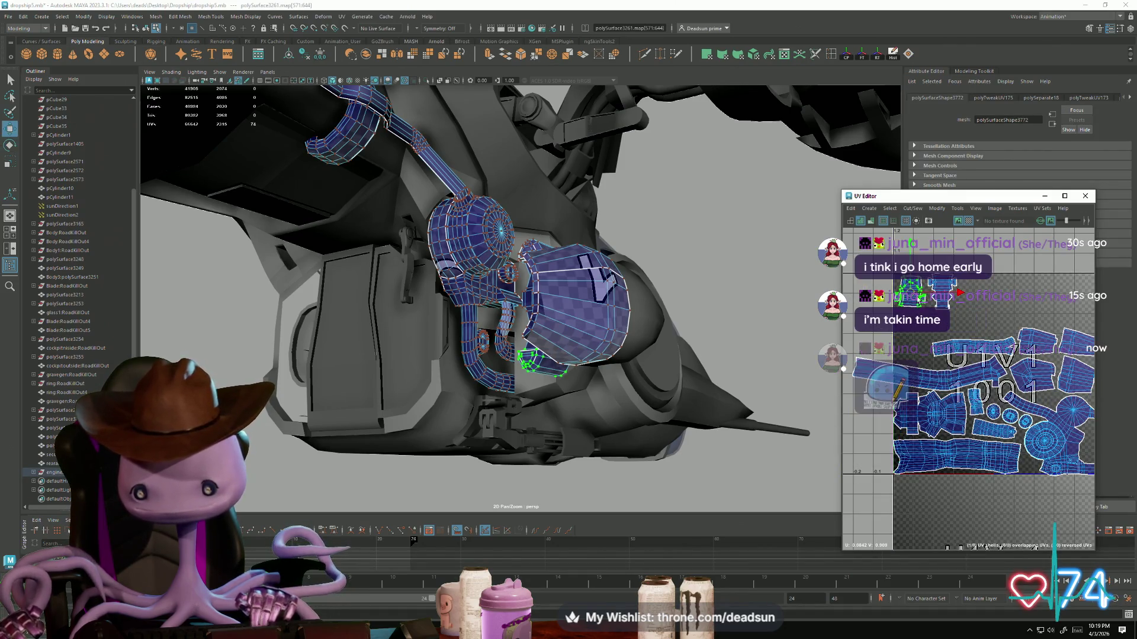
{"action": "mouse_move", "coordinate": [909, 261]}
{"action": "left_mouse_down"}
{"action": "mouse_move", "coordinate": [910, 312]}
{"action": "mouse_move", "coordinate": [886, 338]}
{"action": "left_mouse_up"}
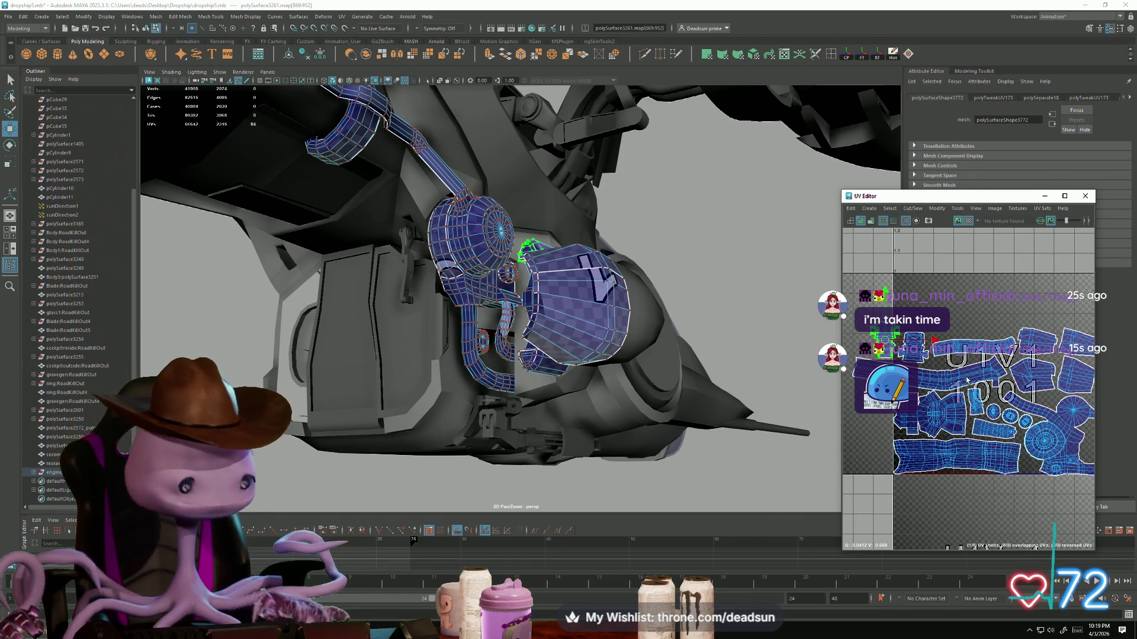
Step: Switch to Face selection and marquee-select all the pipe UV shells
{"action": "scroll", "coordinate": [966, 380], "scroll_direction": "down", "scroll_amount": 3}
{"action": "right_click", "coordinate": [939, 353]}
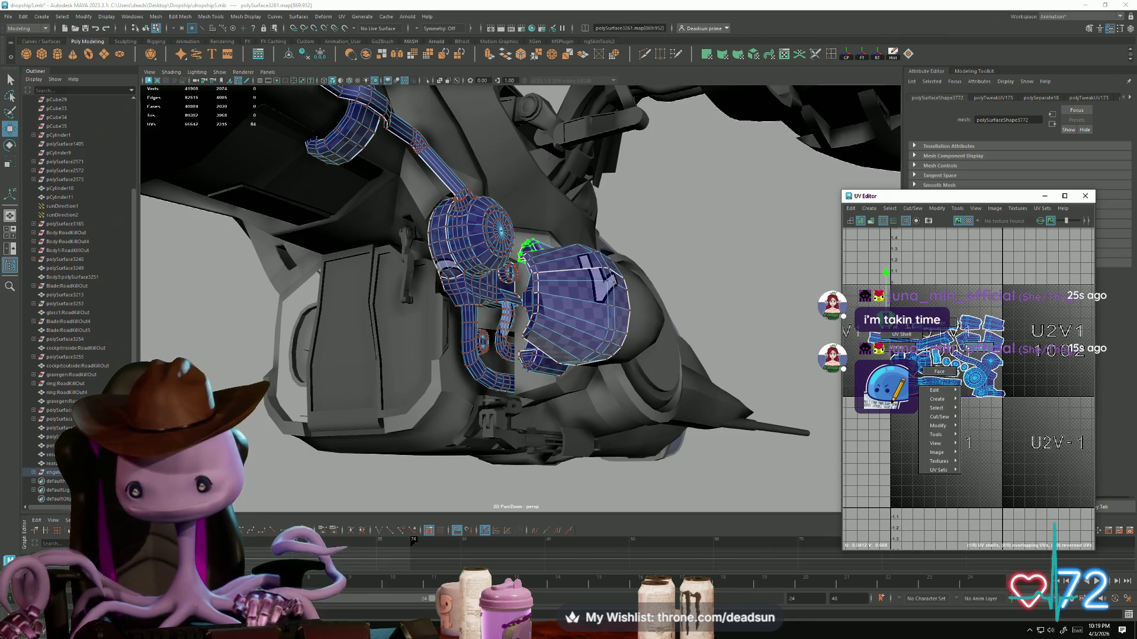
{"action": "left_click", "coordinate": [943, 373]}
{"action": "left_click_drag", "start_coordinate": [1017, 429], "coordinate": [1017, 429]}
Step: Test-move the pipes along X, undo it, and view the pipes from the side
{"action": "mouse_move", "coordinate": [858, 136]}
{"action": "left_mouse_down", "text": "alt"}
{"action": "mouse_move", "coordinate": [609, 375]}
{"action": "mouse_move", "coordinate": [431, 345]}
{"action": "mouse_move", "coordinate": [534, 394]}
{"action": "left_mouse_up", "text": "alt"}
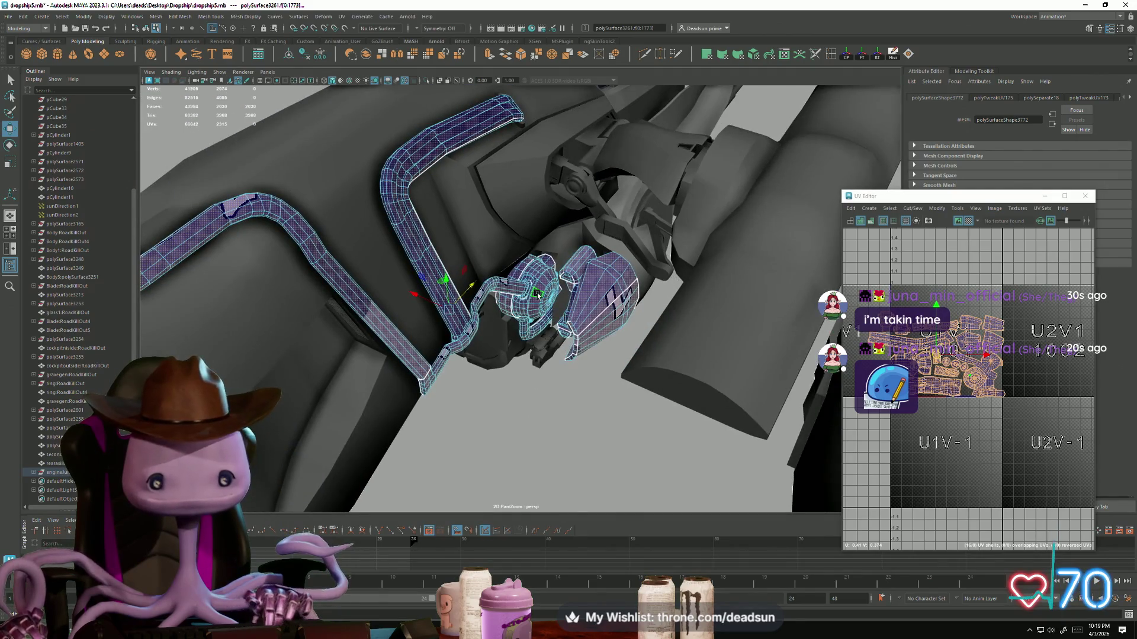
{"action": "mouse_move", "coordinate": [538, 298]}
{"action": "left_mouse_down", "text": "alt"}
{"action": "mouse_move", "coordinate": [470, 326]}
{"action": "mouse_move", "coordinate": [276, 325]}
{"action": "left_mouse_up", "text": "alt"}
{"action": "key", "text": "ctrl+z"}
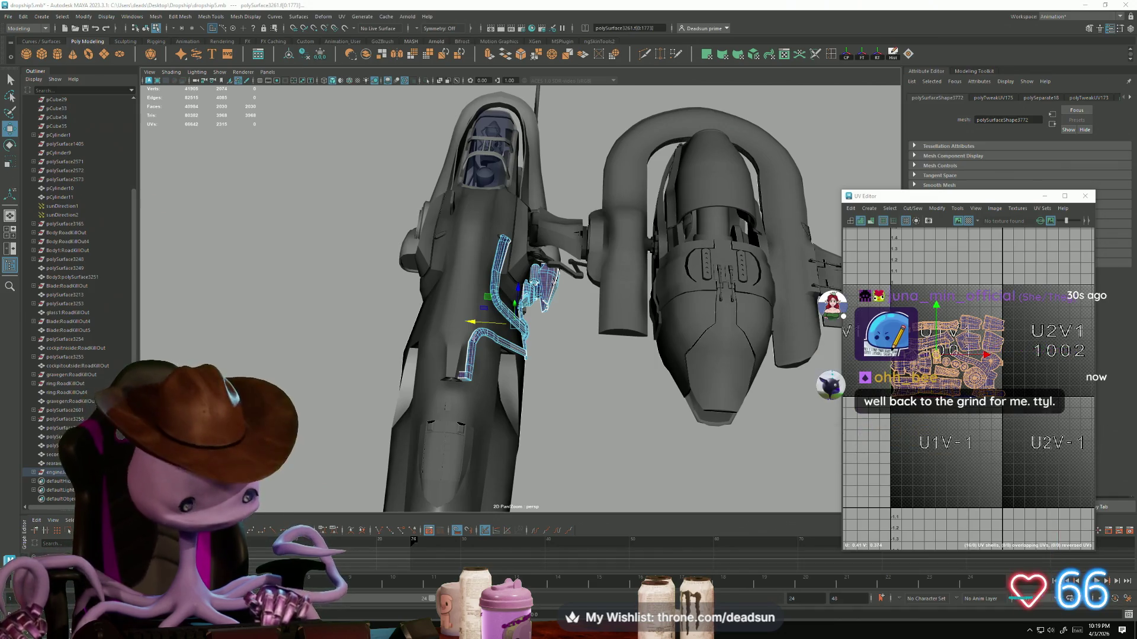
{"action": "mouse_move", "coordinate": [590, 404]}
{"action": "left_mouse_down", "text": "alt"}
{"action": "mouse_move", "coordinate": [568, 438]}
{"action": "mouse_move", "coordinate": [597, 440]}
{"action": "left_mouse_up", "text": "alt"}
{"action": "scroll", "coordinate": [569, 439], "scroll_direction": "up", "scroll_amount": 5}
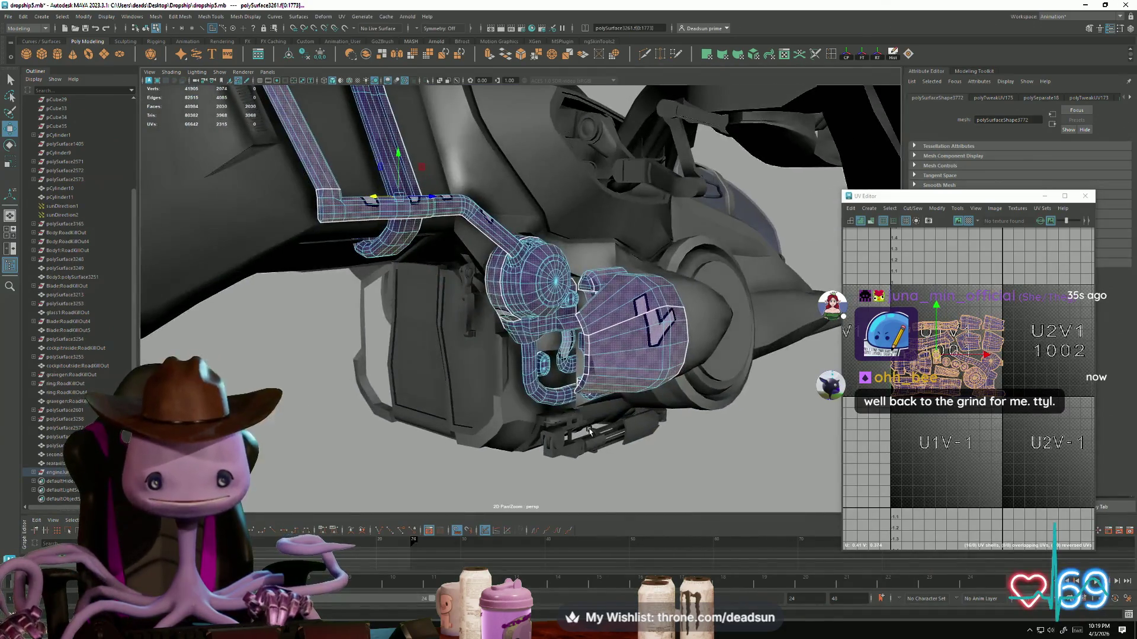
Step: Return to Object Mode and combine the engine junk pieces with Mesh > Combine
{"action": "left_click", "coordinate": [183, 18]}
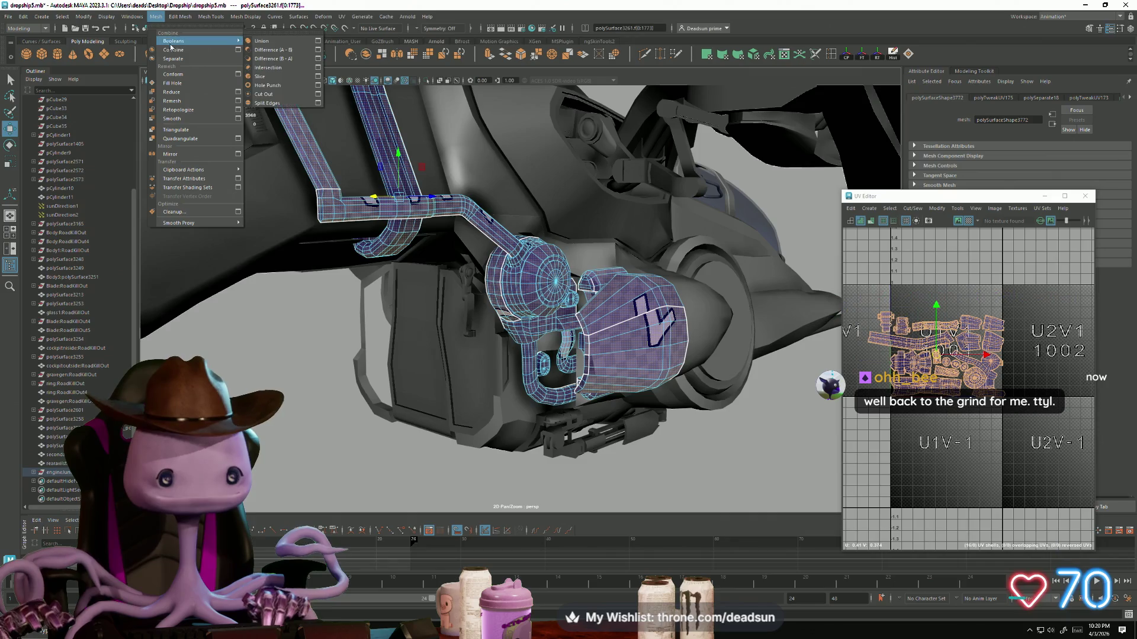
{"action": "left_click", "coordinate": [207, 160]}
{"action": "right_click", "coordinate": [617, 345]}
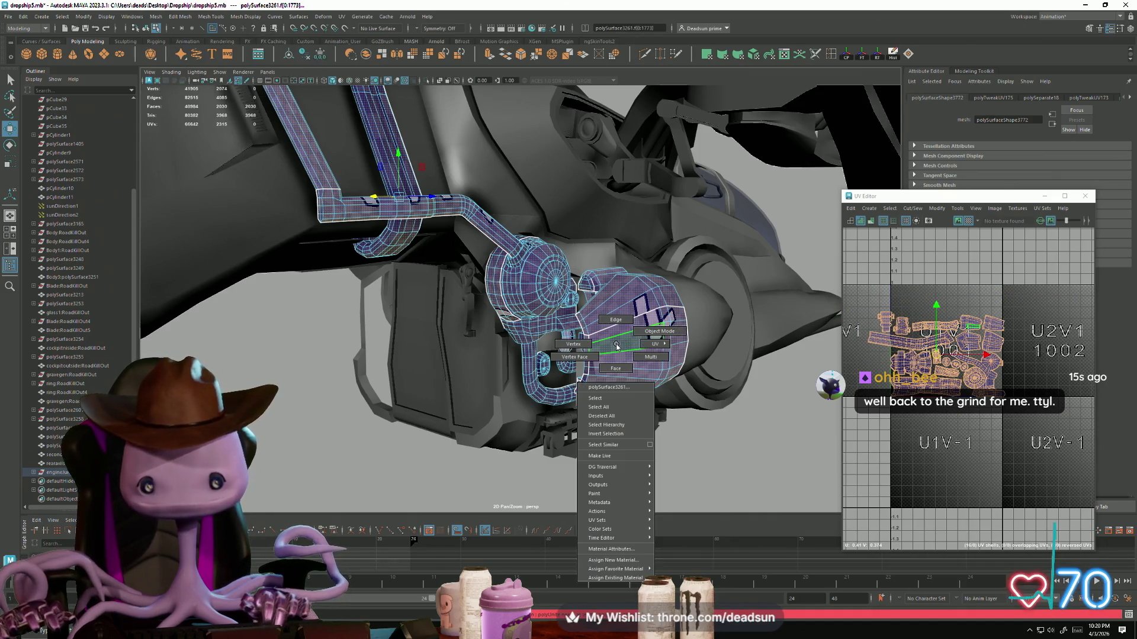
{"action": "left_click", "coordinate": [640, 335]}
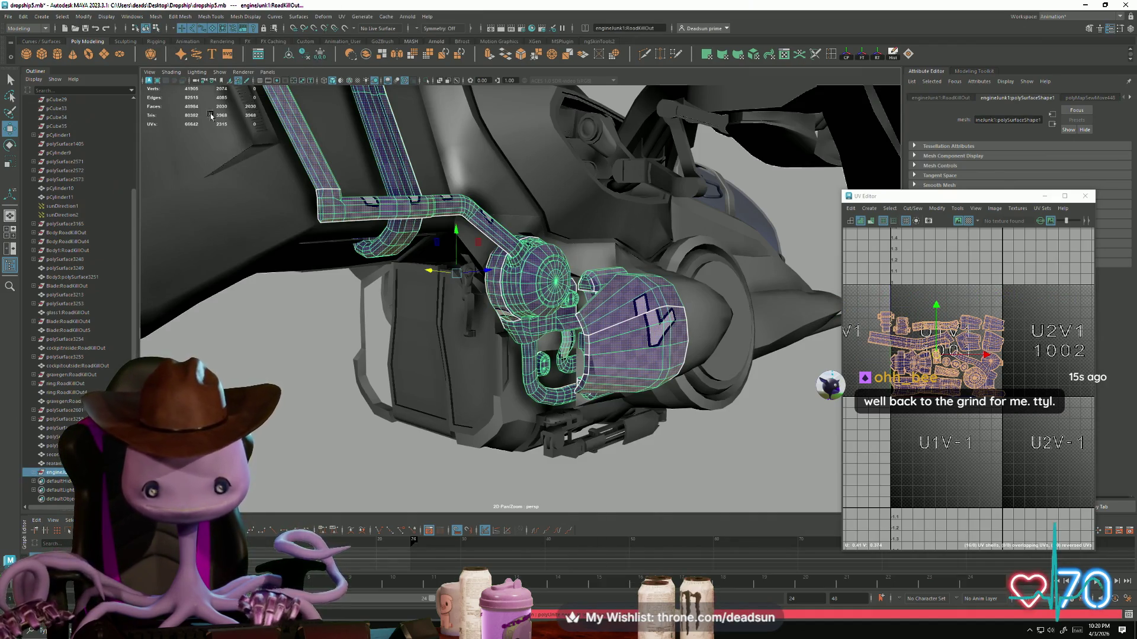
{"action": "left_click", "coordinate": [157, 17]}
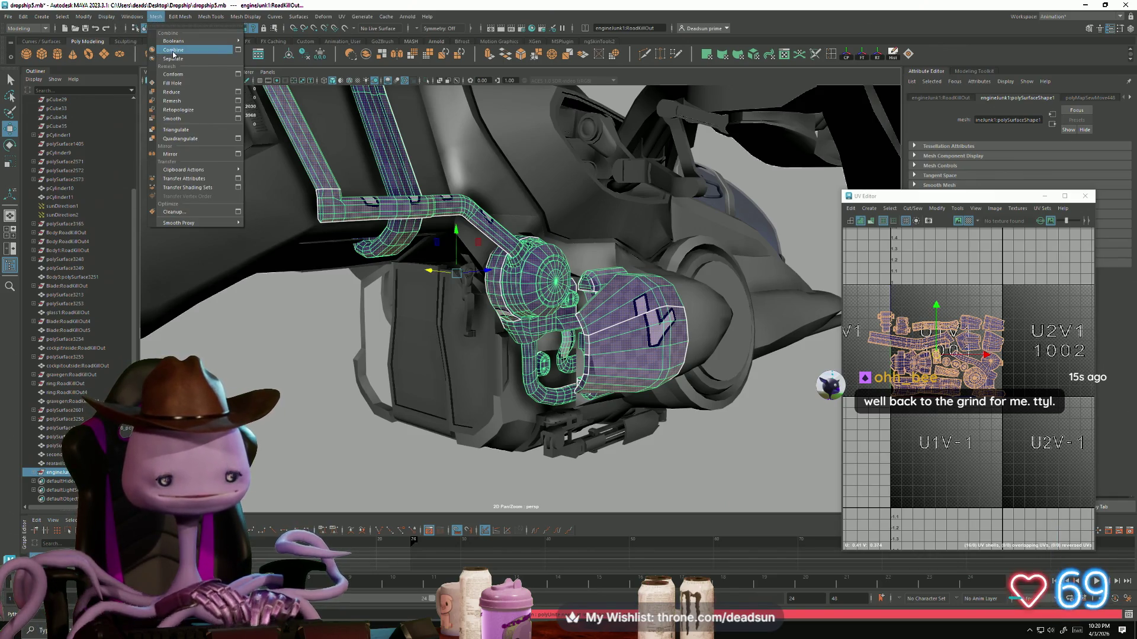
{"action": "left_click", "coordinate": [173, 51]}
Step: Select the combined pipe part to check its UVs
{"action": "left_click_drag", "start_coordinate": [581, 367], "coordinate": [416, 418], "text": "alt"}
{"action": "left_click", "coordinate": [571, 431]}
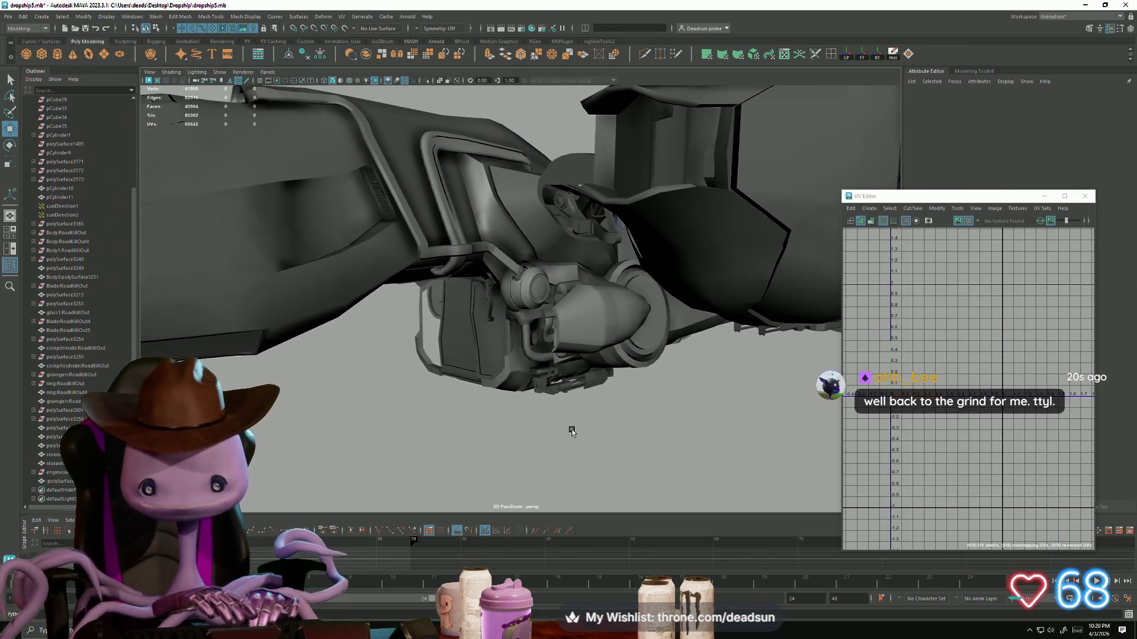
{"action": "left_click", "coordinate": [522, 290]}
{"action": "mouse_move", "coordinate": [522, 290]}
{"action": "left_mouse_down", "text": "alt"}
{"action": "mouse_move", "coordinate": [540, 385]}
{"action": "mouse_move", "coordinate": [562, 367]}
{"action": "mouse_move", "coordinate": [618, 414]}
{"action": "mouse_move", "coordinate": [667, 383]}
{"action": "mouse_move", "coordinate": [550, 395]}
{"action": "mouse_move", "coordinate": [543, 428]}
{"action": "left_mouse_up", "text": "alt"}
{"action": "scroll", "coordinate": [940, 380], "scroll_direction": "up", "scroll_amount": 10}
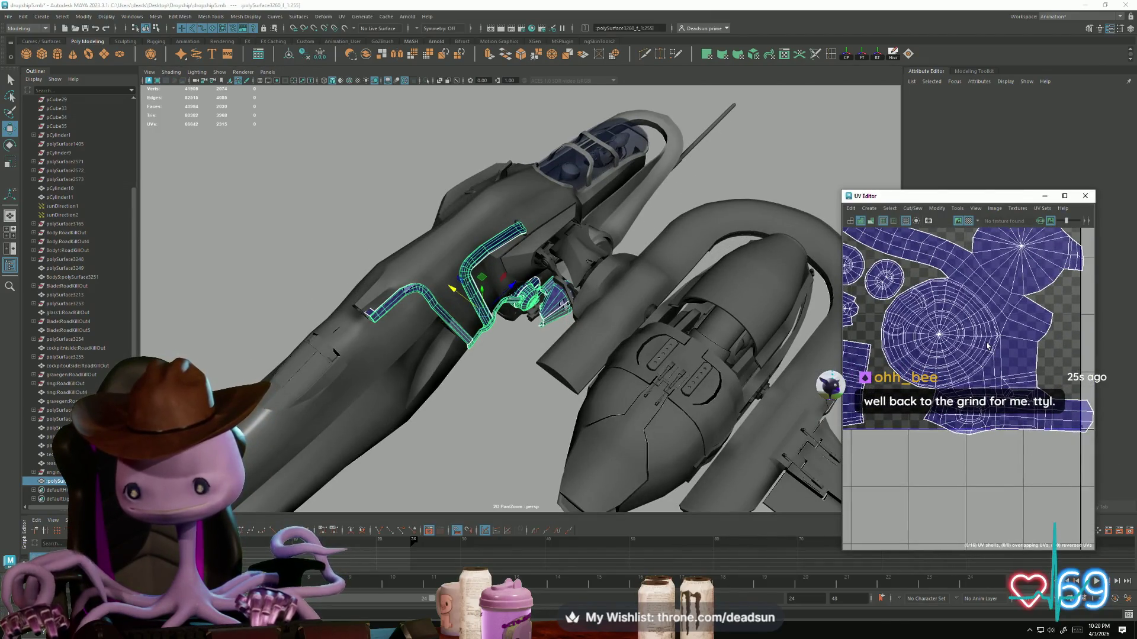
{"action": "scroll", "coordinate": [955, 365], "scroll_direction": "down", "scroll_amount": 10}
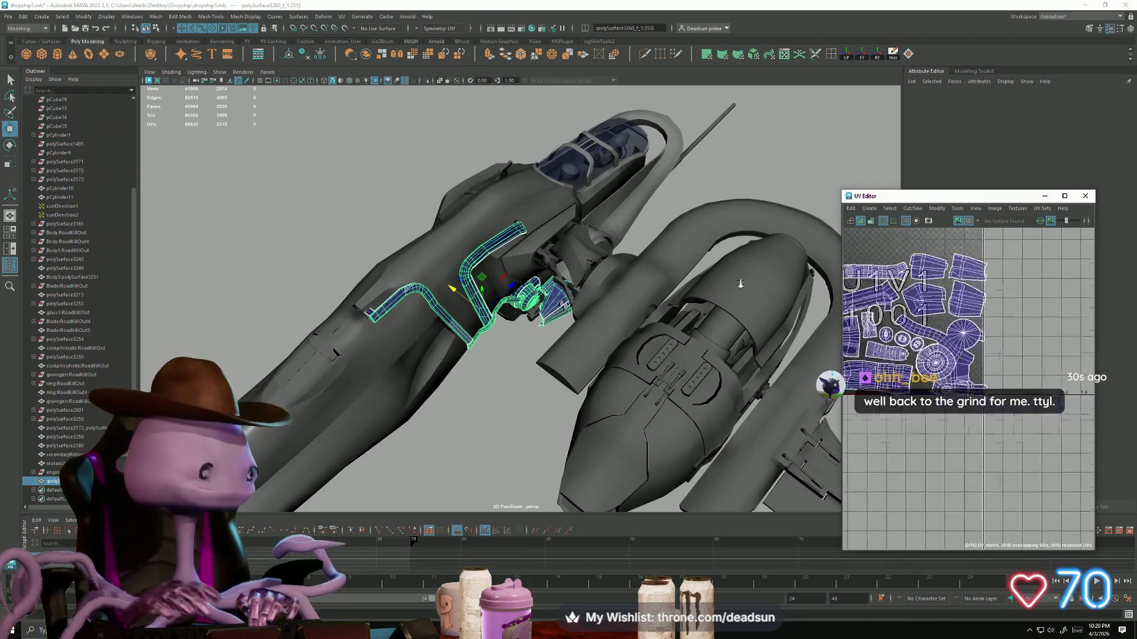
{"action": "mouse_move", "coordinate": [699, 367]}
{"action": "left_mouse_down", "text": "alt"}
{"action": "mouse_move", "coordinate": [656, 378]}
{"action": "mouse_move", "coordinate": [397, 353]}
{"action": "left_mouse_up", "text": "alt"}
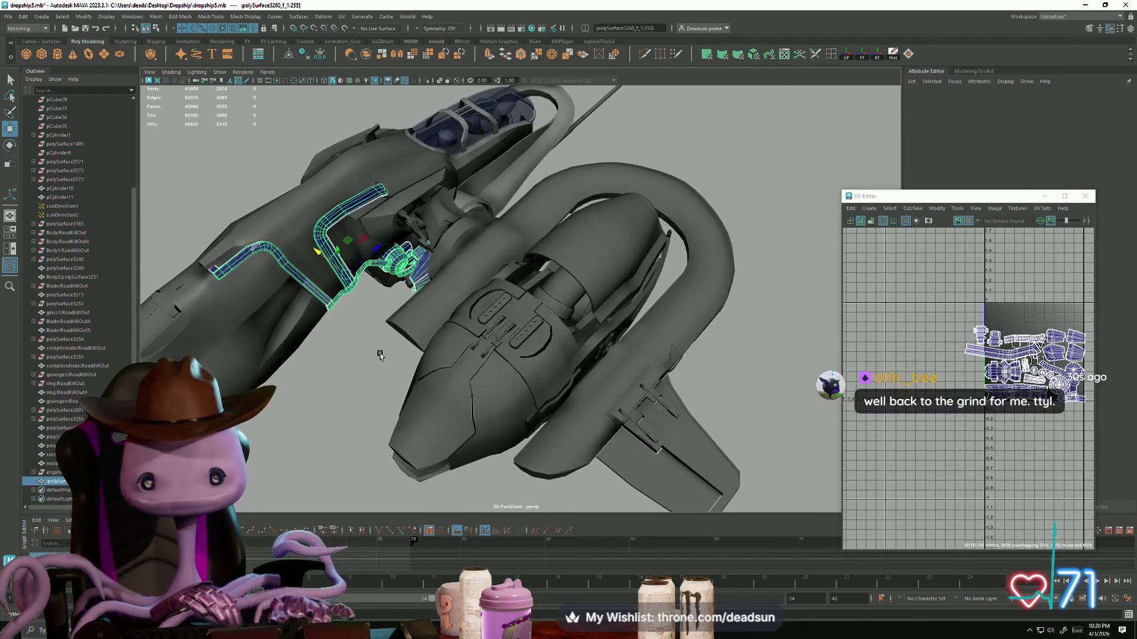
{"action": "scroll", "coordinate": [961, 427], "scroll_direction": "down", "scroll_amount": 3}
Step: Select the main hull body and add several more ship parts
{"action": "left_click", "coordinate": [249, 313]}
{"action": "mouse_move", "coordinate": [249, 314]}
{"action": "left_mouse_down", "text": "alt"}
{"action": "mouse_move", "coordinate": [342, 359]}
{"action": "mouse_move", "coordinate": [320, 291]}
{"action": "left_mouse_up", "text": "alt"}
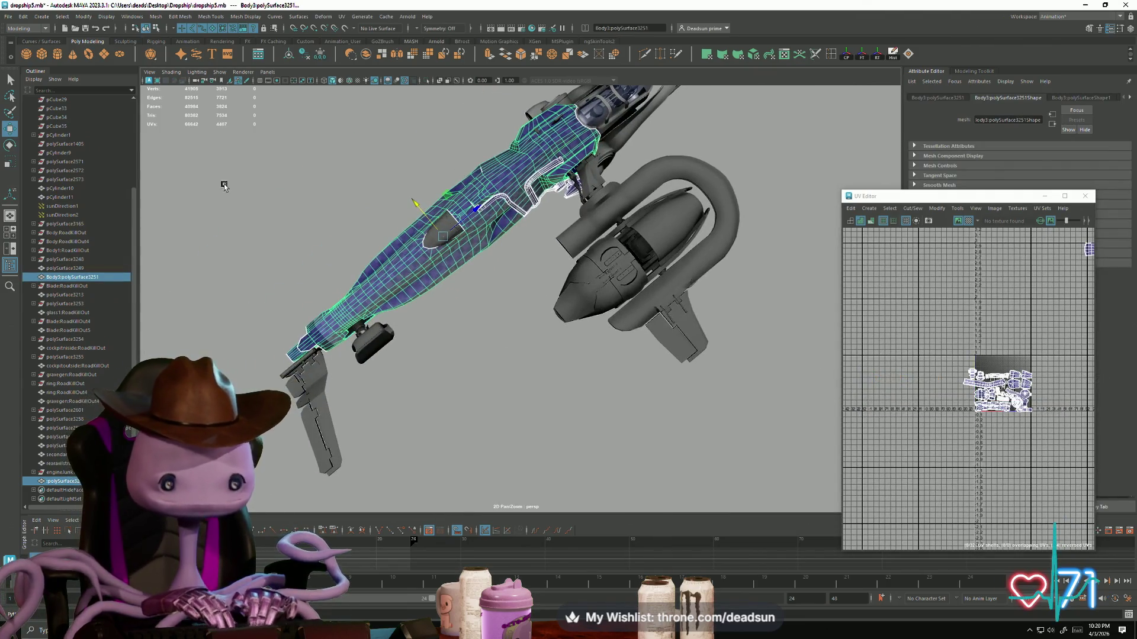
{"action": "left_click_drag", "start_coordinate": [506, 507], "coordinate": [506, 508]}
{"action": "scroll", "coordinate": [868, 388], "scroll_direction": "down", "scroll_amount": 2}
{"action": "mouse_move", "coordinate": [681, 355]}
{"action": "left_mouse_down", "text": "alt"}
{"action": "mouse_move", "coordinate": [548, 307]}
{"action": "mouse_move", "coordinate": [605, 321]}
{"action": "left_mouse_up", "text": "alt"}
Step: Select the blade, cockpit, glass canopy, engine ring and inner engine disc
{"action": "left_click", "coordinate": [612, 302]}
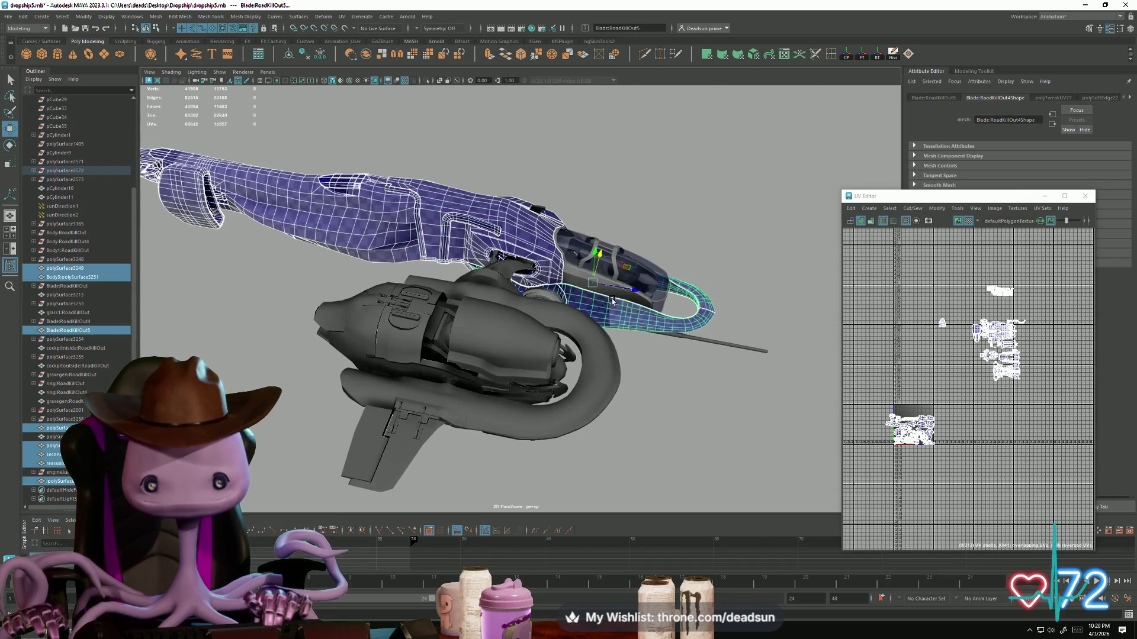
{"action": "right_click_drag", "start_coordinate": [629, 304], "coordinate": [584, 357], "text": "alt"}
{"action": "left_click", "coordinate": [520, 311], "text": "shift"}
{"action": "left_click_drag", "start_coordinate": [520, 310], "coordinate": [568, 358], "text": "alt"}
{"action": "left_click", "coordinate": [571, 362], "text": "shift"}
{"action": "mouse_move", "coordinate": [677, 448]}
{"action": "left_mouse_down", "text": "alt"}
{"action": "mouse_move", "coordinate": [707, 426]}
{"action": "mouse_move", "coordinate": [606, 426]}
{"action": "left_mouse_up", "text": "alt"}
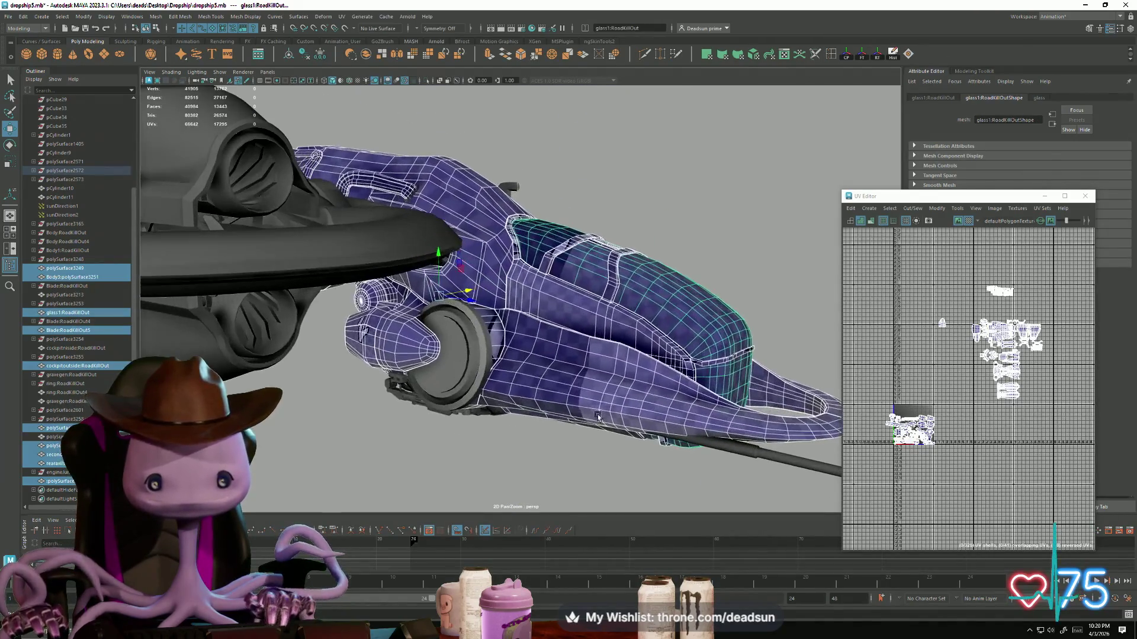
{"action": "left_click", "coordinate": [464, 356], "text": "shift"}
{"action": "left_click", "coordinate": [483, 354], "text": "shift"}
{"action": "left_click_drag", "start_coordinate": [493, 354], "coordinate": [567, 346], "text": "alt"}
{"action": "left_click", "coordinate": [694, 379], "text": "shift"}
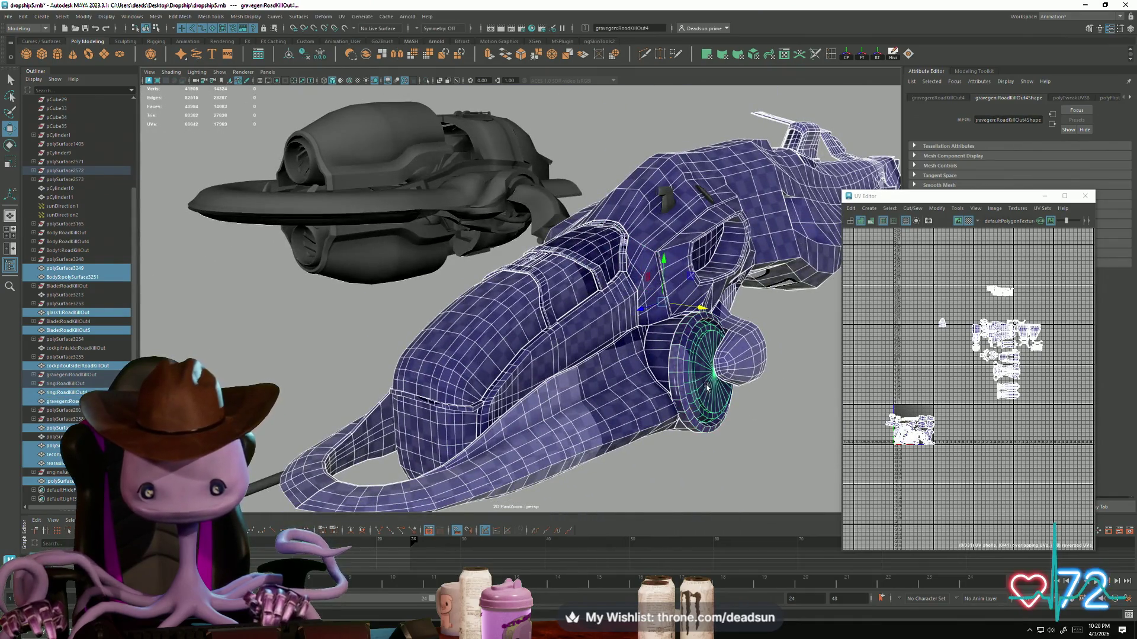
Step: Switch to UV selection and select the ring's UV shells below the main layout
{"action": "scroll", "coordinate": [954, 322], "scroll_direction": "up", "scroll_amount": 5}
{"action": "scroll", "coordinate": [955, 321], "scroll_direction": "up", "scroll_amount": 2}
{"action": "right_click_drag", "start_coordinate": [942, 323], "coordinate": [923, 331]}
{"action": "left_click", "coordinate": [917, 336]}
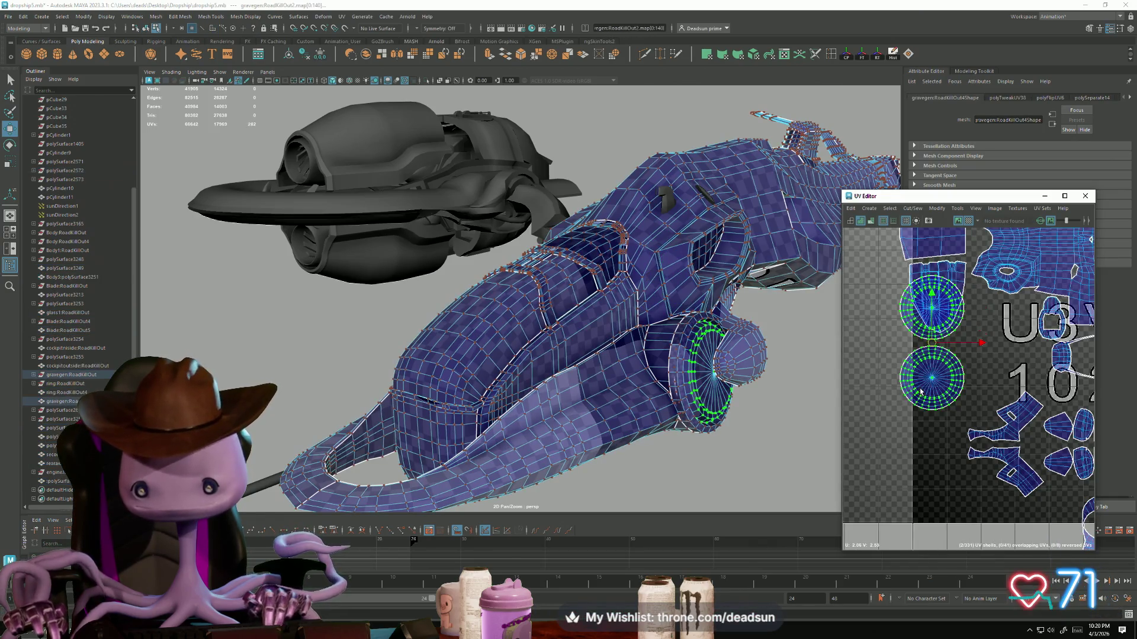
{"action": "scroll", "coordinate": [912, 388], "scroll_direction": "down", "scroll_amount": 5}
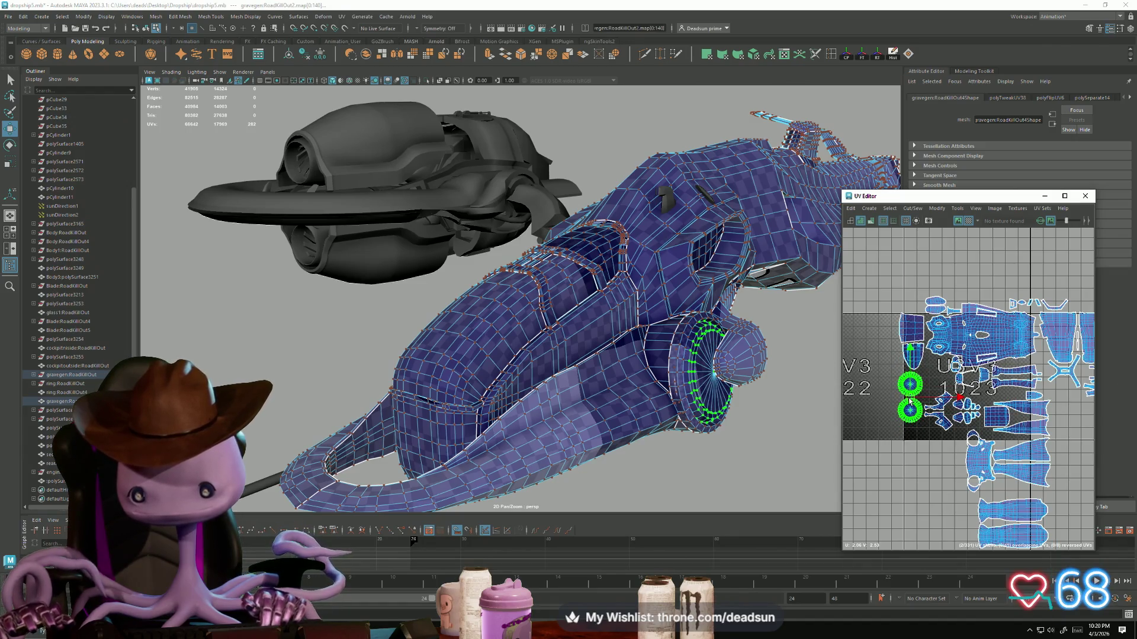
{"action": "scroll", "coordinate": [910, 401], "scroll_direction": "down", "scroll_amount": 5}
{"action": "middle_click_drag", "start_coordinate": [912, 408], "coordinate": [937, 428], "text": "alt"}
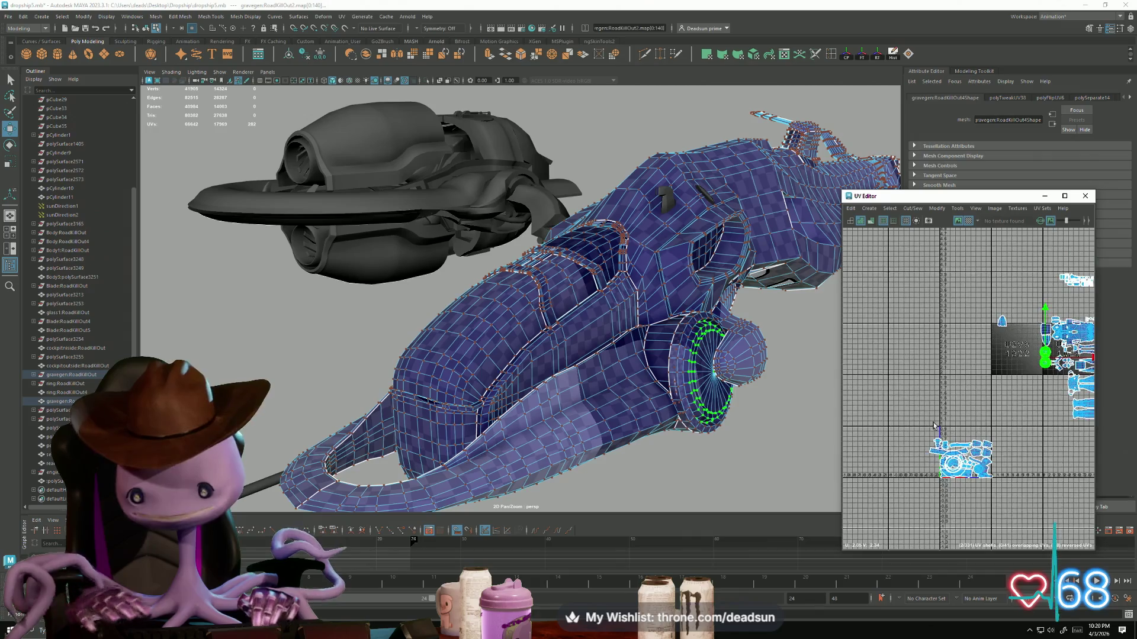
{"action": "middle_click_drag", "start_coordinate": [1029, 511], "coordinate": [947, 459], "text": "alt"}
{"action": "mouse_move", "coordinate": [590, 473]}
{"action": "left_mouse_down", "text": "alt"}
{"action": "mouse_move", "coordinate": [673, 431]}
{"action": "mouse_move", "coordinate": [463, 436]}
{"action": "left_mouse_up", "text": "alt"}
{"action": "scroll", "coordinate": [463, 436], "scroll_direction": "up", "scroll_amount": 3}
{"action": "middle_click_drag", "start_coordinate": [462, 436], "coordinate": [609, 430], "text": "alt"}
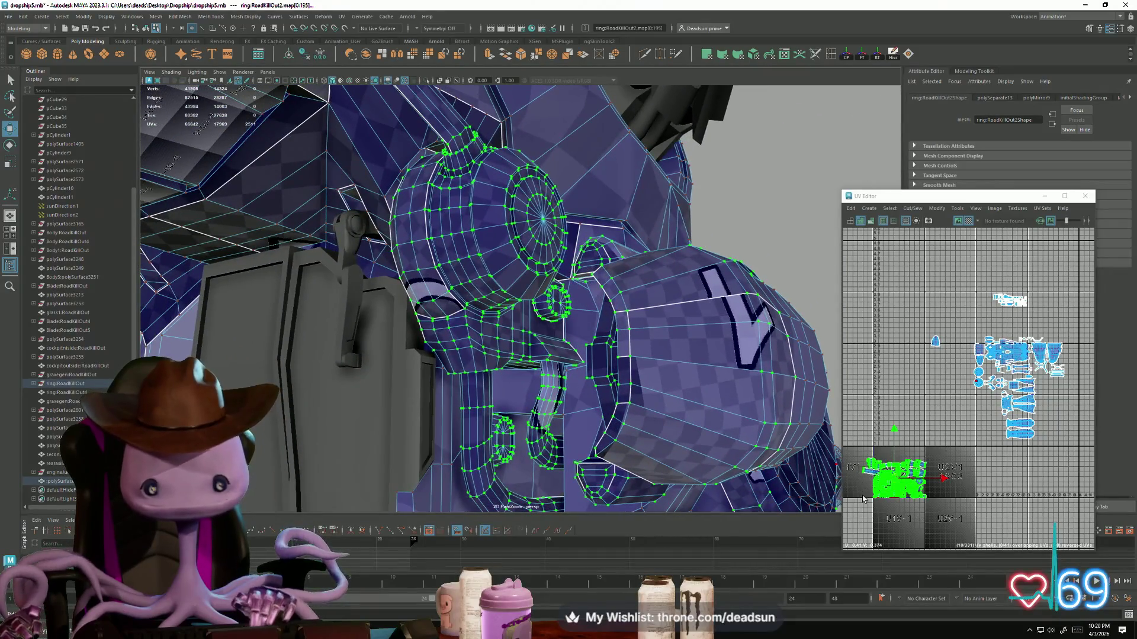
Step: Scale the ring's UV shell down and move it up beside the packed shells
{"action": "key", "text": "r"}
{"action": "mouse_move", "coordinate": [895, 480]}
{"action": "left_mouse_down"}
{"action": "mouse_move", "coordinate": [881, 488]}
{"action": "mouse_move", "coordinate": [1004, 324]}
{"action": "mouse_move", "coordinate": [1040, 328]}
{"action": "left_mouse_up"}
{"action": "key", "text": "w"}
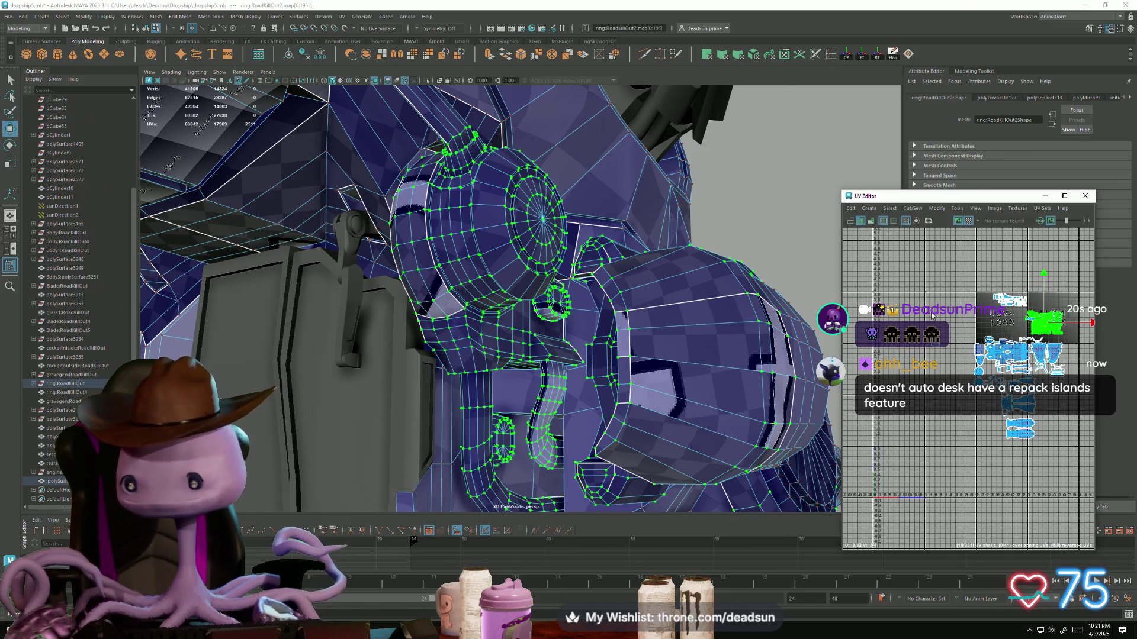
{"action": "scroll", "coordinate": [931, 315], "scroll_direction": "up", "scroll_amount": 5}
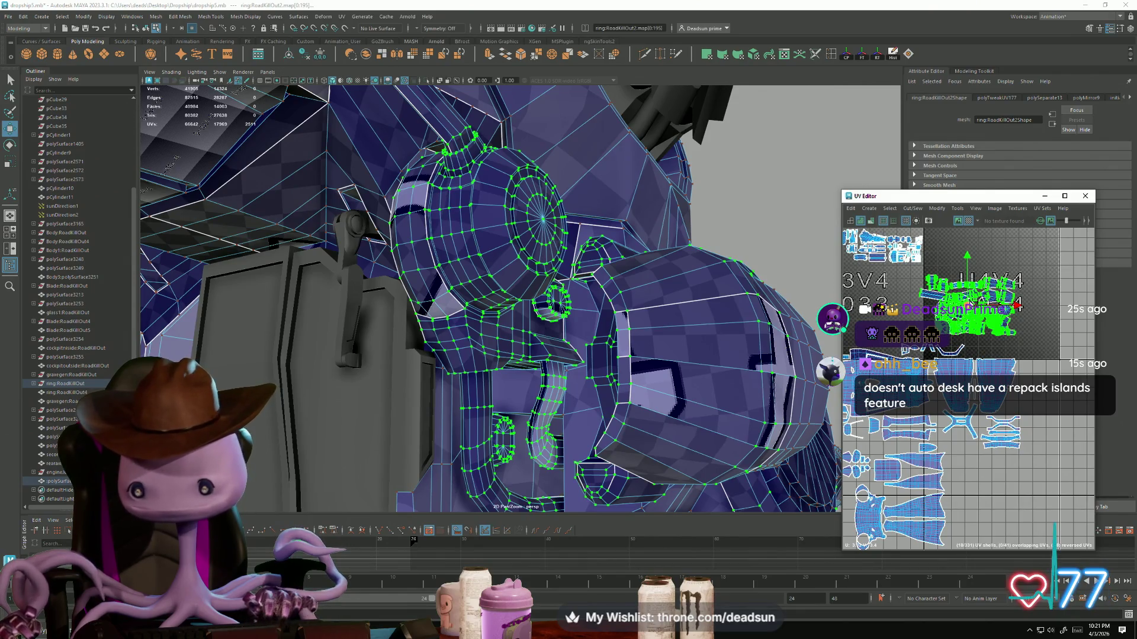
{"action": "mouse_move", "coordinate": [780, 398]}
{"action": "left_mouse_down", "text": "alt"}
{"action": "mouse_move", "coordinate": [537, 352]}
{"action": "mouse_move", "coordinate": [523, 368]}
{"action": "mouse_move", "coordinate": [548, 342]}
{"action": "mouse_move", "coordinate": [390, 382]}
{"action": "mouse_move", "coordinate": [476, 385]}
{"action": "mouse_move", "coordinate": [491, 448]}
{"action": "mouse_move", "coordinate": [450, 355]}
{"action": "left_mouse_up", "text": "alt"}
Step: Inspect the hull UVs by selecting the hull, a small grey part and the connector
{"action": "scroll", "coordinate": [427, 266], "scroll_direction": "up", "scroll_amount": 5}
{"action": "left_click", "coordinate": [400, 192]}
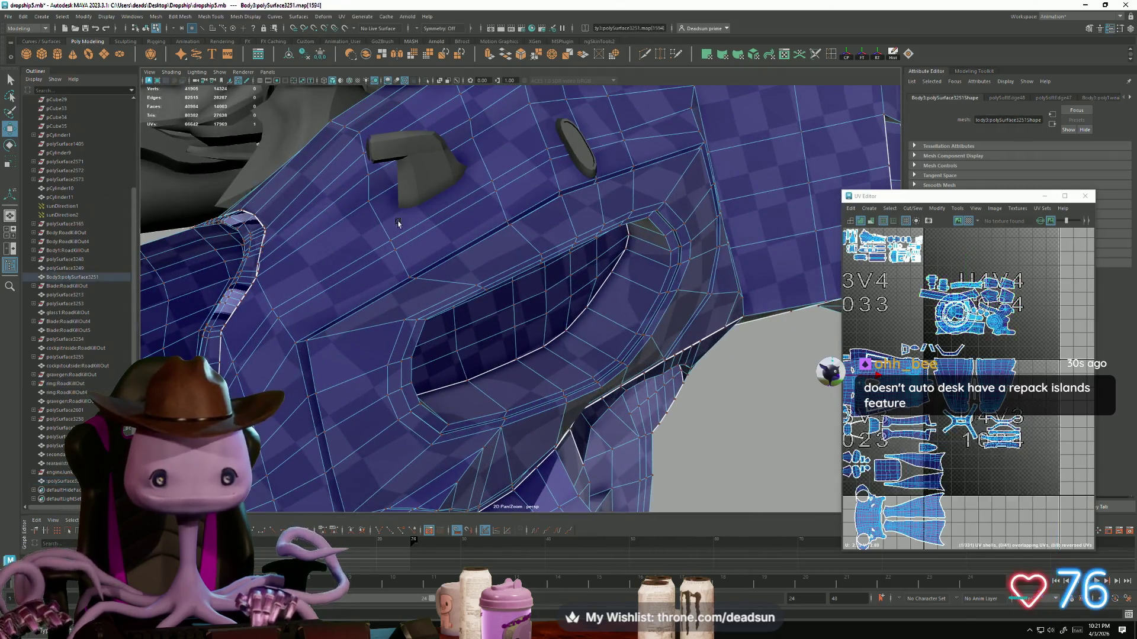
{"action": "left_click", "coordinate": [414, 152]}
{"action": "scroll", "coordinate": [402, 274], "scroll_direction": "down", "scroll_amount": 5}
{"action": "left_click_drag", "start_coordinate": [408, 281], "coordinate": [512, 359], "text": "alt"}
{"action": "right_click_drag", "start_coordinate": [629, 303], "coordinate": [628, 297]}
{"action": "left_click", "coordinate": [548, 305]}
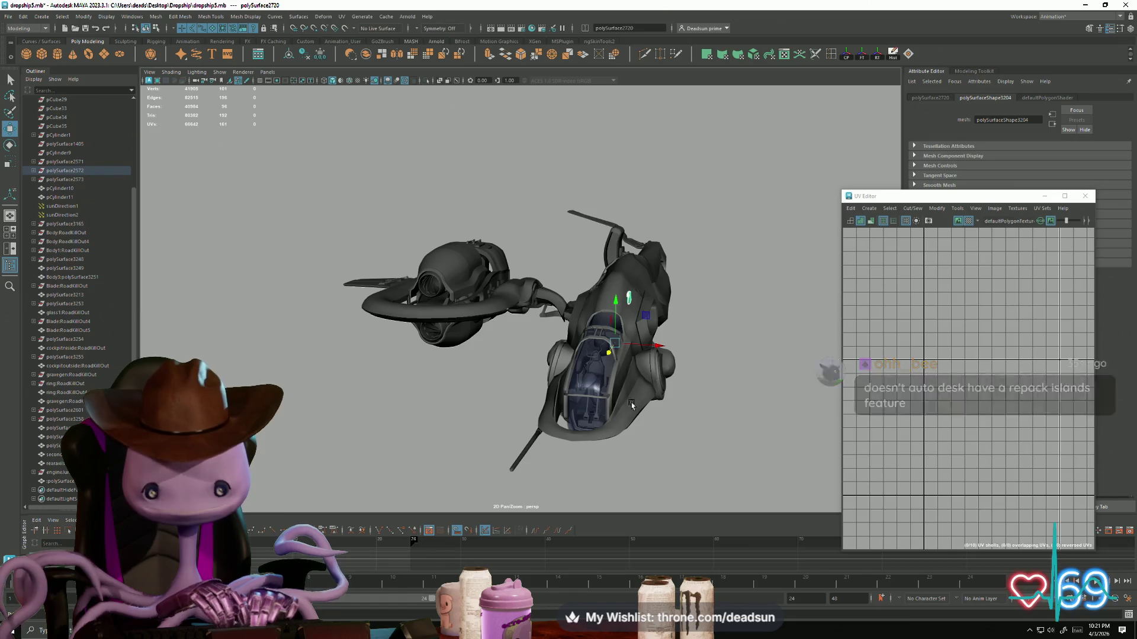
Step: Frame the connector and select the pipe mesh
{"action": "key", "text": "f"}
{"action": "mouse_move", "coordinate": [563, 342]}
{"action": "left_mouse_down", "text": "alt"}
{"action": "mouse_move", "coordinate": [521, 343]}
{"action": "mouse_move", "coordinate": [563, 355]}
{"action": "mouse_move", "coordinate": [581, 347]}
{"action": "mouse_move", "coordinate": [563, 330]}
{"action": "mouse_move", "coordinate": [616, 322]}
{"action": "mouse_move", "coordinate": [610, 308]}
{"action": "mouse_move", "coordinate": [581, 388]}
{"action": "mouse_move", "coordinate": [367, 265]}
{"action": "mouse_move", "coordinate": [390, 350]}
{"action": "mouse_move", "coordinate": [521, 348]}
{"action": "mouse_move", "coordinate": [483, 319]}
{"action": "mouse_move", "coordinate": [499, 425]}
{"action": "mouse_move", "coordinate": [603, 369]}
{"action": "left_mouse_up", "text": "alt"}
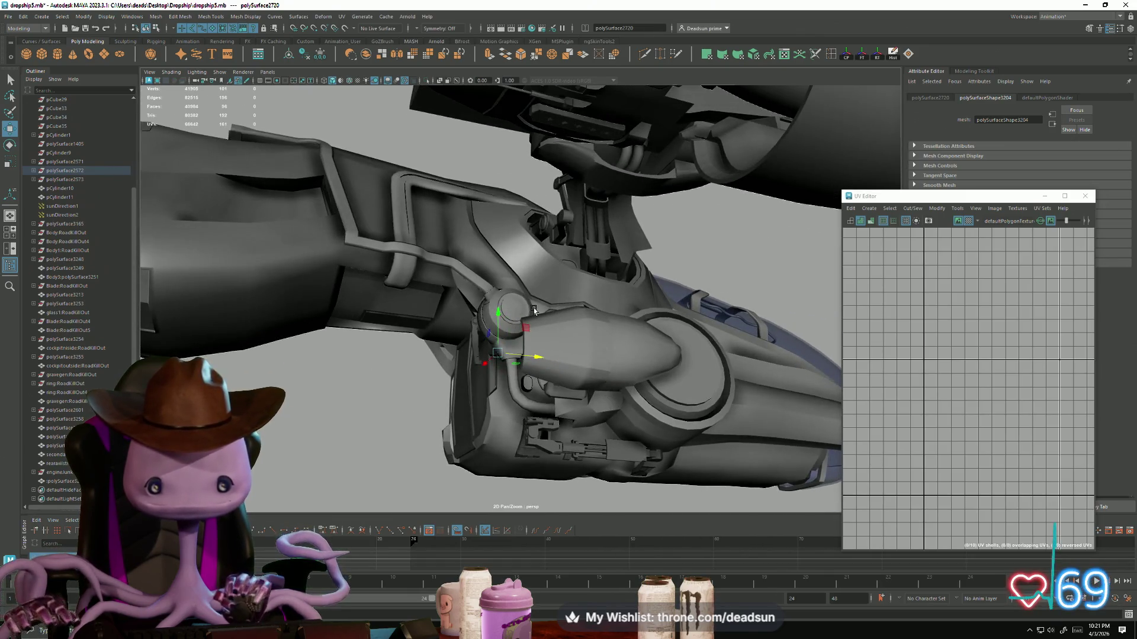
{"action": "left_click", "coordinate": [594, 358]}
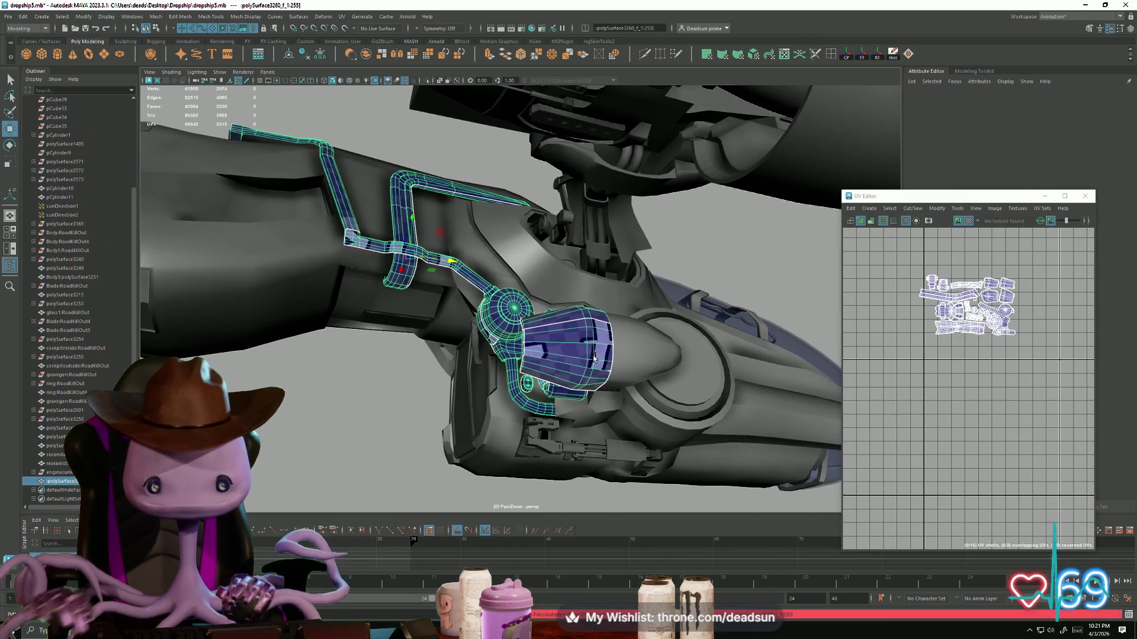
{"action": "mouse_move", "coordinate": [744, 321]}
{"action": "left_mouse_down", "text": "alt"}
{"action": "mouse_move", "coordinate": [756, 427]}
{"action": "mouse_move", "coordinate": [553, 434]}
{"action": "mouse_move", "coordinate": [602, 470]}
{"action": "mouse_move", "coordinate": [615, 453]}
{"action": "mouse_move", "coordinate": [469, 398]}
{"action": "mouse_move", "coordinate": [432, 421]}
{"action": "mouse_move", "coordinate": [481, 462]}
{"action": "mouse_move", "coordinate": [522, 447]}
{"action": "mouse_move", "coordinate": [393, 418]}
{"action": "mouse_move", "coordinate": [444, 395]}
{"action": "mouse_move", "coordinate": [437, 403]}
{"action": "mouse_move", "coordinate": [503, 450]}
{"action": "mouse_move", "coordinate": [568, 441]}
{"action": "mouse_move", "coordinate": [537, 349]}
{"action": "mouse_move", "coordinate": [520, 355]}
{"action": "mouse_move", "coordinate": [489, 418]}
{"action": "mouse_move", "coordinate": [563, 475]}
{"action": "mouse_move", "coordinate": [561, 462]}
{"action": "mouse_move", "coordinate": [444, 485]}
{"action": "mouse_move", "coordinate": [453, 445]}
{"action": "mouse_move", "coordinate": [497, 462]}
{"action": "mouse_move", "coordinate": [454, 459]}
{"action": "mouse_move", "coordinate": [439, 444]}
{"action": "mouse_move", "coordinate": [483, 472]}
{"action": "mouse_move", "coordinate": [472, 447]}
{"action": "mouse_move", "coordinate": [510, 452]}
{"action": "mouse_move", "coordinate": [521, 474]}
{"action": "mouse_move", "coordinate": [400, 442]}
{"action": "mouse_move", "coordinate": [477, 444]}
{"action": "mouse_move", "coordinate": [599, 413]}
{"action": "mouse_move", "coordinate": [447, 400]}
{"action": "mouse_move", "coordinate": [487, 351]}
{"action": "left_mouse_up", "text": "alt"}
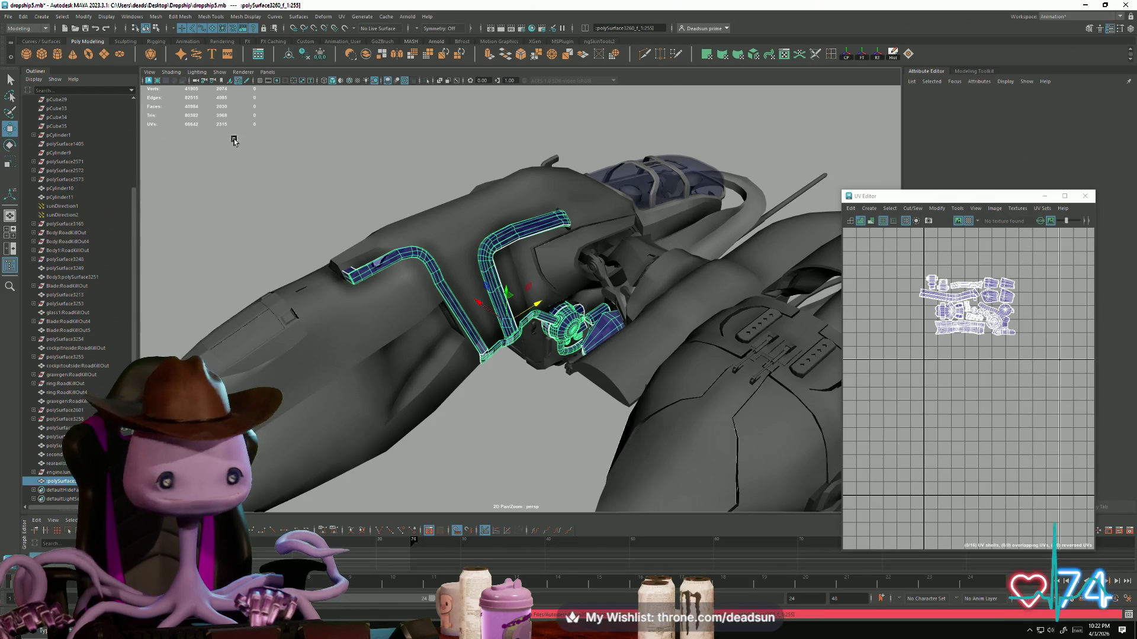
{"action": "left_click", "coordinate": [318, 173]}
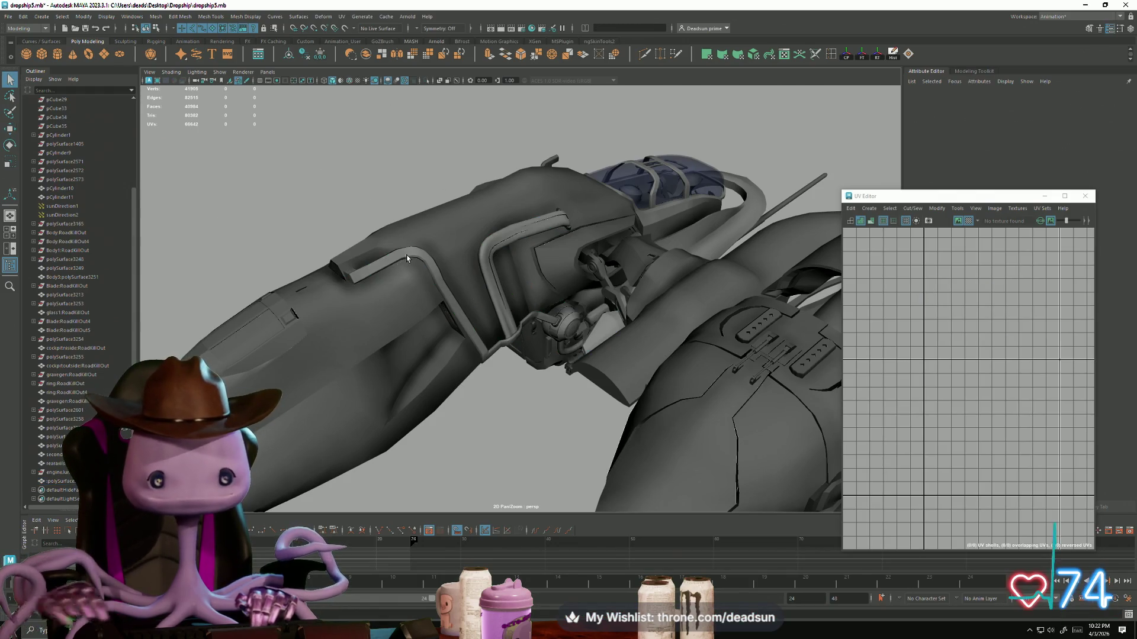
{"action": "left_click", "coordinate": [407, 258]}
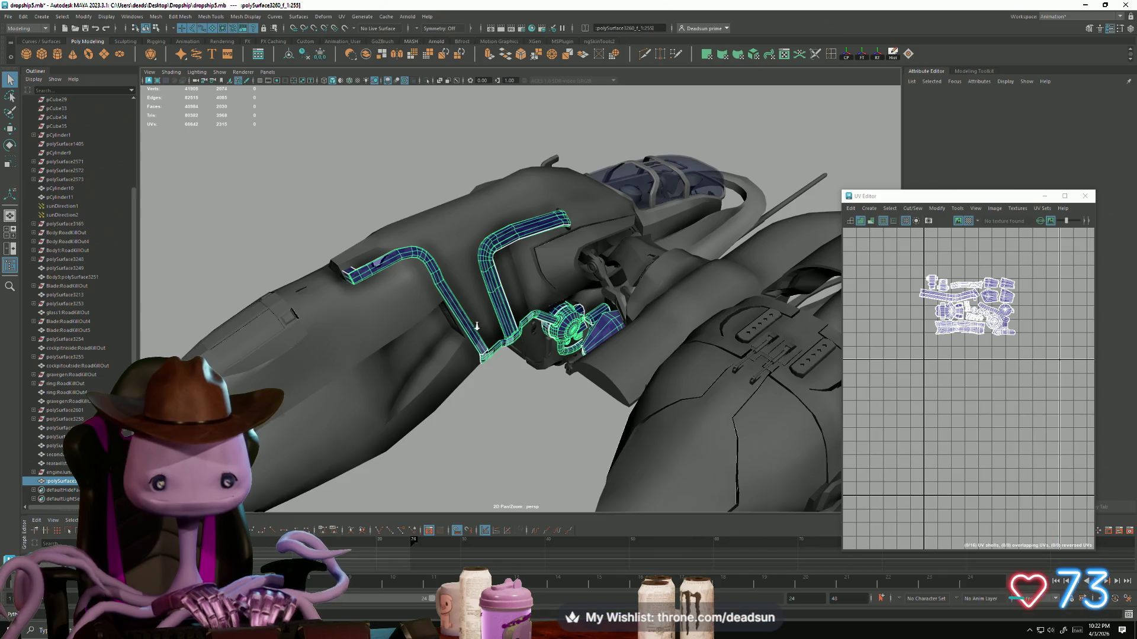
{"action": "scroll", "coordinate": [477, 325], "scroll_direction": "down", "scroll_amount": 3}
Step: Close the UV Editor and bring up File > Save Scene As
{"action": "left_click", "coordinate": [1086, 196]}
{"action": "scroll", "coordinate": [567, 372], "scroll_direction": "up", "scroll_amount": 4}
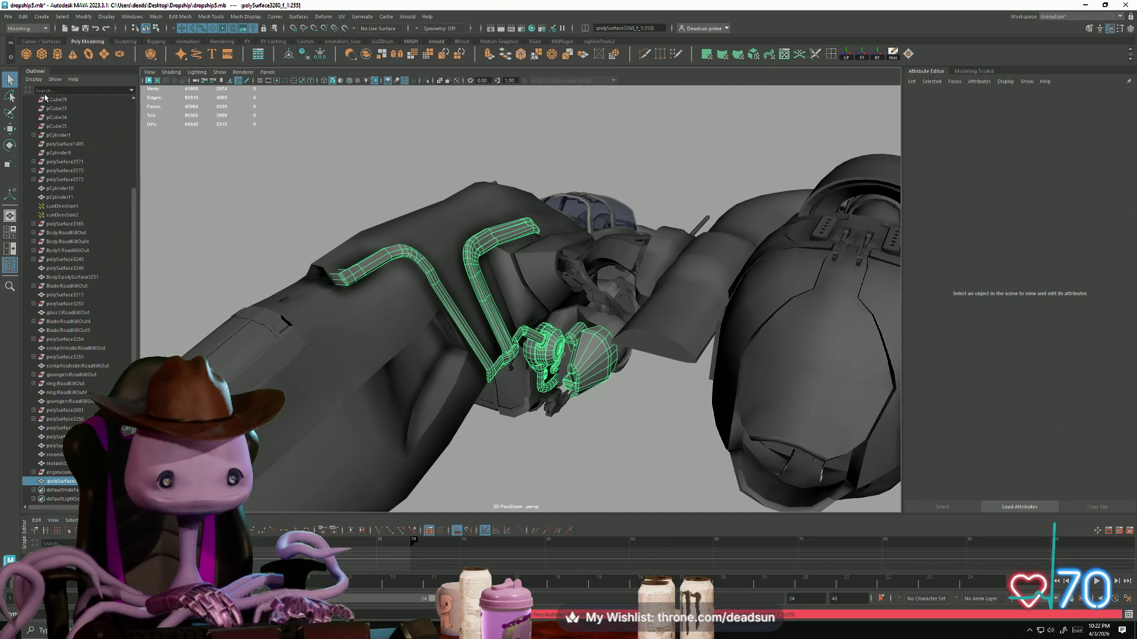
{"action": "left_click", "coordinate": [8, 20]}
{"action": "left_click", "coordinate": [38, 63]}
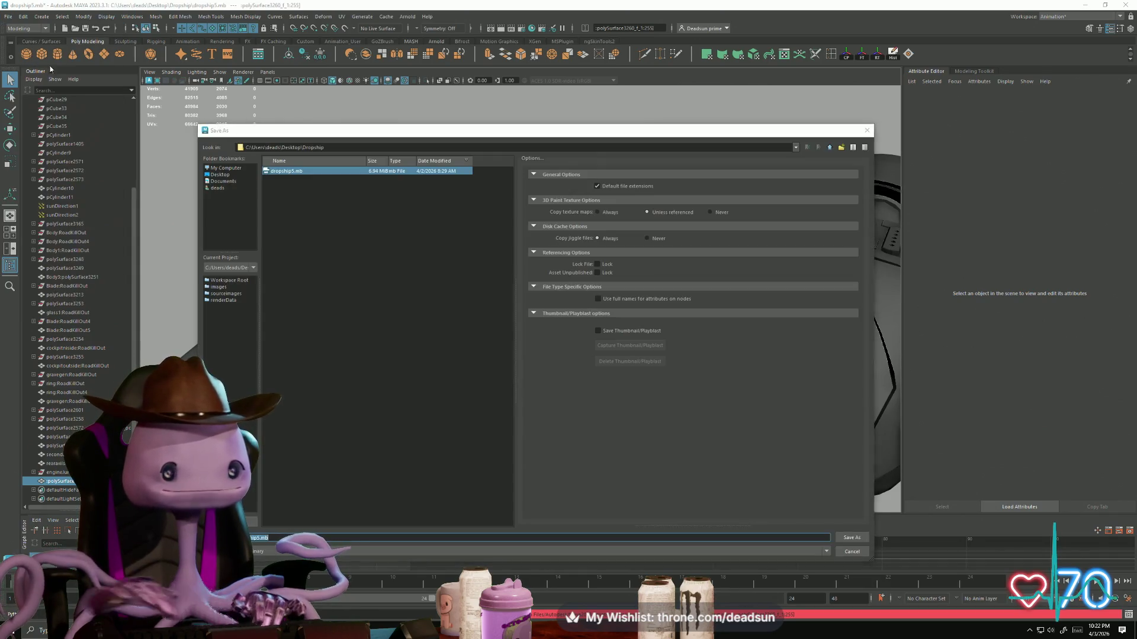
Step: Cancel the Save As dialog without saving, then undo the last action
{"action": "left_click", "coordinate": [867, 130]}
{"action": "left_click", "coordinate": [4, 16]}
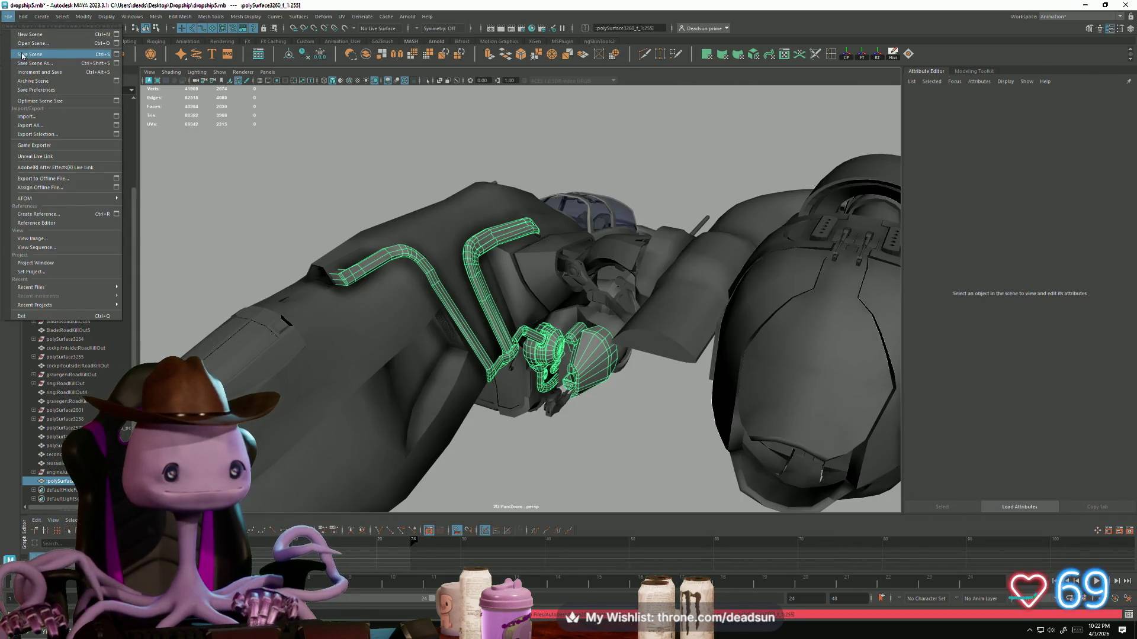
{"action": "left_click_drag", "start_coordinate": [215, 184], "coordinate": [412, 329], "text": "alt"}
{"action": "right_click", "coordinate": [485, 344]}
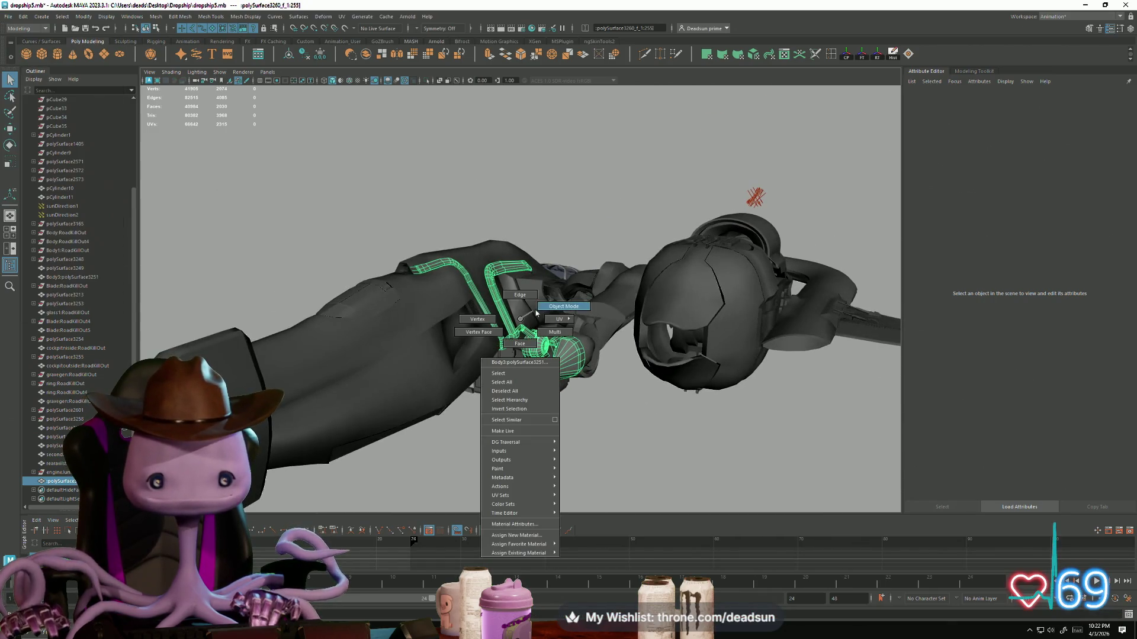
{"action": "left_click", "coordinate": [574, 233]}
{"action": "key", "text": "ctrl+z"}
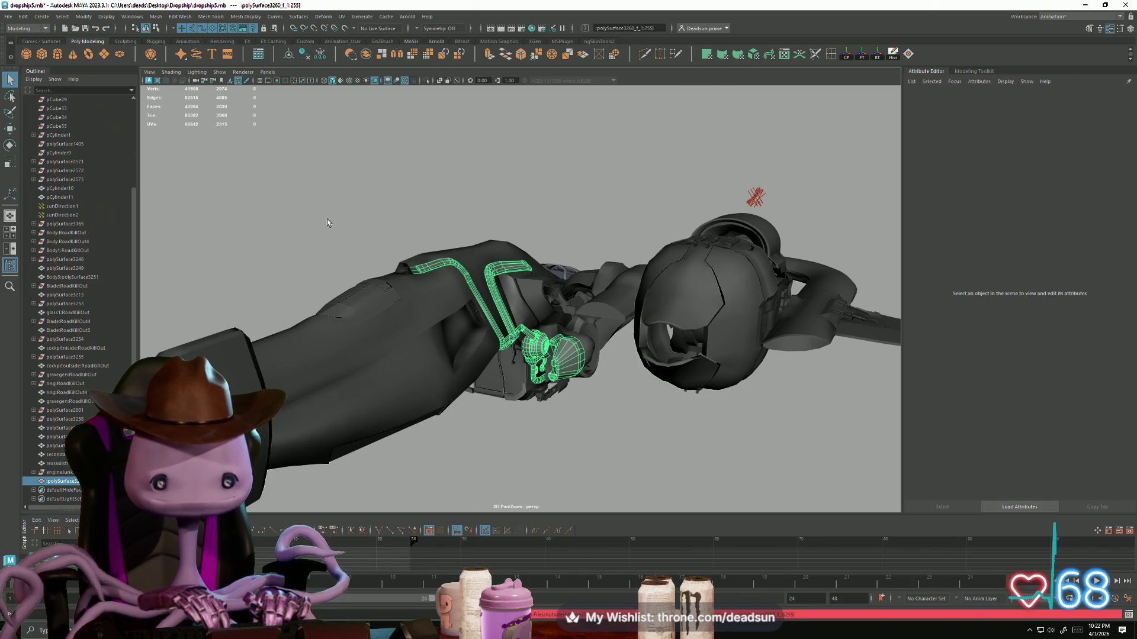
Step: Select engineJunk and delete construction history from all objects with Delete All by Type > History
{"action": "left_click_drag", "start_coordinate": [384, 239], "coordinate": [426, 284], "text": "alt"}
{"action": "scroll", "coordinate": [439, 304], "scroll_direction": "down", "scroll_amount": 4}
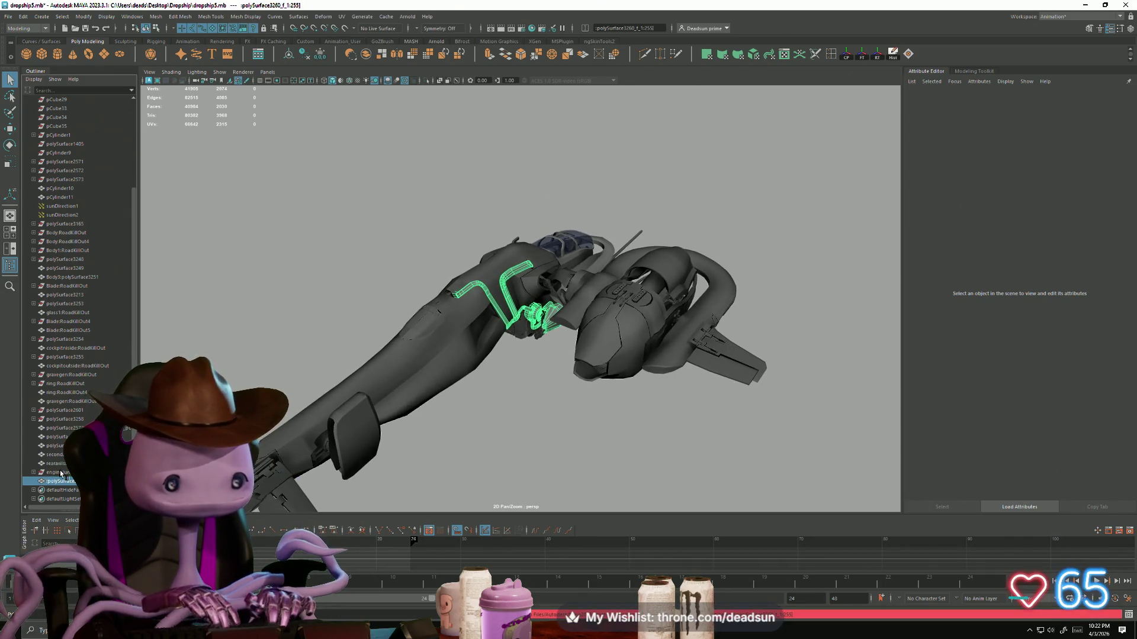
{"action": "key", "text": "Up"}
{"action": "scroll", "coordinate": [710, 131], "scroll_direction": "down", "scroll_amount": 4}
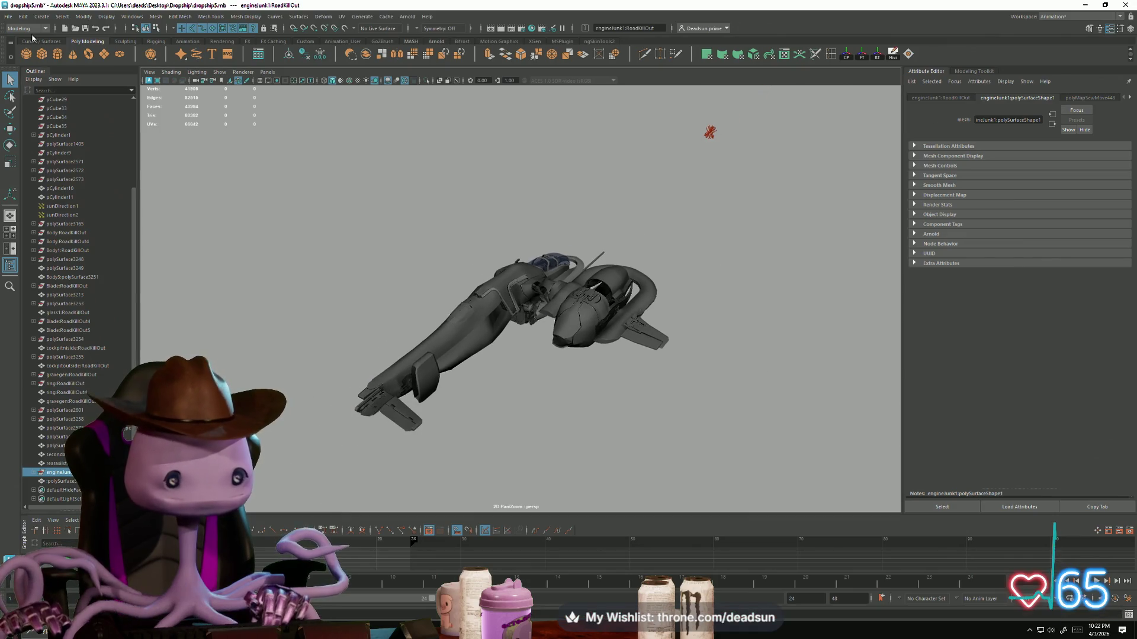
{"action": "left_click", "coordinate": [23, 16]}
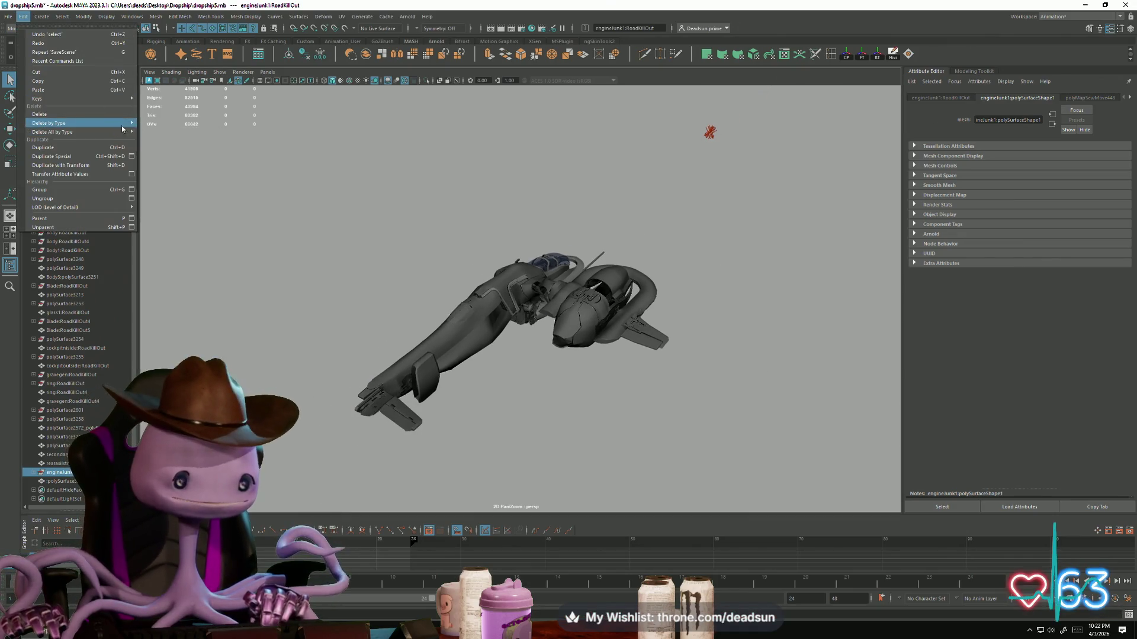
{"action": "left_click", "coordinate": [165, 133]}
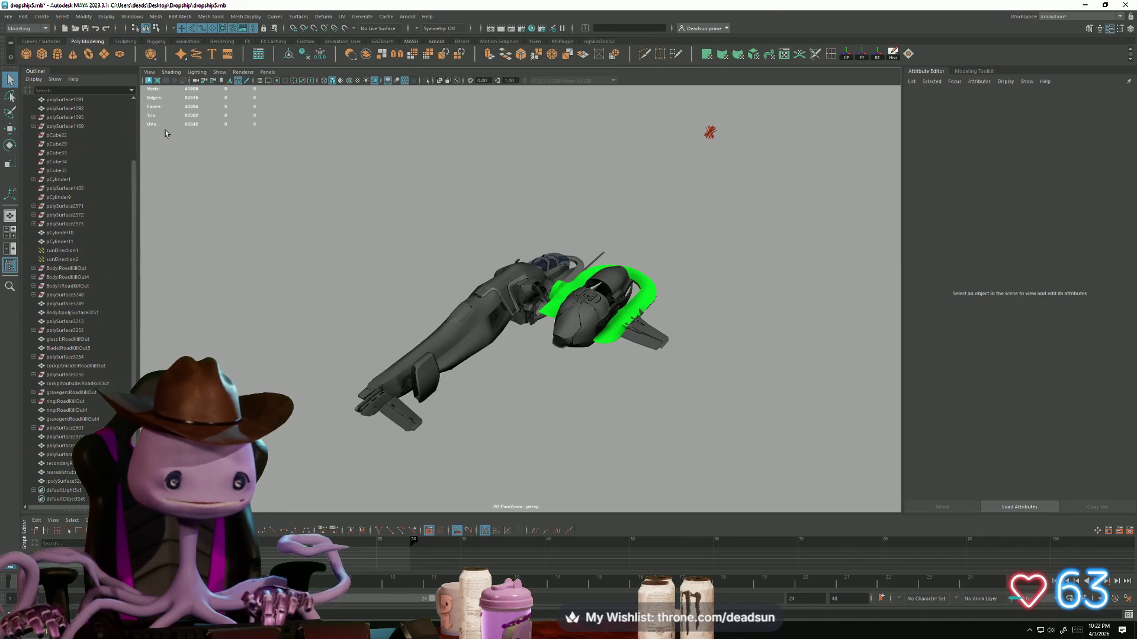
{"action": "mouse_move", "coordinate": [399, 339]}
{"action": "left_mouse_down", "text": "alt"}
{"action": "mouse_move", "coordinate": [596, 385]}
{"action": "mouse_move", "coordinate": [463, 391]}
{"action": "left_mouse_up", "text": "alt"}
{"action": "middle_click_drag", "start_coordinate": [464, 391], "coordinate": [454, 433], "text": "alt"}
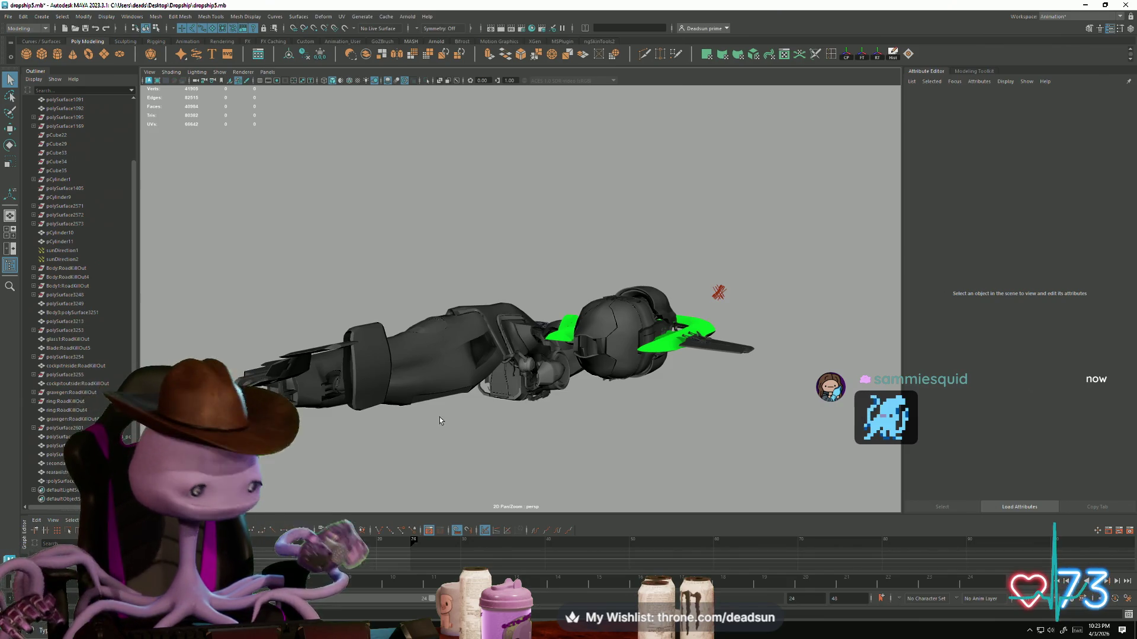
Step: Orbit to face the dropship and select the green ring mesh
{"action": "mouse_move", "coordinate": [564, 408]}
{"action": "left_mouse_down", "text": "alt"}
{"action": "mouse_move", "coordinate": [651, 482]}
{"action": "mouse_move", "coordinate": [528, 374]}
{"action": "mouse_move", "coordinate": [414, 358]}
{"action": "mouse_move", "coordinate": [455, 380]}
{"action": "mouse_move", "coordinate": [517, 329]}
{"action": "mouse_move", "coordinate": [477, 325]}
{"action": "mouse_move", "coordinate": [471, 342]}
{"action": "mouse_move", "coordinate": [469, 331]}
{"action": "mouse_move", "coordinate": [270, 315]}
{"action": "mouse_move", "coordinate": [532, 367]}
{"action": "mouse_move", "coordinate": [558, 385]}
{"action": "mouse_move", "coordinate": [448, 408]}
{"action": "left_mouse_up", "text": "alt"}
{"action": "scroll", "coordinate": [454, 380], "scroll_direction": "up", "scroll_amount": 5}
{"action": "scroll", "coordinate": [454, 381], "scroll_direction": "down", "scroll_amount": 3}
{"action": "scroll", "coordinate": [271, 314], "scroll_direction": "up", "scroll_amount": 5}
{"action": "scroll", "coordinate": [270, 314], "scroll_direction": "down", "scroll_amount": 5}
{"action": "left_click", "coordinate": [482, 346]}
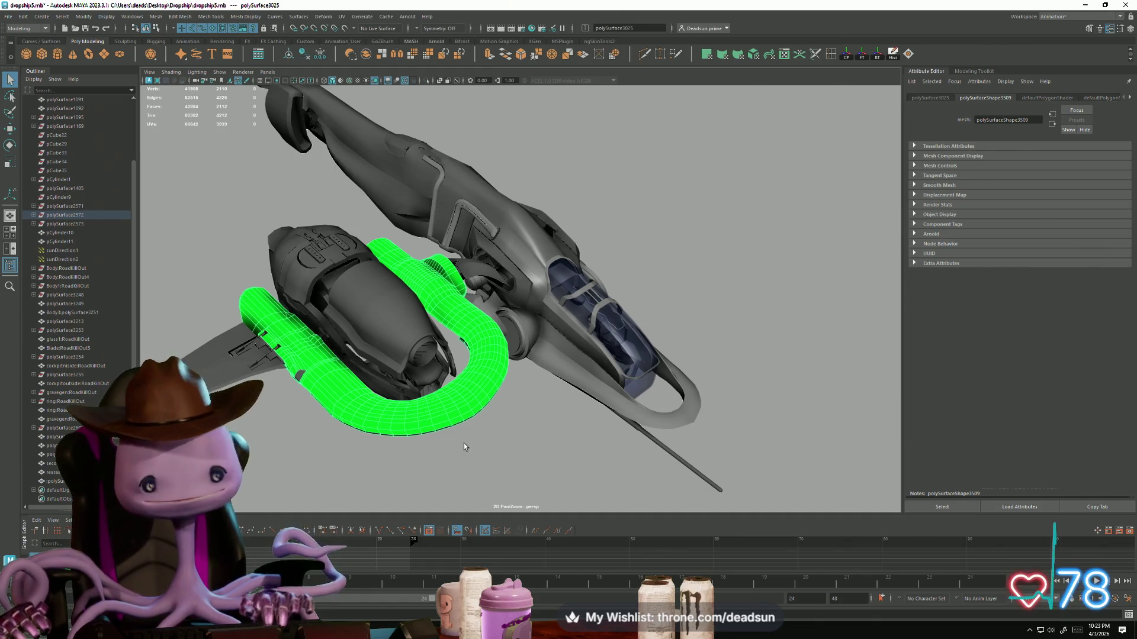
Step: Examine the green ring plate from several angles, then press Ctrl+N to start a new scene
{"action": "scroll", "coordinate": [297, 313], "scroll_direction": "down", "scroll_amount": 2}
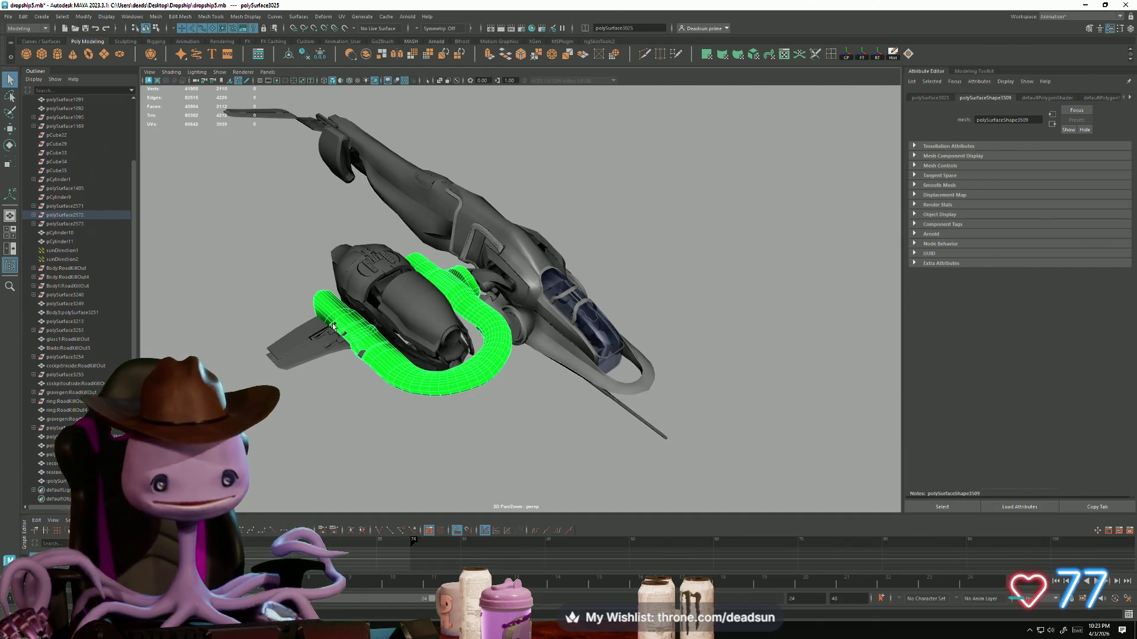
{"action": "mouse_move", "coordinate": [365, 339]}
{"action": "left_mouse_down", "text": "alt"}
{"action": "mouse_move", "coordinate": [422, 420]}
{"action": "mouse_move", "coordinate": [382, 391]}
{"action": "mouse_move", "coordinate": [383, 411]}
{"action": "mouse_move", "coordinate": [408, 390]}
{"action": "left_mouse_up", "text": "alt"}
{"action": "mouse_move", "coordinate": [408, 391]}
{"action": "right_mouse_down", "text": "alt"}
{"action": "mouse_move", "coordinate": [450, 356]}
{"action": "mouse_move", "coordinate": [573, 298]}
{"action": "right_mouse_up", "text": "alt"}
{"action": "left_click", "coordinate": [573, 297]}
{"action": "left_click_drag", "start_coordinate": [617, 316], "coordinate": [601, 368], "text": "alt"}
{"action": "left_click", "coordinate": [495, 277]}
{"action": "left_click_drag", "start_coordinate": [496, 277], "coordinate": [434, 400], "text": "alt"}
{"action": "mouse_move", "coordinate": [443, 336]}
{"action": "left_mouse_down", "text": "alt"}
{"action": "mouse_move", "coordinate": [398, 333]}
{"action": "mouse_move", "coordinate": [403, 323]}
{"action": "mouse_move", "coordinate": [398, 368]}
{"action": "mouse_move", "coordinate": [415, 290]}
{"action": "mouse_move", "coordinate": [421, 317]}
{"action": "left_mouse_up", "text": "alt"}
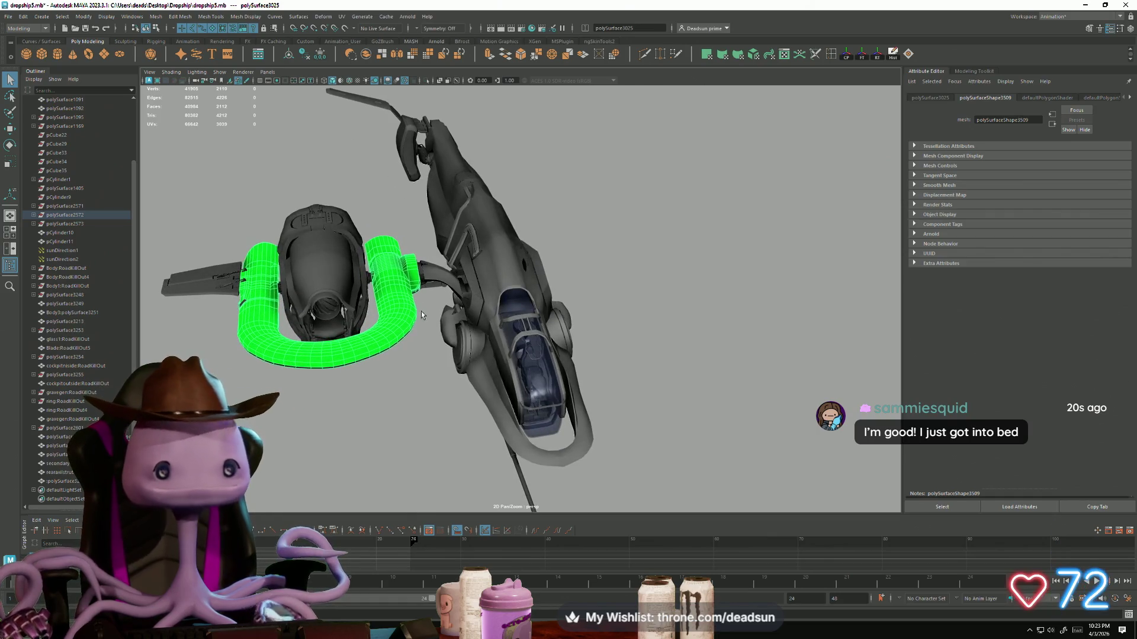
{"action": "left_click_drag", "start_coordinate": [466, 217], "coordinate": [474, 225], "text": "alt"}
{"action": "key", "text": "ctrl+n"}
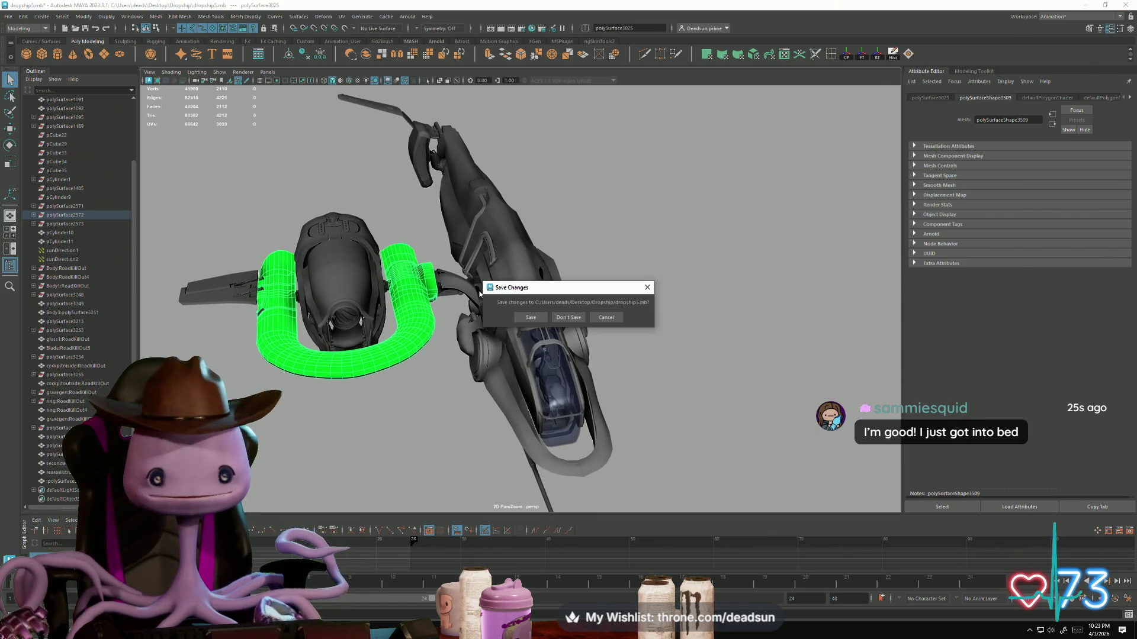
Step: Answer the save prompt, then search Windows for 'dro' and reopen dropship5.mb
{"action": "left_click", "coordinate": [536, 320]}
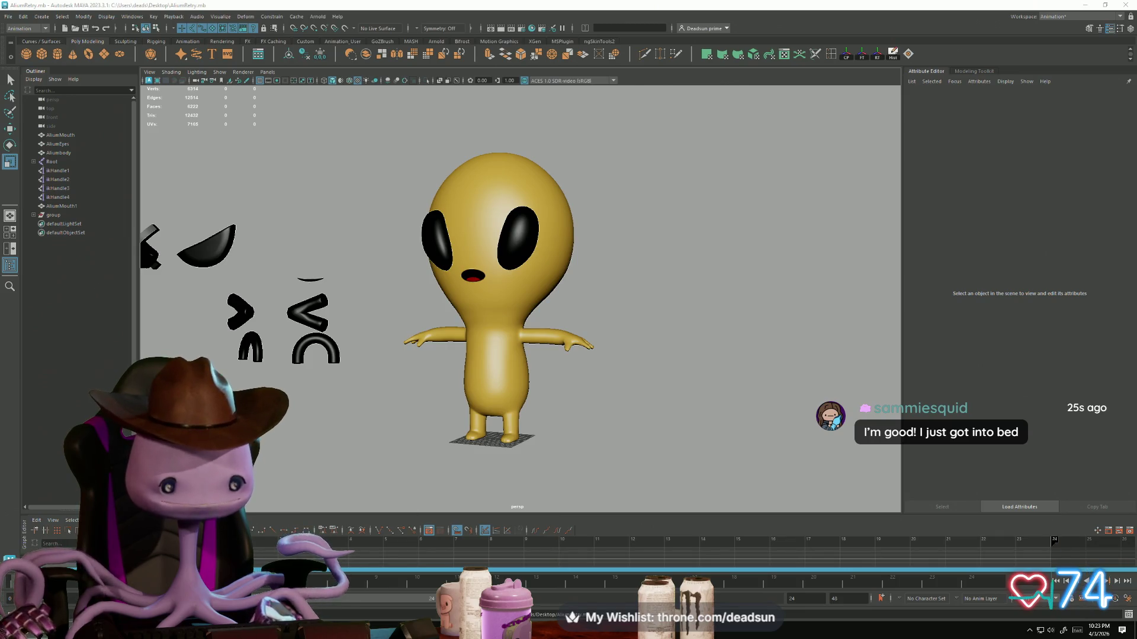
{"action": "key", "text": "super"}
{"action": "type", "text": "dro"}
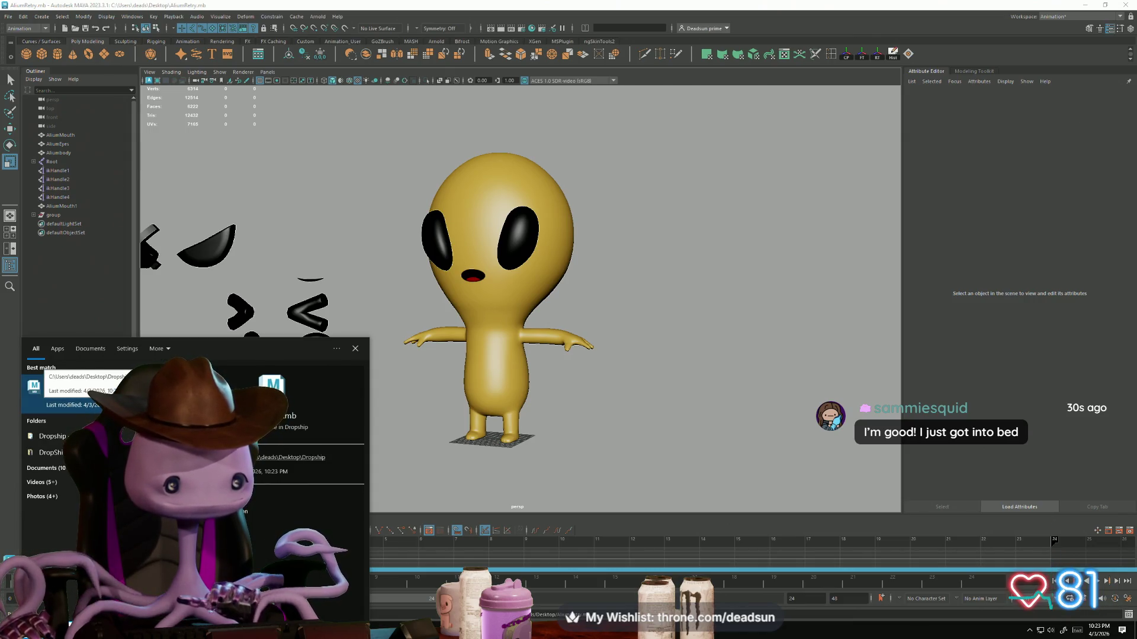
{"action": "left_click", "coordinate": [35, 385]}
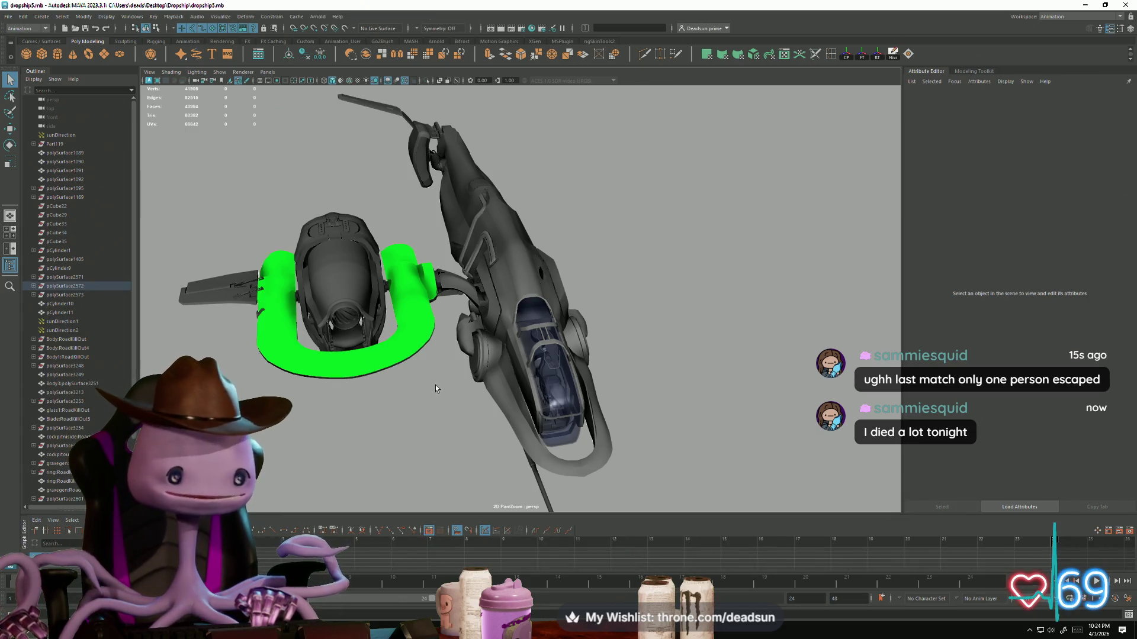
{"action": "mouse_move", "coordinate": [408, 376]}
{"action": "left_mouse_down", "text": "alt"}
{"action": "mouse_move", "coordinate": [403, 400]}
{"action": "mouse_move", "coordinate": [505, 413]}
{"action": "mouse_move", "coordinate": [520, 401]}
{"action": "left_mouse_up", "text": "alt"}
{"action": "scroll", "coordinate": [520, 400], "scroll_direction": "up", "scroll_amount": 5}
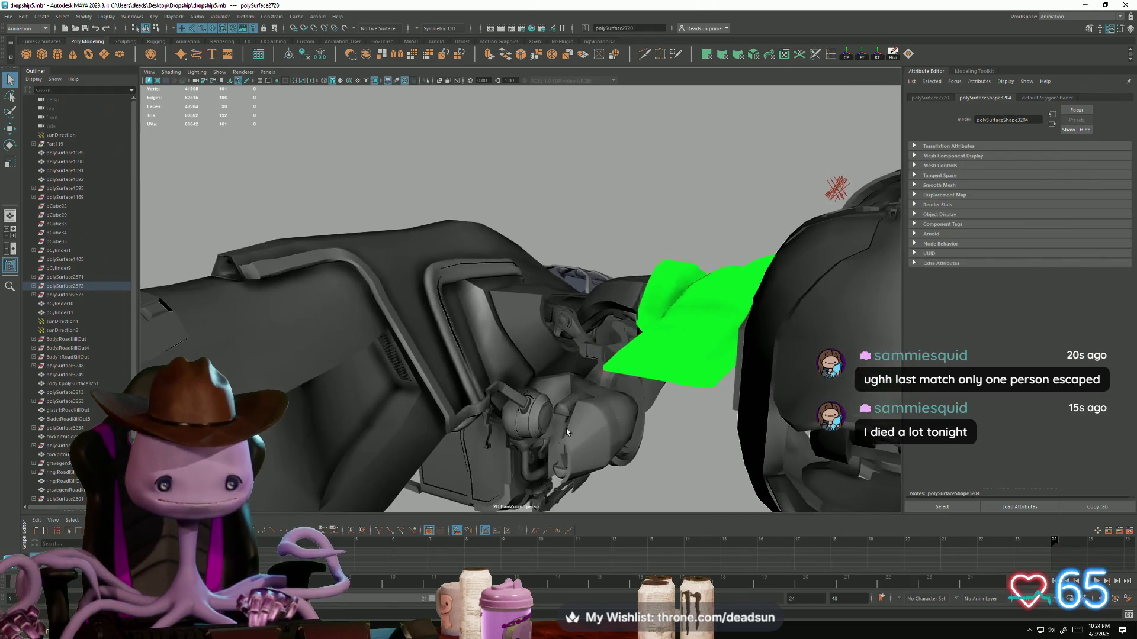
Step: Assign the engine pipes a new Blinn named Mirroredparts01 with a teal colour
{"action": "left_click", "coordinate": [516, 318]}
{"action": "left_click_drag", "start_coordinate": [517, 318], "coordinate": [529, 323], "text": "alt"}
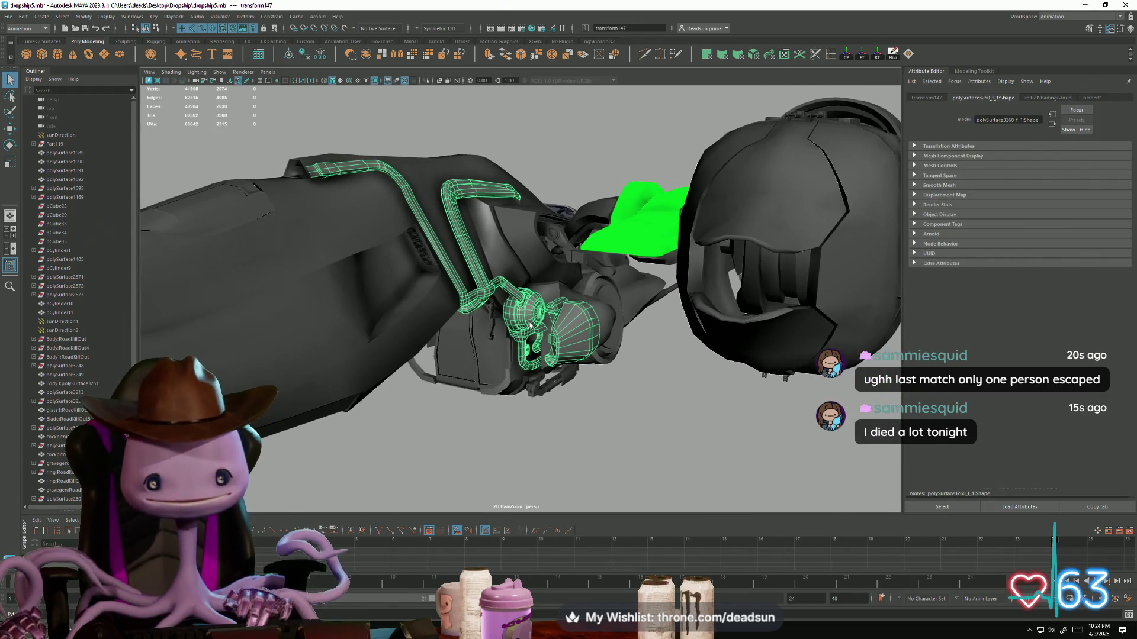
{"action": "right_click", "coordinate": [529, 323]}
{"action": "mouse_move", "coordinate": [541, 553]}
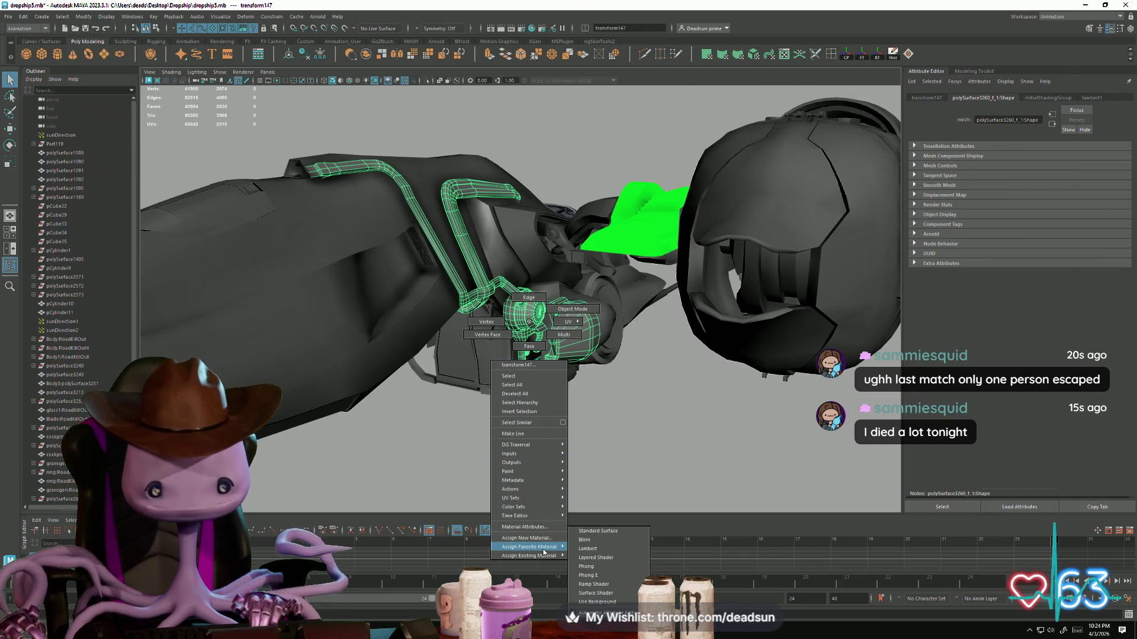
{"action": "left_click", "coordinate": [592, 546]}
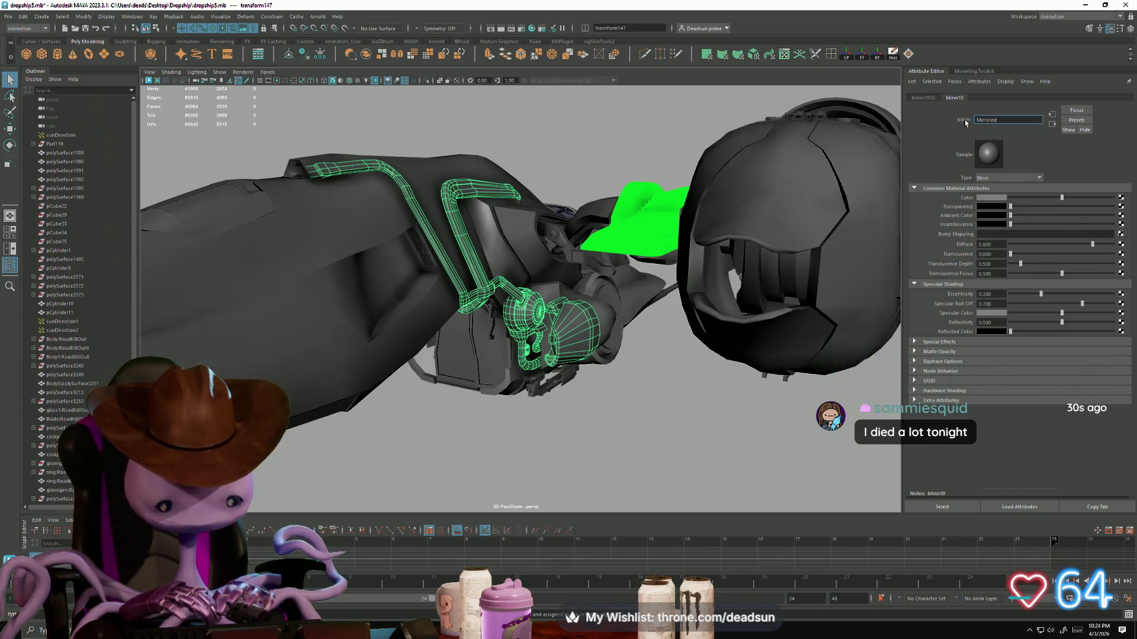
{"action": "type", "text": "MirroredU"}
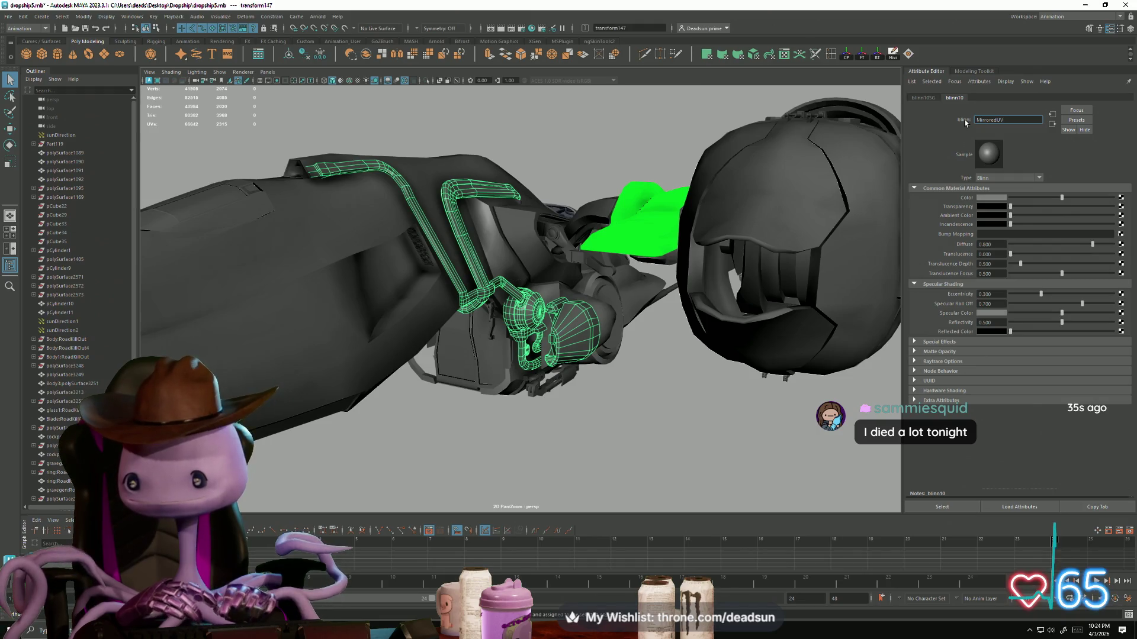
{"action": "key", "text": "BackSpace"}
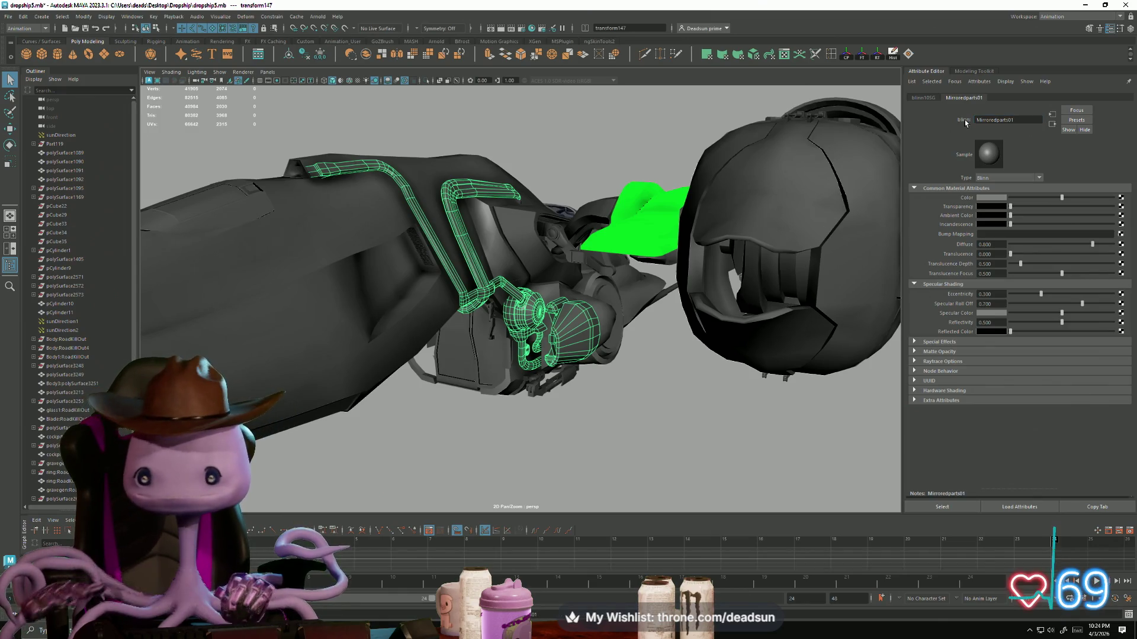
{"action": "left_click", "coordinate": [990, 198]}
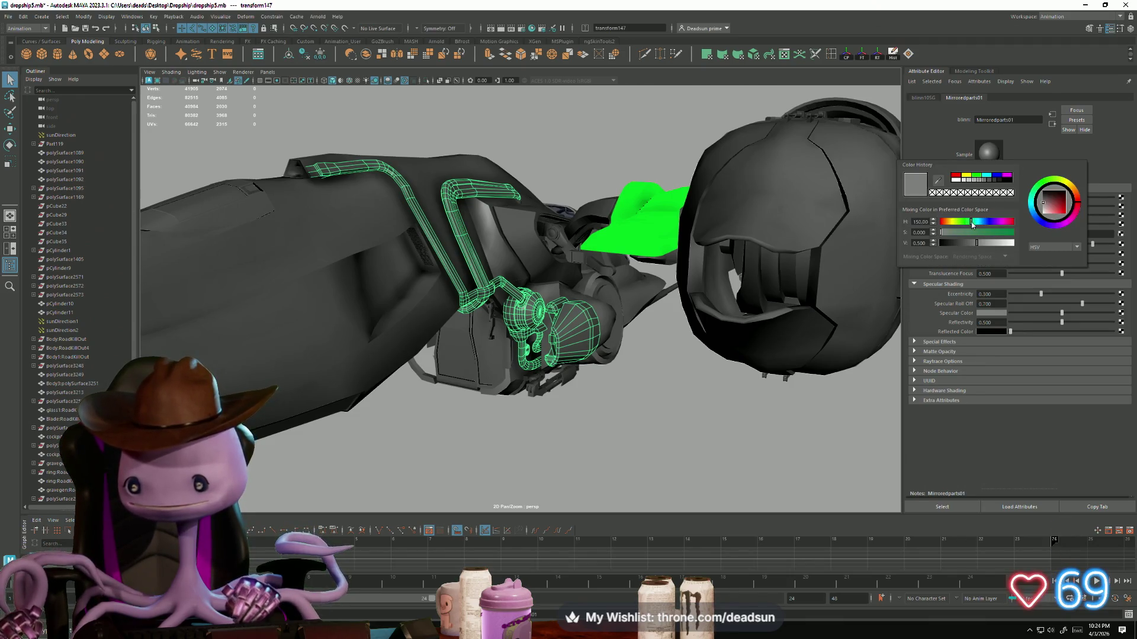
{"action": "left_click_drag", "start_coordinate": [964, 233], "coordinate": [969, 236]}
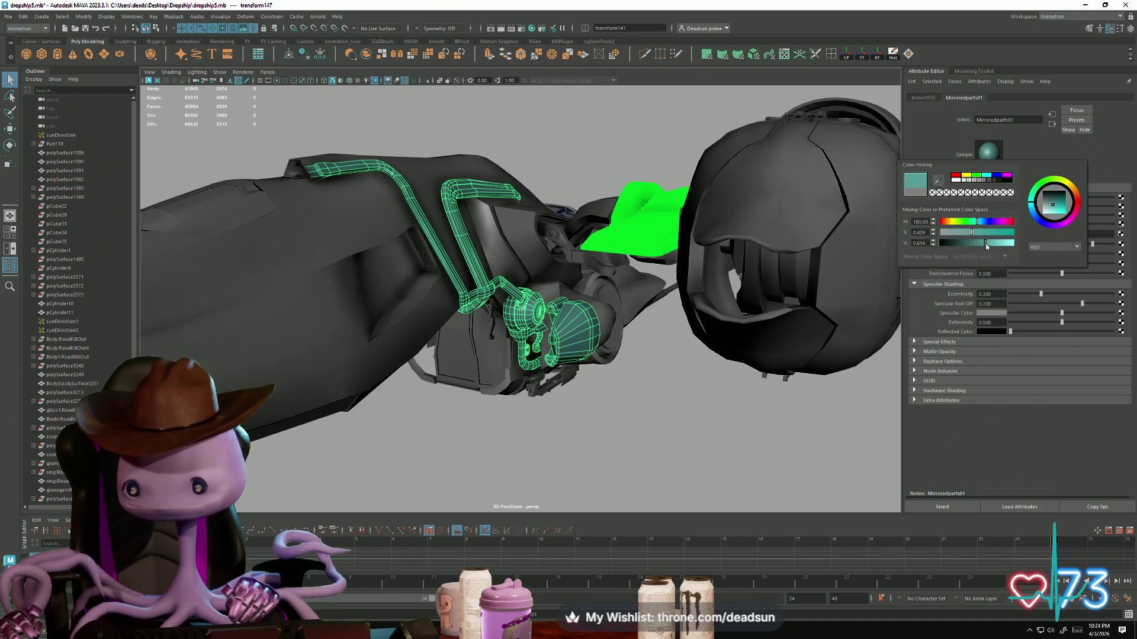
Step: Inspect the ring, cockpit canopy, hull panel polySurface2722 and tail parts from several angles
{"action": "left_click", "coordinate": [723, 460]}
{"action": "mouse_move", "coordinate": [723, 461]}
{"action": "left_mouse_down", "text": "alt"}
{"action": "mouse_move", "coordinate": [497, 399]}
{"action": "mouse_move", "coordinate": [474, 431]}
{"action": "mouse_move", "coordinate": [603, 330]}
{"action": "mouse_move", "coordinate": [568, 372]}
{"action": "mouse_move", "coordinate": [569, 359]}
{"action": "mouse_move", "coordinate": [514, 366]}
{"action": "left_mouse_up", "text": "alt"}
{"action": "right_click_drag", "start_coordinate": [513, 366], "coordinate": [528, 350], "text": "alt"}
{"action": "left_click", "coordinate": [528, 350]}
{"action": "mouse_move", "coordinate": [529, 347]}
{"action": "left_mouse_down", "text": "alt"}
{"action": "mouse_move", "coordinate": [507, 418]}
{"action": "mouse_move", "coordinate": [578, 424]}
{"action": "mouse_move", "coordinate": [530, 452]}
{"action": "mouse_move", "coordinate": [483, 436]}
{"action": "mouse_move", "coordinate": [528, 456]}
{"action": "mouse_move", "coordinate": [563, 446]}
{"action": "mouse_move", "coordinate": [570, 370]}
{"action": "mouse_move", "coordinate": [553, 364]}
{"action": "mouse_move", "coordinate": [555, 349]}
{"action": "left_mouse_up", "text": "alt"}
{"action": "left_click", "coordinate": [570, 371]}
{"action": "left_click", "coordinate": [527, 130]}
{"action": "mouse_move", "coordinate": [505, 249]}
{"action": "left_mouse_down", "text": "alt"}
{"action": "mouse_move", "coordinate": [514, 386]}
{"action": "mouse_move", "coordinate": [540, 421]}
{"action": "mouse_move", "coordinate": [426, 224]}
{"action": "mouse_move", "coordinate": [498, 416]}
{"action": "mouse_move", "coordinate": [450, 439]}
{"action": "mouse_move", "coordinate": [488, 343]}
{"action": "mouse_move", "coordinate": [422, 339]}
{"action": "left_mouse_up", "text": "alt"}
{"action": "left_click", "coordinate": [425, 224]}
{"action": "mouse_move", "coordinate": [584, 488]}
{"action": "left_mouse_down"}
{"action": "mouse_move", "coordinate": [527, 423]}
{"action": "mouse_move", "coordinate": [467, 436]}
{"action": "mouse_move", "coordinate": [523, 283]}
{"action": "mouse_move", "coordinate": [439, 388]}
{"action": "mouse_move", "coordinate": [477, 380]}
{"action": "mouse_move", "coordinate": [499, 411]}
{"action": "mouse_move", "coordinate": [479, 350]}
{"action": "mouse_move", "coordinate": [592, 467]}
{"action": "mouse_move", "coordinate": [416, 317]}
{"action": "mouse_move", "coordinate": [541, 343]}
{"action": "left_mouse_up"}
{"action": "middle_click_drag", "start_coordinate": [540, 343], "coordinate": [357, 370], "text": "alt"}
{"action": "mouse_move", "coordinate": [357, 370]}
{"action": "left_mouse_down", "text": "alt"}
{"action": "mouse_move", "coordinate": [436, 444]}
{"action": "mouse_move", "coordinate": [426, 446]}
{"action": "mouse_move", "coordinate": [477, 413]}
{"action": "mouse_move", "coordinate": [408, 473]}
{"action": "mouse_move", "coordinate": [446, 421]}
{"action": "left_mouse_up", "text": "alt"}
Step: Assign the existing teal Mirroredparts01 material to the selected tail parts
{"action": "right_click_drag", "start_coordinate": [443, 380], "coordinate": [443, 404]}
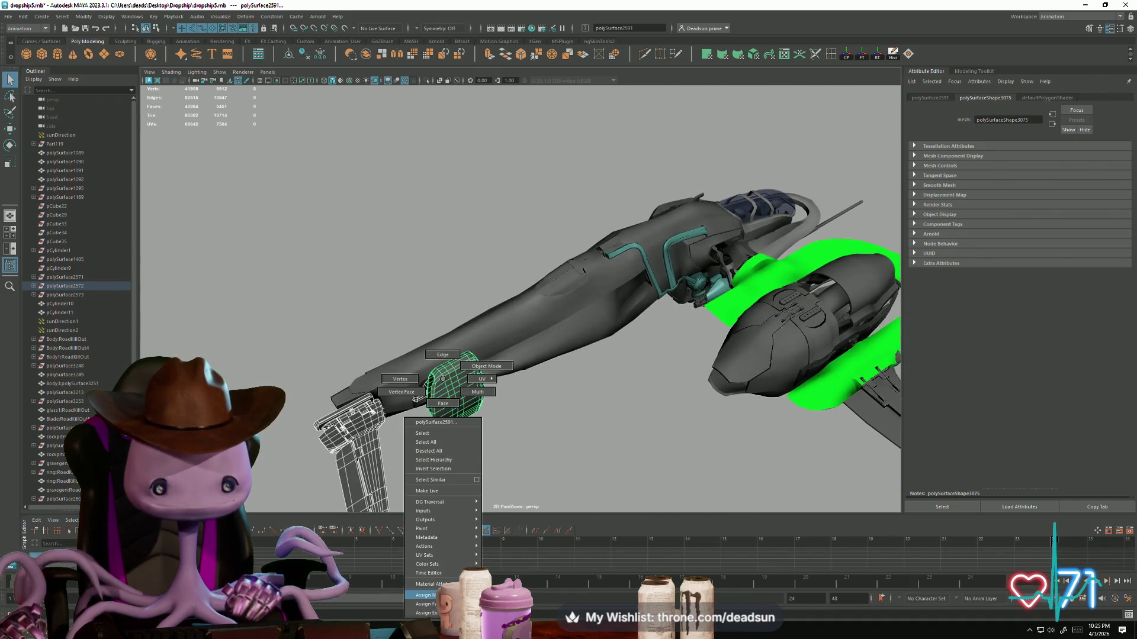
{"action": "right_click_drag", "start_coordinate": [424, 595], "coordinate": [424, 604]}
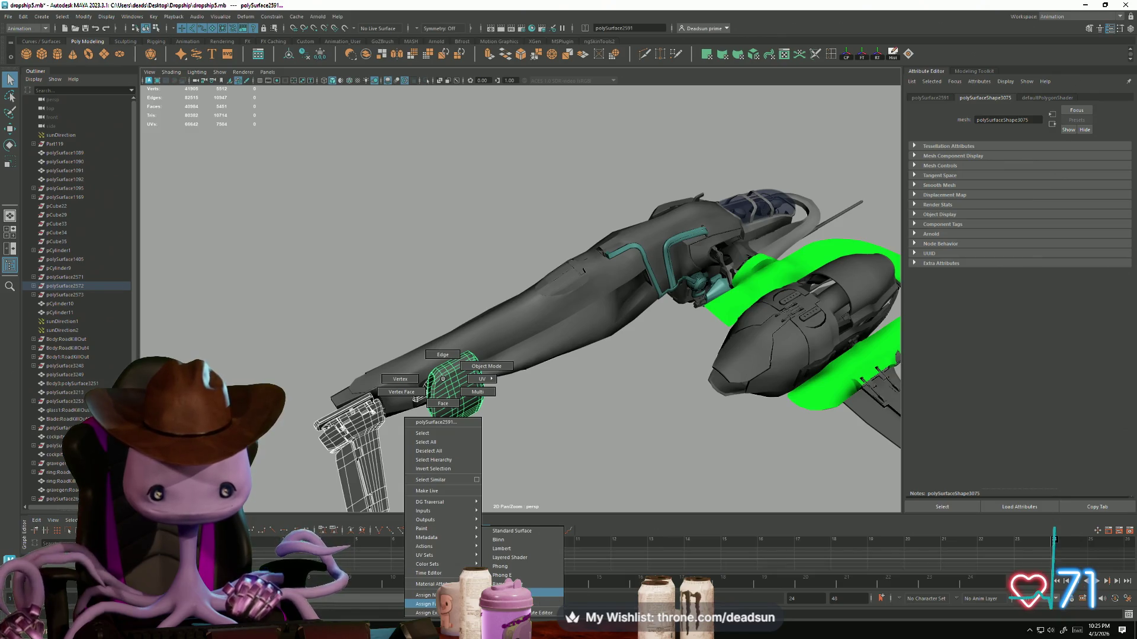
{"action": "mouse_move", "coordinate": [524, 542]}
{"action": "right_mouse_down"}
{"action": "mouse_move", "coordinate": [533, 613]}
{"action": "mouse_move", "coordinate": [532, 559]}
{"action": "right_mouse_up"}
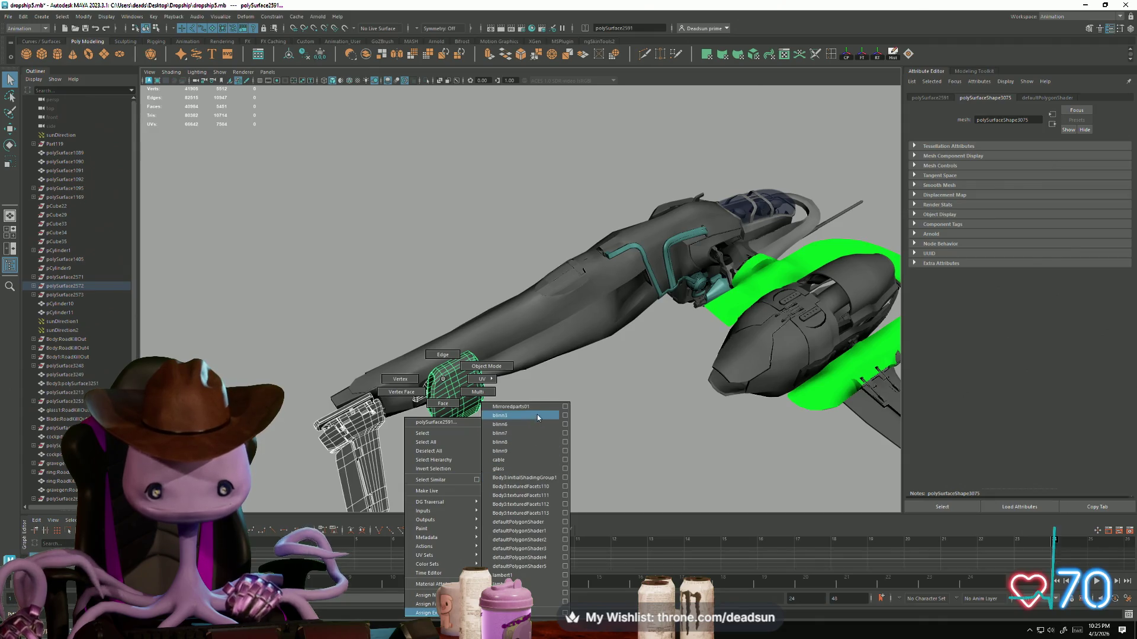
{"action": "right_click_drag", "start_coordinate": [539, 410], "coordinate": [538, 407]}
Step: Start a new selection with the ring, main hull, a small hull panel and Body3
{"action": "mouse_move", "coordinate": [476, 474]}
{"action": "left_mouse_down", "text": "alt"}
{"action": "mouse_move", "coordinate": [471, 450]}
{"action": "mouse_move", "coordinate": [499, 376]}
{"action": "mouse_move", "coordinate": [385, 469]}
{"action": "mouse_move", "coordinate": [487, 428]}
{"action": "mouse_move", "coordinate": [536, 353]}
{"action": "mouse_move", "coordinate": [556, 399]}
{"action": "mouse_move", "coordinate": [559, 487]}
{"action": "mouse_move", "coordinate": [462, 438]}
{"action": "mouse_move", "coordinate": [470, 432]}
{"action": "mouse_move", "coordinate": [464, 447]}
{"action": "mouse_move", "coordinate": [496, 415]}
{"action": "mouse_move", "coordinate": [493, 425]}
{"action": "left_mouse_up", "text": "alt"}
{"action": "left_click", "coordinate": [469, 440]}
{"action": "left_click", "coordinate": [485, 429]}
{"action": "left_click", "coordinate": [505, 414]}
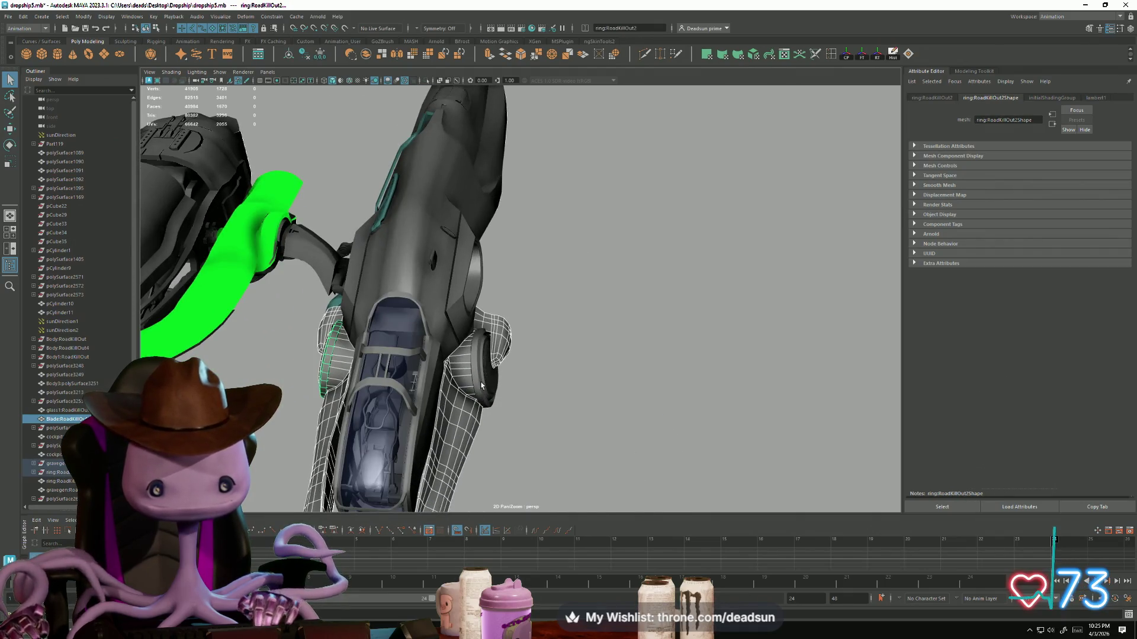
{"action": "left_click", "coordinate": [423, 293], "text": "shift"}
{"action": "middle_click_drag", "start_coordinate": [423, 293], "coordinate": [502, 358], "text": "alt"}
{"action": "mouse_move", "coordinate": [502, 358]}
{"action": "left_mouse_down", "text": "alt"}
{"action": "mouse_move", "coordinate": [561, 424]}
{"action": "mouse_move", "coordinate": [477, 421]}
{"action": "mouse_move", "coordinate": [436, 462]}
{"action": "mouse_move", "coordinate": [360, 460]}
{"action": "left_mouse_up", "text": "alt"}
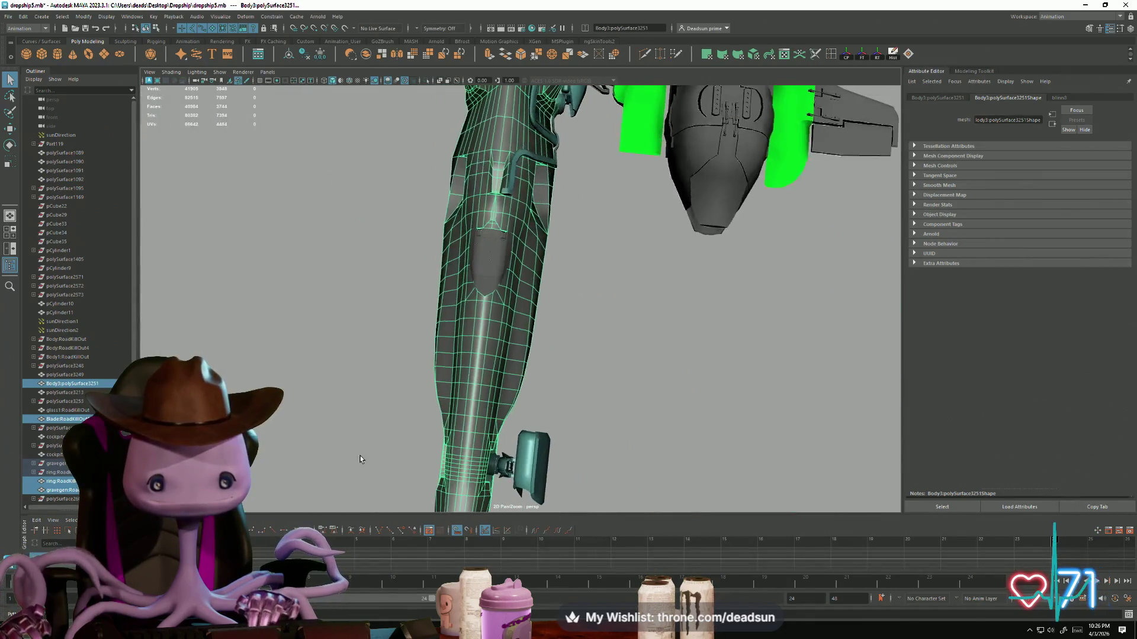
{"action": "scroll", "coordinate": [483, 322], "scroll_direction": "up", "scroll_amount": 5}
{"action": "left_click", "coordinate": [483, 322]}
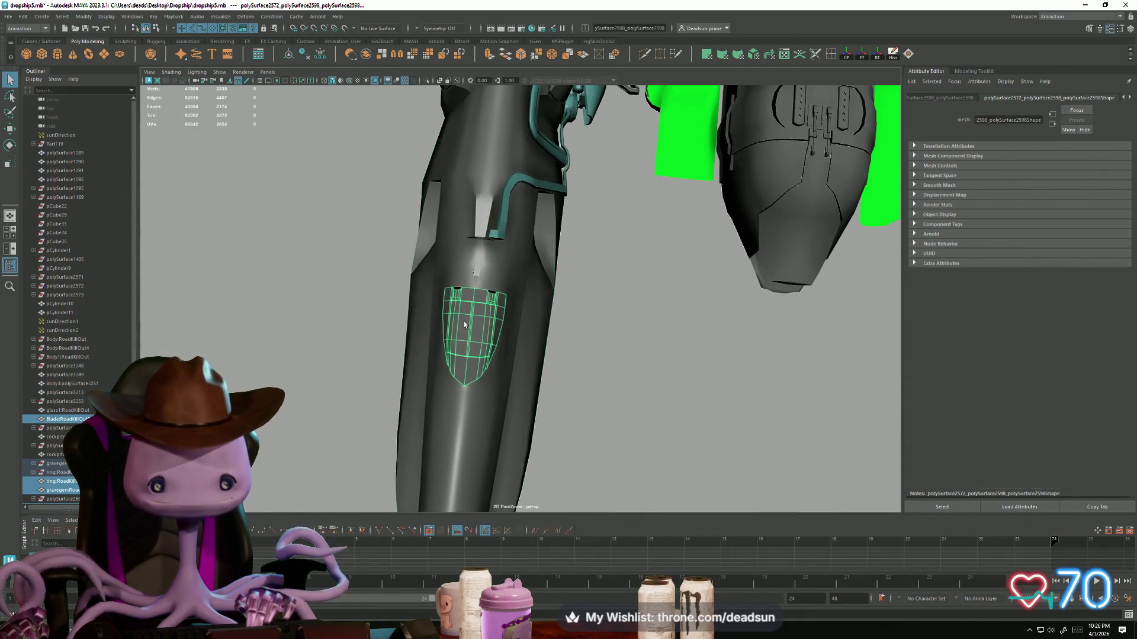
{"action": "left_click", "coordinate": [518, 361]}
Step: Add hull panels polySurface2572, 2821, 2596, 2856 and the outer cockpit shell to the selection
{"action": "mouse_move", "coordinate": [518, 361]}
{"action": "left_mouse_down", "text": "alt"}
{"action": "mouse_move", "coordinate": [465, 406]}
{"action": "mouse_move", "coordinate": [455, 332]}
{"action": "left_mouse_up", "text": "alt"}
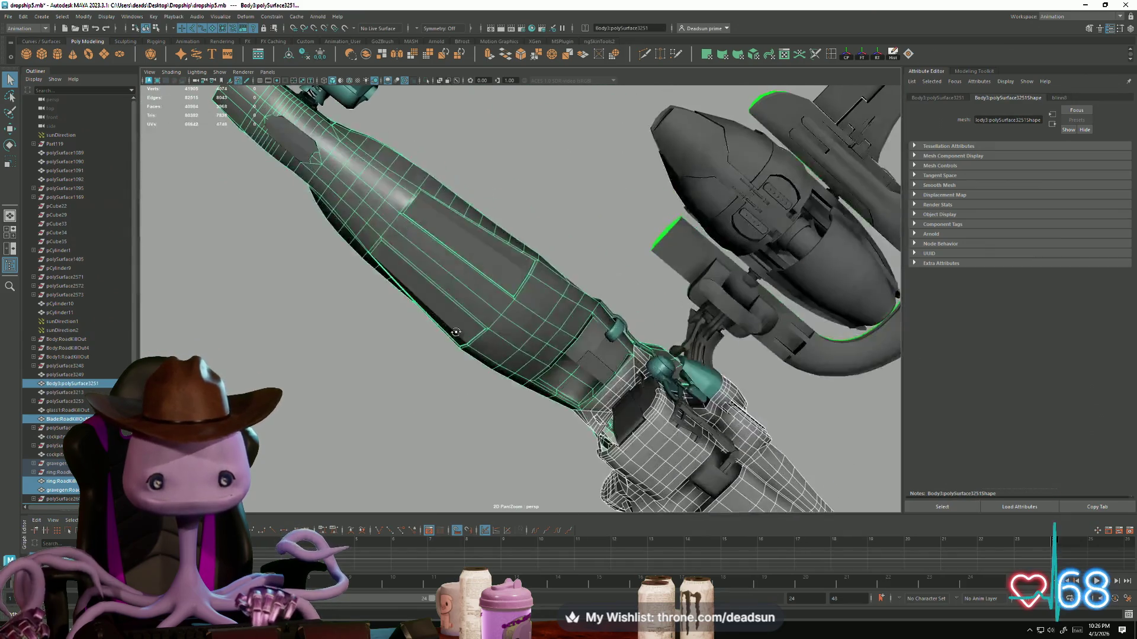
{"action": "left_click", "coordinate": [500, 269]}
{"action": "left_click", "coordinate": [560, 354]}
{"action": "mouse_move", "coordinate": [560, 354]}
{"action": "left_mouse_down", "text": "alt"}
{"action": "mouse_move", "coordinate": [584, 447]}
{"action": "mouse_move", "coordinate": [574, 449]}
{"action": "mouse_move", "coordinate": [600, 437]}
{"action": "mouse_move", "coordinate": [568, 438]}
{"action": "mouse_move", "coordinate": [600, 435]}
{"action": "mouse_move", "coordinate": [581, 431]}
{"action": "mouse_move", "coordinate": [444, 468]}
{"action": "mouse_move", "coordinate": [578, 367]}
{"action": "left_mouse_up", "text": "alt"}
{"action": "left_click", "coordinate": [601, 305]}
{"action": "mouse_move", "coordinate": [601, 304]}
{"action": "left_mouse_down", "text": "alt"}
{"action": "mouse_move", "coordinate": [554, 432]}
{"action": "mouse_move", "coordinate": [540, 382]}
{"action": "mouse_move", "coordinate": [738, 383]}
{"action": "mouse_move", "coordinate": [523, 380]}
{"action": "mouse_move", "coordinate": [447, 424]}
{"action": "mouse_move", "coordinate": [491, 468]}
{"action": "mouse_move", "coordinate": [467, 459]}
{"action": "mouse_move", "coordinate": [551, 454]}
{"action": "mouse_move", "coordinate": [545, 426]}
{"action": "mouse_move", "coordinate": [830, 426]}
{"action": "left_mouse_up", "text": "alt"}
{"action": "scroll", "coordinate": [554, 433], "scroll_direction": "up", "scroll_amount": 5}
{"action": "scroll", "coordinate": [554, 433], "scroll_direction": "down", "scroll_amount": 5}
{"action": "left_click", "coordinate": [471, 379]}
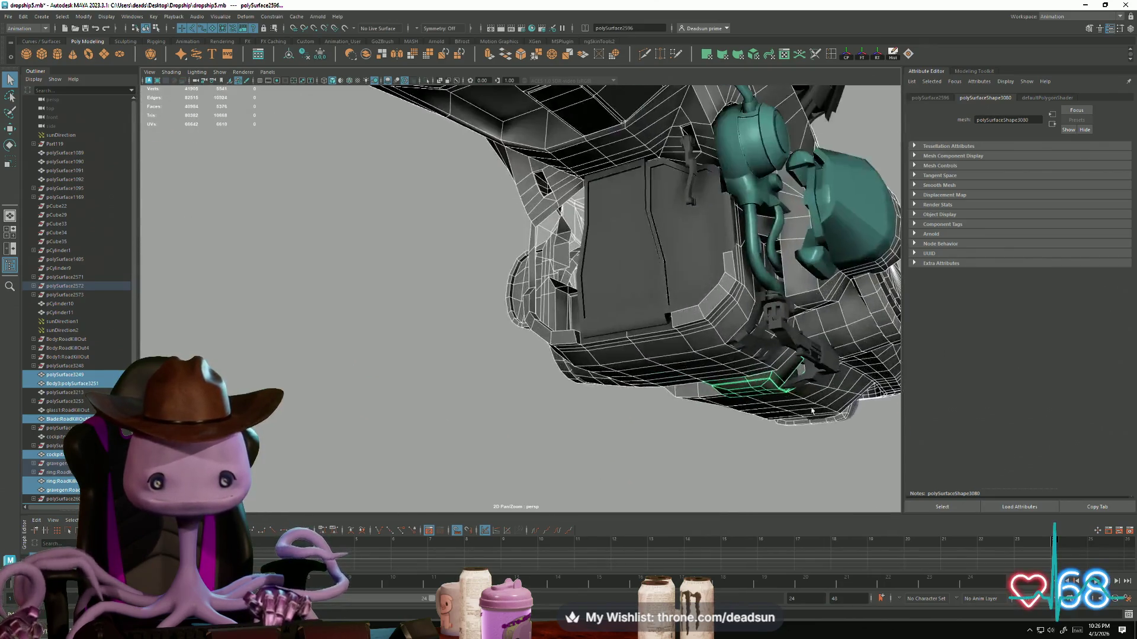
{"action": "left_click", "coordinate": [632, 296]}
Step: Assign the existing blinn11 material to the selected hull pieces and rename it DropshipBody01
{"action": "mouse_move", "coordinate": [632, 296]}
{"action": "left_mouse_down", "text": "alt"}
{"action": "mouse_move", "coordinate": [595, 430]}
{"action": "mouse_move", "coordinate": [489, 357]}
{"action": "left_mouse_up", "text": "alt"}
{"action": "left_click_drag", "start_coordinate": [529, 292], "coordinate": [528, 416], "text": "alt"}
{"action": "mouse_move", "coordinate": [558, 335]}
{"action": "left_mouse_down", "text": "alt"}
{"action": "mouse_move", "coordinate": [426, 388]}
{"action": "mouse_move", "coordinate": [385, 343]}
{"action": "mouse_move", "coordinate": [448, 377]}
{"action": "mouse_move", "coordinate": [439, 381]}
{"action": "mouse_move", "coordinate": [538, 370]}
{"action": "left_mouse_up", "text": "alt"}
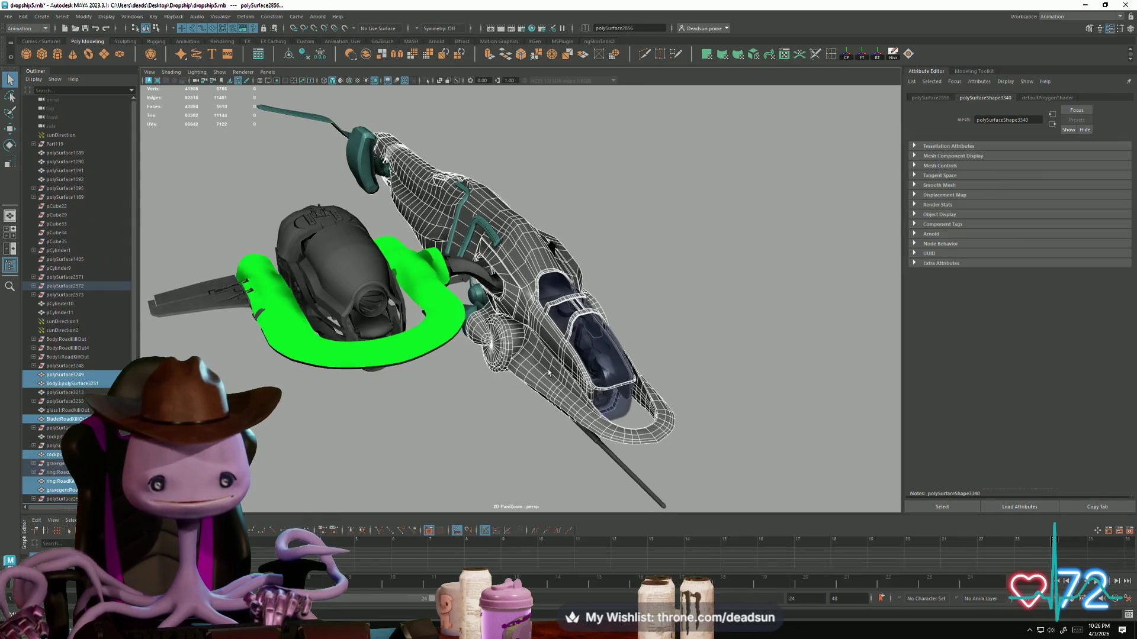
{"action": "mouse_move", "coordinate": [472, 408]}
{"action": "left_mouse_down", "text": "alt"}
{"action": "mouse_move", "coordinate": [323, 393]}
{"action": "mouse_move", "coordinate": [497, 403]}
{"action": "mouse_move", "coordinate": [652, 338]}
{"action": "left_mouse_up", "text": "alt"}
{"action": "scroll", "coordinate": [564, 367], "scroll_direction": "up", "scroll_amount": 5}
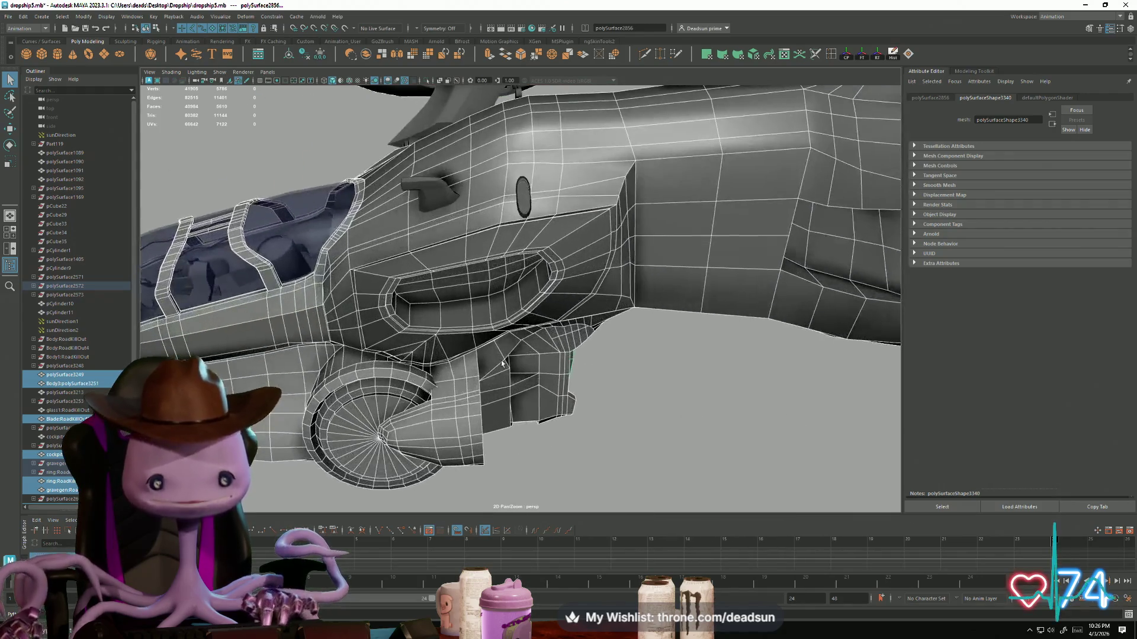
{"action": "left_click_drag", "start_coordinate": [564, 367], "coordinate": [608, 367], "text": "alt"}
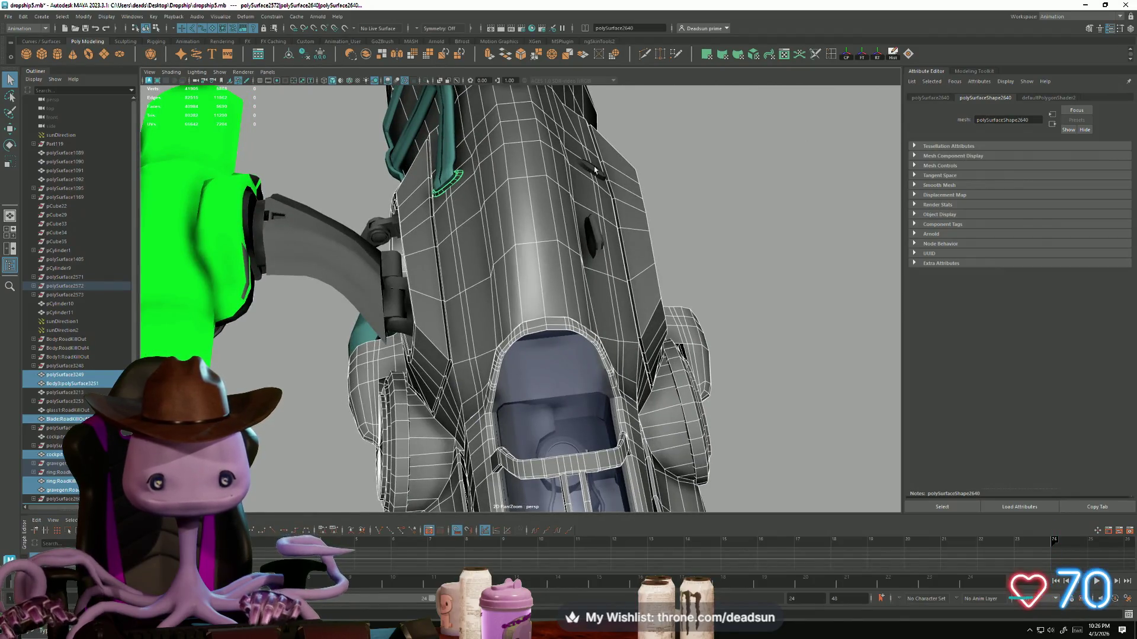
{"action": "mouse_move", "coordinate": [593, 243]}
{"action": "left_mouse_down", "text": "alt"}
{"action": "mouse_move", "coordinate": [601, 309]}
{"action": "mouse_move", "coordinate": [463, 272]}
{"action": "left_mouse_up", "text": "alt"}
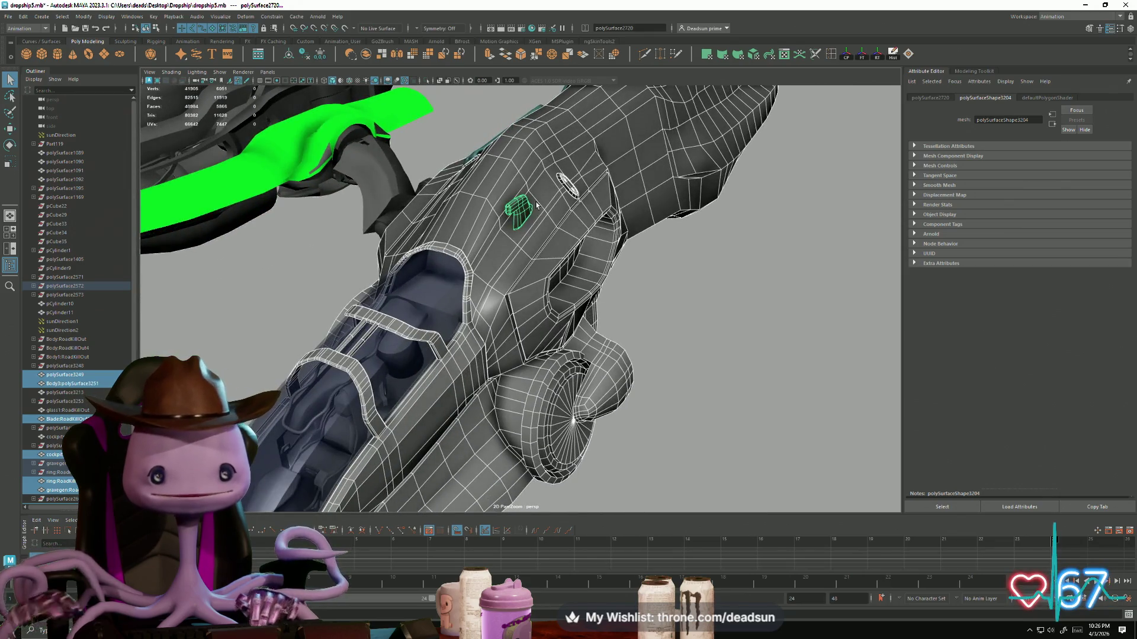
{"action": "right_click_drag", "start_coordinate": [518, 210], "coordinate": [519, 246]}
{"action": "mouse_move", "coordinate": [525, 447]}
{"action": "right_mouse_down"}
{"action": "mouse_move", "coordinate": [542, 438]}
{"action": "mouse_move", "coordinate": [583, 450]}
{"action": "right_mouse_up"}
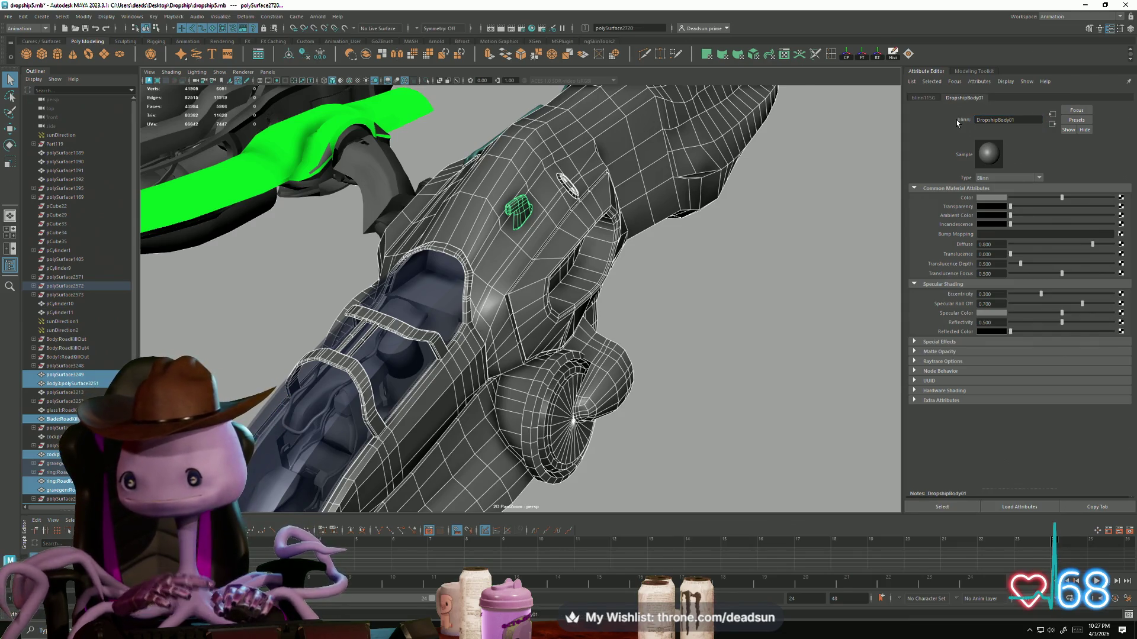
{"action": "left_click", "coordinate": [994, 201]}
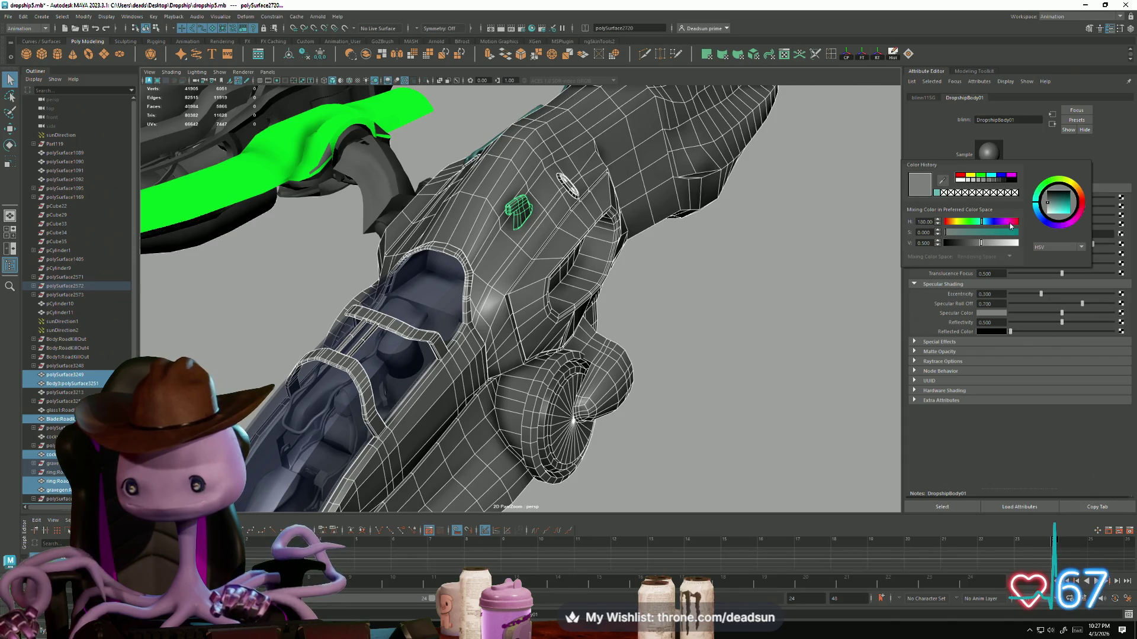
Step: Raise the DropshipBody01 colour's saturation to turn the hull maroon
{"action": "left_click_drag", "start_coordinate": [990, 232], "coordinate": [973, 233]}
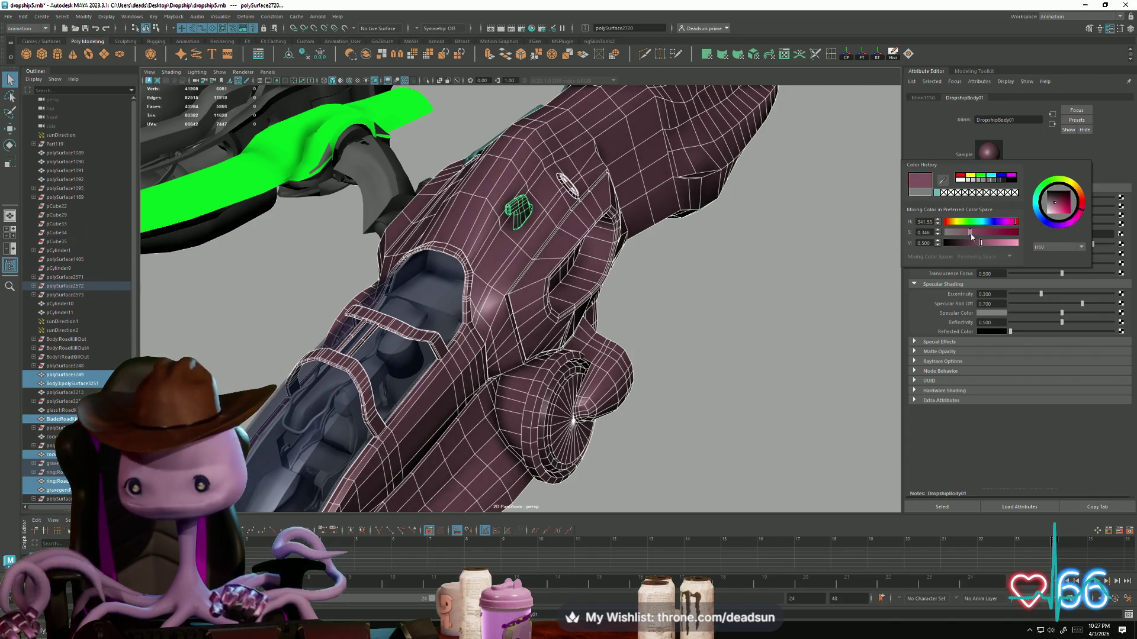
{"action": "left_click_drag", "start_coordinate": [770, 255], "coordinate": [544, 246], "text": "alt"}
{"action": "right_click_drag", "start_coordinate": [536, 244], "coordinate": [573, 227]}
{"action": "mouse_move", "coordinate": [662, 320]}
{"action": "left_mouse_down", "text": "alt"}
{"action": "mouse_move", "coordinate": [547, 286]}
{"action": "mouse_move", "coordinate": [553, 223]}
{"action": "mouse_move", "coordinate": [638, 272]}
{"action": "mouse_move", "coordinate": [647, 254]}
{"action": "mouse_move", "coordinate": [521, 326]}
{"action": "mouse_move", "coordinate": [492, 371]}
{"action": "left_mouse_up", "text": "alt"}
Step: Inspect the maroon hull from several angles, framing a hull part and viewing the underside
{"action": "left_click", "coordinate": [512, 333]}
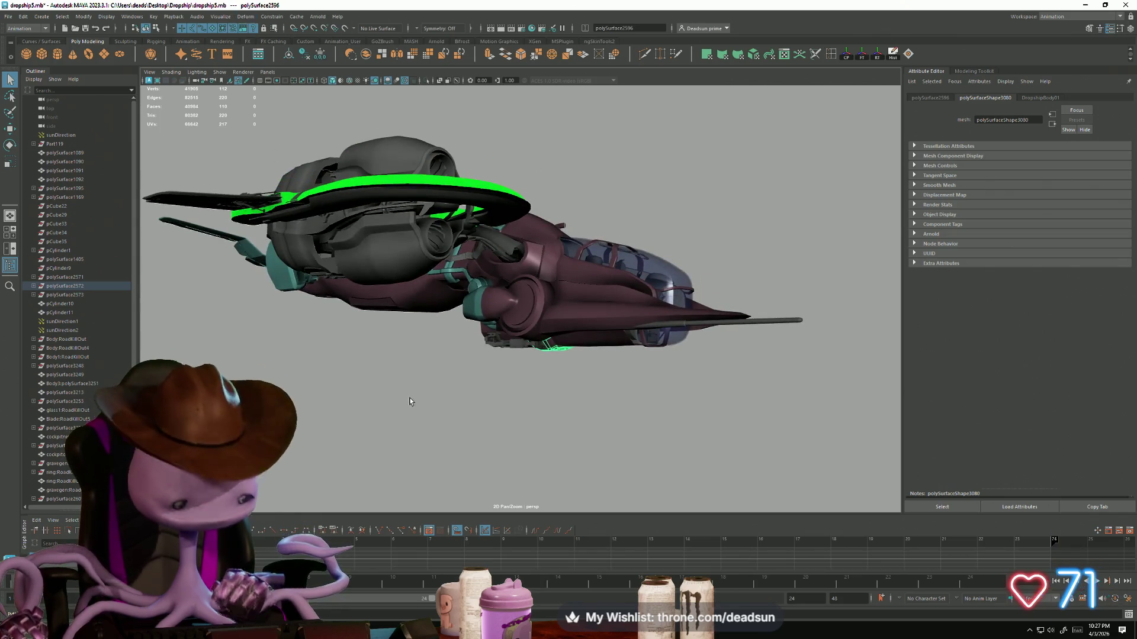
{"action": "key", "text": "f"}
{"action": "mouse_move", "coordinate": [421, 338]}
{"action": "left_mouse_down", "text": "alt"}
{"action": "mouse_move", "coordinate": [470, 373]}
{"action": "mouse_move", "coordinate": [348, 381]}
{"action": "mouse_move", "coordinate": [629, 409]}
{"action": "mouse_move", "coordinate": [436, 378]}
{"action": "mouse_move", "coordinate": [309, 373]}
{"action": "mouse_move", "coordinate": [403, 370]}
{"action": "mouse_move", "coordinate": [339, 330]}
{"action": "mouse_move", "coordinate": [355, 304]}
{"action": "mouse_move", "coordinate": [474, 373]}
{"action": "left_mouse_up", "text": "alt"}
{"action": "left_click", "coordinate": [358, 297]}
{"action": "right_click_drag", "start_coordinate": [475, 373], "coordinate": [557, 441], "text": "alt"}
{"action": "mouse_move", "coordinate": [557, 441]}
{"action": "left_mouse_down", "text": "alt"}
{"action": "mouse_move", "coordinate": [383, 416]}
{"action": "mouse_move", "coordinate": [533, 428]}
{"action": "mouse_move", "coordinate": [399, 388]}
{"action": "mouse_move", "coordinate": [398, 322]}
{"action": "mouse_move", "coordinate": [393, 388]}
{"action": "mouse_move", "coordinate": [431, 404]}
{"action": "mouse_move", "coordinate": [406, 382]}
{"action": "mouse_move", "coordinate": [383, 382]}
{"action": "mouse_move", "coordinate": [429, 423]}
{"action": "mouse_move", "coordinate": [447, 388]}
{"action": "mouse_move", "coordinate": [383, 393]}
{"action": "mouse_move", "coordinate": [466, 414]}
{"action": "mouse_move", "coordinate": [452, 452]}
{"action": "mouse_move", "coordinate": [469, 426]}
{"action": "mouse_move", "coordinate": [490, 429]}
{"action": "mouse_move", "coordinate": [528, 463]}
{"action": "mouse_move", "coordinate": [462, 406]}
{"action": "mouse_move", "coordinate": [335, 362]}
{"action": "mouse_move", "coordinate": [322, 433]}
{"action": "mouse_move", "coordinate": [335, 375]}
{"action": "mouse_move", "coordinate": [299, 431]}
{"action": "mouse_move", "coordinate": [318, 423]}
{"action": "mouse_move", "coordinate": [379, 462]}
{"action": "left_mouse_up", "text": "alt"}
{"action": "scroll", "coordinate": [449, 499], "scroll_direction": "up", "scroll_amount": 10}
{"action": "left_click_drag", "start_coordinate": [449, 498], "coordinate": [468, 468], "text": "alt"}
{"action": "scroll", "coordinate": [583, 326], "scroll_direction": "down", "scroll_amount": 5}
{"action": "mouse_move", "coordinate": [582, 326]}
{"action": "left_mouse_down", "text": "alt"}
{"action": "mouse_move", "coordinate": [326, 438]}
{"action": "mouse_move", "coordinate": [404, 438]}
{"action": "mouse_move", "coordinate": [236, 260]}
{"action": "left_mouse_up", "text": "alt"}
{"action": "left_click", "coordinate": [7, 18]}
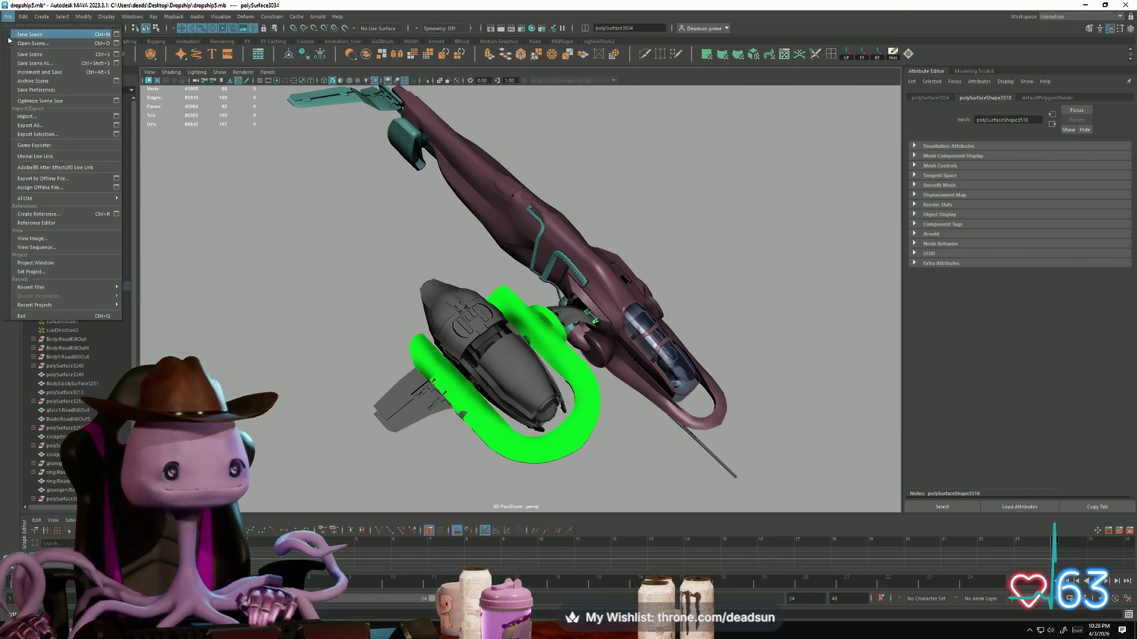
Step: Save the scene, switch to the Modeling menu set and open the Hypershade
{"action": "left_click", "coordinate": [42, 58]}
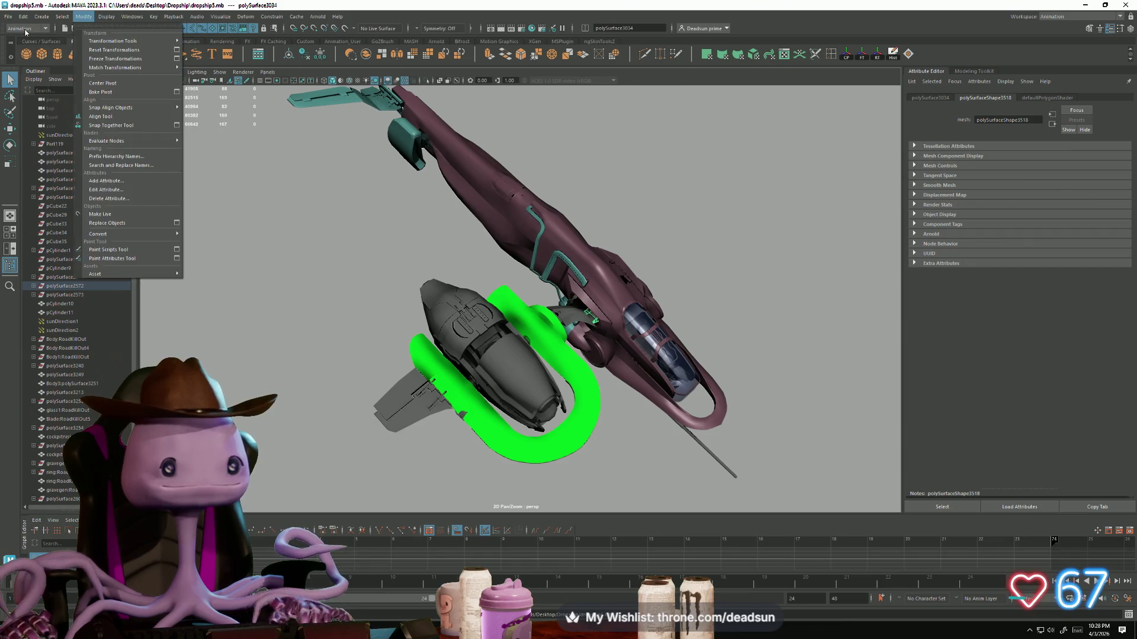
{"action": "left_click", "coordinate": [27, 28]}
{"action": "left_click", "coordinate": [33, 39]}
{"action": "left_click", "coordinate": [157, 17]}
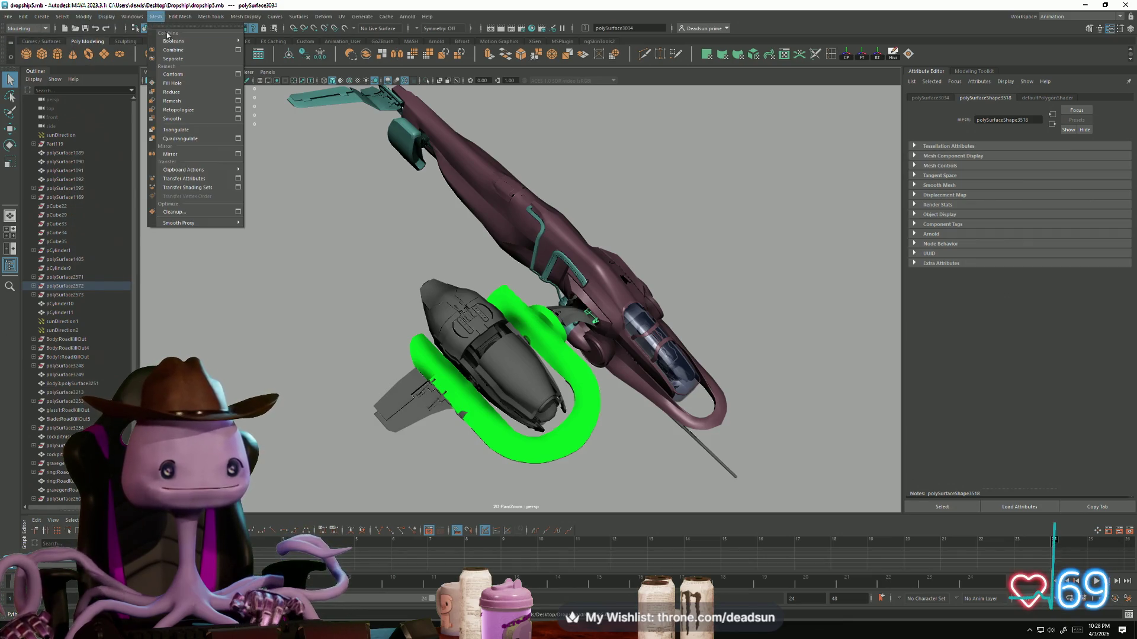
{"action": "mouse_move", "coordinate": [127, 17]}
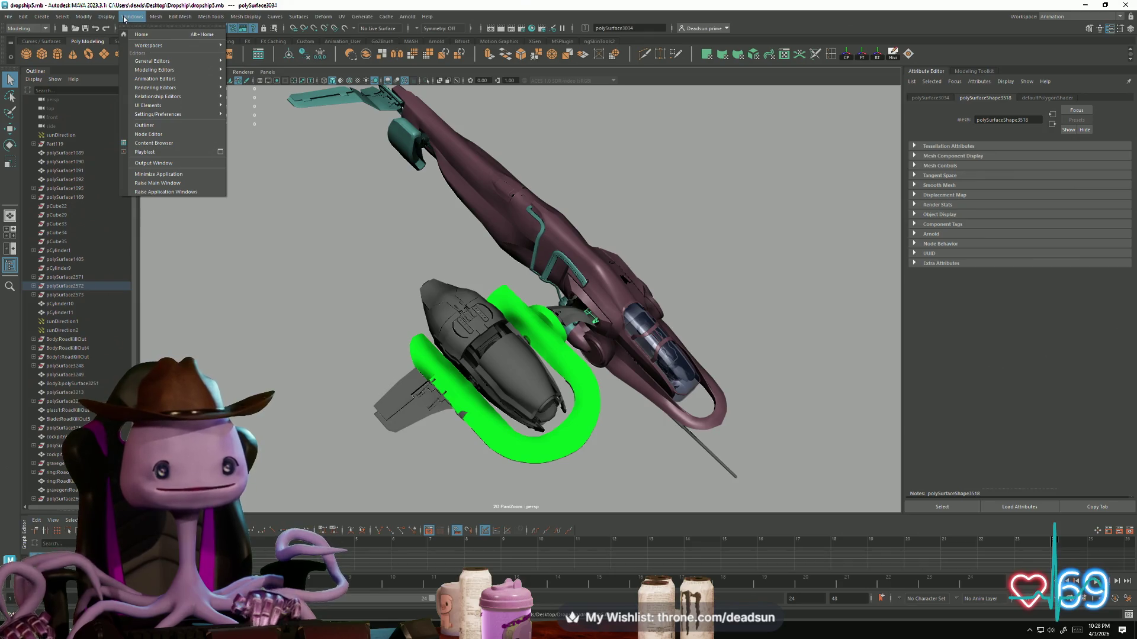
{"action": "mouse_move", "coordinate": [181, 99]}
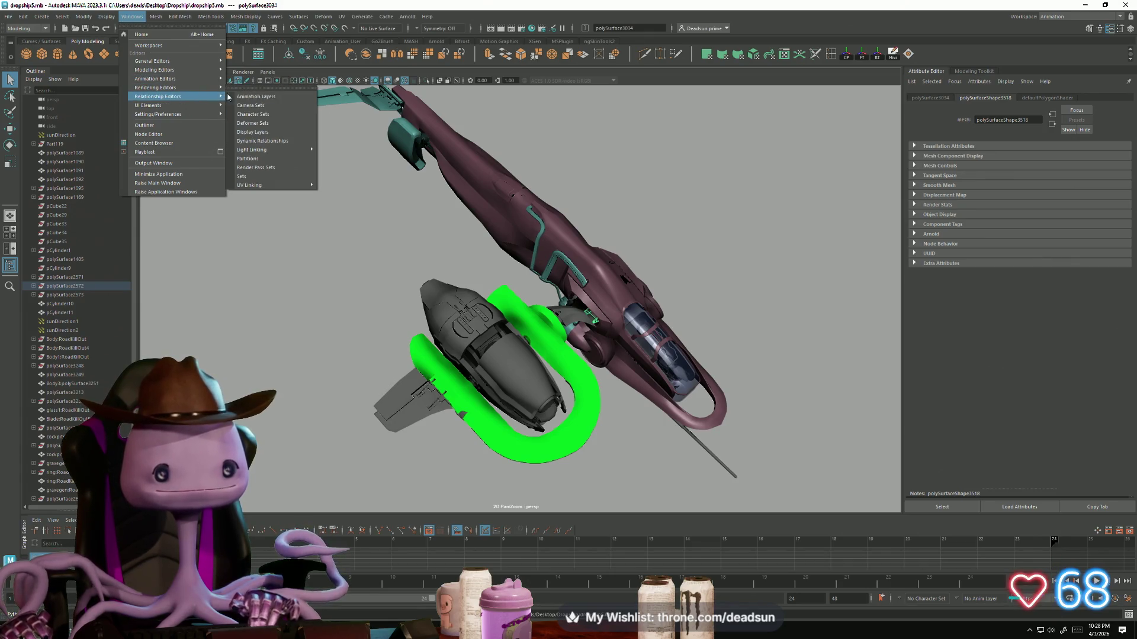
{"action": "mouse_move", "coordinate": [209, 87]}
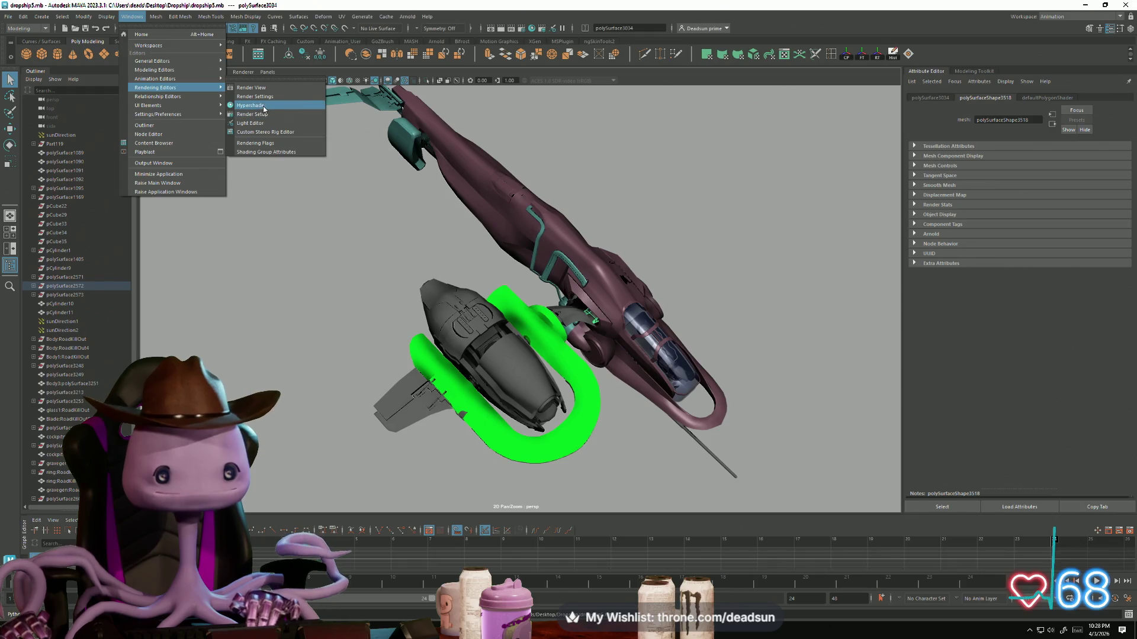
{"action": "left_click", "coordinate": [261, 107]}
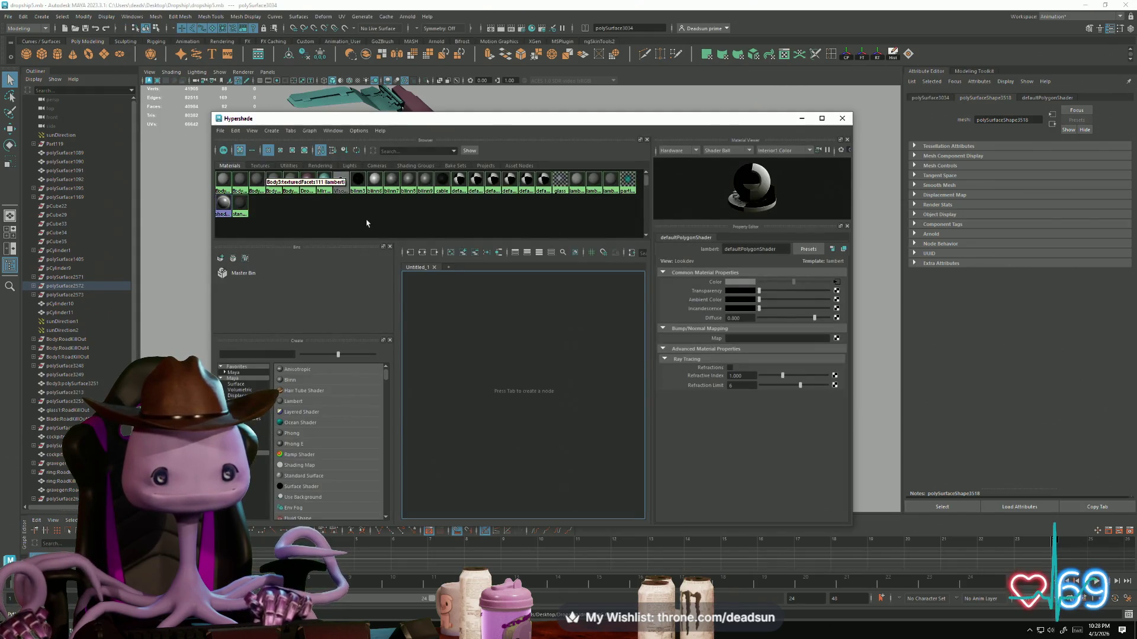
Step: Delete duplicate shading networks from the Hypershade's materials
{"action": "left_click", "coordinate": [225, 180]}
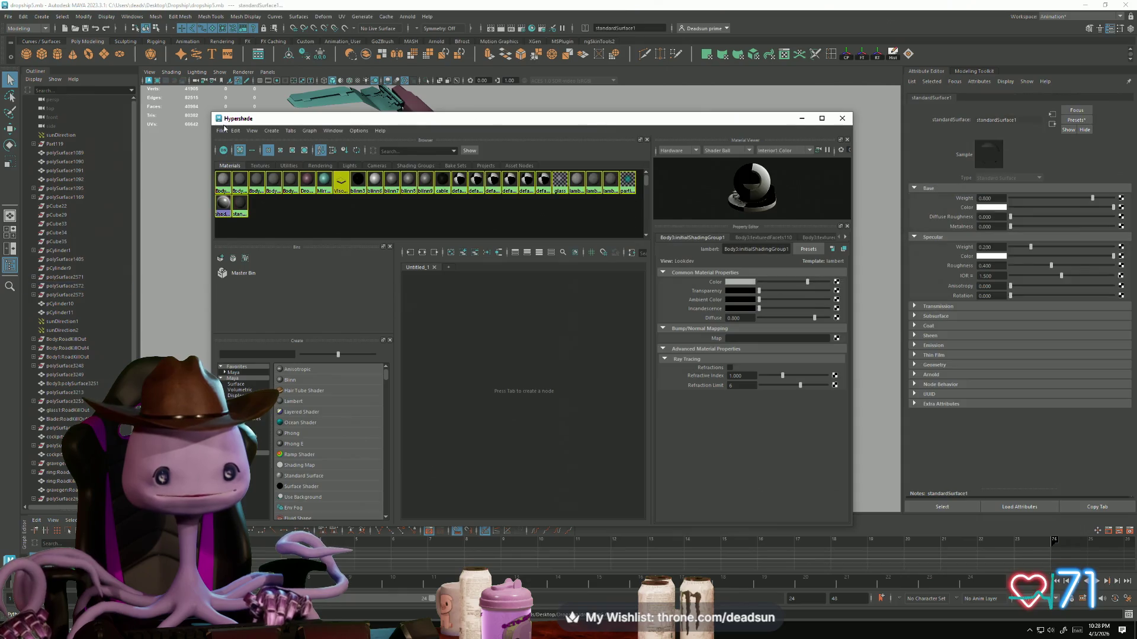
{"action": "left_click", "coordinate": [235, 131]}
{"action": "left_click", "coordinate": [264, 165]}
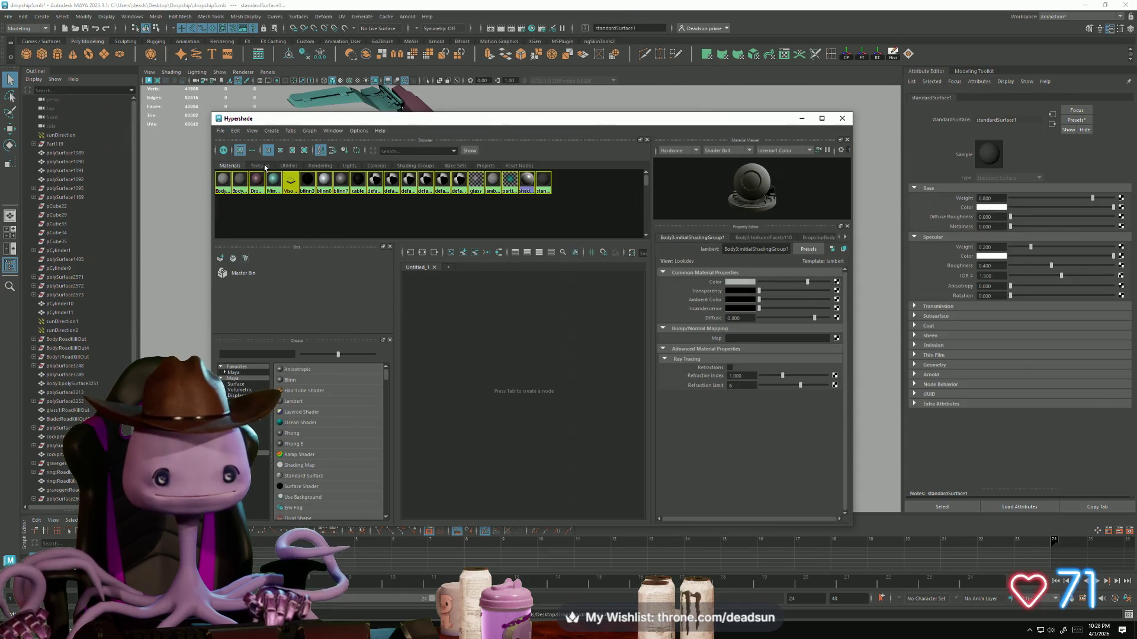
Step: Try deleting defaultPolygonShader and defaultPolygonShader1, then undo the deletion
{"action": "left_click", "coordinate": [396, 200]}
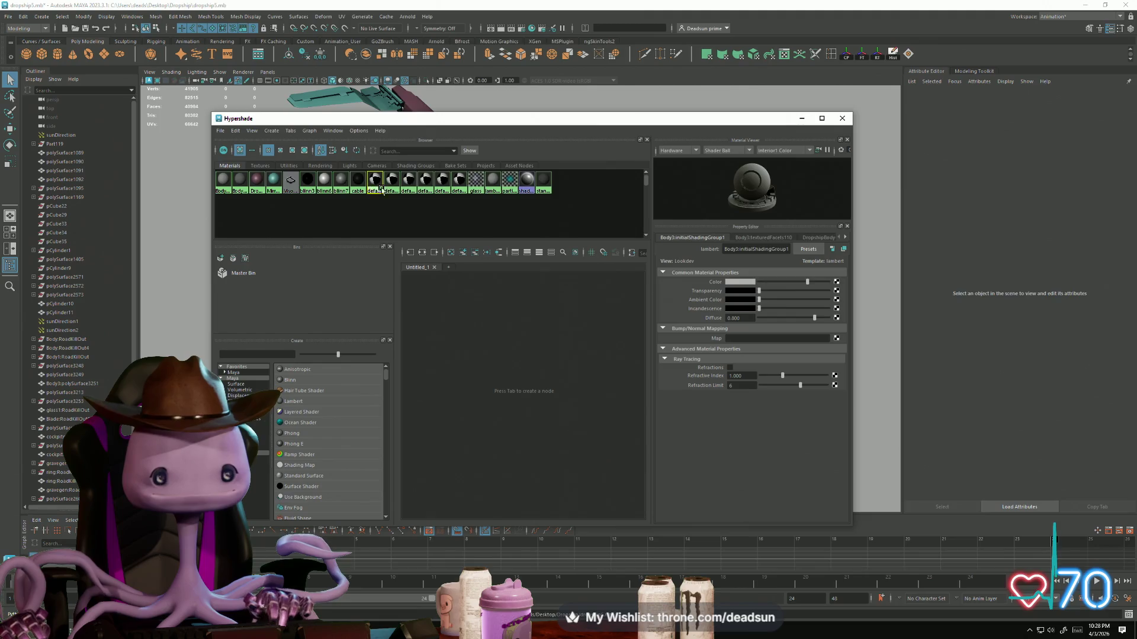
{"action": "left_click", "coordinate": [378, 189]}
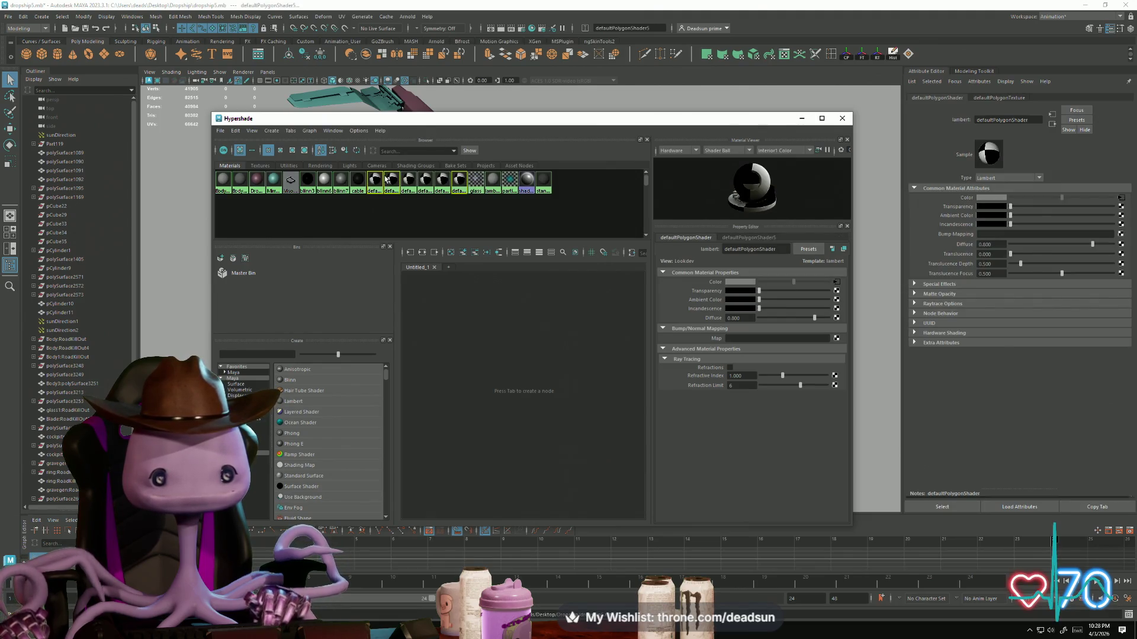
{"action": "left_click", "coordinate": [414, 187]}
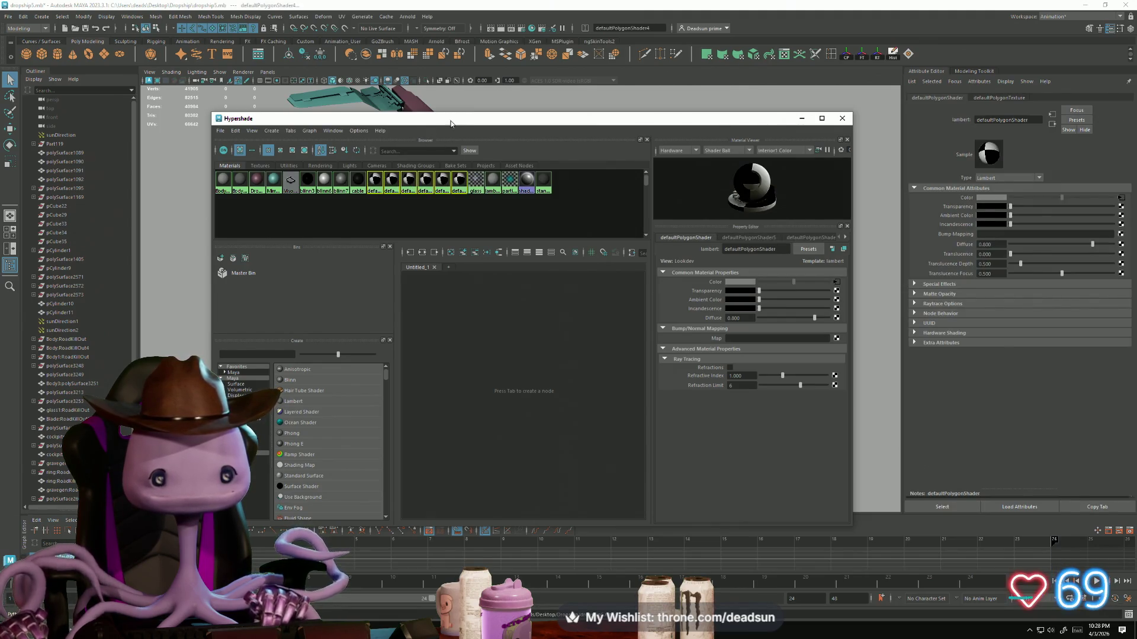
{"action": "left_click_drag", "start_coordinate": [450, 123], "coordinate": [732, 119]}
{"action": "left_click", "coordinate": [304, 209]}
{"action": "mouse_move", "coordinate": [305, 209]}
{"action": "left_mouse_down", "text": "alt"}
{"action": "mouse_move", "coordinate": [389, 193]}
{"action": "mouse_move", "coordinate": [379, 177]}
{"action": "mouse_move", "coordinate": [359, 184]}
{"action": "left_mouse_up", "text": "alt"}
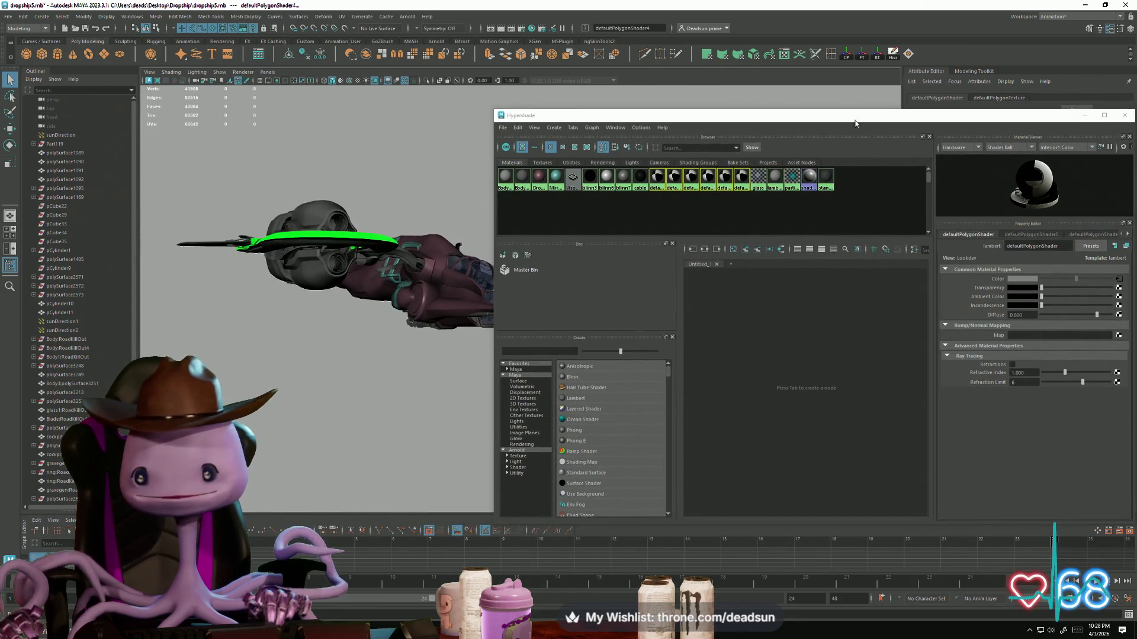
{"action": "key", "text": "Delete"}
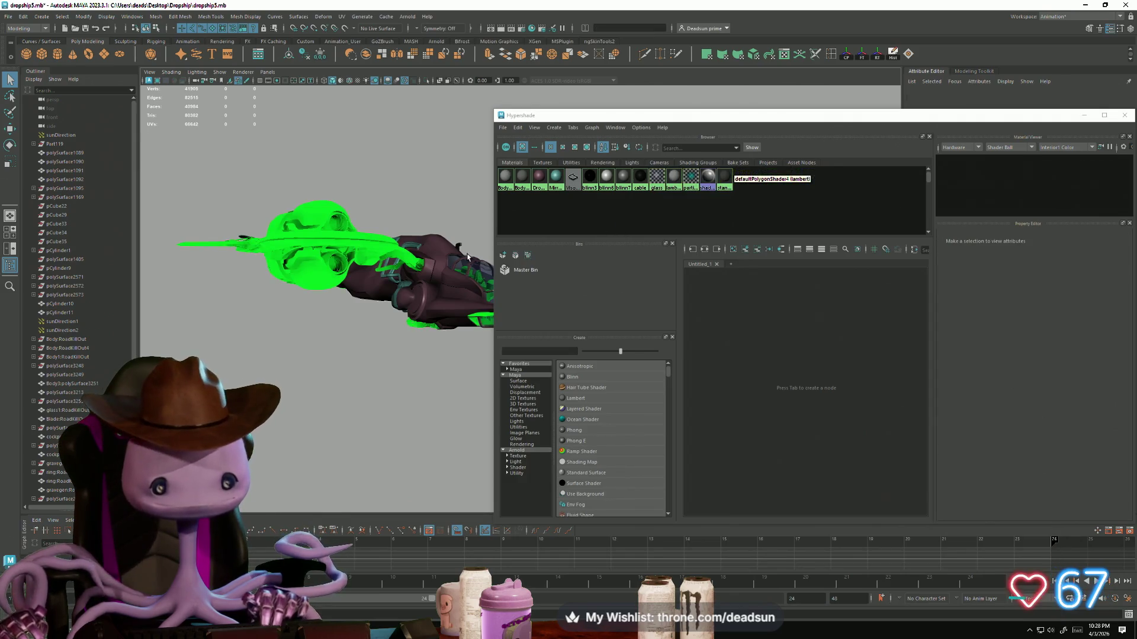
{"action": "key", "text": "ctrl+z"}
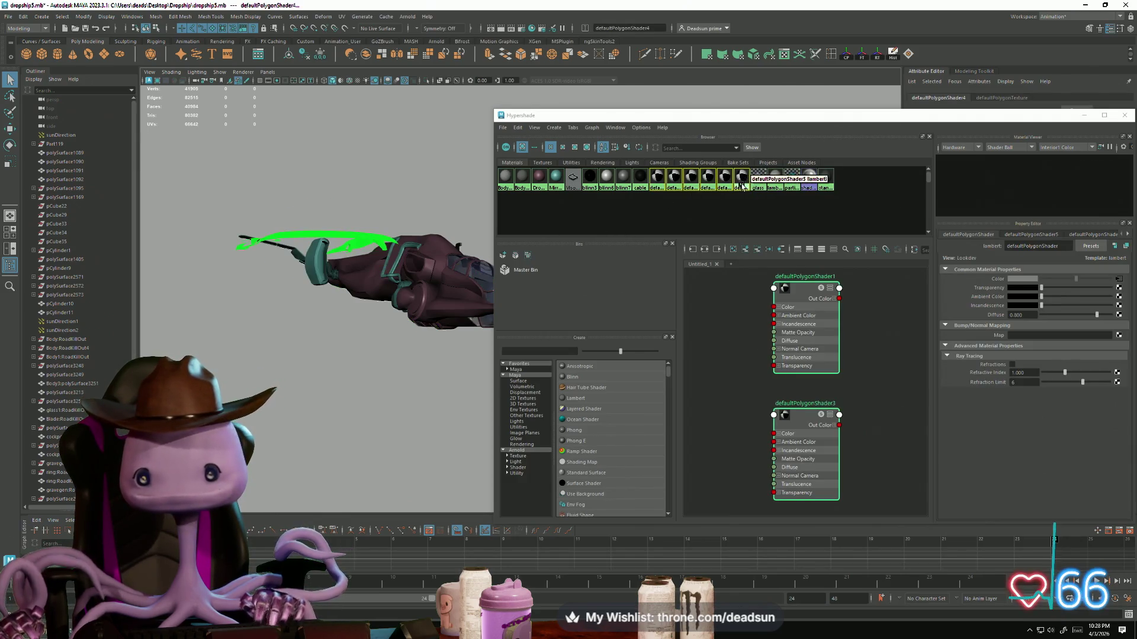
Step: Select the defaultPolygonShader4 material and the green ring piece
{"action": "mouse_move", "coordinate": [453, 238]}
{"action": "left_mouse_down", "text": "alt"}
{"action": "mouse_move", "coordinate": [401, 276]}
{"action": "mouse_move", "coordinate": [424, 267]}
{"action": "left_mouse_up", "text": "alt"}
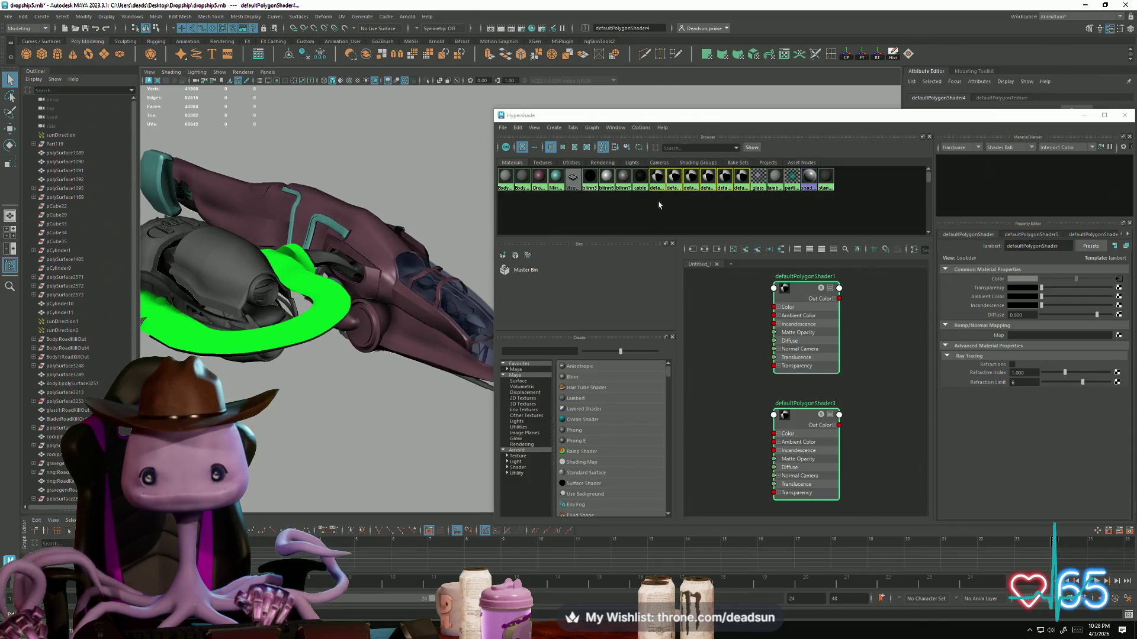
{"action": "left_click", "coordinate": [794, 188]}
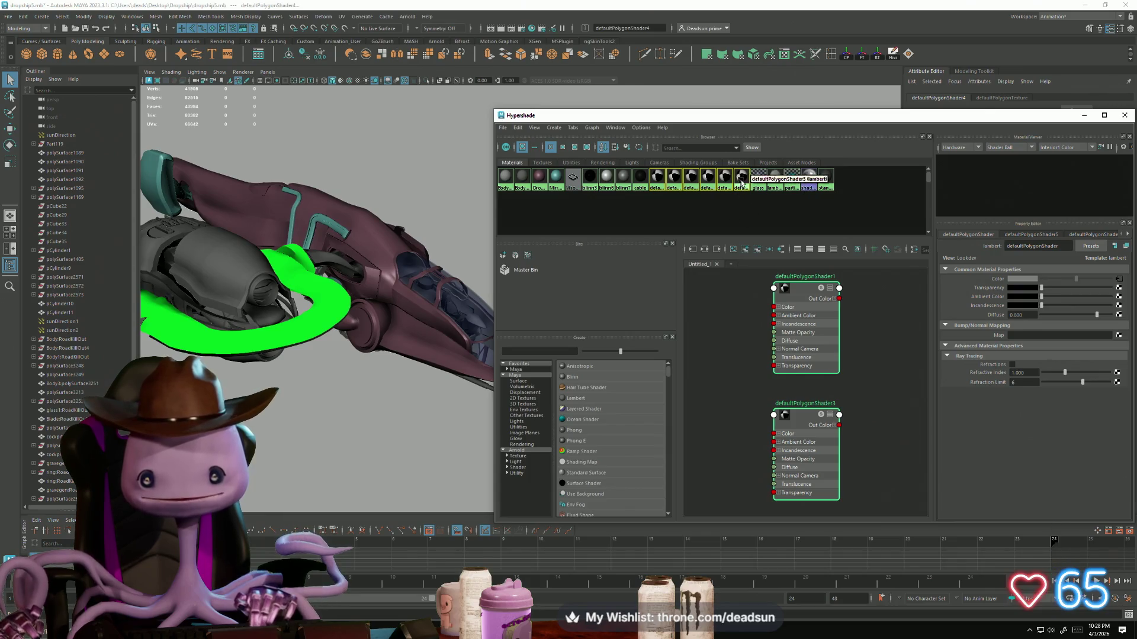
{"action": "left_click", "coordinate": [742, 183]}
{"action": "left_click_drag", "start_coordinate": [413, 310], "coordinate": [349, 289], "text": "alt"}
{"action": "left_click", "coordinate": [348, 288]}
Step: Assign the existing blinn7 material to the green ring and confirm it
{"action": "right_click_drag", "start_coordinate": [346, 285], "coordinate": [361, 523]}
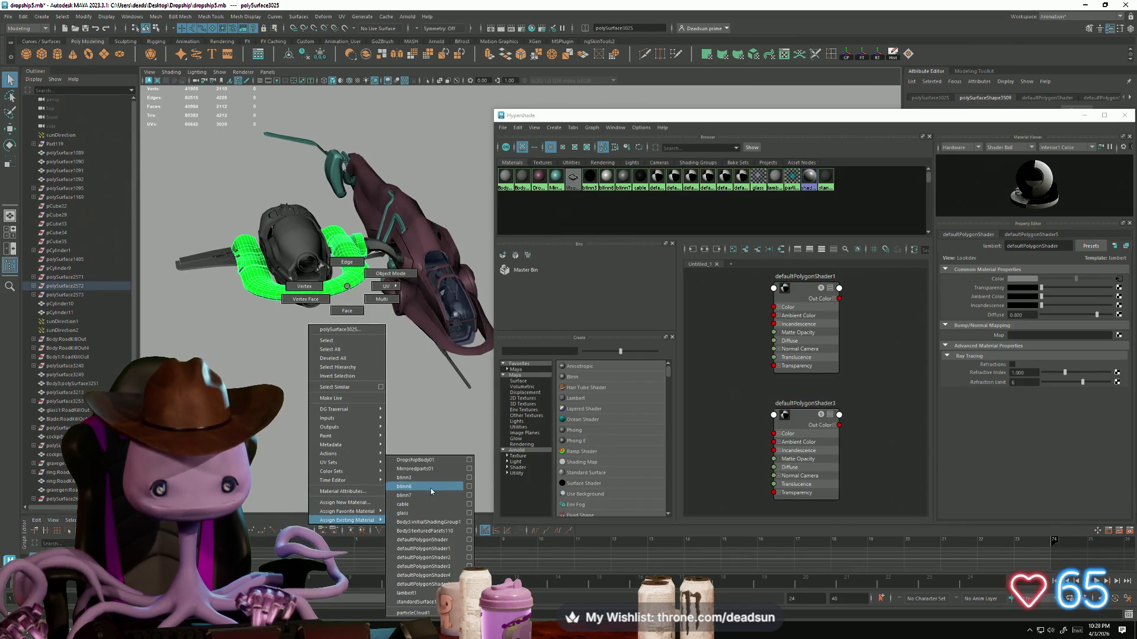
{"action": "right_click_drag", "start_coordinate": [430, 489], "coordinate": [431, 491]}
{"action": "left_click_drag", "start_coordinate": [357, 407], "coordinate": [357, 400], "text": "alt"}
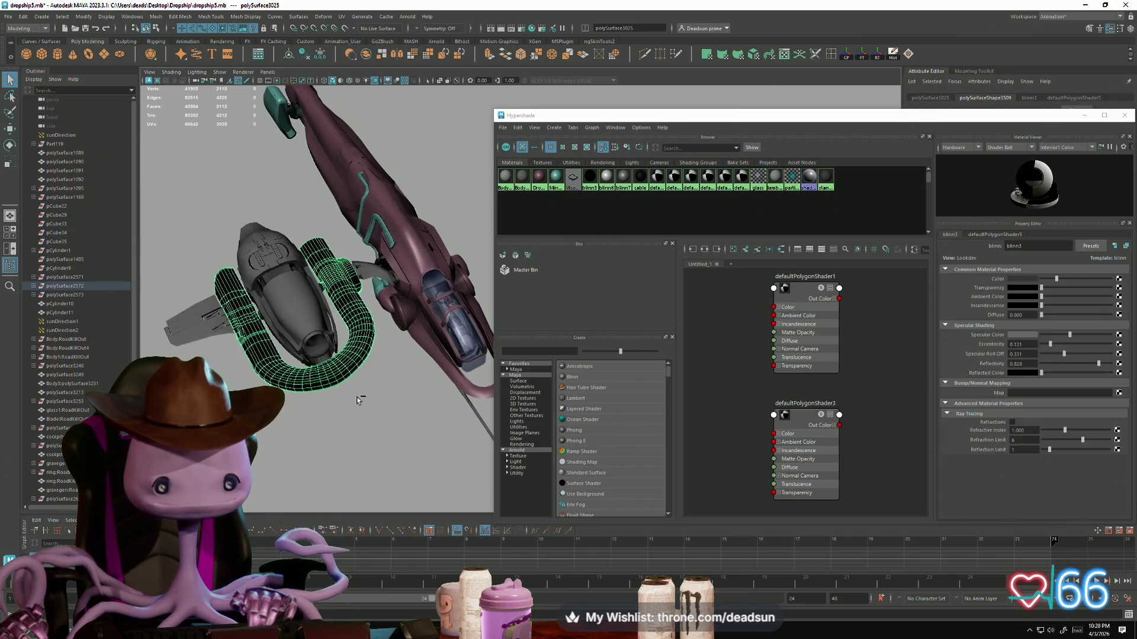
{"action": "left_click", "coordinate": [364, 353]}
{"action": "mouse_move", "coordinate": [373, 344]}
{"action": "left_mouse_down", "text": "alt"}
{"action": "mouse_move", "coordinate": [381, 332]}
{"action": "mouse_move", "coordinate": [409, 335]}
{"action": "left_mouse_up", "text": "alt"}
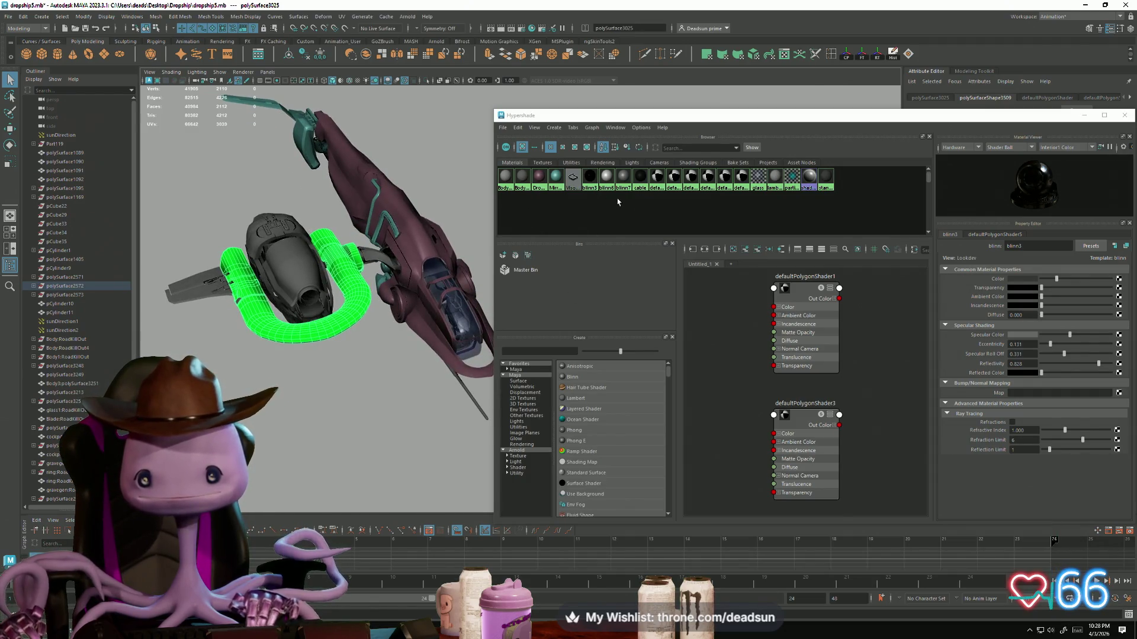
Step: Delete two leftover defaultPolygonShader materials from the Hypershade
{"action": "left_click", "coordinate": [639, 187]}
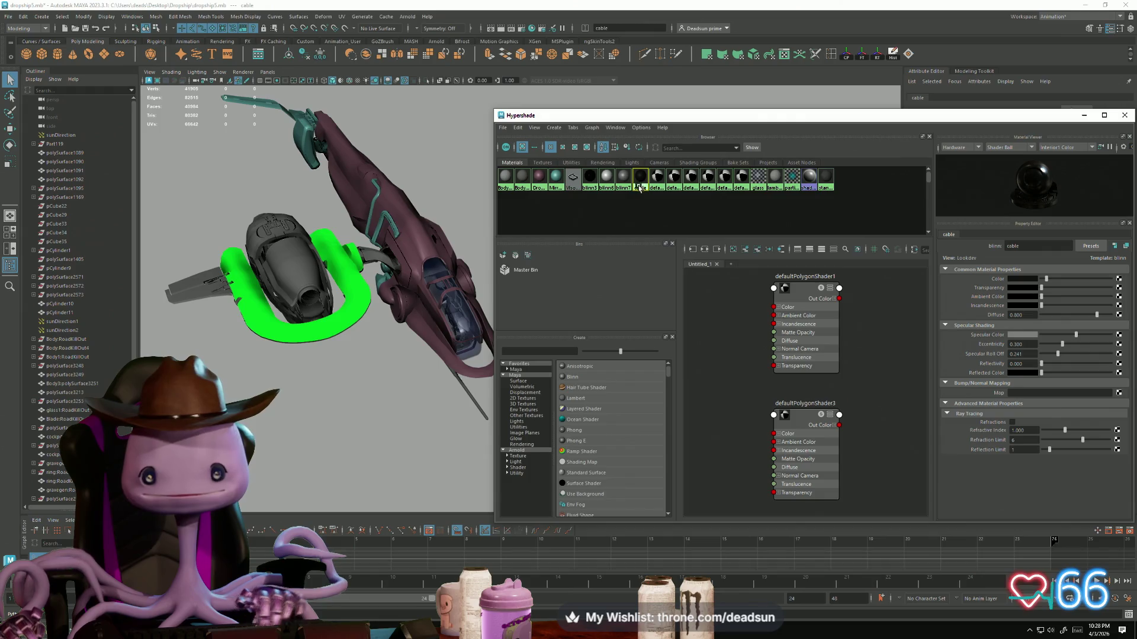
{"action": "left_click", "coordinate": [351, 320]}
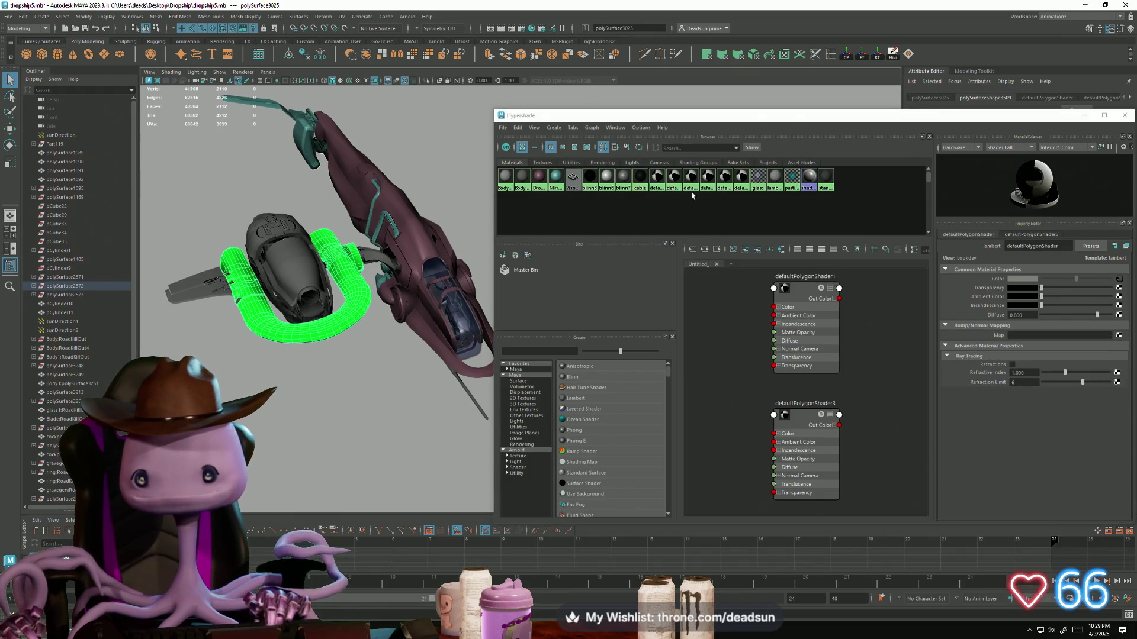
{"action": "left_click", "coordinate": [660, 190]}
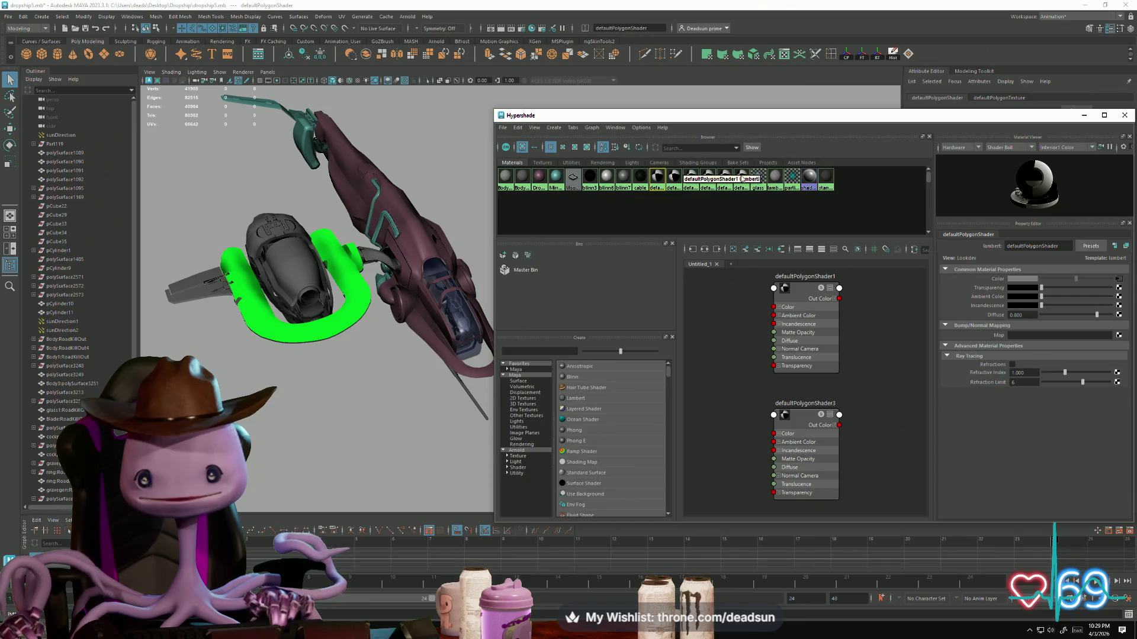
{"action": "left_click", "coordinate": [670, 182]}
{"action": "key", "text": "Delete"}
{"action": "mouse_move", "coordinate": [486, 294]}
{"action": "left_mouse_down", "text": "alt"}
{"action": "mouse_move", "coordinate": [416, 309]}
{"action": "mouse_move", "coordinate": [425, 287]}
{"action": "mouse_move", "coordinate": [491, 328]}
{"action": "left_mouse_up", "text": "alt"}
{"action": "mouse_move", "coordinate": [492, 347]}
{"action": "left_mouse_down", "text": "alt"}
{"action": "mouse_move", "coordinate": [482, 263]}
{"action": "mouse_move", "coordinate": [476, 308]}
{"action": "left_mouse_up", "text": "alt"}
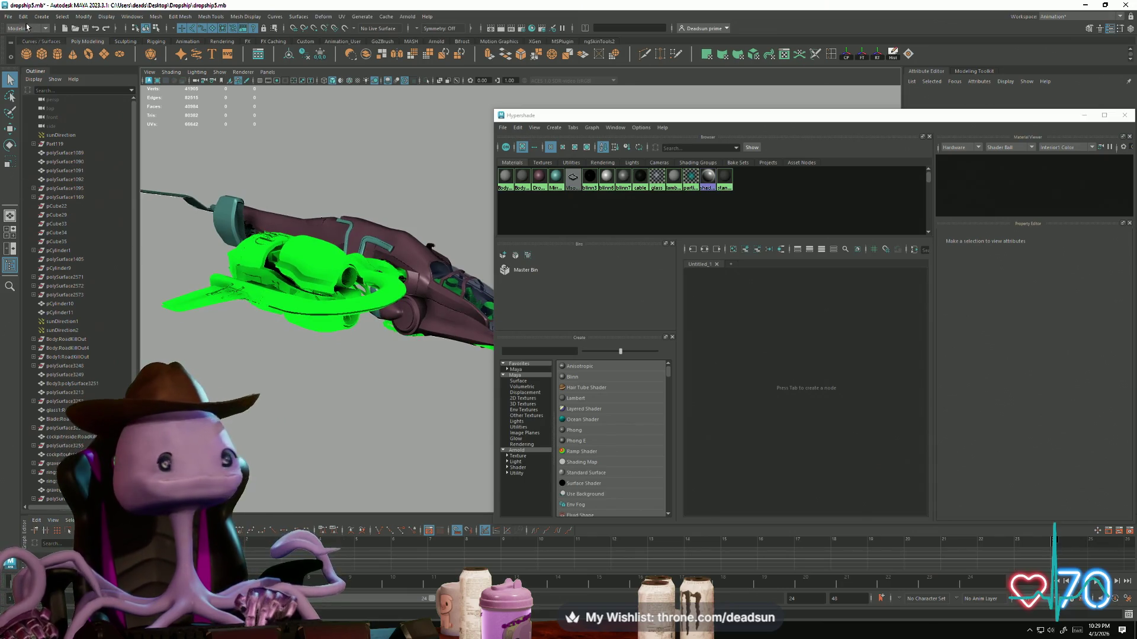
Step: Save the scene and delete the Body3:texturedFacets110 material
{"action": "left_click", "coordinate": [7, 17]}
{"action": "left_click", "coordinate": [33, 57]}
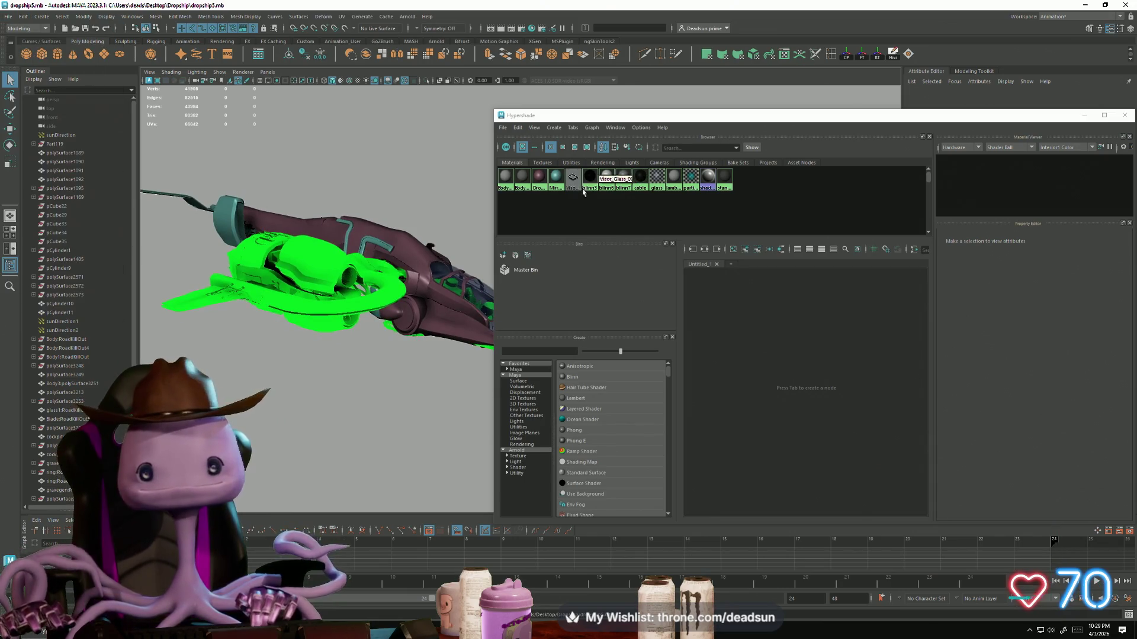
{"action": "left_click", "coordinate": [521, 179]}
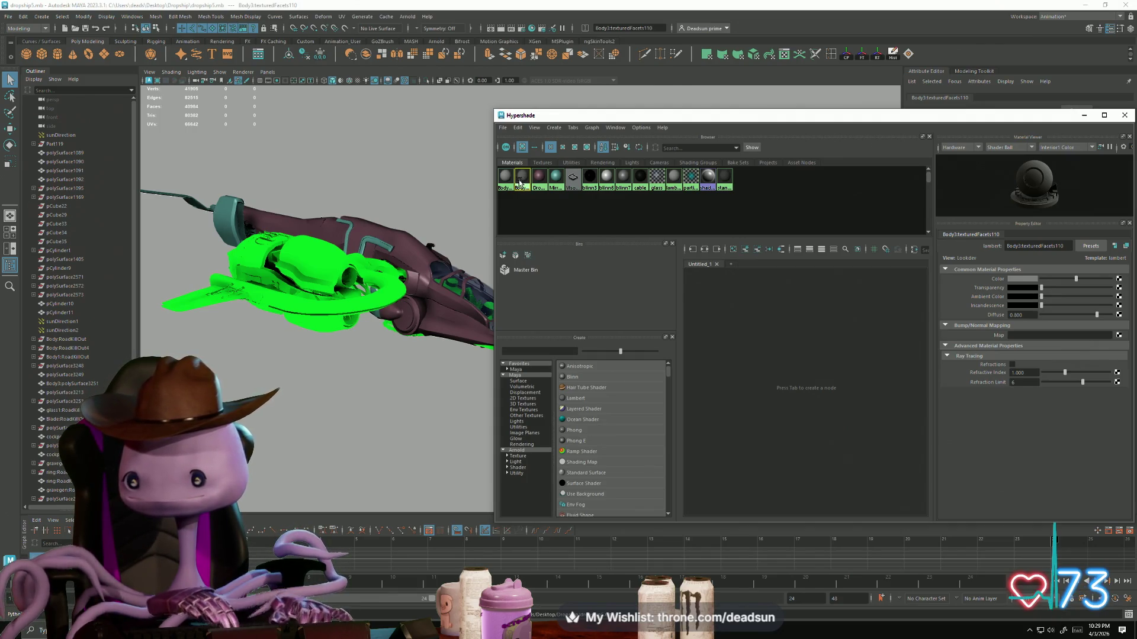
{"action": "left_click_drag", "start_coordinate": [415, 248], "coordinate": [261, 246], "text": "alt"}
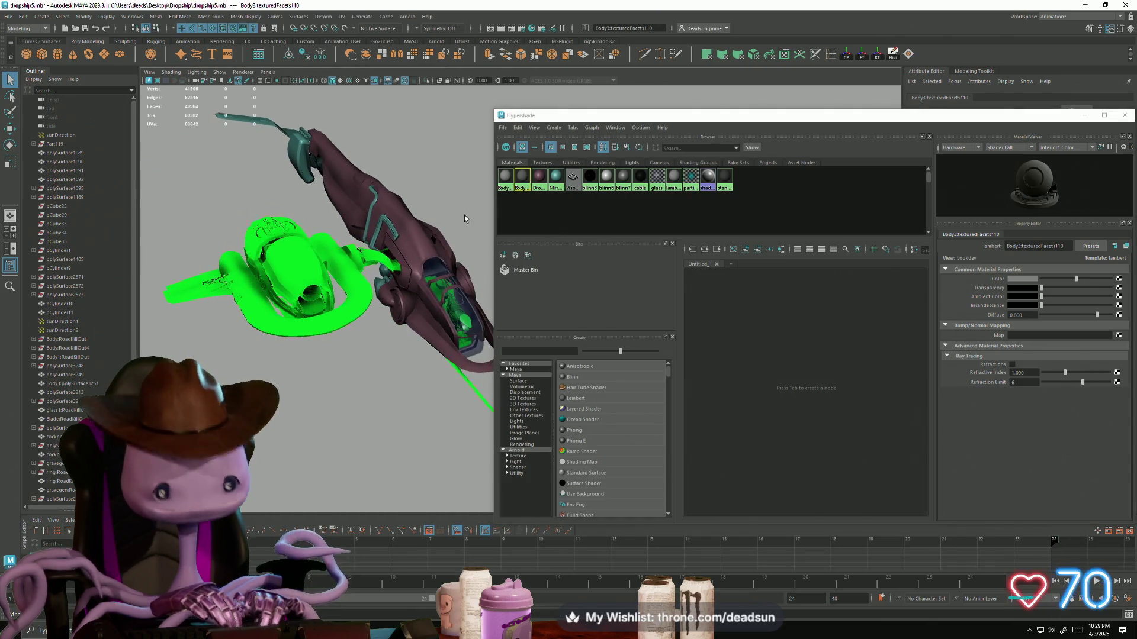
{"action": "key", "text": "Delete"}
{"action": "left_click", "coordinate": [725, 179]}
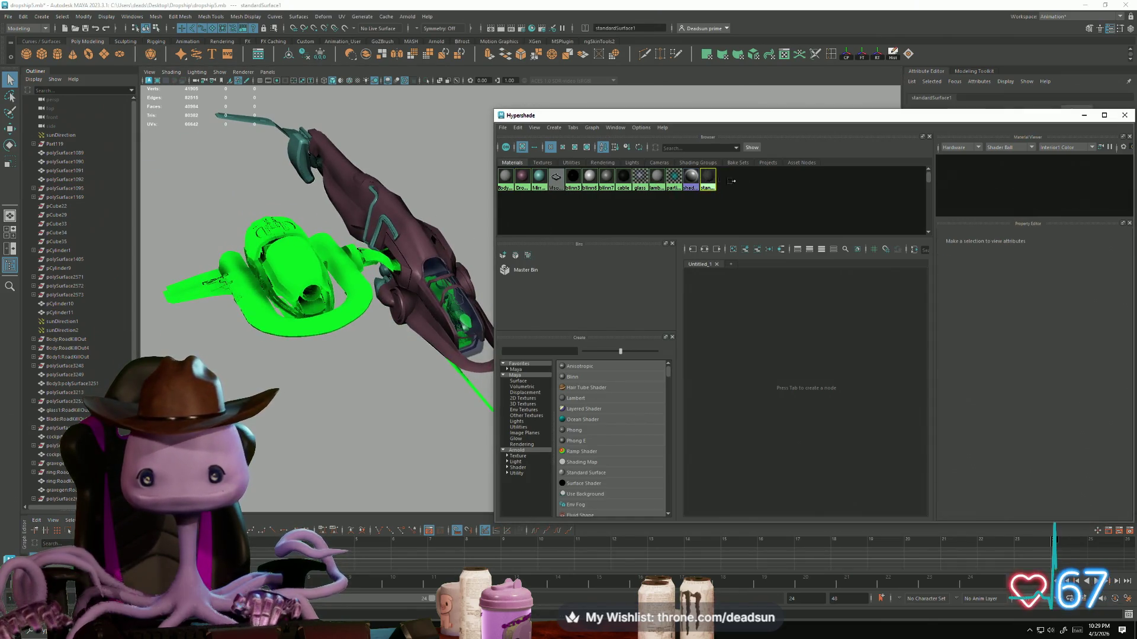
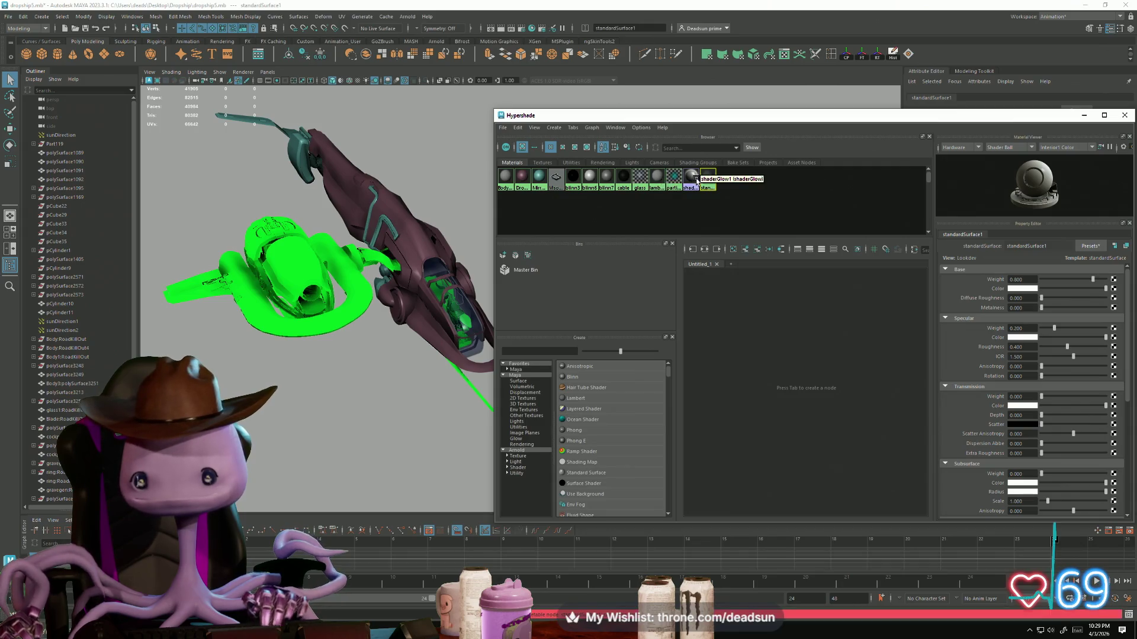
Step: Delete the unused cable and blinn3 materials in Hypershade
{"action": "left_click", "coordinate": [687, 180]}
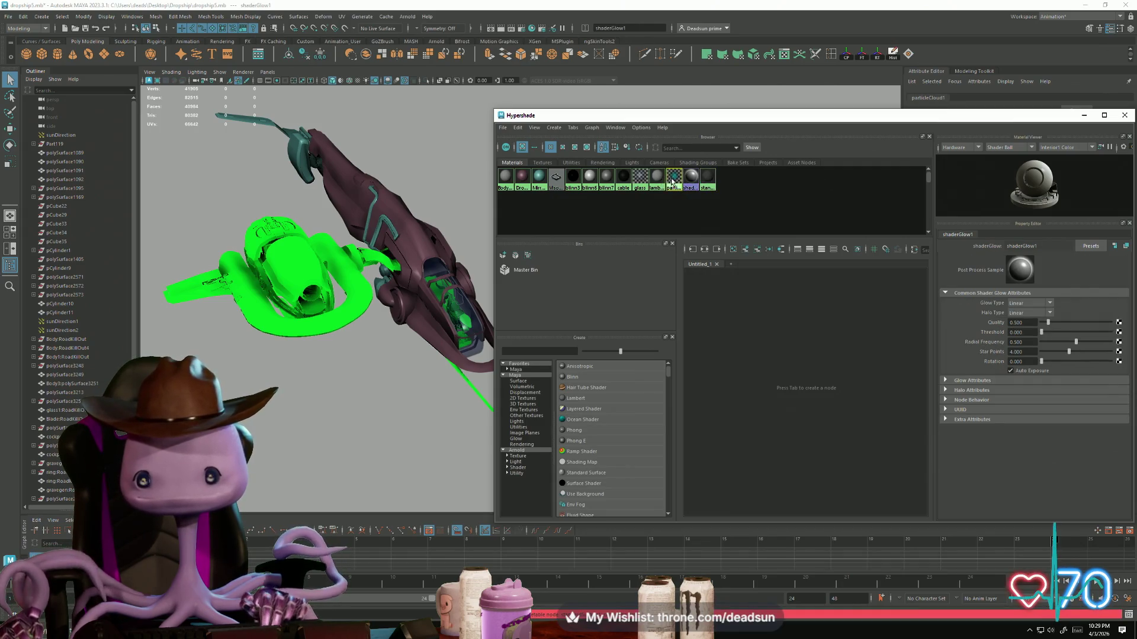
{"action": "left_click", "coordinate": [672, 179]}
{"action": "left_click", "coordinate": [624, 179]}
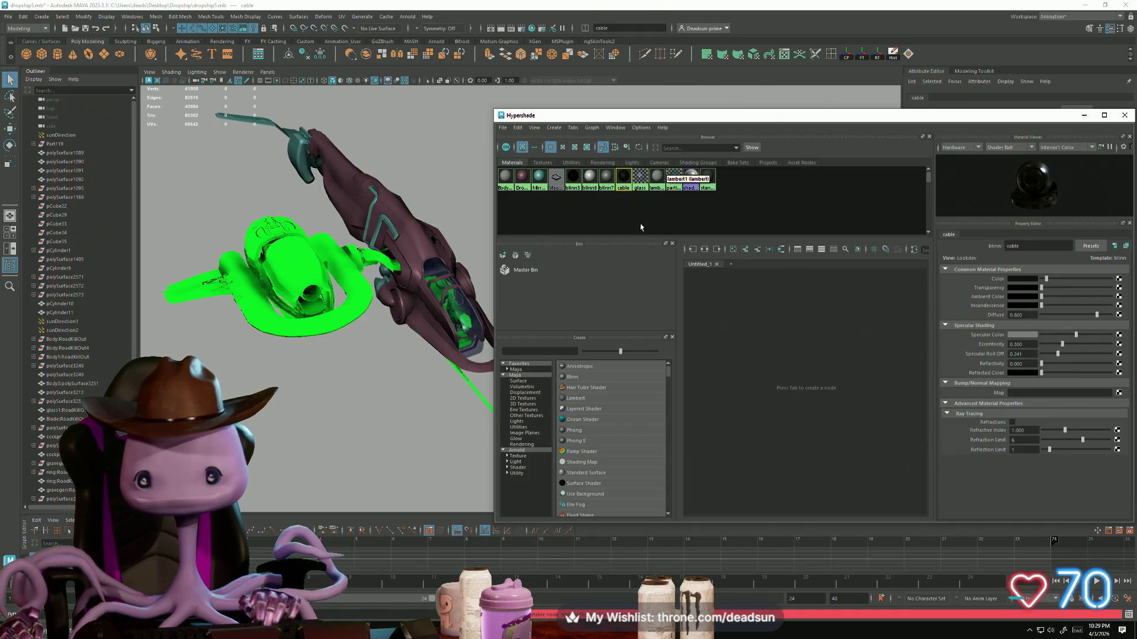
{"action": "key", "text": "Delete"}
{"action": "left_click", "coordinate": [573, 178]}
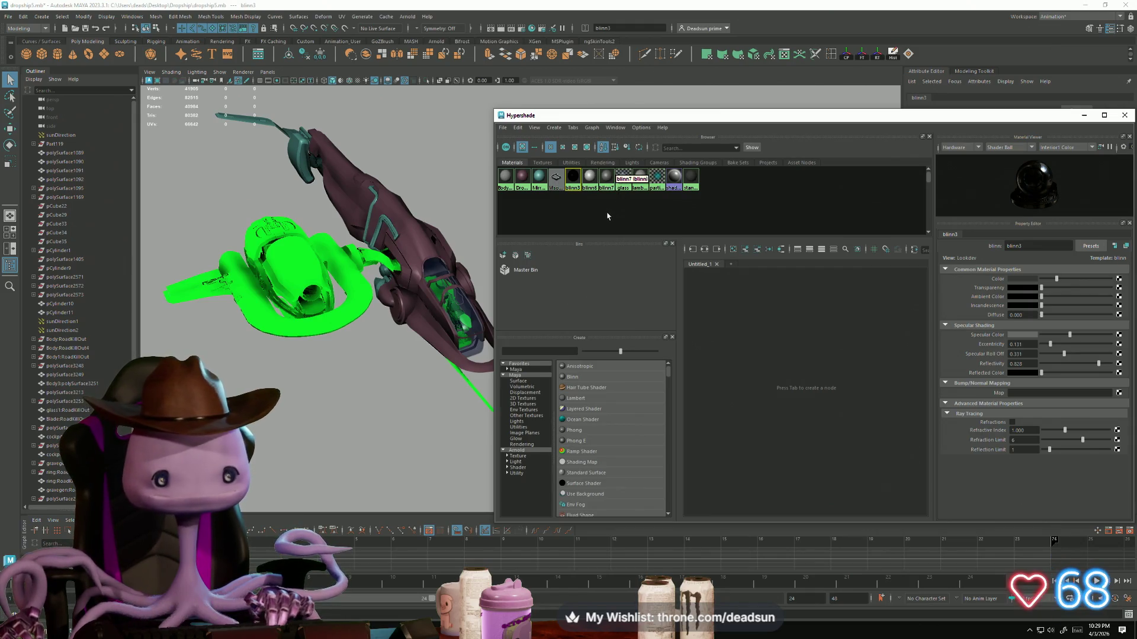
{"action": "key", "text": "Delete"}
Step: Delete the blinn6 and blinn7 materials; the default lambert1 material cannot be removed
{"action": "left_click", "coordinate": [574, 183]}
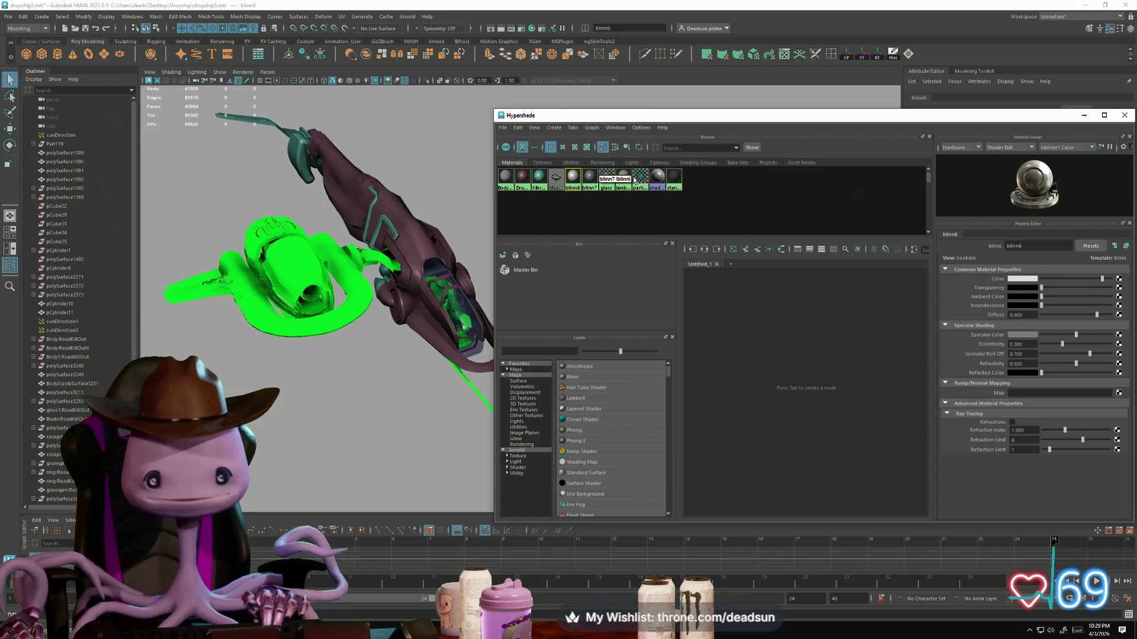
{"action": "key", "text": "Delete"}
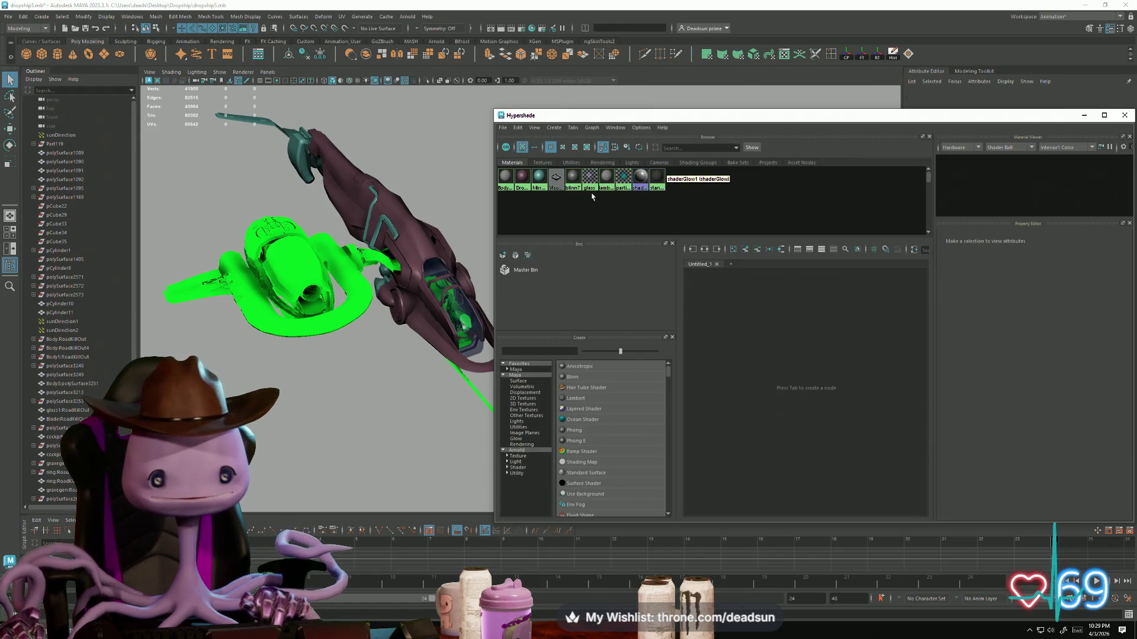
{"action": "left_click", "coordinate": [574, 180]}
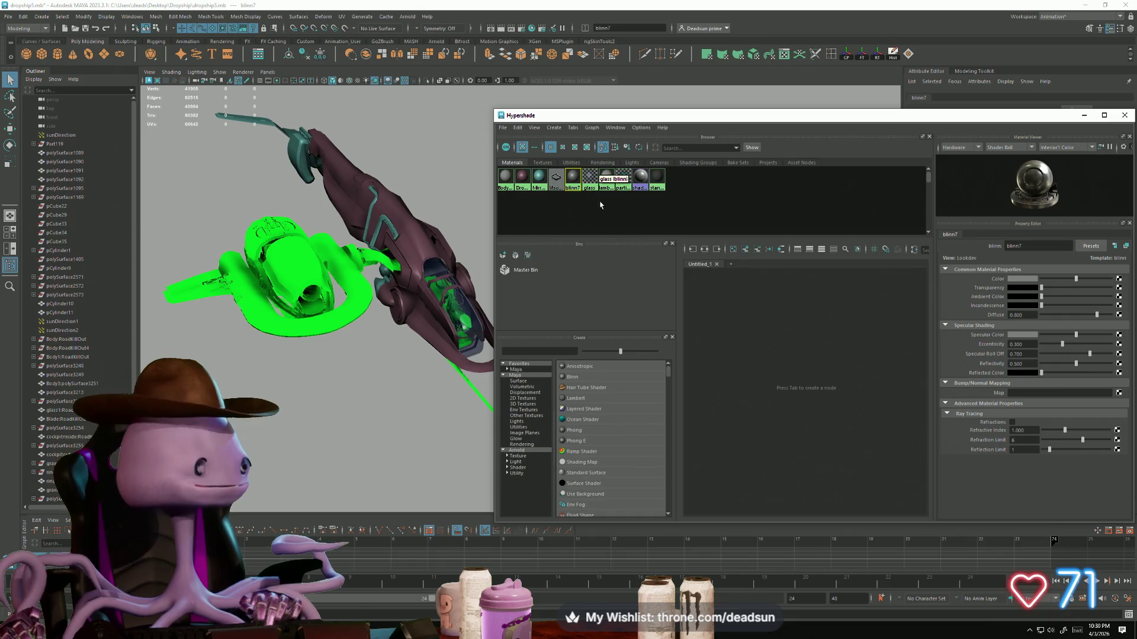
{"action": "key", "text": "Delete"}
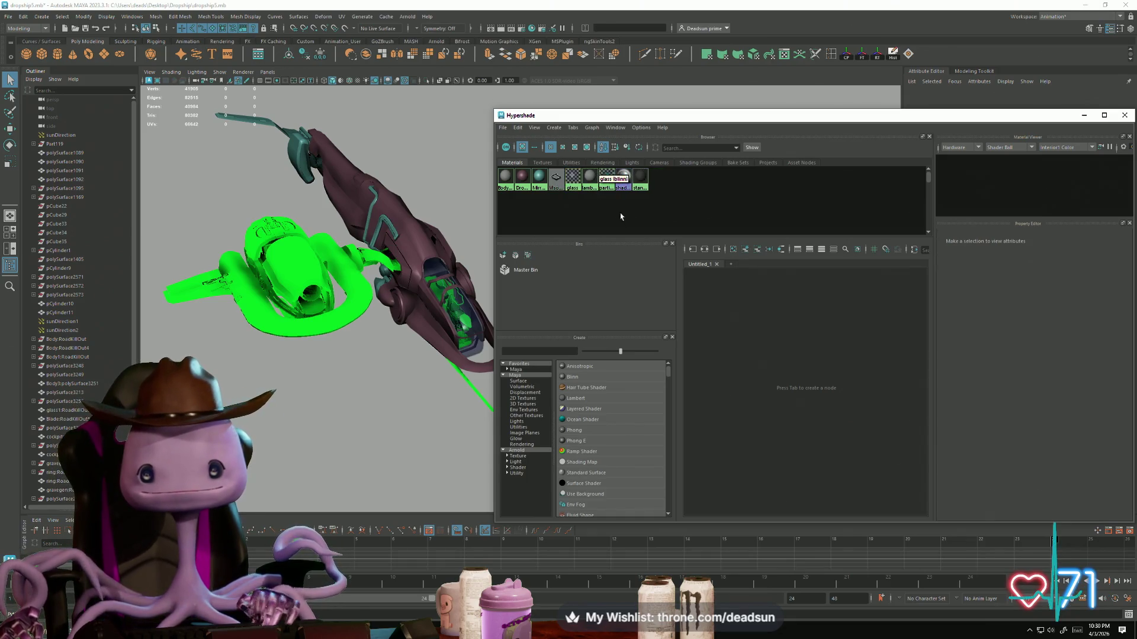
{"action": "left_click", "coordinate": [589, 182]}
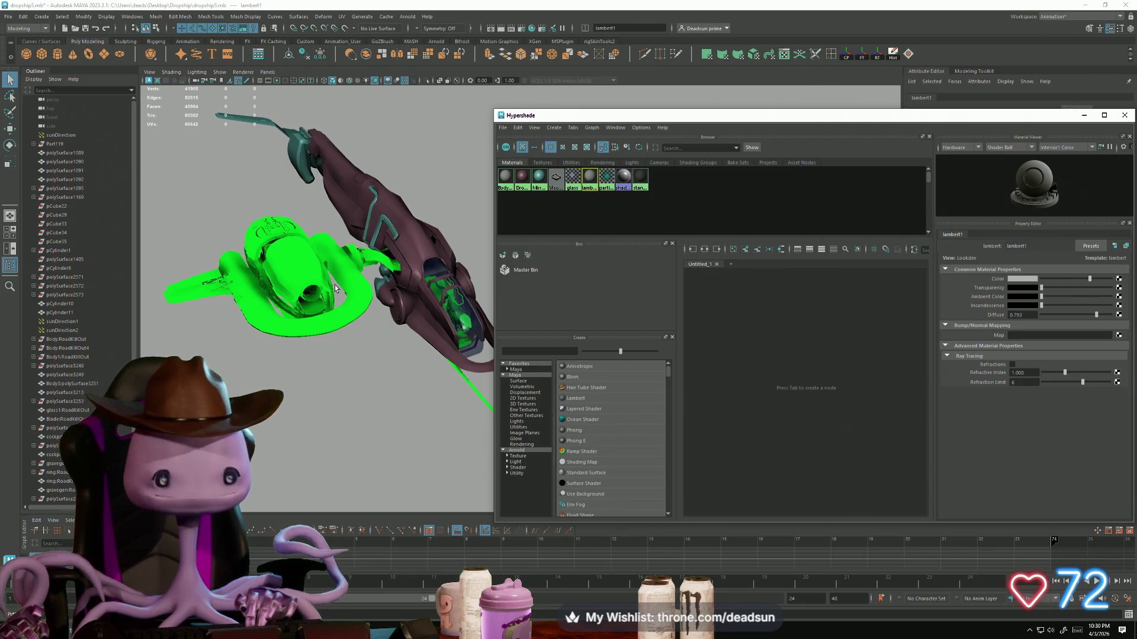
{"action": "key", "text": "Delete"}
{"action": "mouse_move", "coordinate": [248, 331]}
{"action": "left_mouse_down", "text": "alt"}
{"action": "mouse_move", "coordinate": [332, 334]}
{"action": "mouse_move", "coordinate": [344, 379]}
{"action": "mouse_move", "coordinate": [323, 363]}
{"action": "mouse_move", "coordinate": [489, 370]}
{"action": "mouse_move", "coordinate": [568, 403]}
{"action": "mouse_move", "coordinate": [423, 439]}
{"action": "mouse_move", "coordinate": [486, 386]}
{"action": "mouse_move", "coordinate": [282, 378]}
{"action": "mouse_move", "coordinate": [395, 386]}
{"action": "left_mouse_up", "text": "alt"}
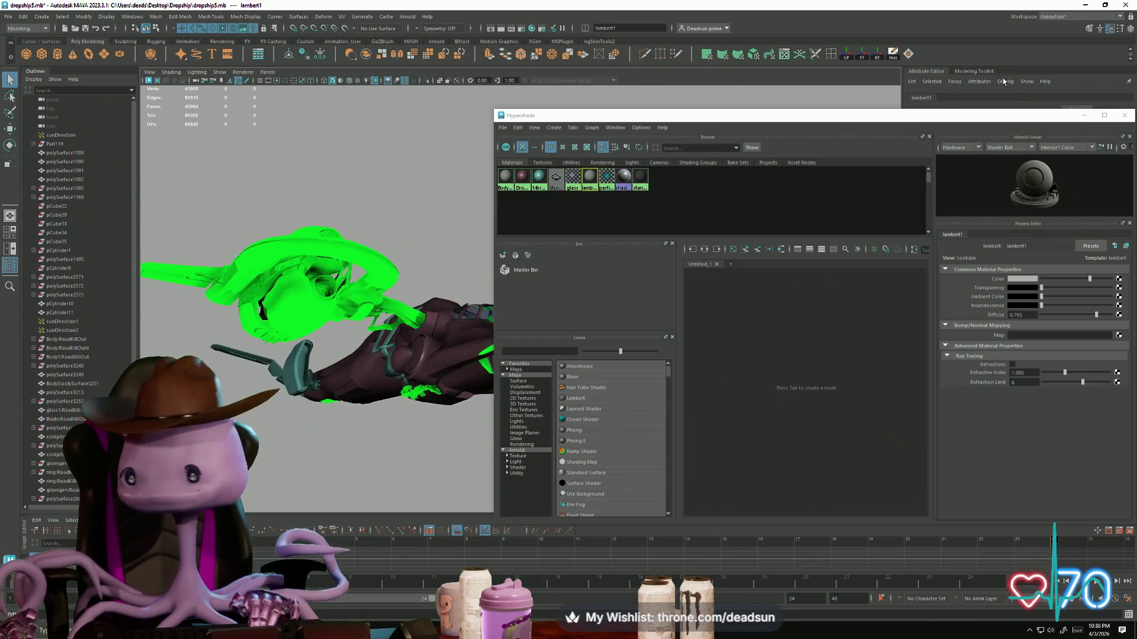
{"action": "mouse_move", "coordinate": [1032, 122]}
{"action": "left_mouse_down"}
{"action": "mouse_move", "coordinate": [715, 126]}
{"action": "mouse_move", "coordinate": [772, 128]}
{"action": "left_mouse_up"}
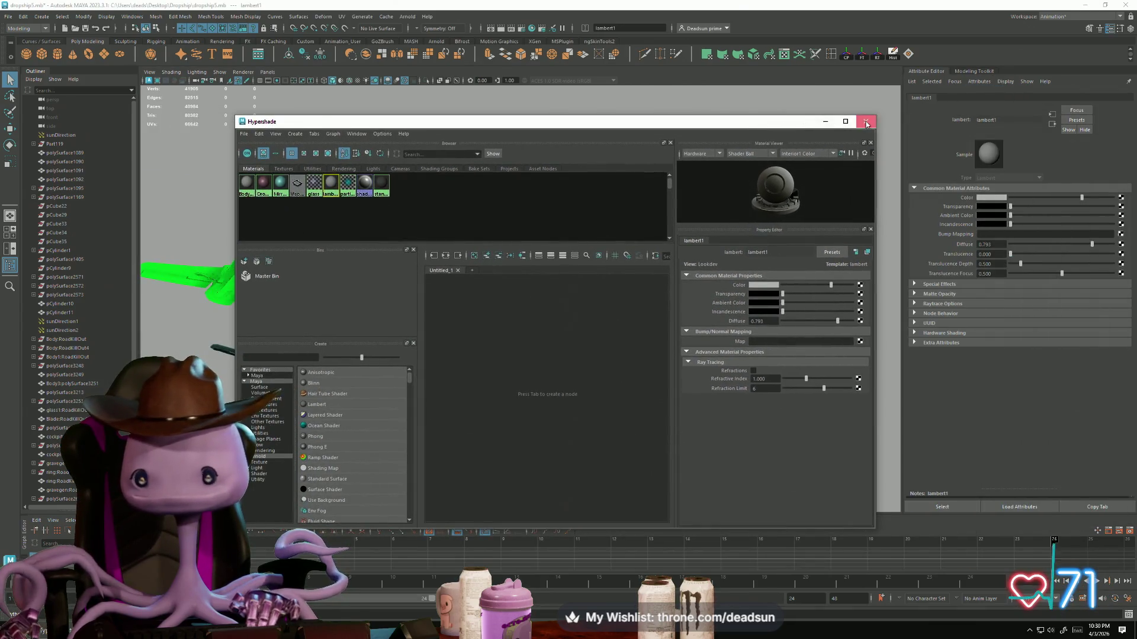
Step: Close Hypershade and bring the view down onto the cockpit canopy
{"action": "left_click", "coordinate": [866, 122]}
{"action": "mouse_move", "coordinate": [568, 379]}
{"action": "left_mouse_down", "text": "alt"}
{"action": "mouse_move", "coordinate": [551, 367]}
{"action": "mouse_move", "coordinate": [514, 397]}
{"action": "mouse_move", "coordinate": [591, 424]}
{"action": "mouse_move", "coordinate": [472, 358]}
{"action": "mouse_move", "coordinate": [500, 367]}
{"action": "left_mouse_up", "text": "alt"}
{"action": "left_click", "coordinate": [11, 16]}
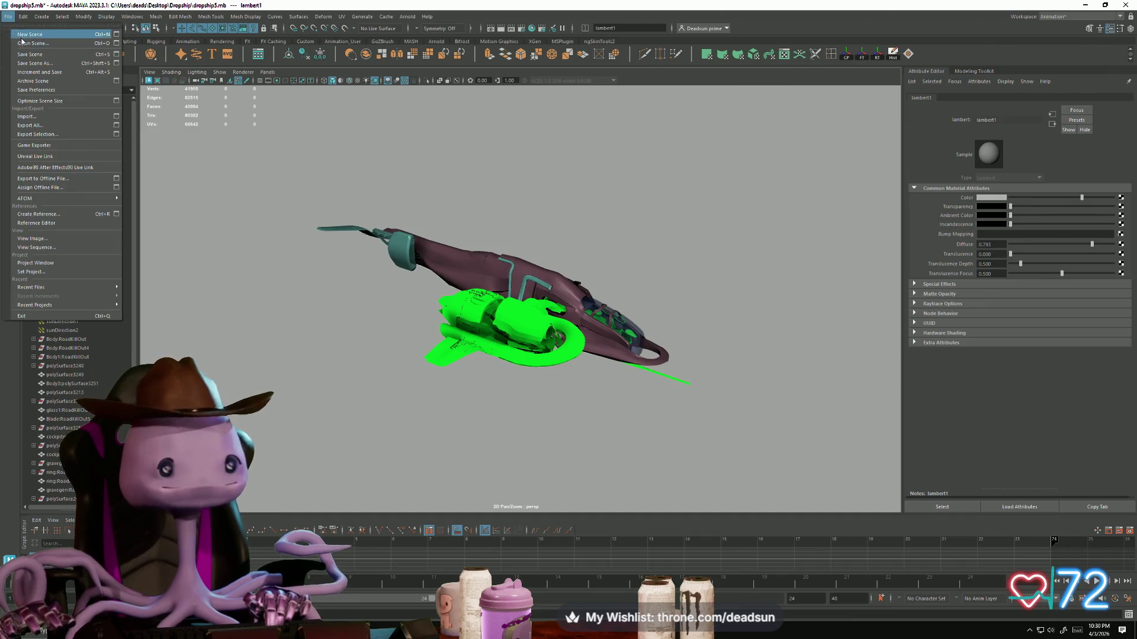
{"action": "left_click", "coordinate": [10, 16]}
{"action": "scroll", "coordinate": [548, 380], "scroll_direction": "up", "scroll_amount": 5}
{"action": "left_click_drag", "start_coordinate": [548, 379], "coordinate": [579, 342], "text": "alt"}
{"action": "scroll", "coordinate": [579, 342], "scroll_direction": "up", "scroll_amount": 10}
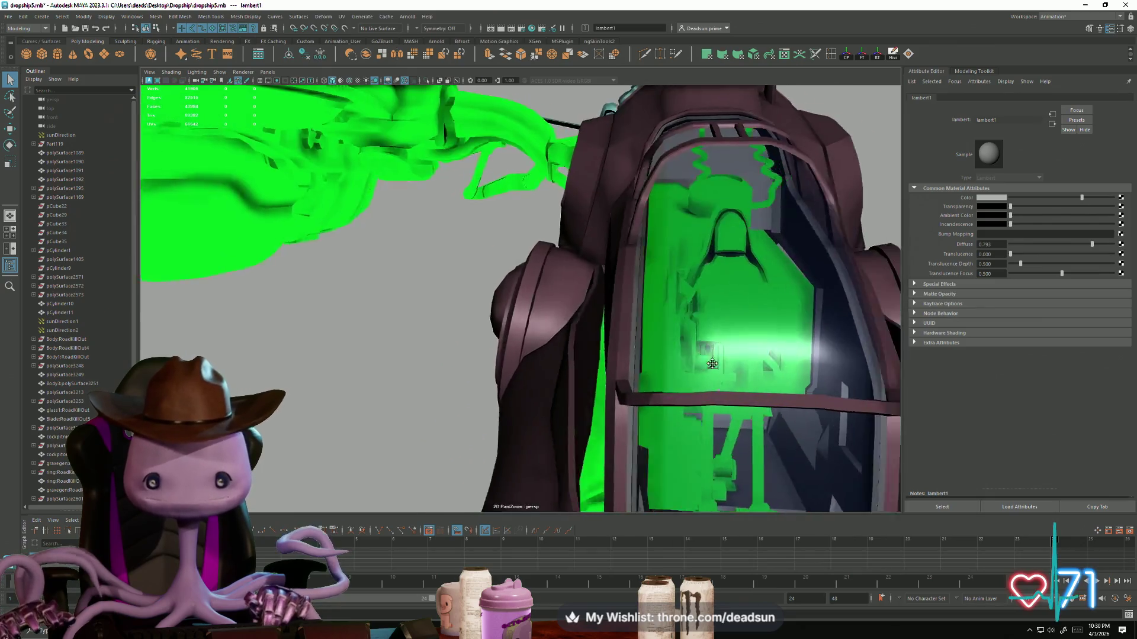
{"action": "scroll", "coordinate": [653, 378], "scroll_direction": "down", "scroll_amount": 8}
{"action": "mouse_move", "coordinate": [620, 393]}
{"action": "left_mouse_down", "text": "alt"}
{"action": "mouse_move", "coordinate": [419, 363]}
{"action": "mouse_move", "coordinate": [499, 292]}
{"action": "mouse_move", "coordinate": [487, 278]}
{"action": "mouse_move", "coordinate": [391, 322]}
{"action": "mouse_move", "coordinate": [642, 385]}
{"action": "mouse_move", "coordinate": [379, 355]}
{"action": "mouse_move", "coordinate": [384, 337]}
{"action": "mouse_move", "coordinate": [459, 381]}
{"action": "mouse_move", "coordinate": [464, 348]}
{"action": "mouse_move", "coordinate": [516, 382]}
{"action": "mouse_move", "coordinate": [489, 343]}
{"action": "mouse_move", "coordinate": [515, 325]}
{"action": "mouse_move", "coordinate": [552, 335]}
{"action": "mouse_move", "coordinate": [553, 375]}
{"action": "mouse_move", "coordinate": [573, 297]}
{"action": "mouse_move", "coordinate": [552, 368]}
{"action": "mouse_move", "coordinate": [563, 375]}
{"action": "mouse_move", "coordinate": [510, 413]}
{"action": "mouse_move", "coordinate": [762, 469]}
{"action": "mouse_move", "coordinate": [541, 338]}
{"action": "mouse_move", "coordinate": [598, 423]}
{"action": "mouse_move", "coordinate": [578, 299]}
{"action": "mouse_move", "coordinate": [520, 303]}
{"action": "left_mouse_up", "text": "alt"}
Step: Select the cockpit seat pieces polySurface2879 and polySurface2880
{"action": "left_click", "coordinate": [516, 326]}
{"action": "left_click", "coordinate": [563, 376]}
{"action": "right_click_drag", "start_coordinate": [520, 303], "coordinate": [510, 301]}
Step: Select pCylinder12 and rotate and move it toward the seat's hinge mount
{"action": "left_click", "coordinate": [510, 301]}
{"action": "key", "text": "w"}
{"action": "left_click_drag", "start_coordinate": [510, 300], "coordinate": [524, 299], "text": "alt"}
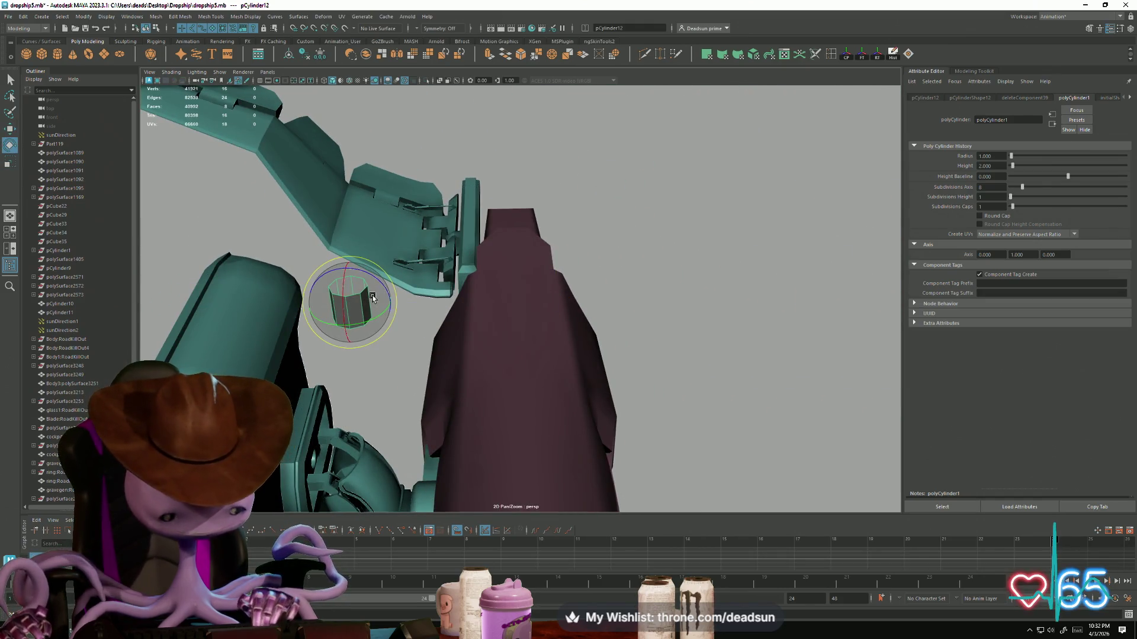
{"action": "left_click_drag", "start_coordinate": [369, 296], "coordinate": [383, 287]}
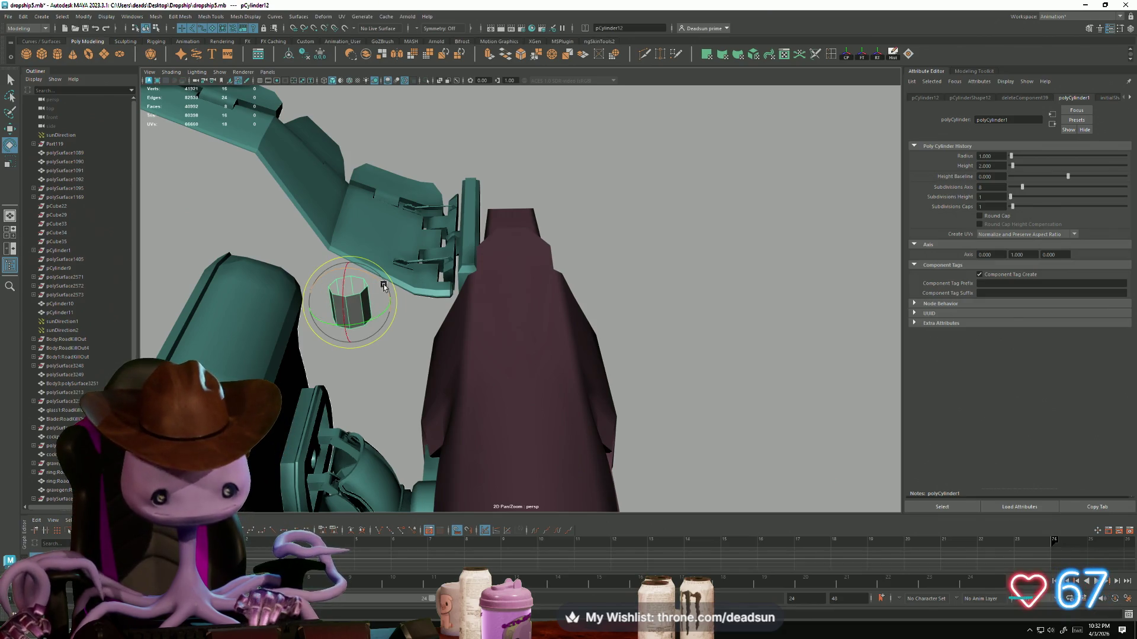
{"action": "key", "text": "w"}
{"action": "mouse_move", "coordinate": [386, 350]}
{"action": "left_mouse_down", "text": "alt"}
{"action": "mouse_move", "coordinate": [300, 338]}
{"action": "mouse_move", "coordinate": [367, 245]}
{"action": "left_mouse_up", "text": "alt"}
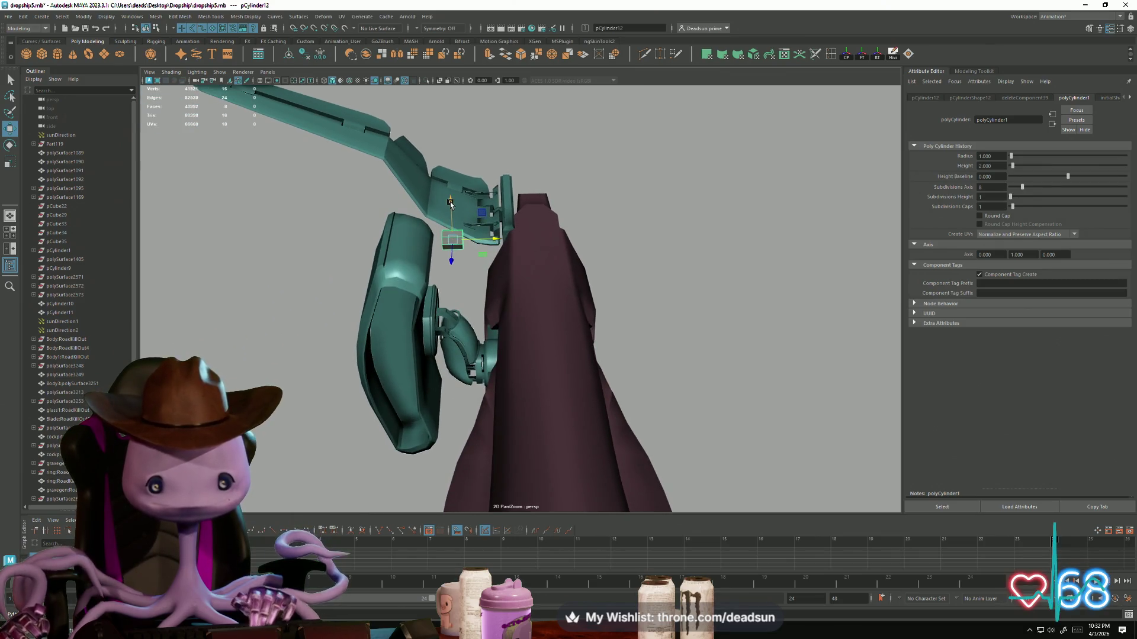
{"action": "mouse_move", "coordinate": [449, 285]}
{"action": "left_mouse_down", "text": "alt"}
{"action": "mouse_move", "coordinate": [477, 343]}
{"action": "mouse_move", "coordinate": [265, 354]}
{"action": "mouse_move", "coordinate": [283, 231]}
{"action": "left_mouse_up", "text": "alt"}
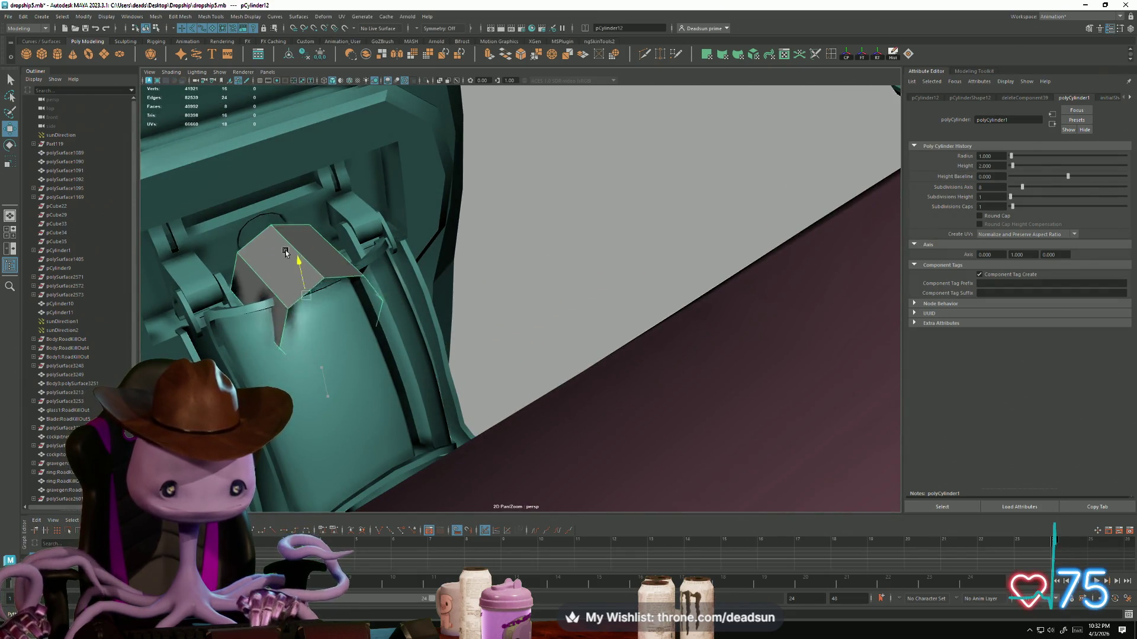
Step: Shrink the cylinder to fit the mount, then select and extrude its end edge loop
{"action": "key", "text": "r"}
{"action": "mouse_move", "coordinate": [265, 283]}
{"action": "middle_mouse_down"}
{"action": "mouse_move", "coordinate": [246, 286]}
{"action": "mouse_move", "coordinate": [301, 287]}
{"action": "mouse_move", "coordinate": [273, 276]}
{"action": "middle_mouse_up"}
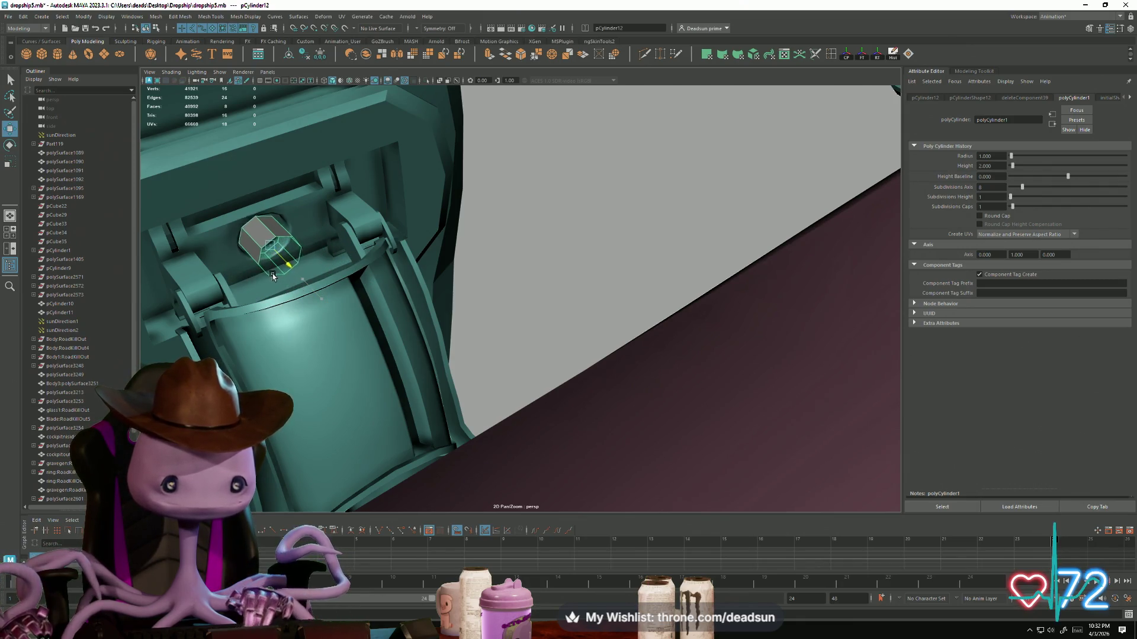
{"action": "key", "text": "f"}
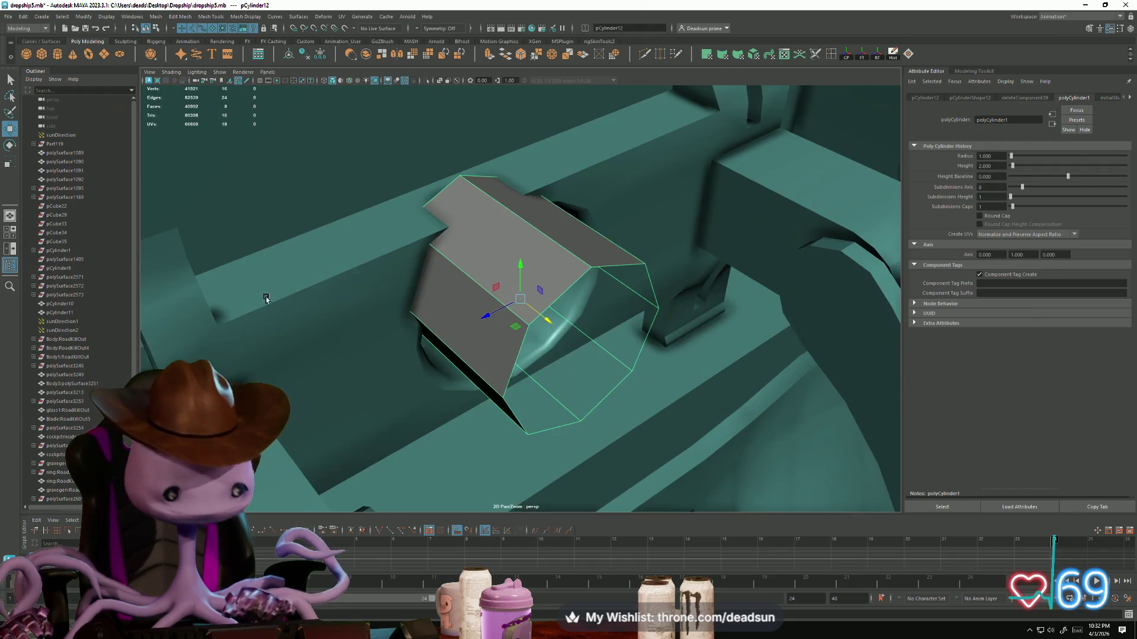
{"action": "scroll", "coordinate": [246, 312], "scroll_direction": "down", "scroll_amount": 3}
{"action": "mouse_move", "coordinate": [247, 312]}
{"action": "left_mouse_down", "text": "alt"}
{"action": "mouse_move", "coordinate": [470, 264]}
{"action": "mouse_move", "coordinate": [497, 293]}
{"action": "mouse_move", "coordinate": [478, 320]}
{"action": "mouse_move", "coordinate": [503, 317]}
{"action": "mouse_move", "coordinate": [499, 337]}
{"action": "mouse_move", "coordinate": [614, 368]}
{"action": "mouse_move", "coordinate": [571, 376]}
{"action": "mouse_move", "coordinate": [609, 366]}
{"action": "mouse_move", "coordinate": [586, 370]}
{"action": "mouse_move", "coordinate": [568, 355]}
{"action": "left_mouse_up", "text": "alt"}
{"action": "right_click_drag", "start_coordinate": [547, 302], "coordinate": [548, 278]}
{"action": "mouse_move", "coordinate": [554, 299]}
{"action": "left_mouse_down", "text": "alt"}
{"action": "mouse_move", "coordinate": [609, 405]}
{"action": "mouse_move", "coordinate": [517, 406]}
{"action": "mouse_move", "coordinate": [459, 271]}
{"action": "left_mouse_up", "text": "alt"}
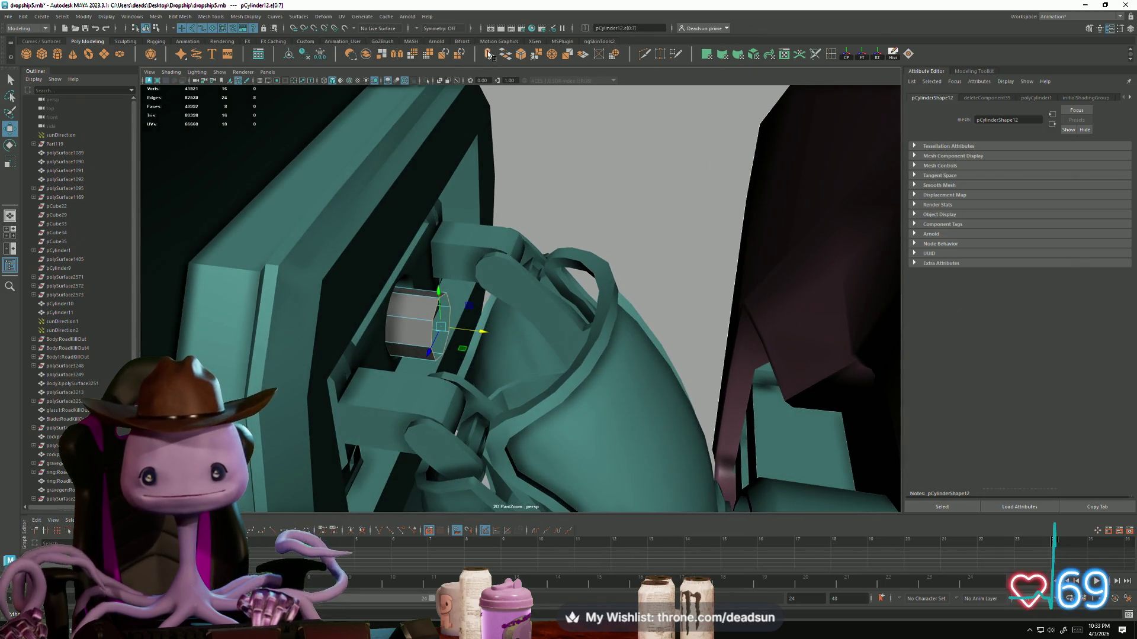
{"action": "key", "text": "ctrl+e"}
Step: Pull the extruded end loop out along X and angle it
{"action": "key", "text": "w"}
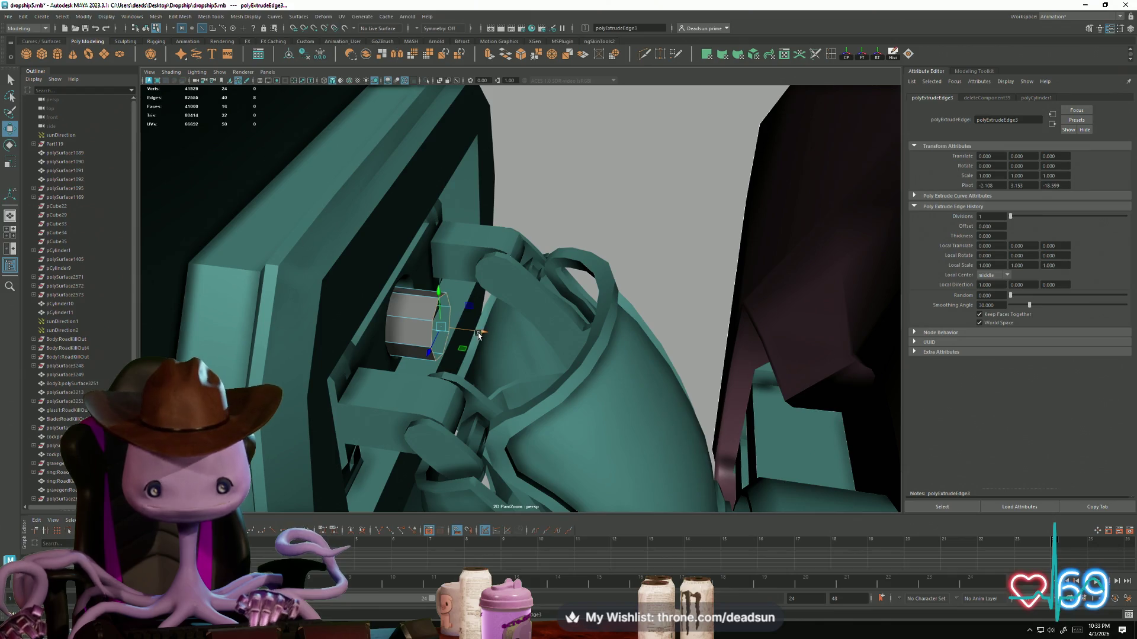
{"action": "left_click_drag", "start_coordinate": [478, 334], "coordinate": [532, 349]}
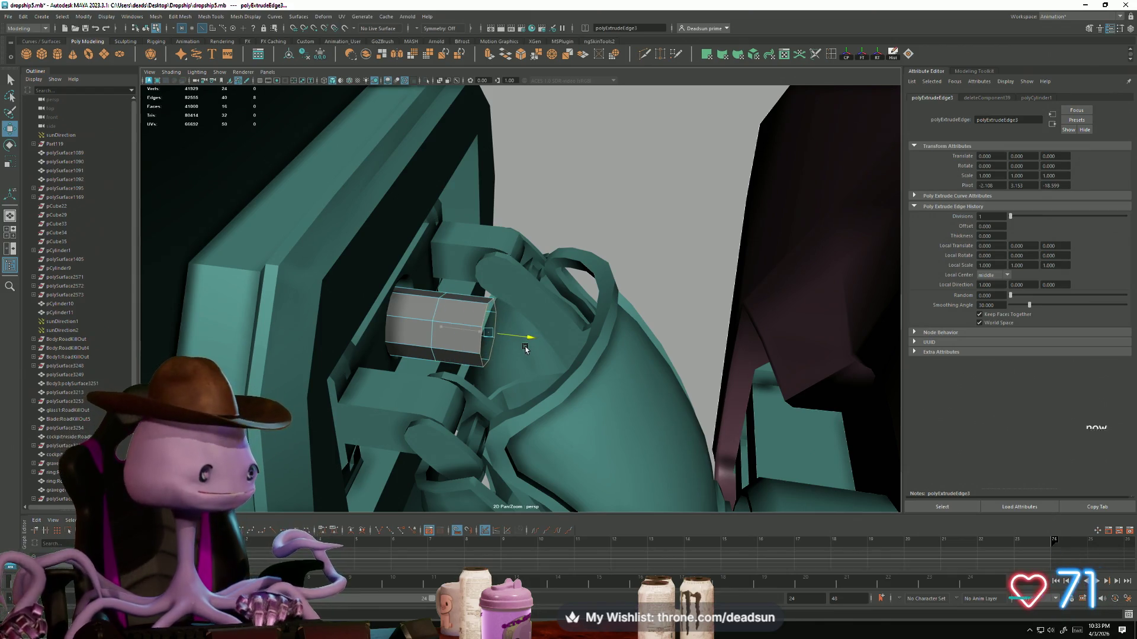
{"action": "key", "text": "e"}
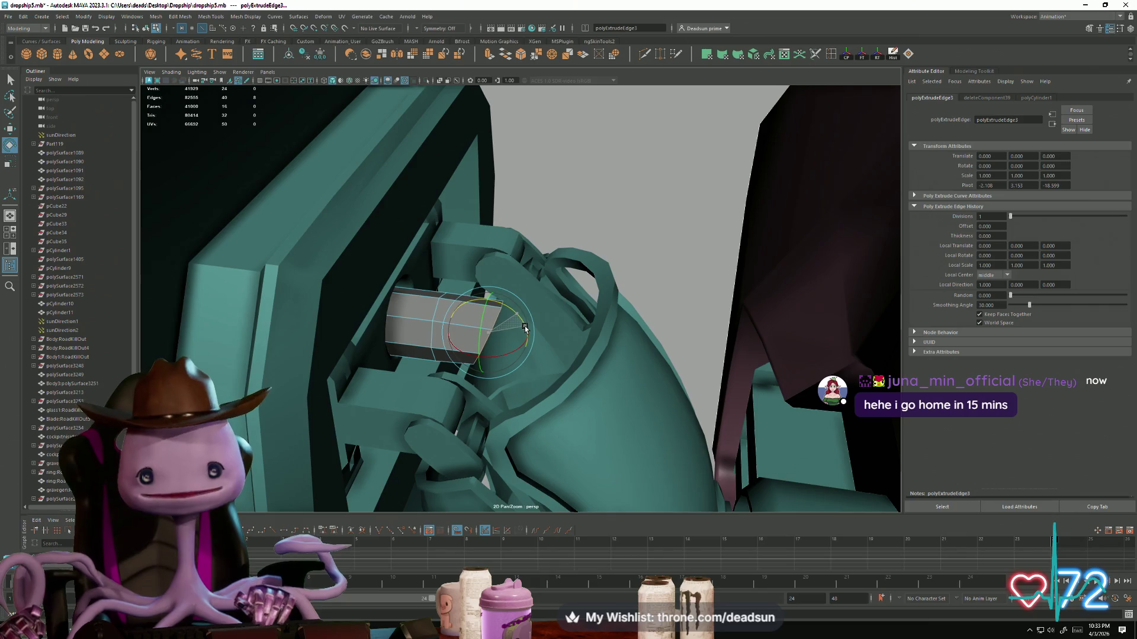
{"action": "key", "text": "w"}
{"action": "mouse_move", "coordinate": [524, 328]}
{"action": "left_mouse_down"}
{"action": "mouse_move", "coordinate": [498, 304]}
{"action": "mouse_move", "coordinate": [507, 326]}
{"action": "mouse_move", "coordinate": [529, 340]}
{"action": "left_mouse_up"}
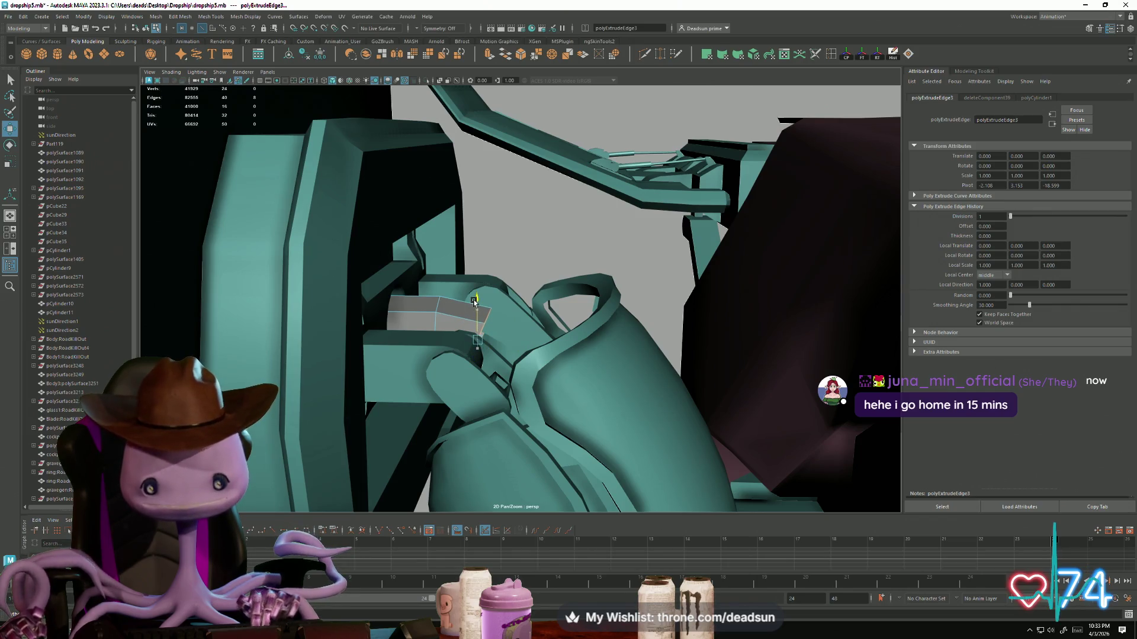
{"action": "mouse_move", "coordinate": [491, 361]}
{"action": "left_mouse_down", "text": "alt"}
{"action": "mouse_move", "coordinate": [427, 397]}
{"action": "mouse_move", "coordinate": [429, 354]}
{"action": "left_mouse_up", "text": "alt"}
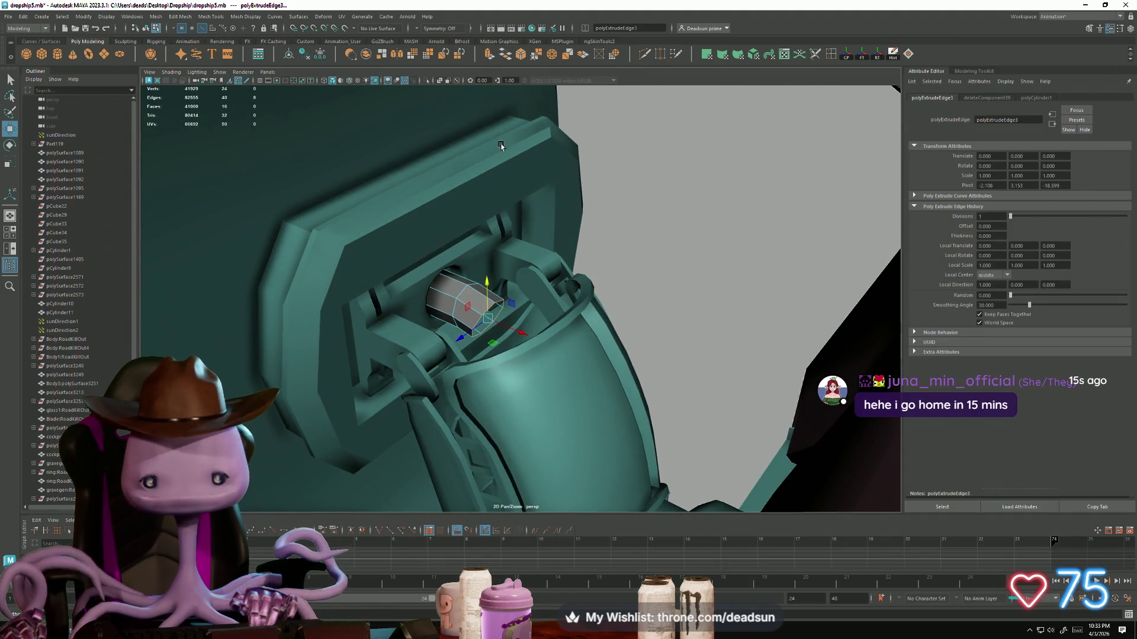
Step: Extrude a second tube section and rotate it to bend the tube
{"action": "key", "text": "ctrl+e"}
{"action": "mouse_move", "coordinate": [534, 349]}
{"action": "left_mouse_down"}
{"action": "mouse_move", "coordinate": [520, 292]}
{"action": "mouse_move", "coordinate": [564, 338]}
{"action": "left_mouse_up"}
{"action": "key", "text": "e"}
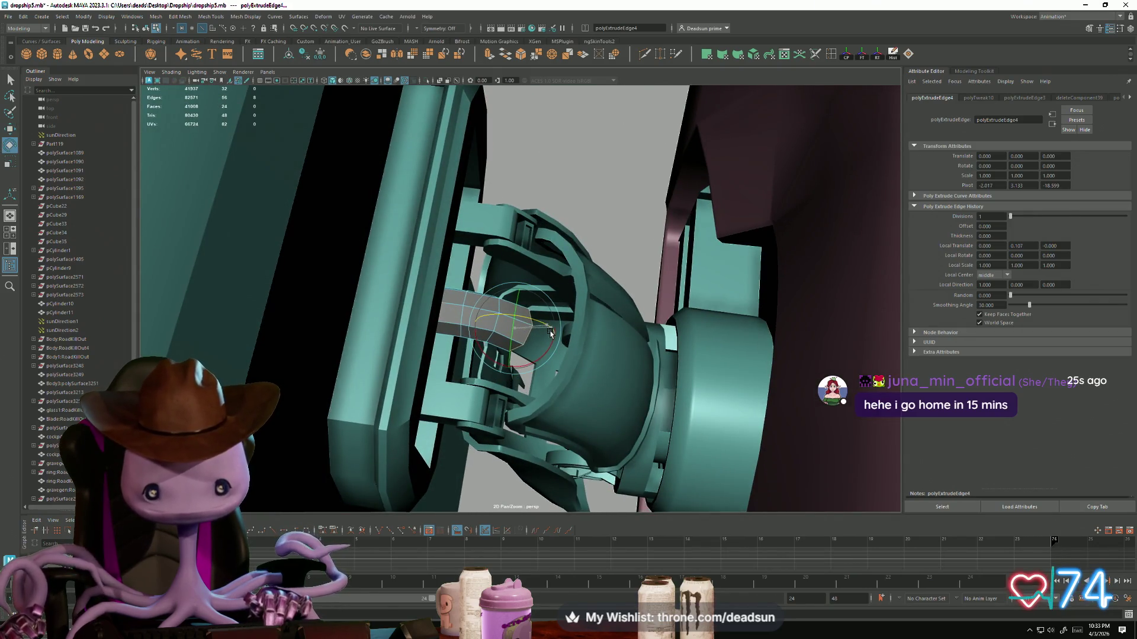
{"action": "mouse_move", "coordinate": [573, 373]}
{"action": "left_mouse_down", "text": "alt"}
{"action": "mouse_move", "coordinate": [479, 254]}
{"action": "mouse_move", "coordinate": [588, 381]}
{"action": "mouse_move", "coordinate": [477, 367]}
{"action": "mouse_move", "coordinate": [450, 335]}
{"action": "left_mouse_up", "text": "alt"}
{"action": "left_click", "coordinate": [487, 55]}
Step: Extrude another edge section, moving and rotating it into a wide face
{"action": "left_click_drag", "start_coordinate": [414, 131], "coordinate": [383, 172], "text": "alt"}
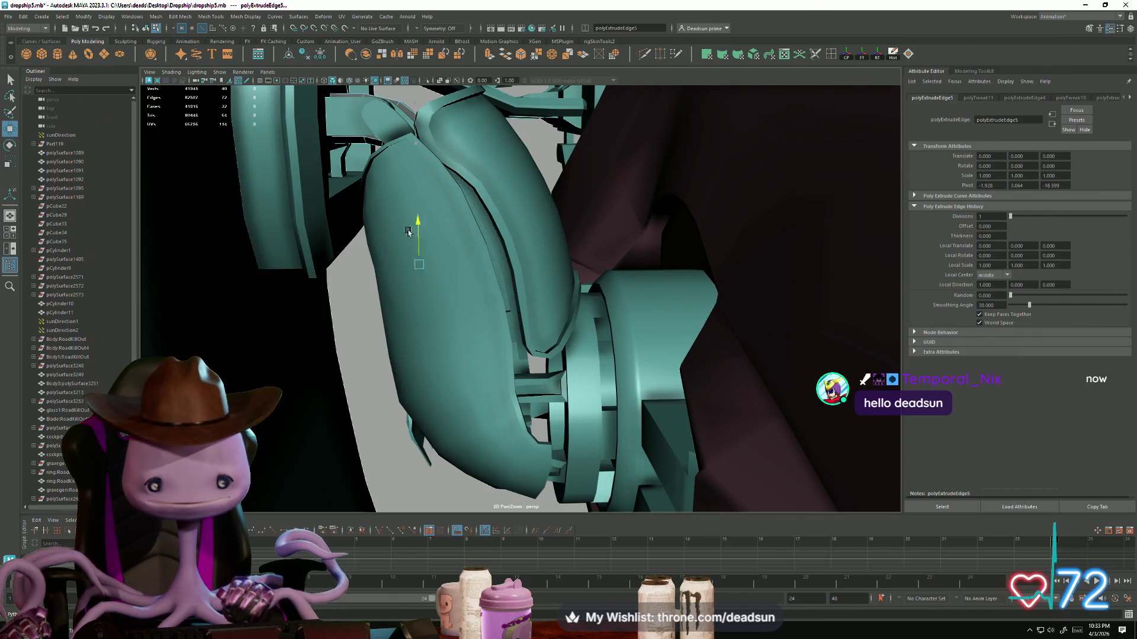
{"action": "mouse_move", "coordinate": [416, 371]}
{"action": "left_mouse_down", "text": "alt"}
{"action": "mouse_move", "coordinate": [406, 350]}
{"action": "mouse_move", "coordinate": [420, 463]}
{"action": "mouse_move", "coordinate": [384, 471]}
{"action": "mouse_move", "coordinate": [481, 445]}
{"action": "mouse_move", "coordinate": [466, 408]}
{"action": "mouse_move", "coordinate": [502, 304]}
{"action": "left_mouse_up", "text": "alt"}
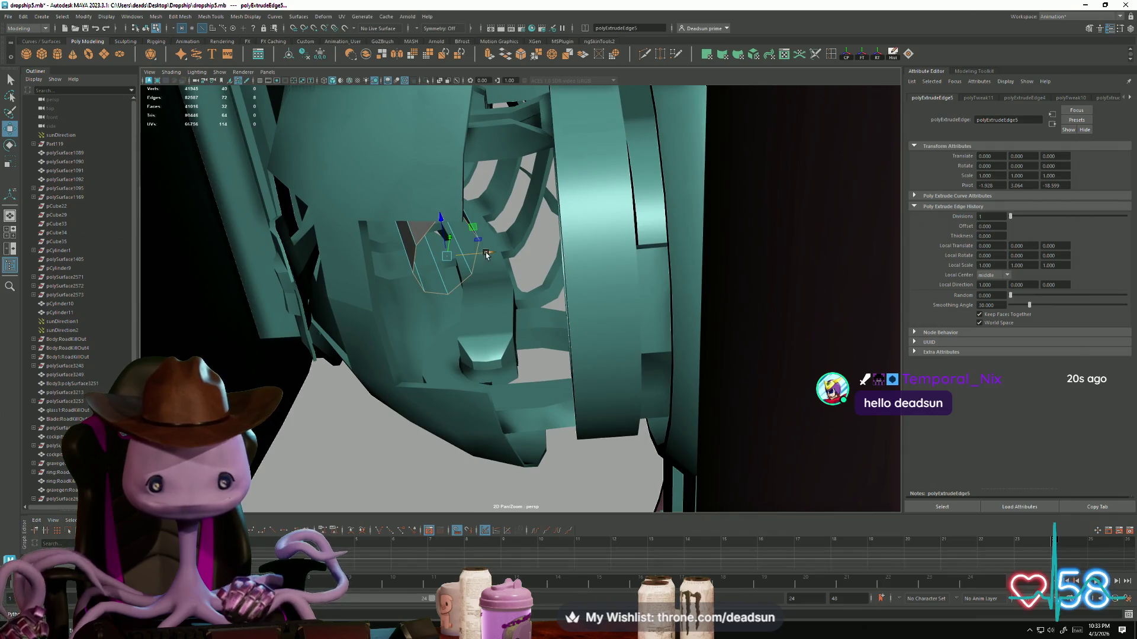
{"action": "mouse_move", "coordinate": [486, 255]}
{"action": "left_mouse_down", "text": "alt"}
{"action": "mouse_move", "coordinate": [484, 375]}
{"action": "mouse_move", "coordinate": [472, 358]}
{"action": "mouse_move", "coordinate": [508, 395]}
{"action": "mouse_move", "coordinate": [478, 426]}
{"action": "left_mouse_up", "text": "alt"}
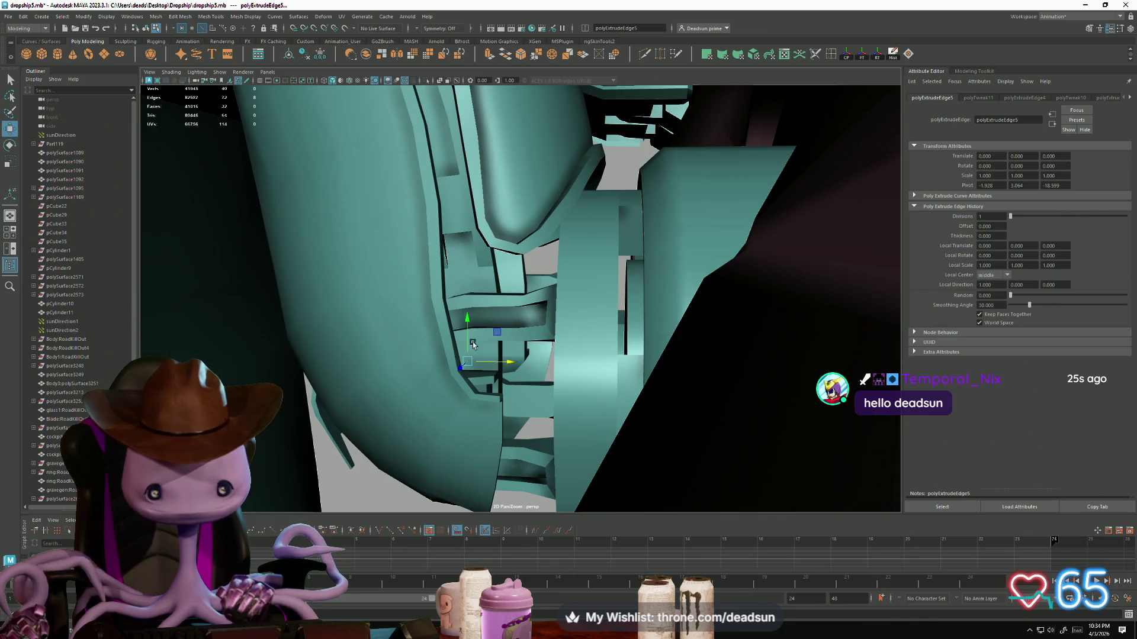
{"action": "left_click_drag", "start_coordinate": [458, 347], "coordinate": [438, 379], "text": "alt"}
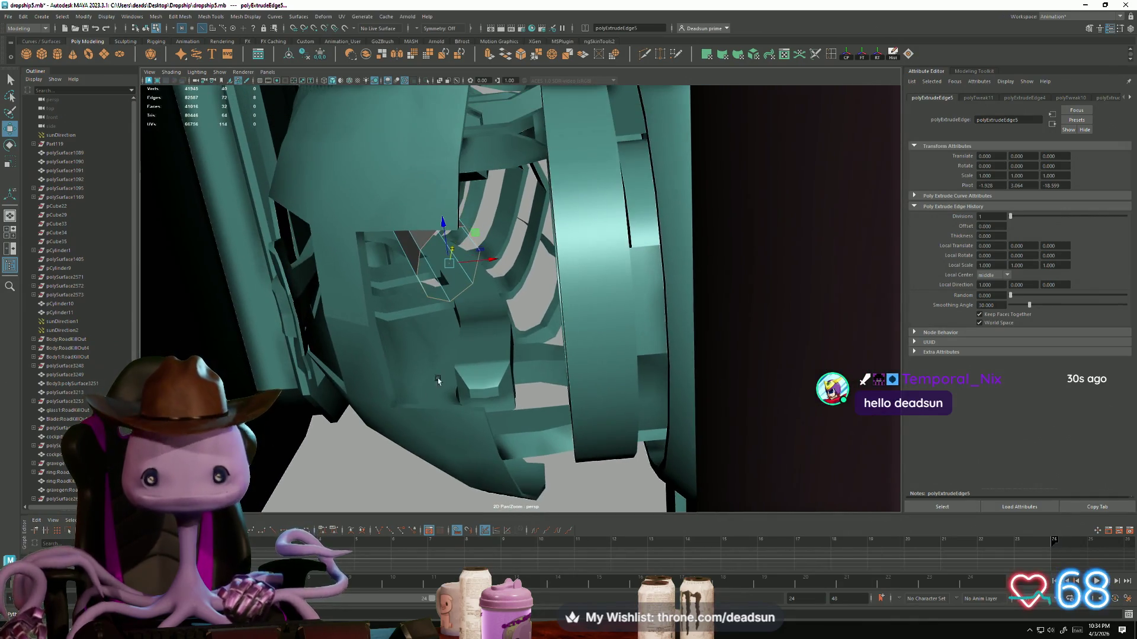
{"action": "left_click", "coordinate": [490, 56]}
{"action": "left_click_drag", "start_coordinate": [474, 298], "coordinate": [505, 308]}
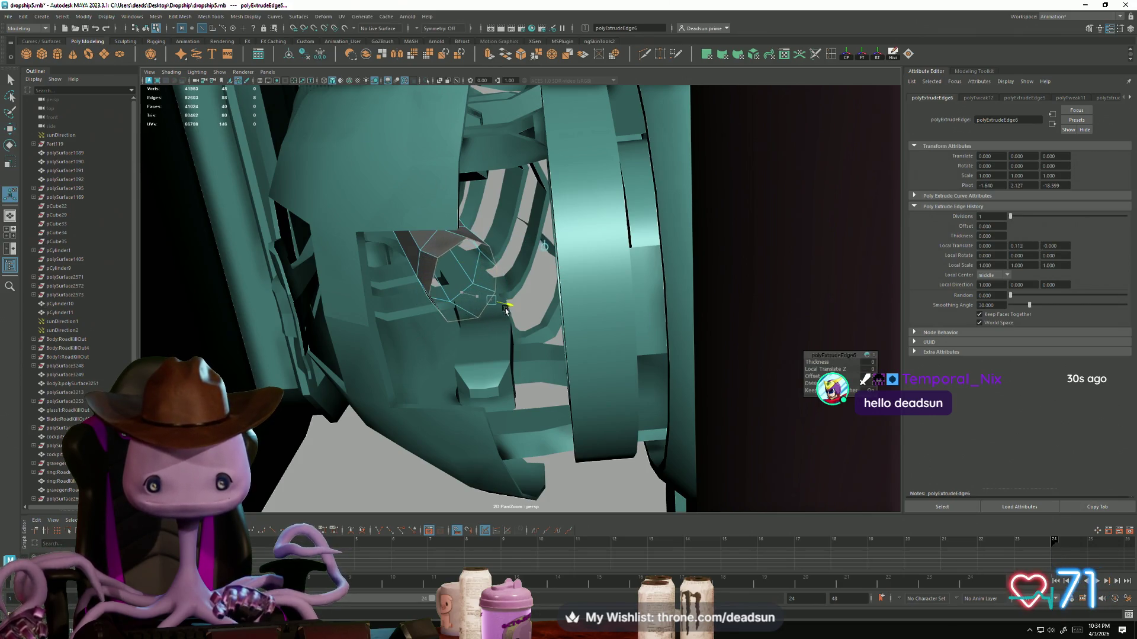
{"action": "key", "text": "w"}
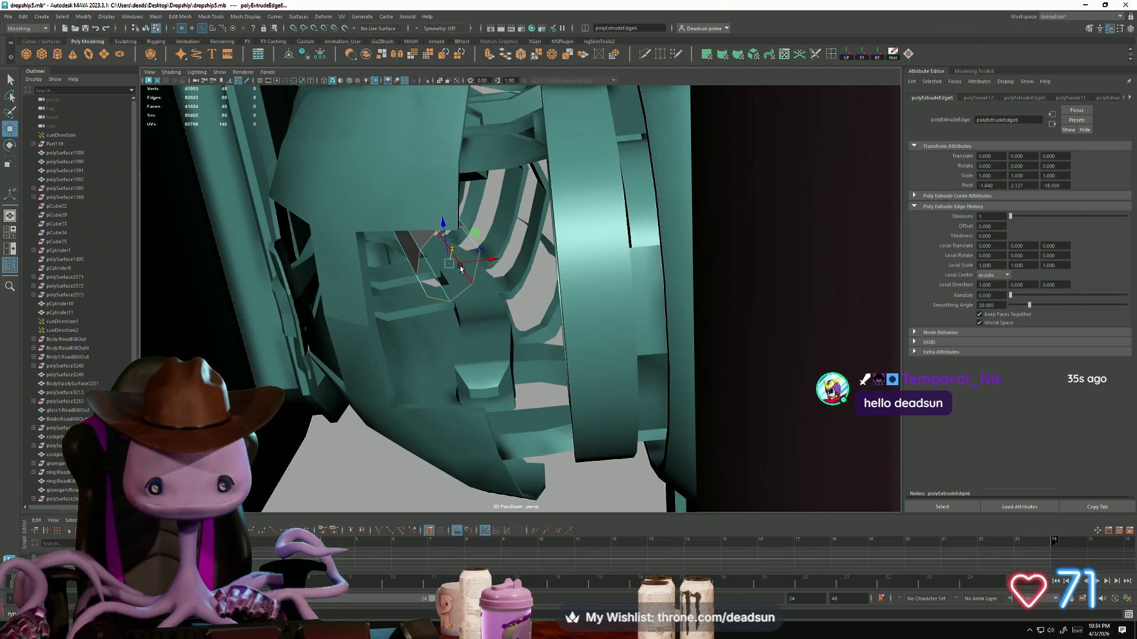
{"action": "mouse_move", "coordinate": [471, 325]}
{"action": "left_mouse_down", "text": "alt"}
{"action": "mouse_move", "coordinate": [468, 281]}
{"action": "mouse_move", "coordinate": [468, 342]}
{"action": "mouse_move", "coordinate": [487, 327]}
{"action": "left_mouse_up", "text": "alt"}
{"action": "key", "text": "e"}
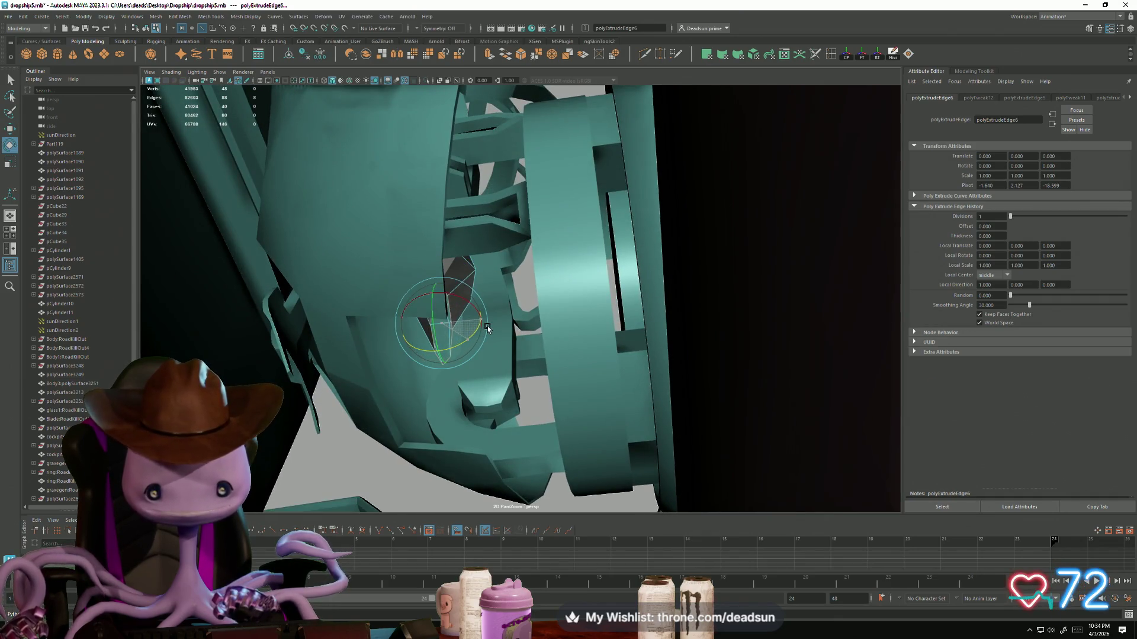
{"action": "key", "text": "w"}
{"action": "middle_click_drag", "start_coordinate": [486, 331], "coordinate": [480, 386]}
{"action": "mouse_move", "coordinate": [479, 385]}
{"action": "left_mouse_down", "text": "alt"}
{"action": "mouse_move", "coordinate": [544, 382]}
{"action": "mouse_move", "coordinate": [488, 418]}
{"action": "left_mouse_up", "text": "alt"}
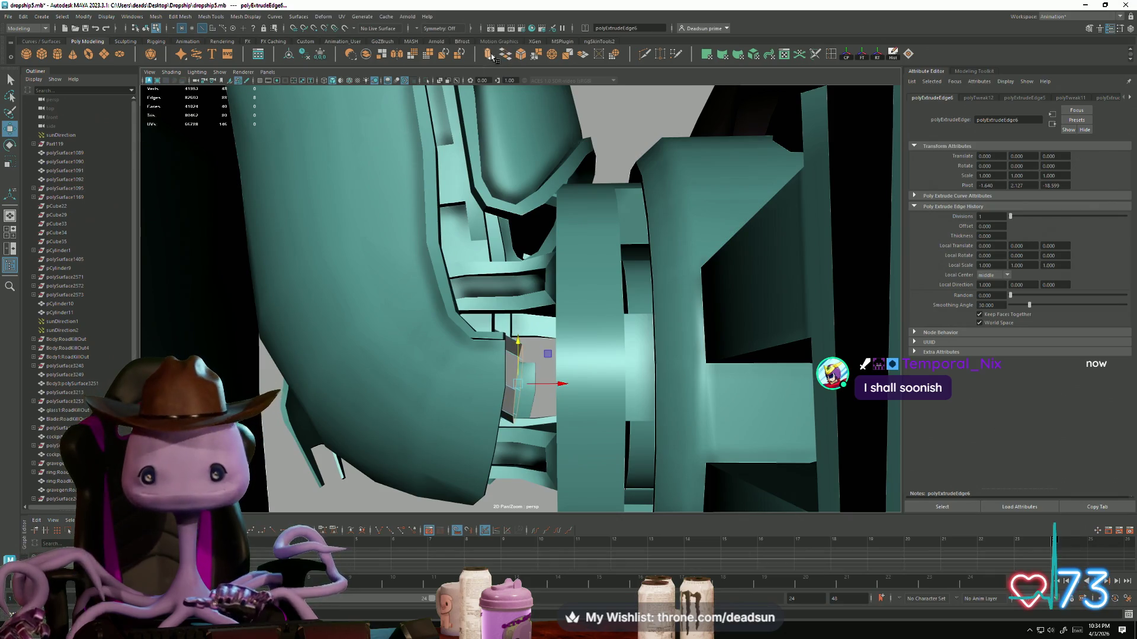
Step: Extrude two more sections, pulling them outward and downward with scaling
{"action": "key", "text": "ctrl+e"}
{"action": "mouse_move", "coordinate": [551, 385]}
{"action": "left_mouse_down"}
{"action": "mouse_move", "coordinate": [592, 385]}
{"action": "mouse_move", "coordinate": [586, 320]}
{"action": "mouse_move", "coordinate": [551, 346]}
{"action": "mouse_move", "coordinate": [584, 347]}
{"action": "mouse_move", "coordinate": [557, 299]}
{"action": "left_mouse_up"}
{"action": "key", "text": "r"}
{"action": "key", "text": "w"}
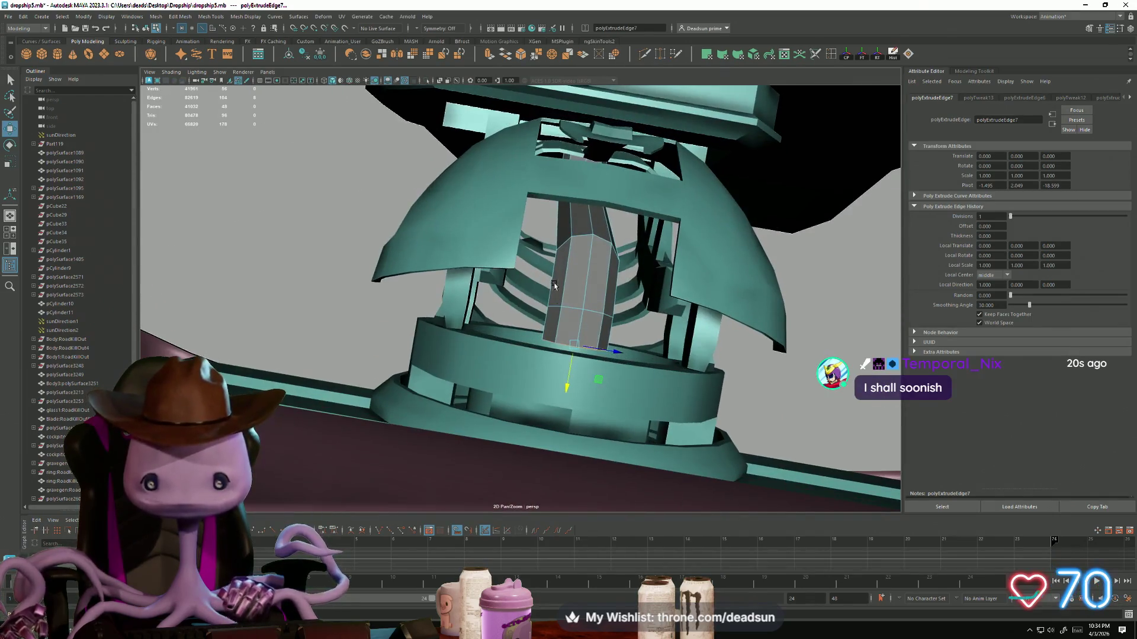
{"action": "left_click", "coordinate": [490, 55]}
{"action": "mouse_move", "coordinate": [569, 382]}
{"action": "left_mouse_down"}
{"action": "mouse_move", "coordinate": [515, 493]}
{"action": "mouse_move", "coordinate": [503, 467]}
{"action": "mouse_move", "coordinate": [460, 449]}
{"action": "mouse_move", "coordinate": [473, 447]}
{"action": "mouse_move", "coordinate": [413, 441]}
{"action": "mouse_move", "coordinate": [645, 413]}
{"action": "mouse_move", "coordinate": [615, 382]}
{"action": "mouse_move", "coordinate": [580, 379]}
{"action": "mouse_move", "coordinate": [438, 237]}
{"action": "left_mouse_up"}
Step: Pick the single edge on the curved tube piece to bevel
{"action": "right_click_drag", "start_coordinate": [438, 237], "coordinate": [420, 197]}
{"action": "left_click_drag", "start_coordinate": [420, 197], "coordinate": [432, 342], "text": "alt"}
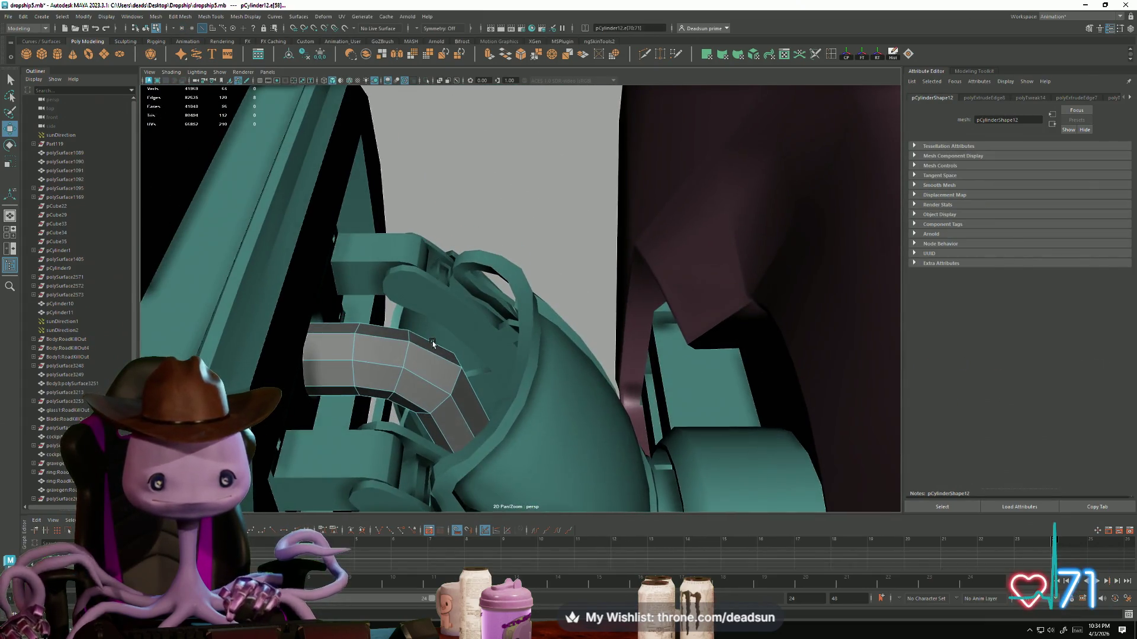
{"action": "left_click", "coordinate": [404, 364]}
Step: Apply an Edit Mesh bevel (polyBevel1) to the selected tube edge, then close Bevel Options
{"action": "left_click_drag", "start_coordinate": [406, 355], "coordinate": [421, 357], "text": "alt"}
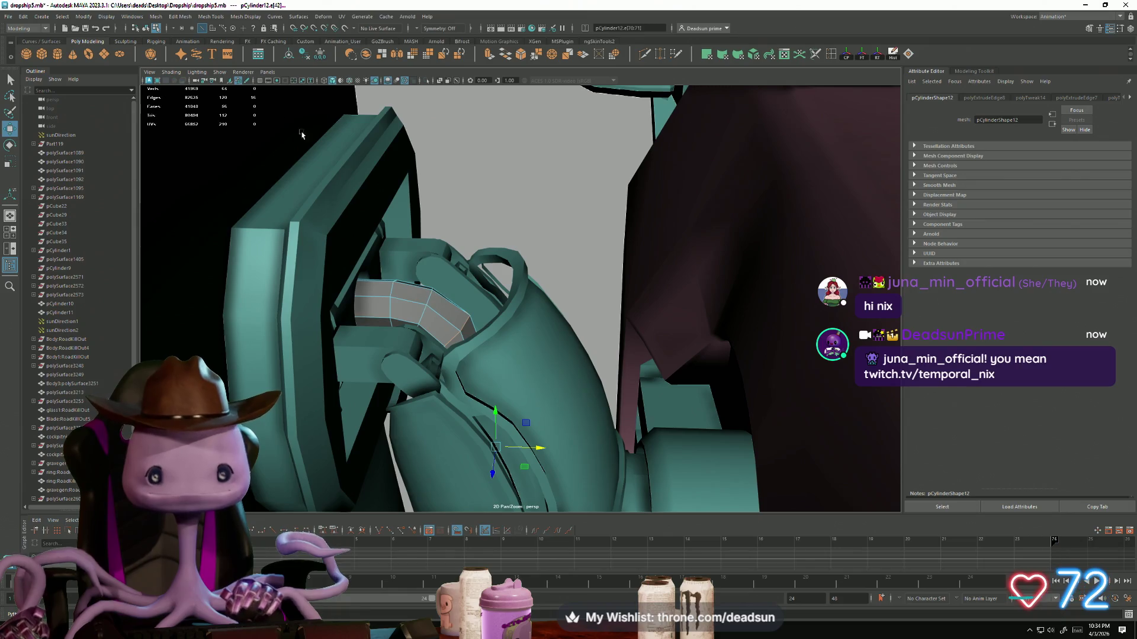
{"action": "left_click", "coordinate": [207, 17]}
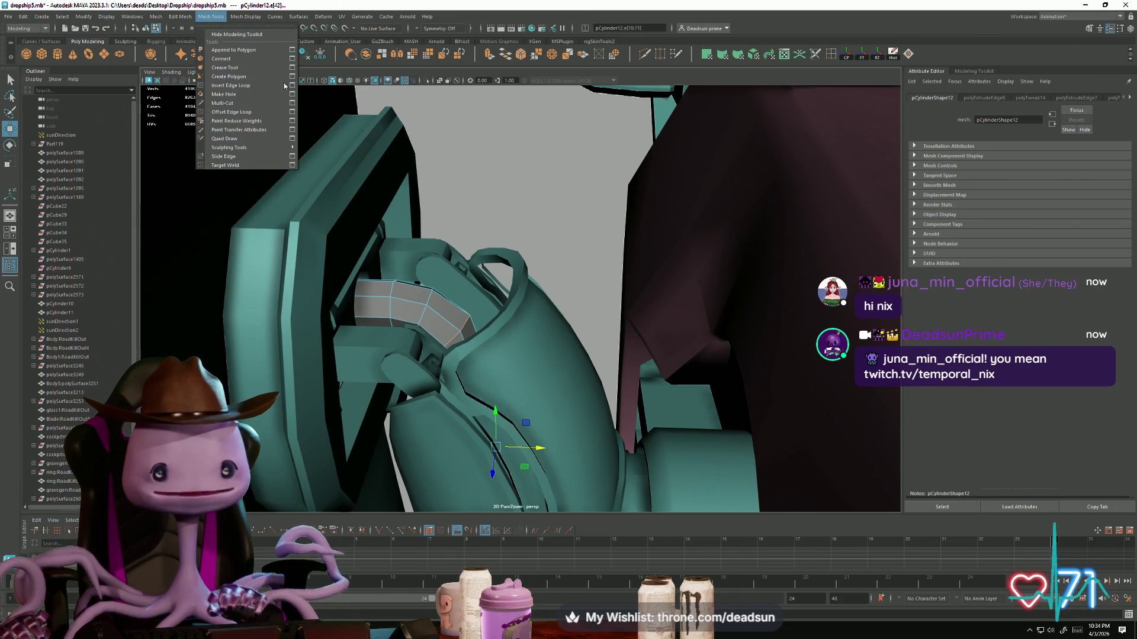
{"action": "mouse_move", "coordinate": [176, 18]}
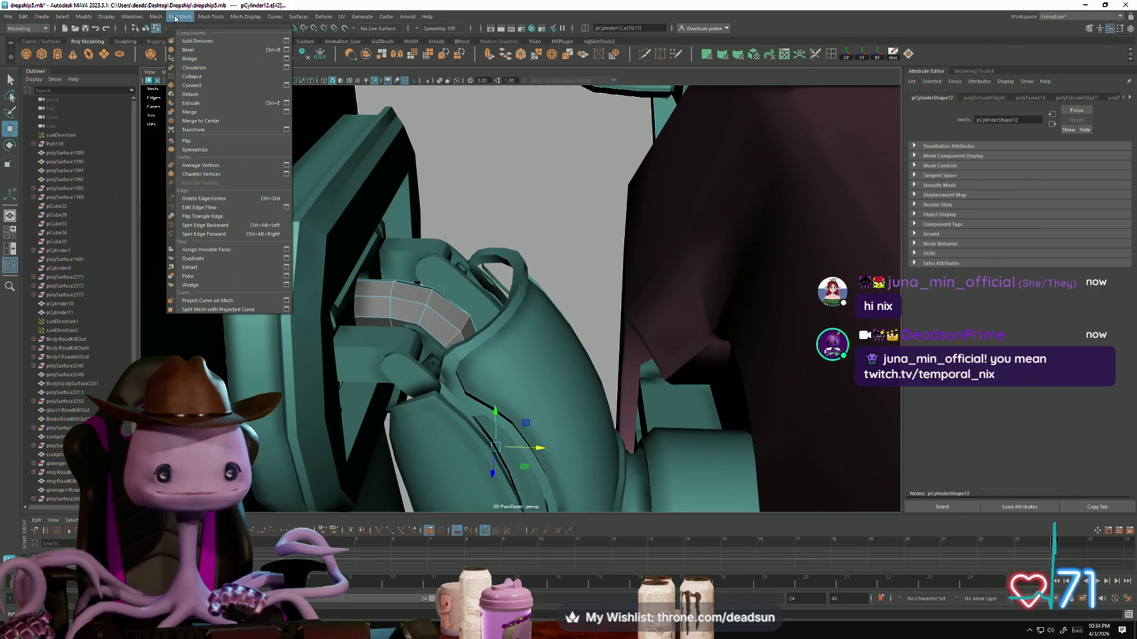
{"action": "left_click", "coordinate": [287, 50]}
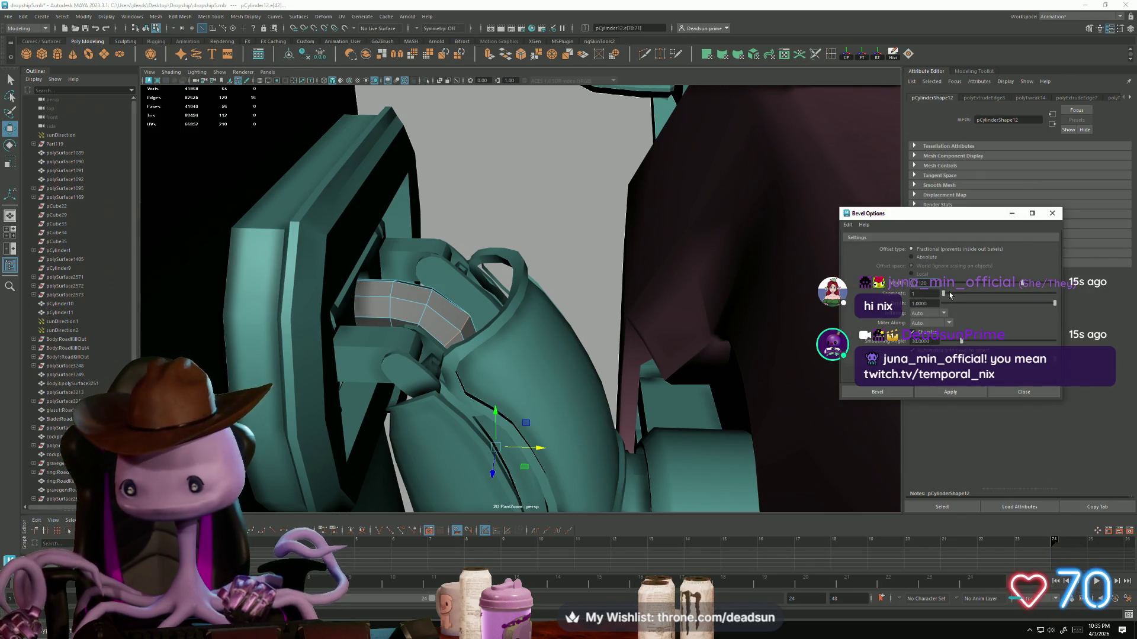
{"action": "left_click", "coordinate": [966, 392]}
{"action": "mouse_move", "coordinate": [450, 415]}
{"action": "left_mouse_down", "text": "alt"}
{"action": "mouse_move", "coordinate": [507, 407]}
{"action": "mouse_move", "coordinate": [525, 292]}
{"action": "mouse_move", "coordinate": [534, 325]}
{"action": "mouse_move", "coordinate": [345, 343]}
{"action": "mouse_move", "coordinate": [434, 273]}
{"action": "left_mouse_up", "text": "alt"}
{"action": "left_click", "coordinate": [541, 229]}
{"action": "mouse_move", "coordinate": [541, 229]}
{"action": "left_mouse_down", "text": "alt"}
{"action": "mouse_move", "coordinate": [513, 307]}
{"action": "mouse_move", "coordinate": [348, 323]}
{"action": "mouse_move", "coordinate": [355, 308]}
{"action": "mouse_move", "coordinate": [362, 320]}
{"action": "left_mouse_up", "text": "alt"}
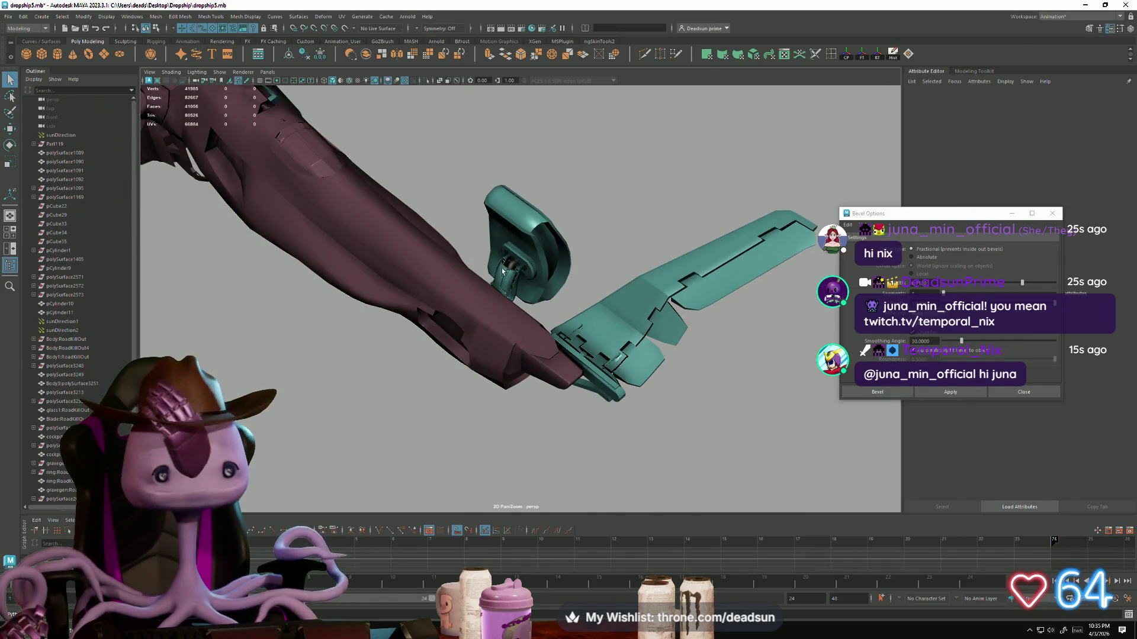
{"action": "left_click", "coordinate": [1052, 213]}
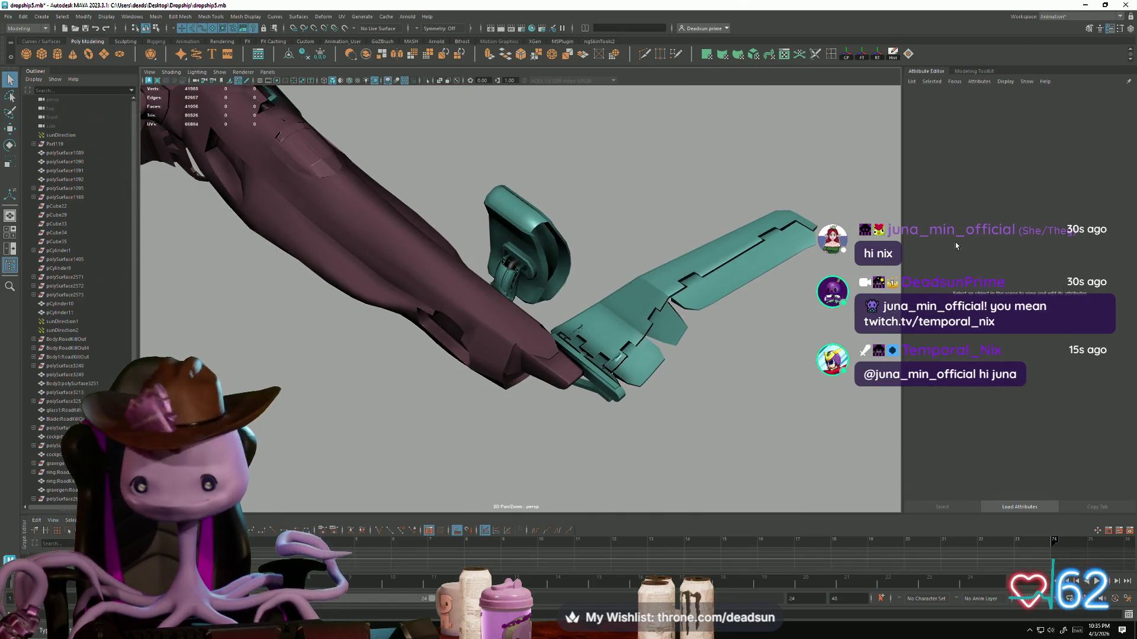
{"action": "left_click_drag", "start_coordinate": [633, 303], "coordinate": [555, 366], "text": "alt"}
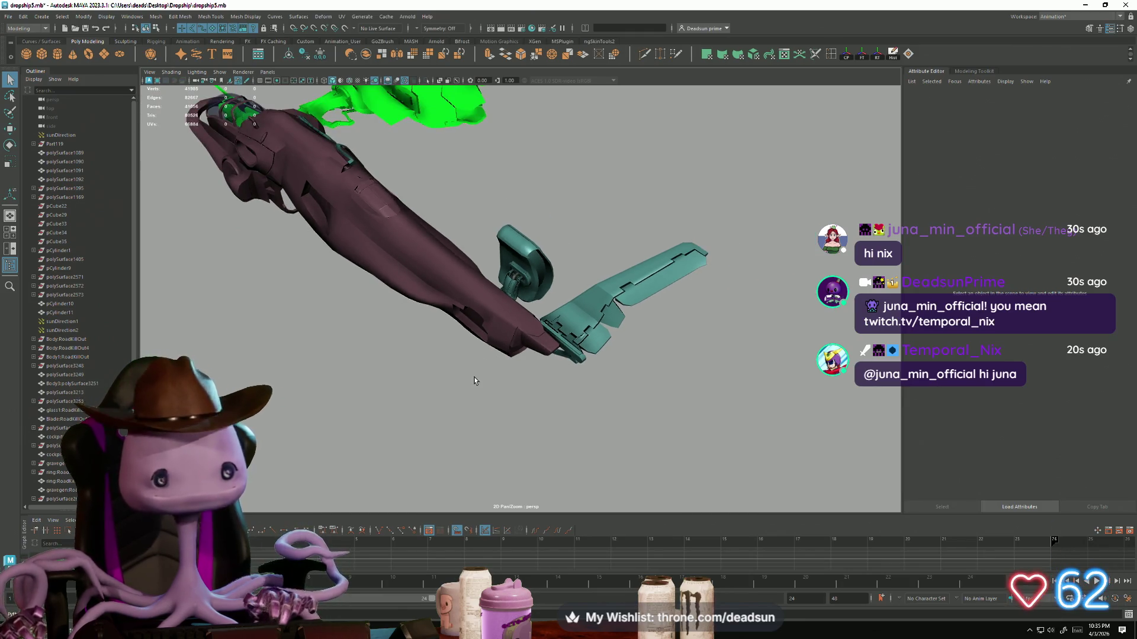
Step: Zoom in on the green cockpit and select one of its small green parts
{"action": "mouse_move", "coordinate": [473, 283]}
{"action": "left_mouse_down", "text": "alt"}
{"action": "mouse_move", "coordinate": [460, 300]}
{"action": "mouse_move", "coordinate": [531, 375]}
{"action": "mouse_move", "coordinate": [614, 363]}
{"action": "mouse_move", "coordinate": [440, 356]}
{"action": "left_mouse_up", "text": "alt"}
{"action": "right_click_drag", "start_coordinate": [440, 356], "coordinate": [477, 415], "text": "alt"}
{"action": "left_click_drag", "start_coordinate": [476, 414], "coordinate": [505, 463], "text": "alt"}
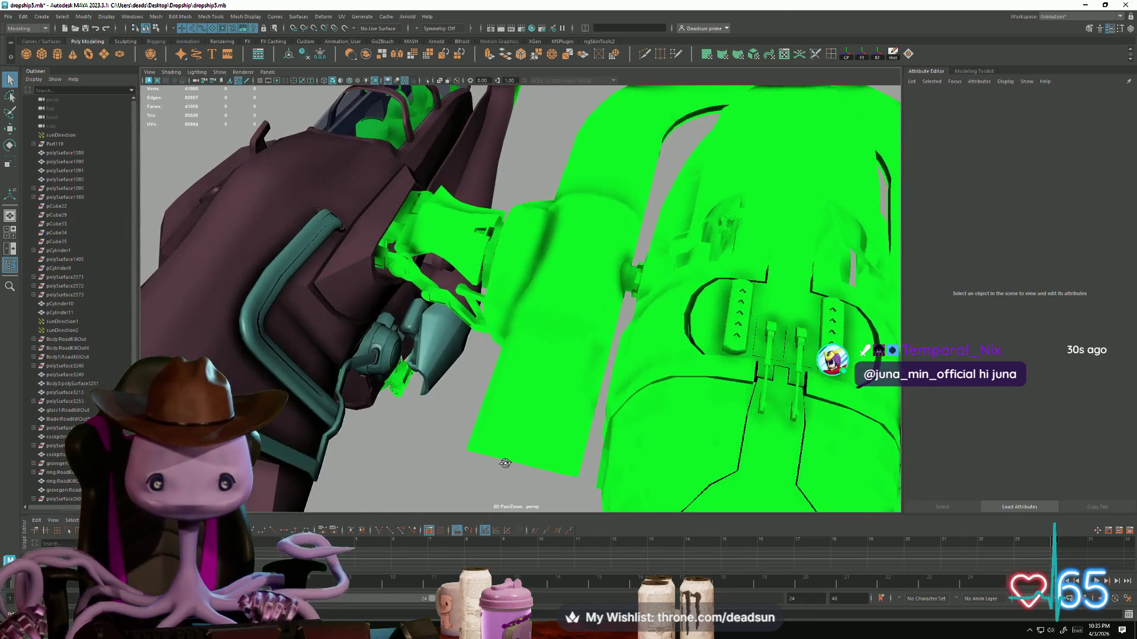
{"action": "left_click", "coordinate": [388, 256]}
{"action": "mouse_move", "coordinate": [465, 368]}
{"action": "left_mouse_down", "text": "alt"}
{"action": "mouse_move", "coordinate": [465, 426]}
{"action": "mouse_move", "coordinate": [459, 398]}
{"action": "left_mouse_up", "text": "alt"}
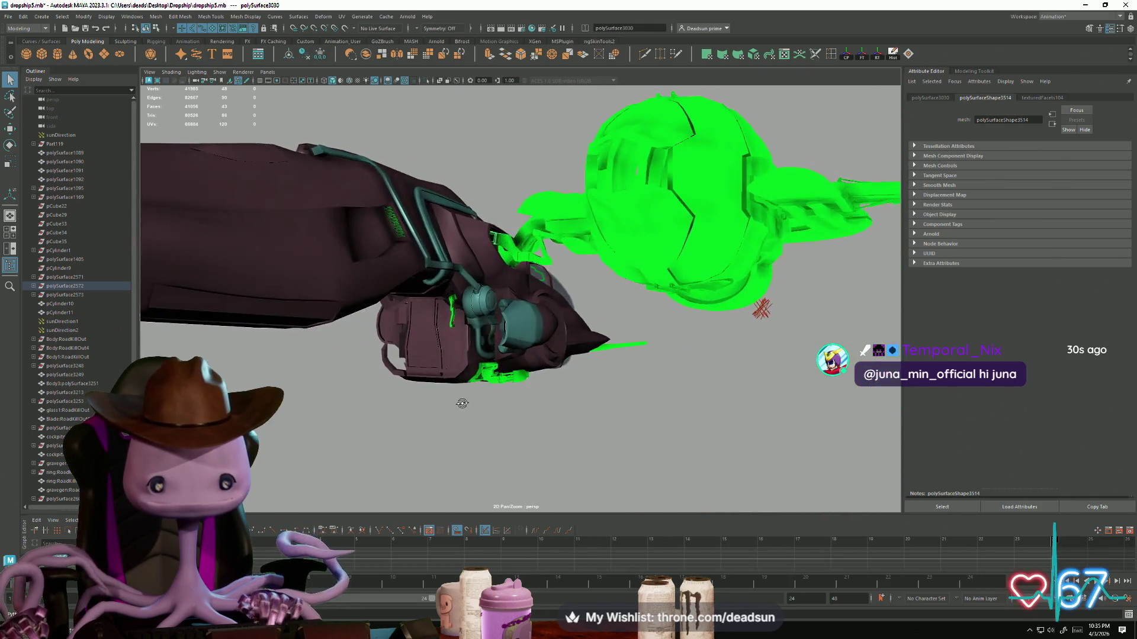
Step: Expand Part119 and its polySurface children, polySurface1094 through polySurface1188, in the Outliner
{"action": "left_click", "coordinate": [34, 144]}
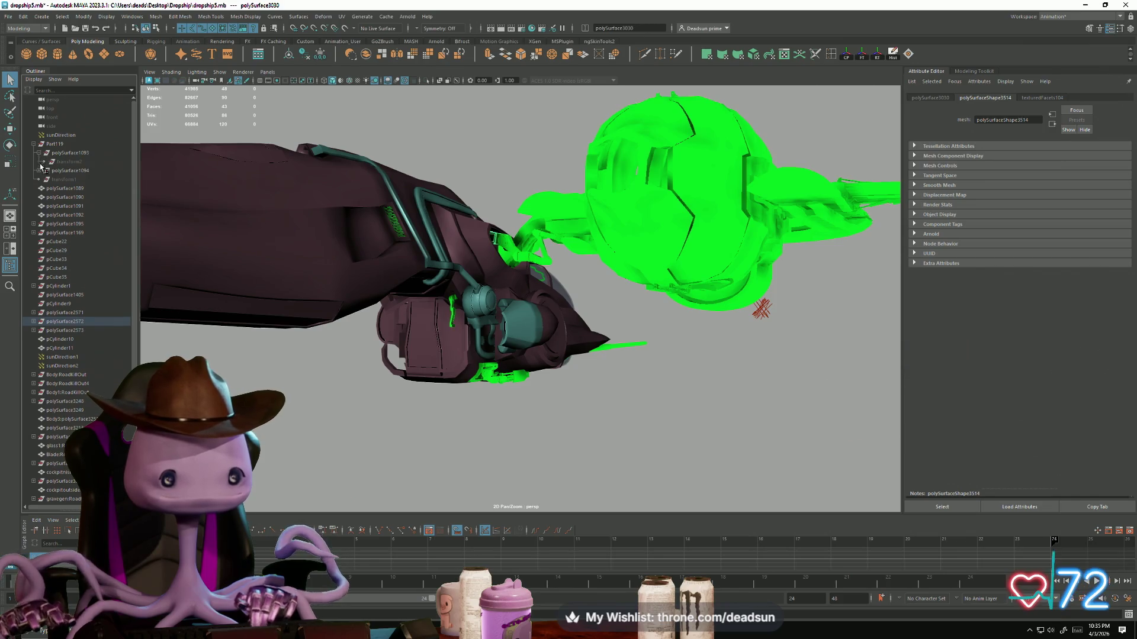
{"action": "left_click", "coordinate": [39, 171]}
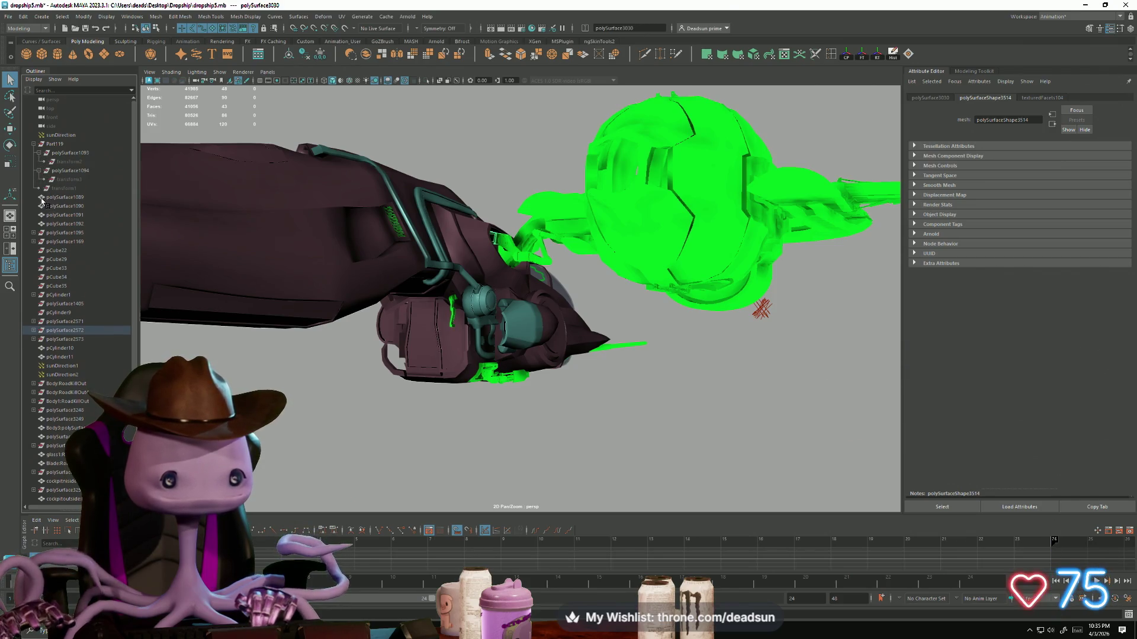
{"action": "left_click", "coordinate": [33, 233]}
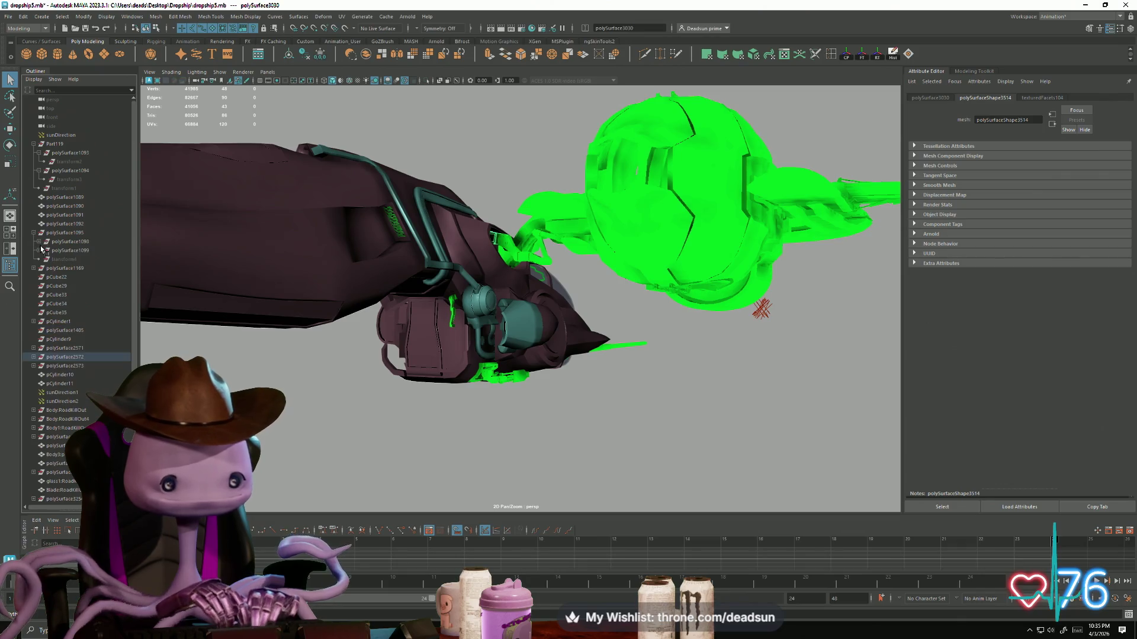
{"action": "left_click", "coordinate": [40, 259]}
{"action": "left_click", "coordinate": [39, 260]}
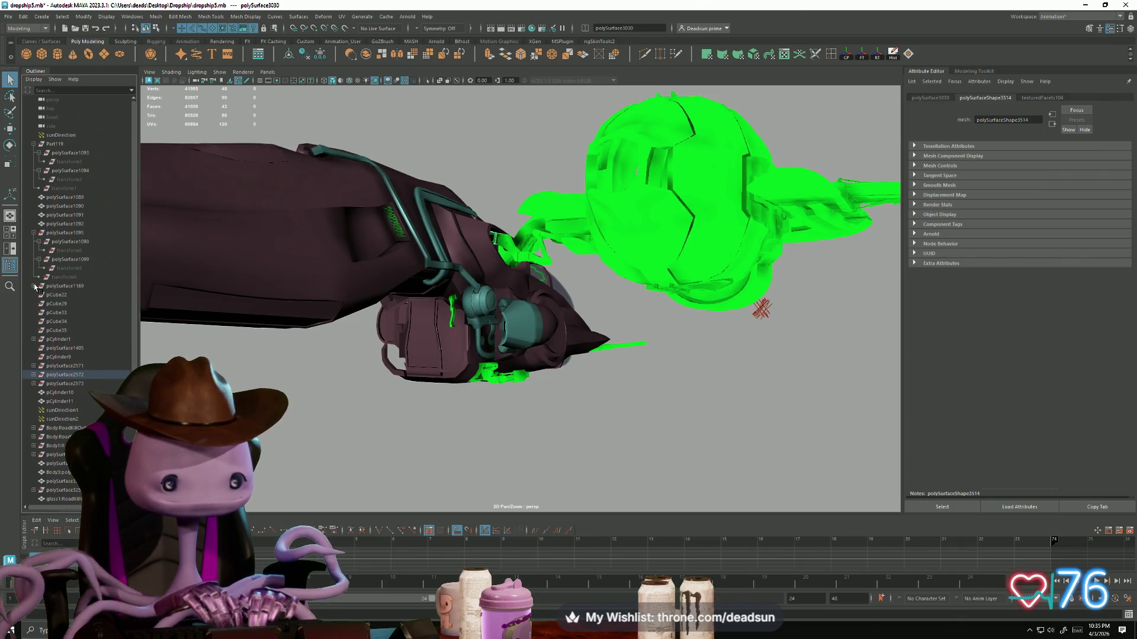
{"action": "left_click", "coordinate": [34, 284]}
{"action": "left_click", "coordinate": [38, 295]}
{"action": "left_click", "coordinate": [39, 312]}
{"action": "left_click", "coordinate": [39, 330]}
{"action": "left_click", "coordinate": [39, 348]}
{"action": "left_click", "coordinate": [38, 365]}
{"action": "left_click", "coordinate": [39, 383]}
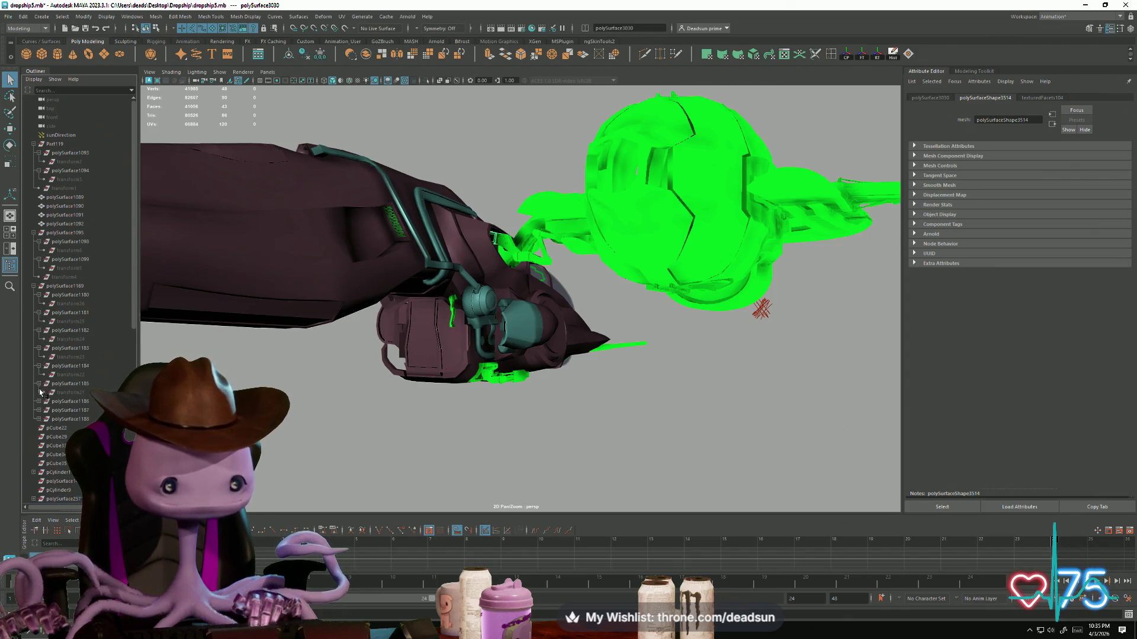
{"action": "left_click", "coordinate": [39, 419]}
{"action": "left_click", "coordinate": [39, 437]}
Step: Expand the Body:RoadKillOut, RoadKillOut2, RoadKillOut4 and Body1:RoadKillOut groups and their polySurfaces
{"action": "scroll", "coordinate": [38, 385], "scroll_direction": "down", "scroll_amount": 10}
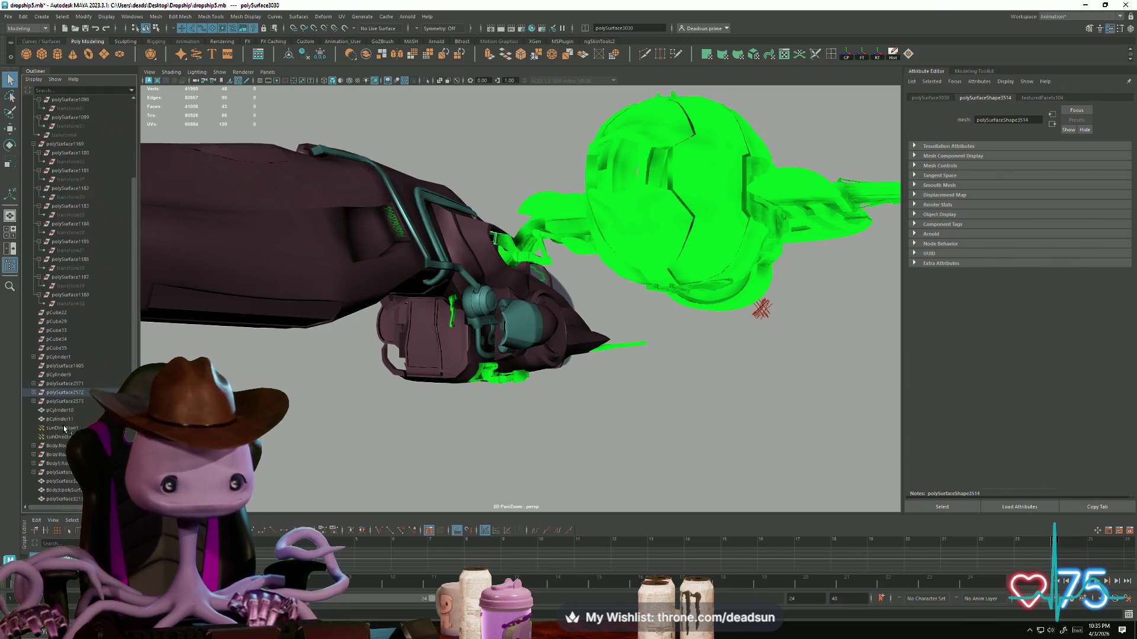
{"action": "left_click", "coordinate": [34, 260]}
{"action": "left_click", "coordinate": [38, 268]}
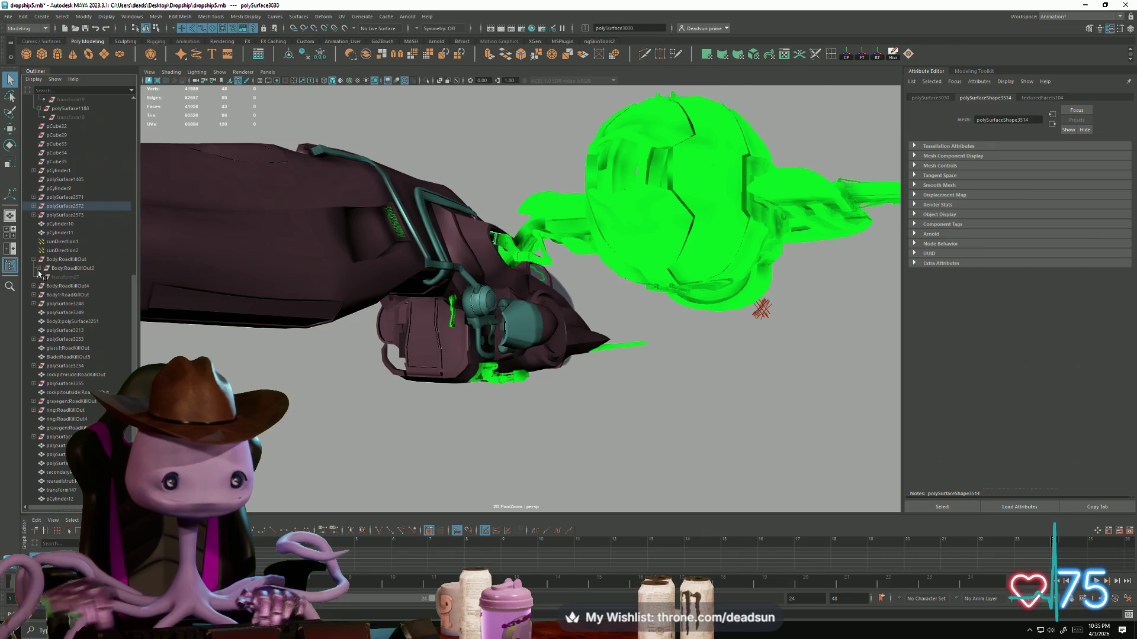
{"action": "left_click", "coordinate": [39, 269]}
{"action": "left_click", "coordinate": [33, 295]}
{"action": "left_click", "coordinate": [34, 313]}
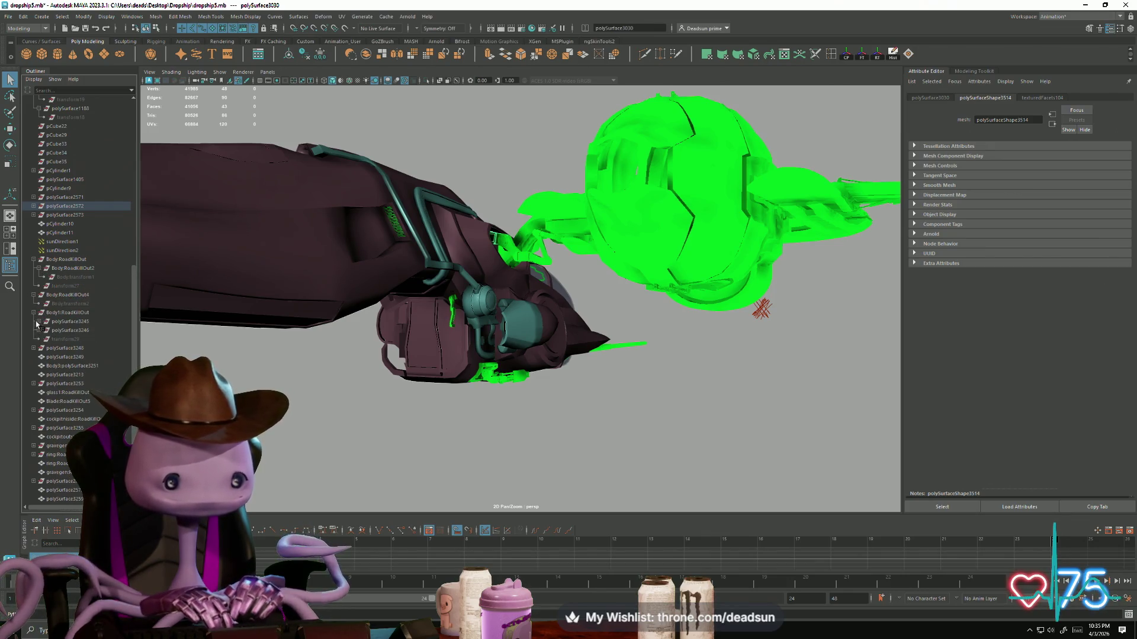
{"action": "left_click", "coordinate": [39, 321]}
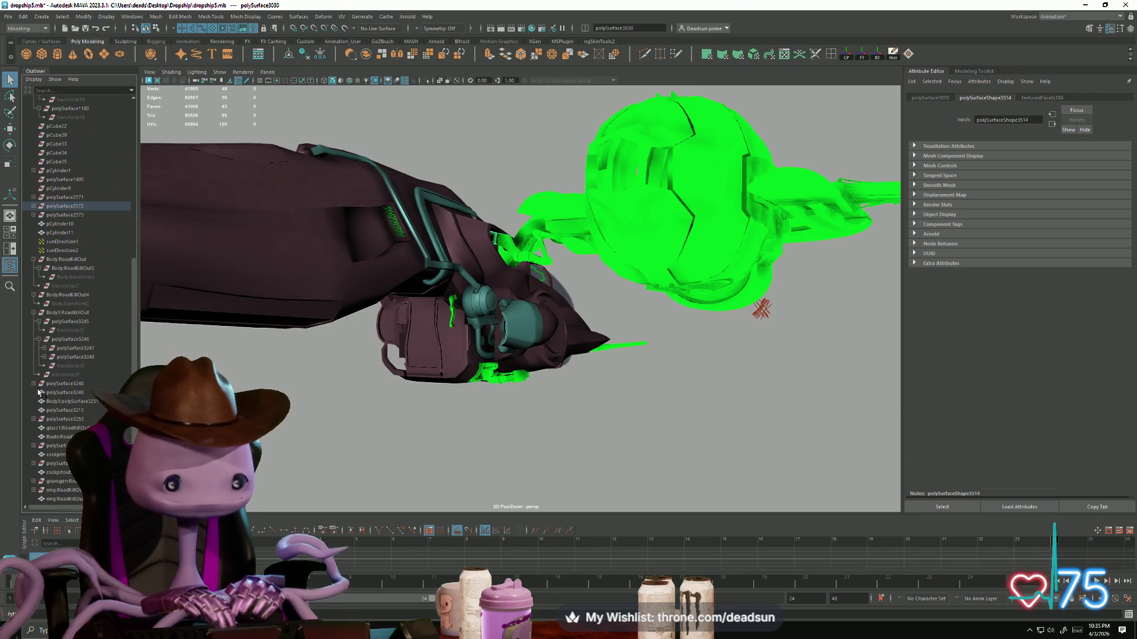
{"action": "left_click", "coordinate": [44, 348]}
{"action": "left_click", "coordinate": [45, 367]}
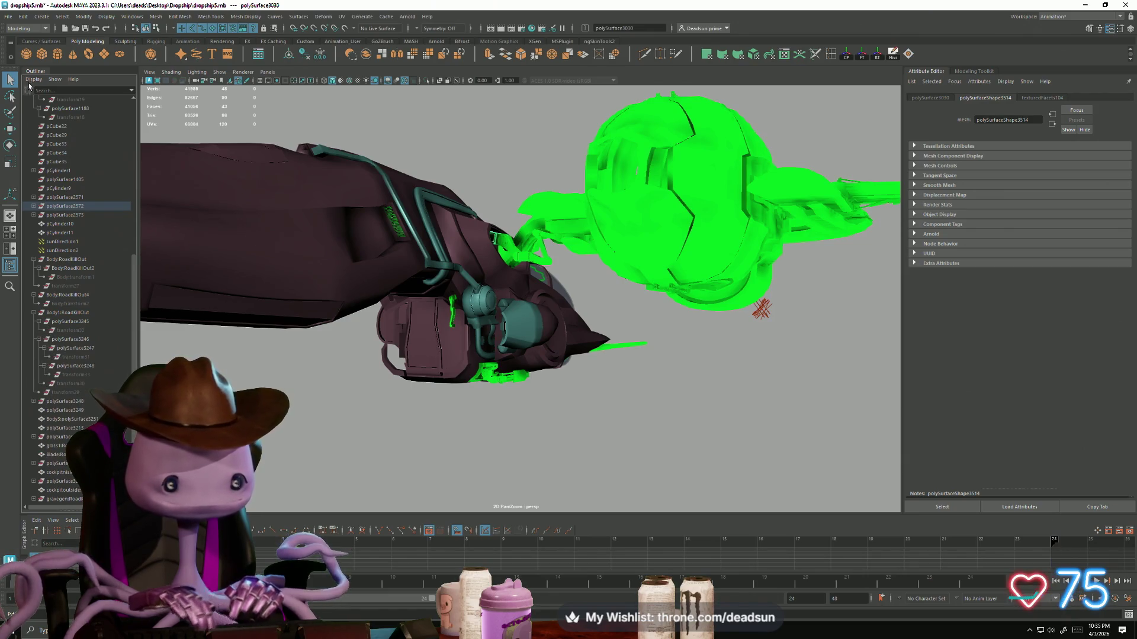
{"action": "left_click", "coordinate": [23, 16]}
Step: Delete non-deformer history, then all history, for the whole scene
{"action": "mouse_move", "coordinate": [84, 126]}
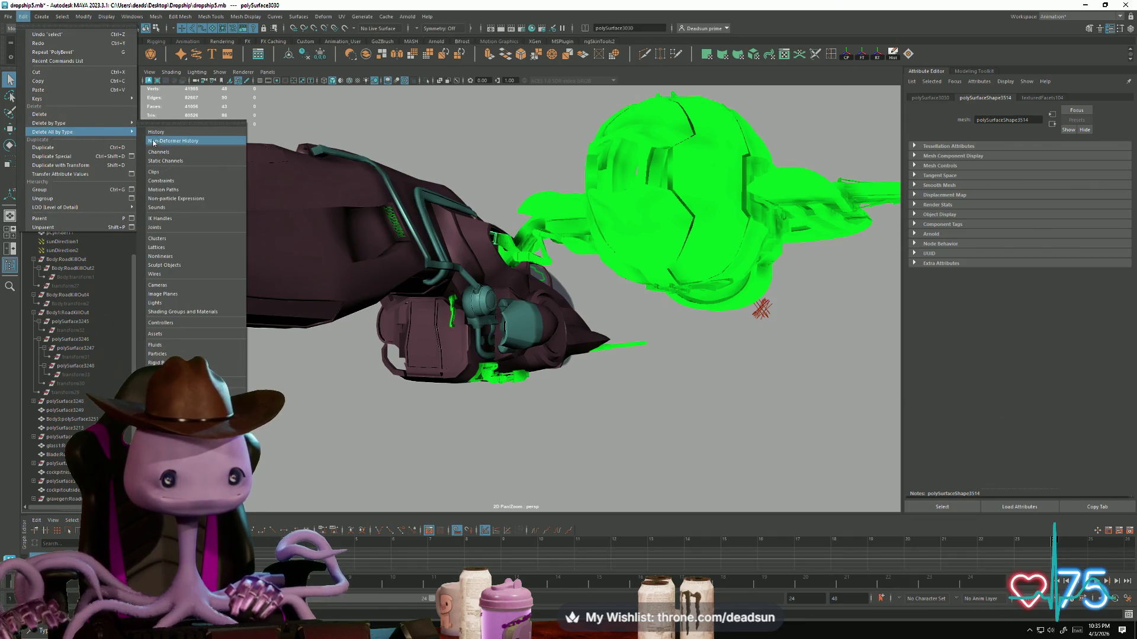
{"action": "left_click", "coordinate": [169, 137]}
{"action": "left_click", "coordinate": [23, 16]}
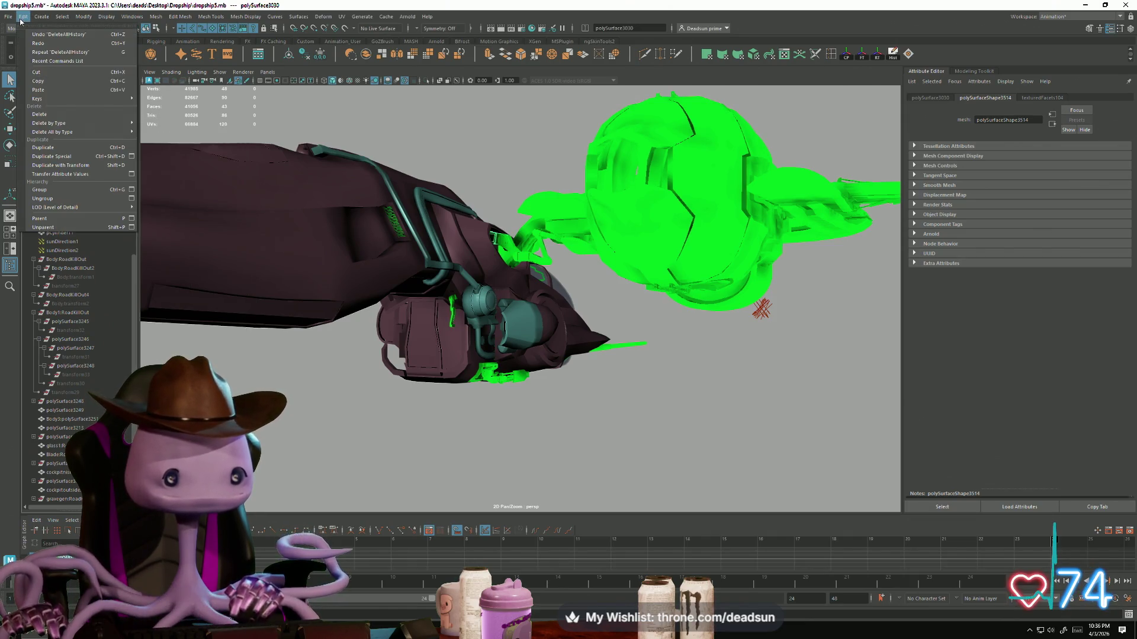
{"action": "mouse_move", "coordinate": [83, 99]}
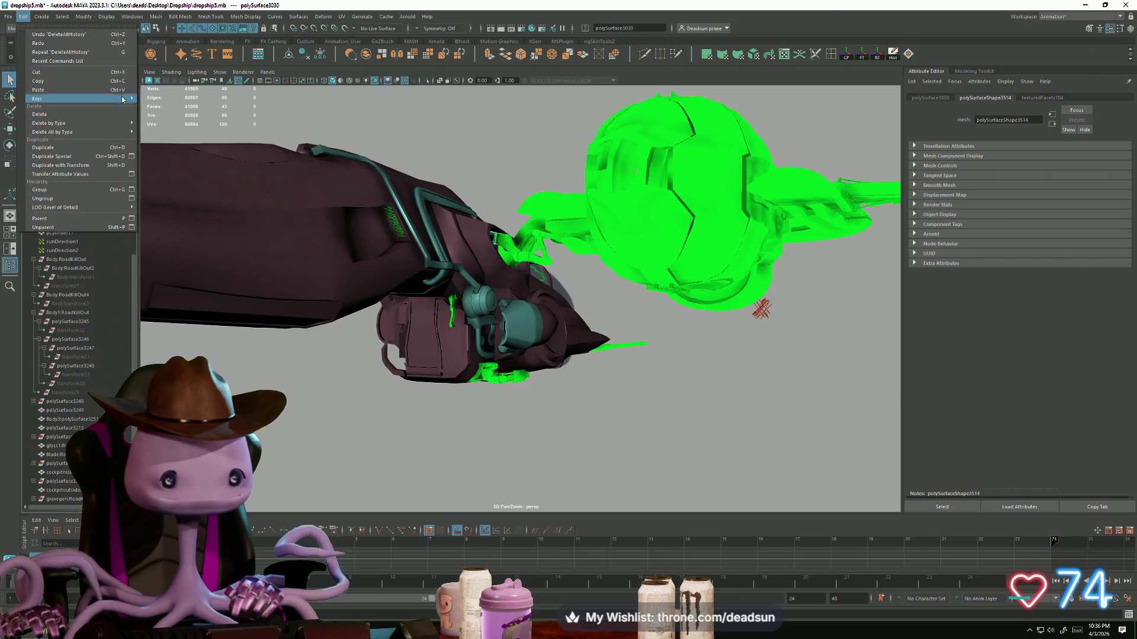
{"action": "mouse_move", "coordinate": [94, 132]}
{"action": "left_click", "coordinate": [172, 136]}
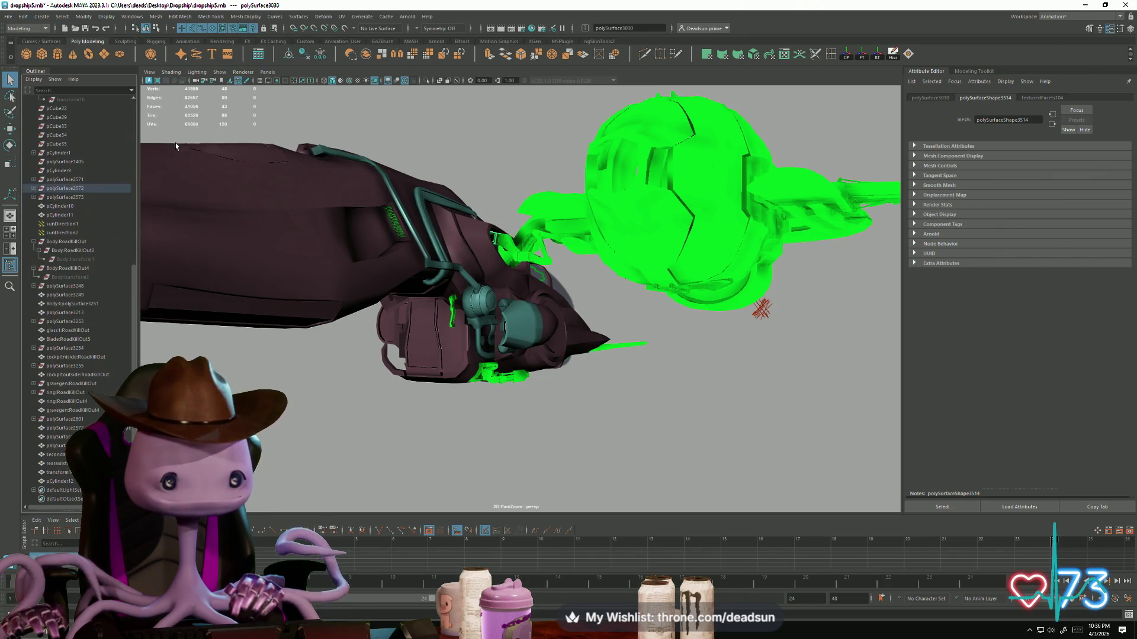
Step: Select pCube22 through polySurface2573 in the Outliner
{"action": "scroll", "coordinate": [58, 296], "scroll_direction": "up", "scroll_amount": 2}
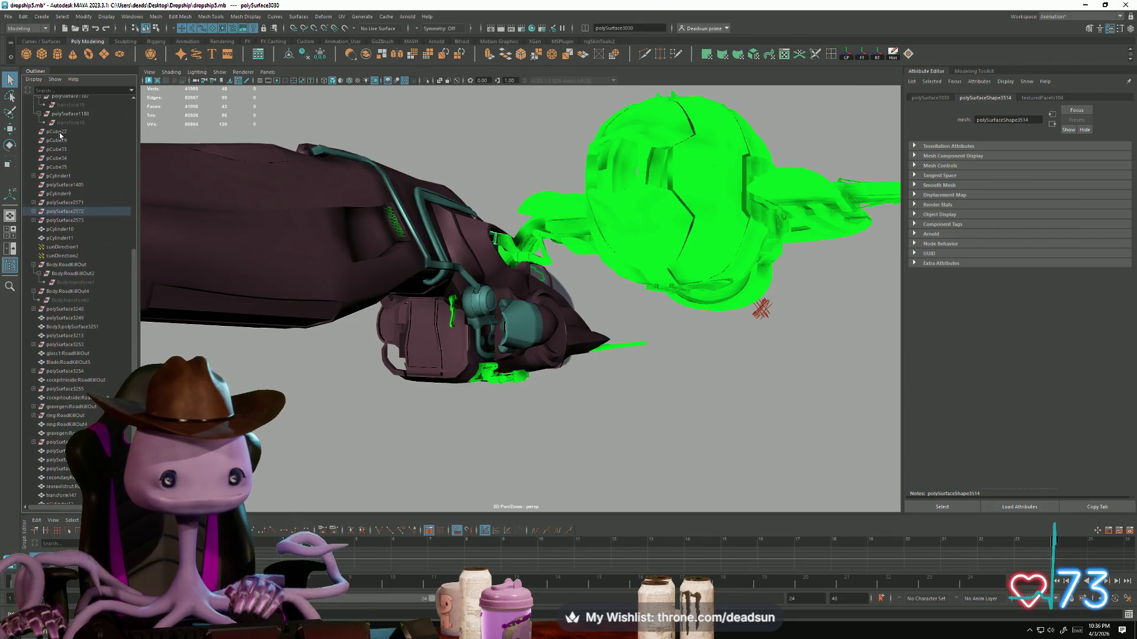
{"action": "left_click", "coordinate": [59, 132]}
{"action": "left_click", "coordinate": [66, 221], "text": "shift"}
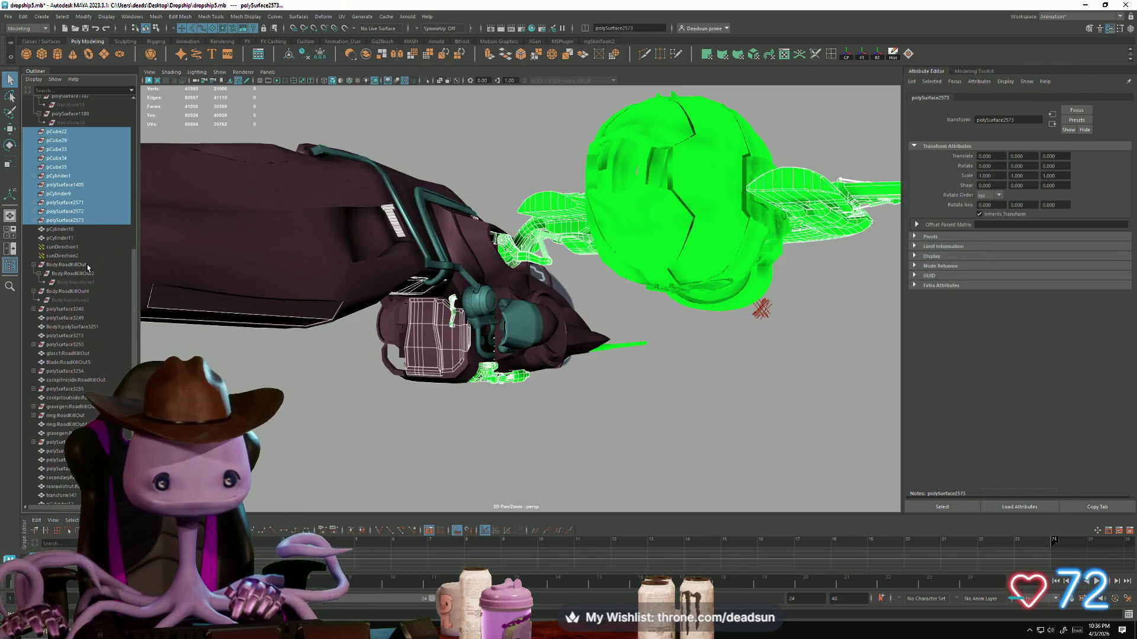
Step: Move polySurface3162 and polySurface3161 from polySurface2573 to the top hierarchy level
{"action": "left_click", "coordinate": [44, 219]}
{"action": "left_click", "coordinate": [33, 221]}
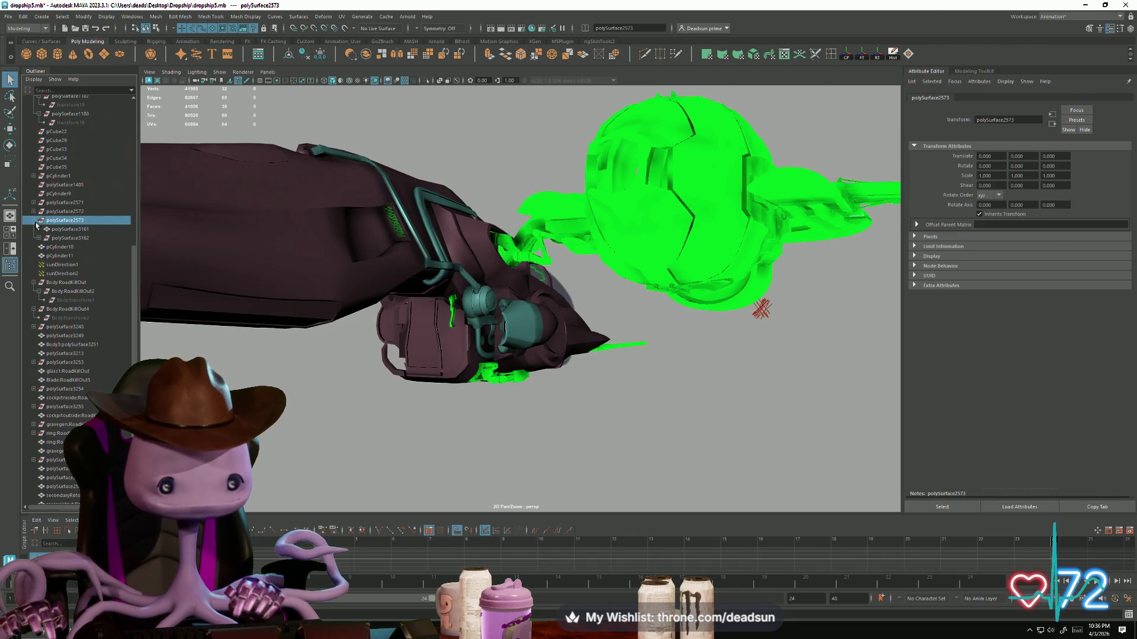
{"action": "left_click", "coordinate": [61, 231]}
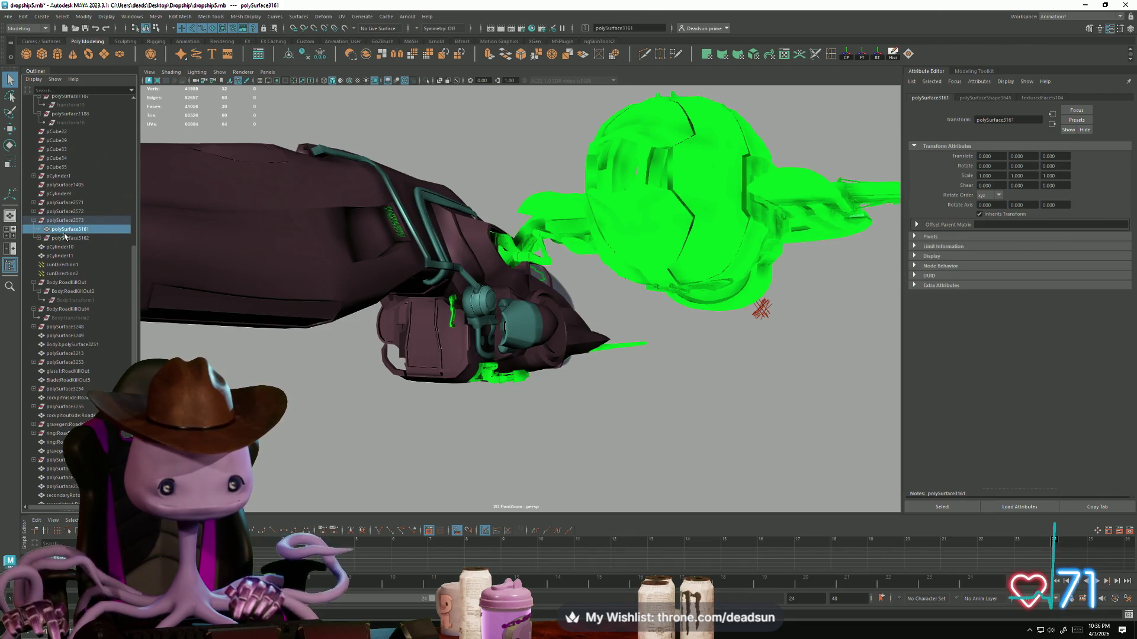
{"action": "left_click_drag", "start_coordinate": [66, 283], "coordinate": [66, 283]}
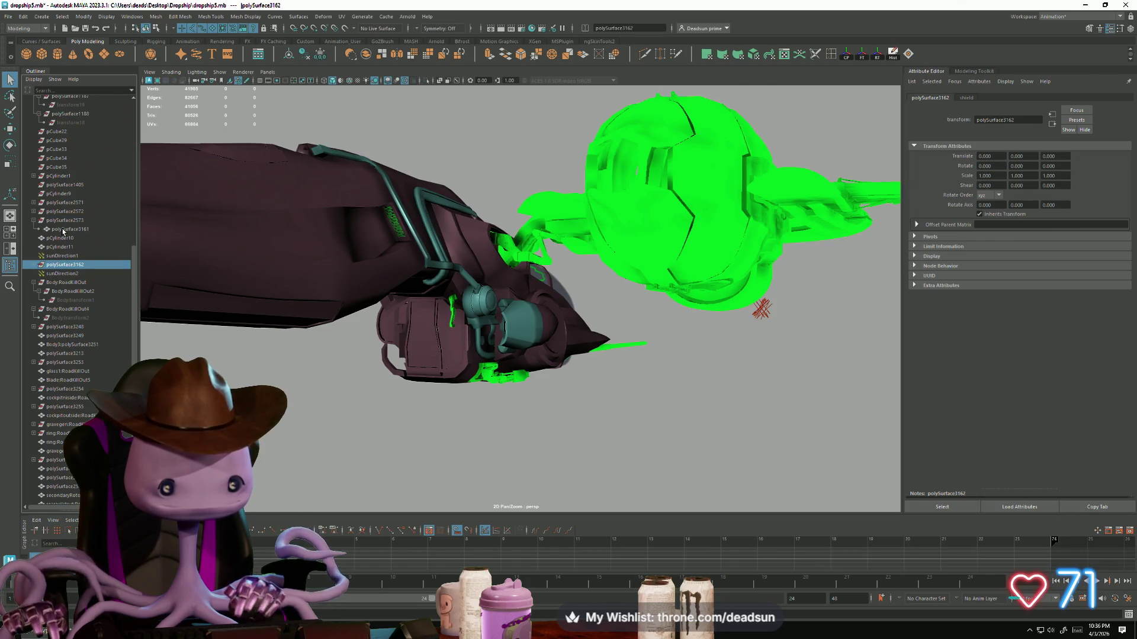
{"action": "left_click", "coordinate": [34, 266]}
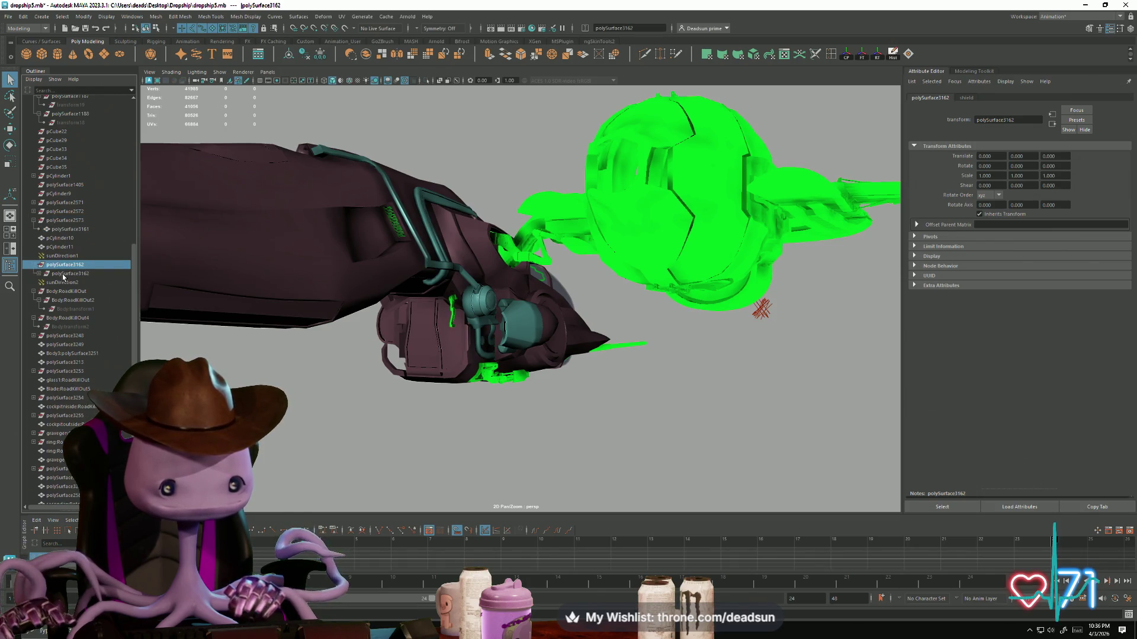
{"action": "left_click", "coordinate": [64, 276]}
{"action": "left_click", "coordinate": [38, 274]}
{"action": "left_click", "coordinate": [65, 282]}
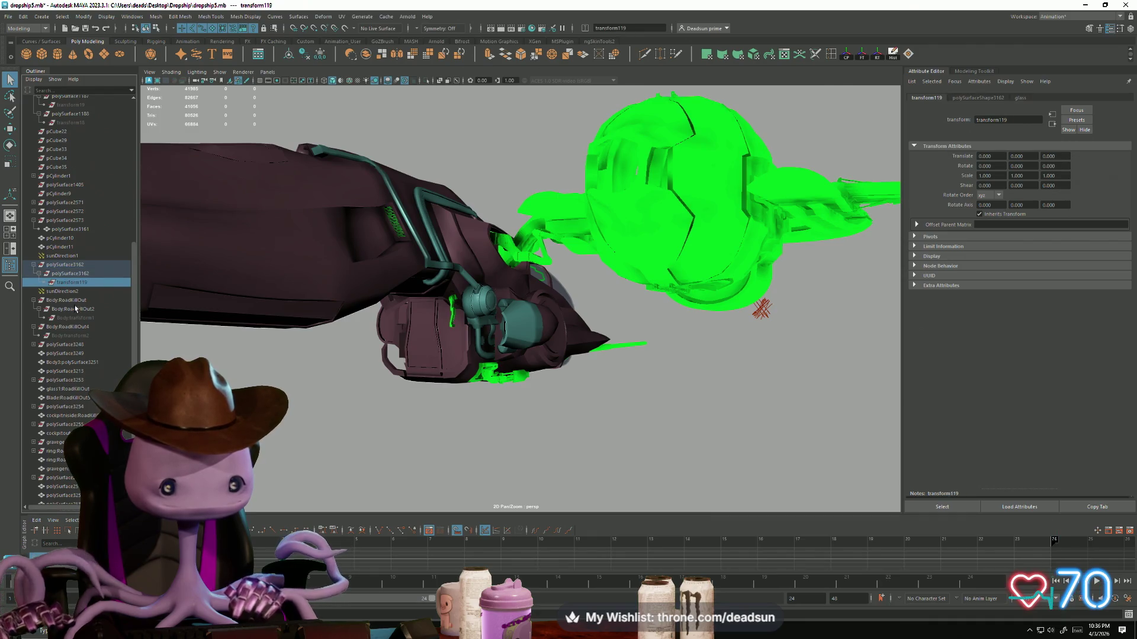
{"action": "left_click", "coordinate": [68, 231]}
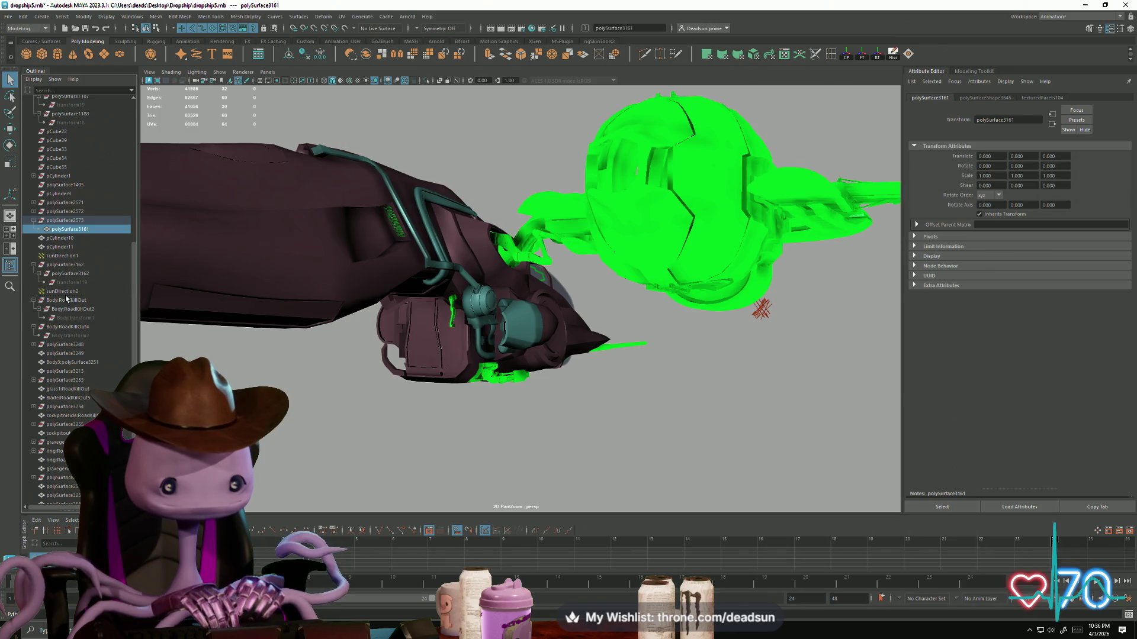
{"action": "middle_click_drag", "start_coordinate": [67, 299], "coordinate": [46, 275]}
Step: Expand polySurface2572 and select its child meshes polySurface2591 through polySurface3160
{"action": "left_click", "coordinate": [34, 212]}
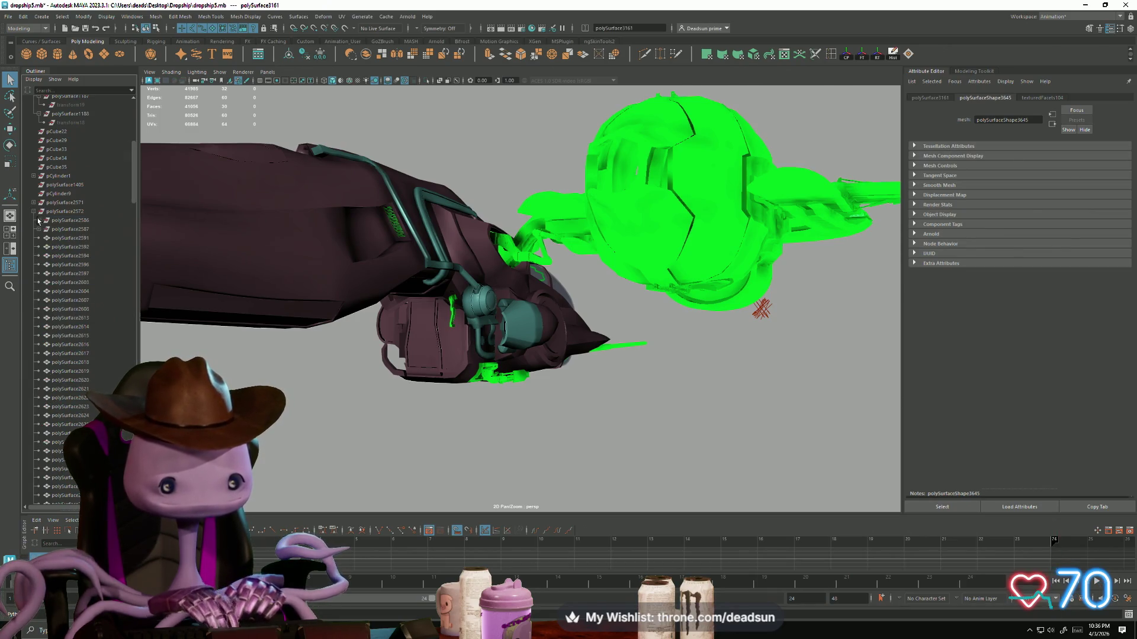
{"action": "left_click", "coordinate": [60, 239]}
{"action": "scroll", "coordinate": [67, 358], "scroll_direction": "down", "scroll_amount": 10}
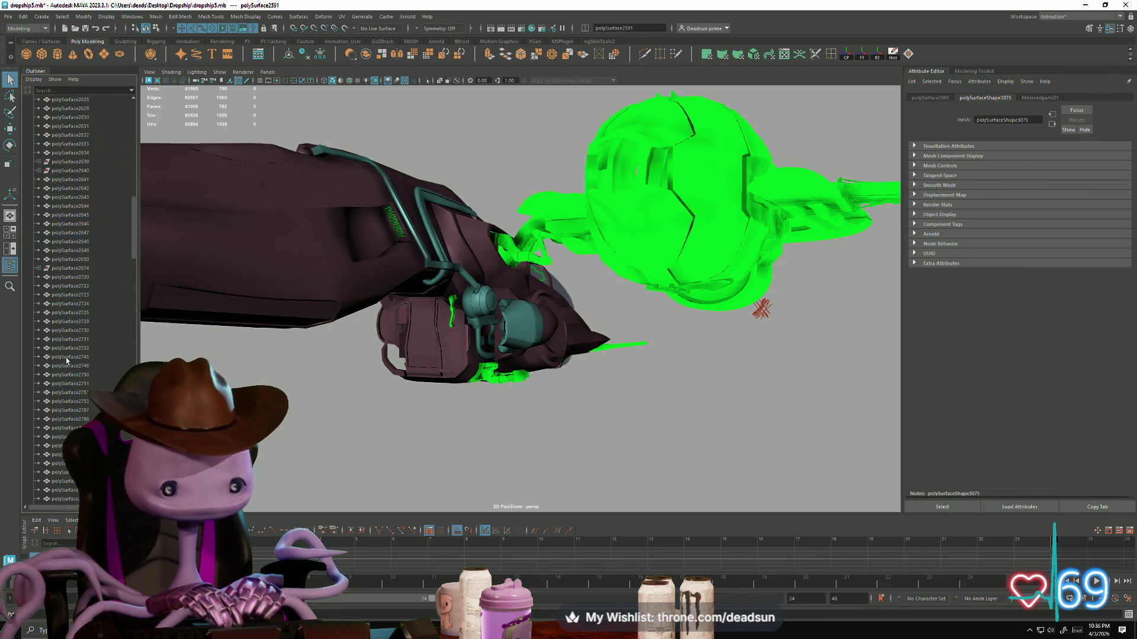
{"action": "scroll", "coordinate": [70, 429], "scroll_direction": "down", "scroll_amount": 10}
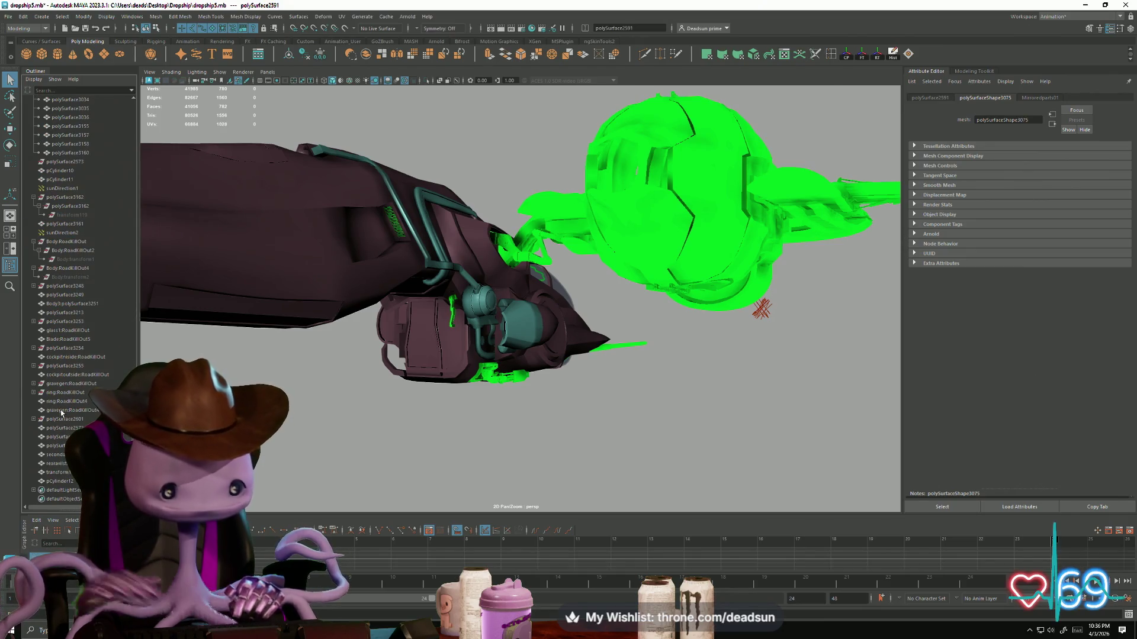
{"action": "scroll", "coordinate": [61, 412], "scroll_direction": "up", "scroll_amount": 8}
{"action": "left_click", "coordinate": [74, 368], "text": "shift"}
{"action": "scroll", "coordinate": [77, 361], "scroll_direction": "up", "scroll_amount": 5}
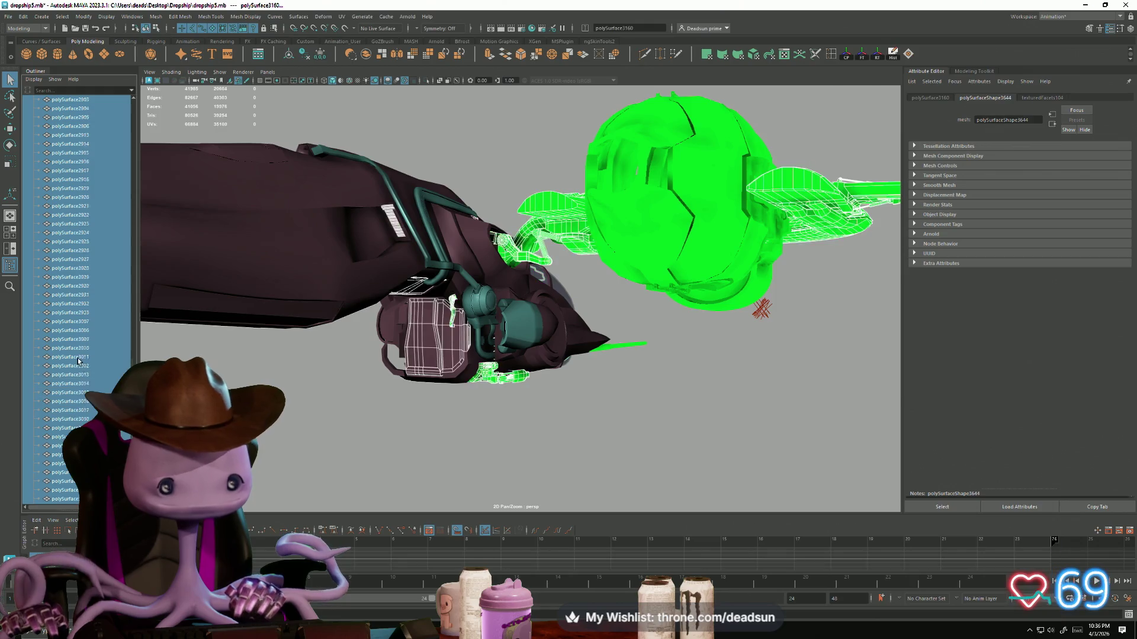
{"action": "scroll", "coordinate": [77, 384], "scroll_direction": "up", "scroll_amount": 20}
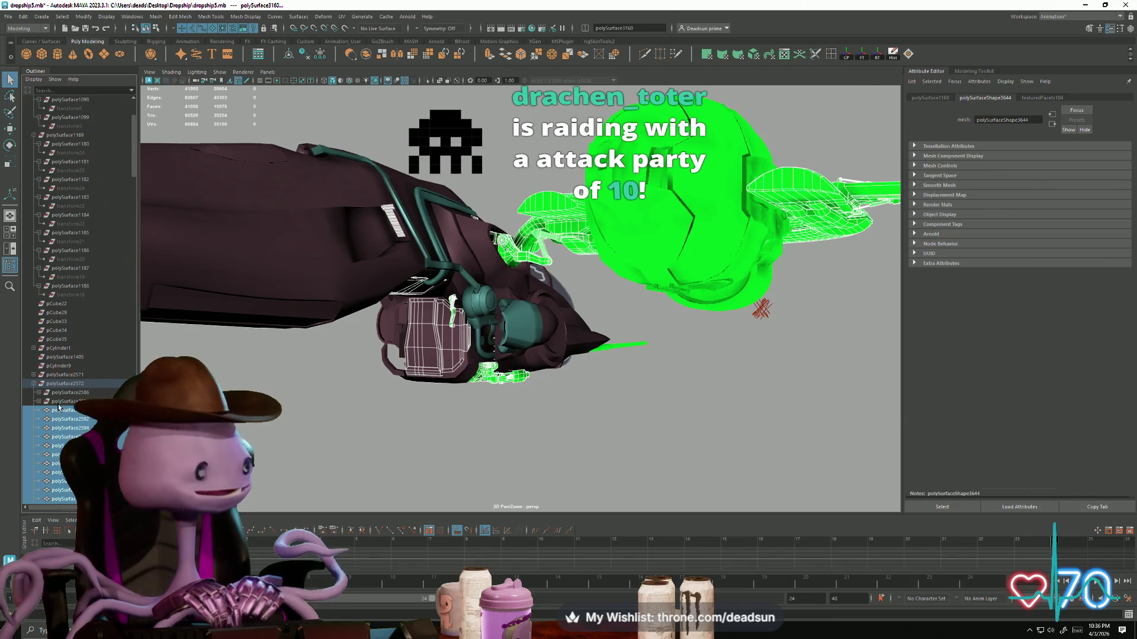
{"action": "scroll", "coordinate": [58, 404], "scroll_direction": "down", "scroll_amount": 3}
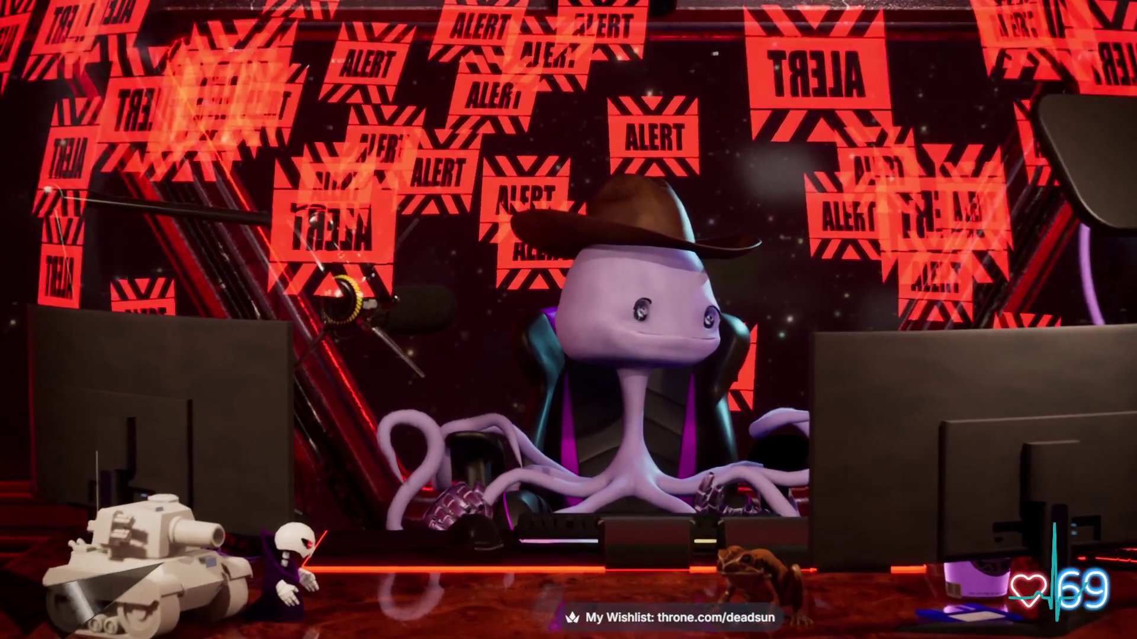
{"action": "key", "text": "alt+Tab"}
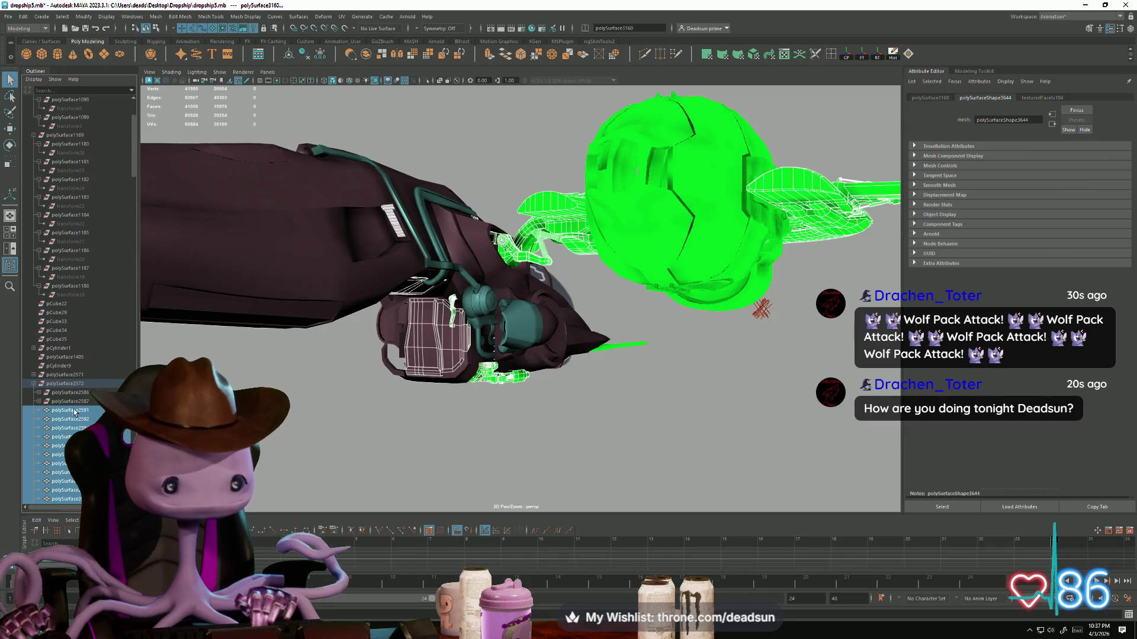
Step: Unparent the selected meshes from polySurface2572 and select polySurface1405
{"action": "key", "text": "shift+p"}
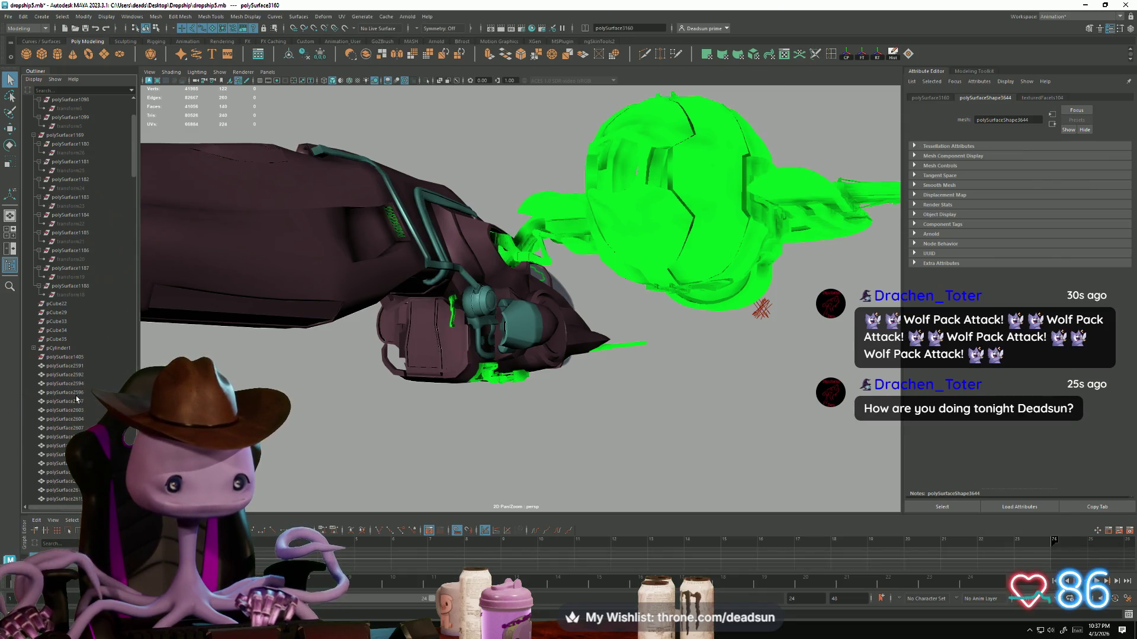
{"action": "left_click", "coordinate": [62, 357]}
{"action": "scroll", "coordinate": [91, 419], "scroll_direction": "down", "scroll_amount": 5}
{"action": "scroll", "coordinate": [91, 417], "scroll_direction": "down", "scroll_amount": 10}
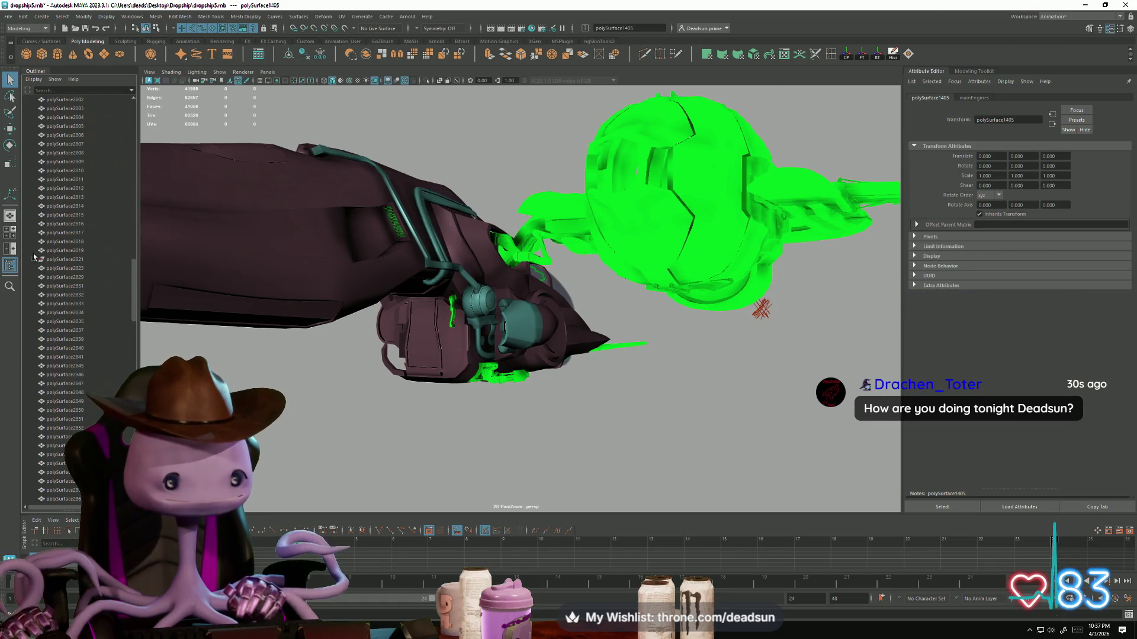
Step: Unparent polySurface2821's child mesh to the top level of the hierarchy
{"action": "left_click", "coordinate": [34, 260]}
{"action": "left_click", "coordinate": [68, 268]}
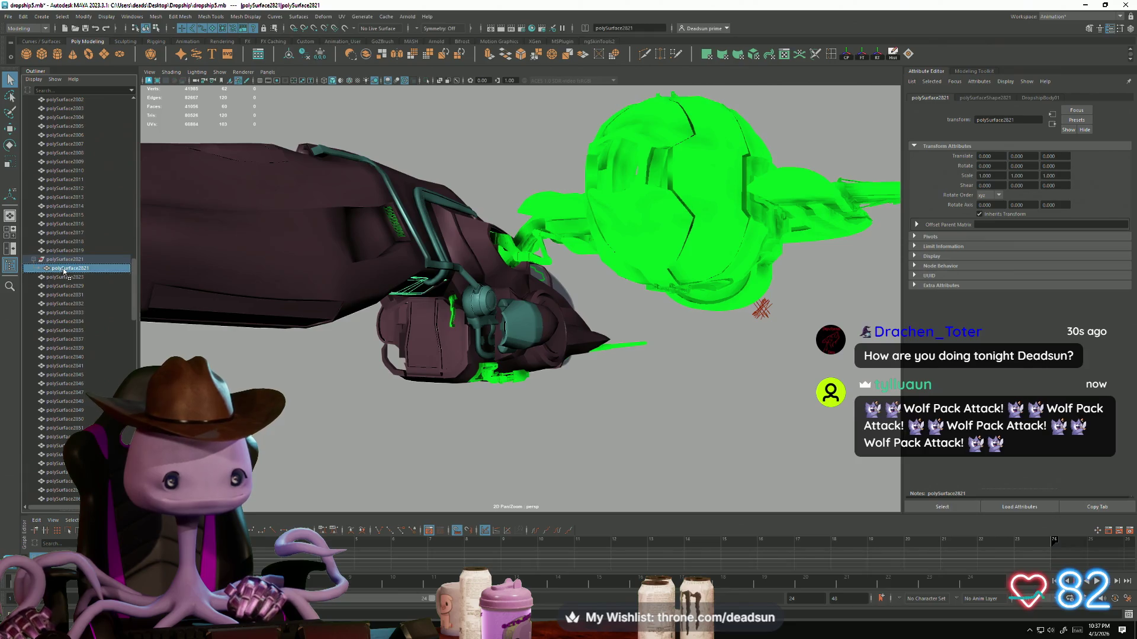
{"action": "key", "text": "shift+p"}
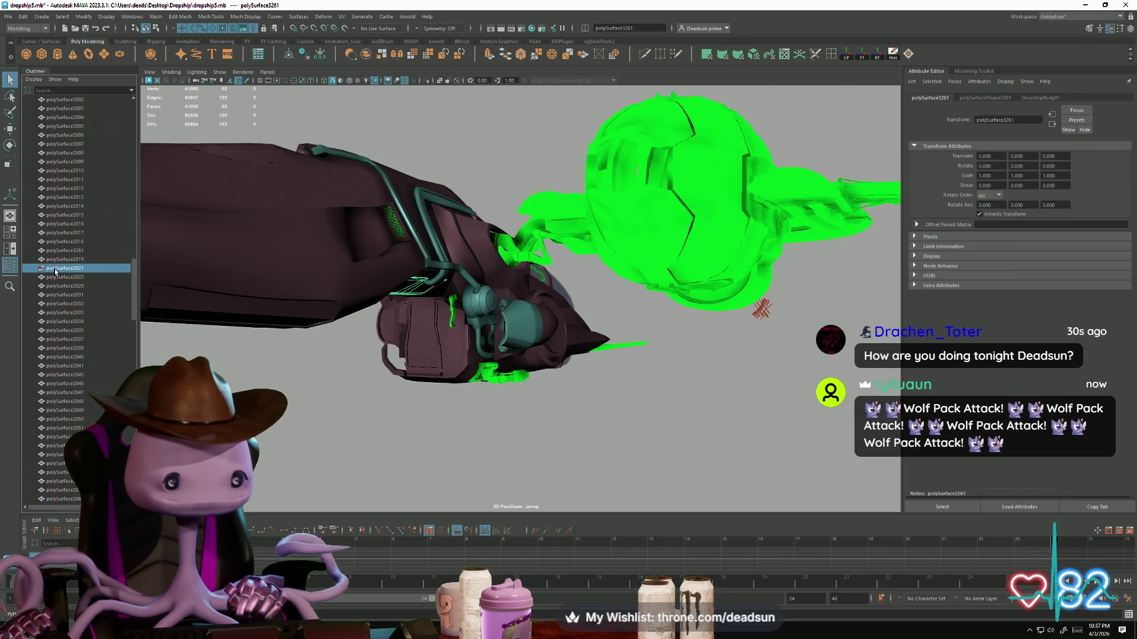
{"action": "scroll", "coordinate": [109, 338], "scroll_direction": "down", "scroll_amount": 15}
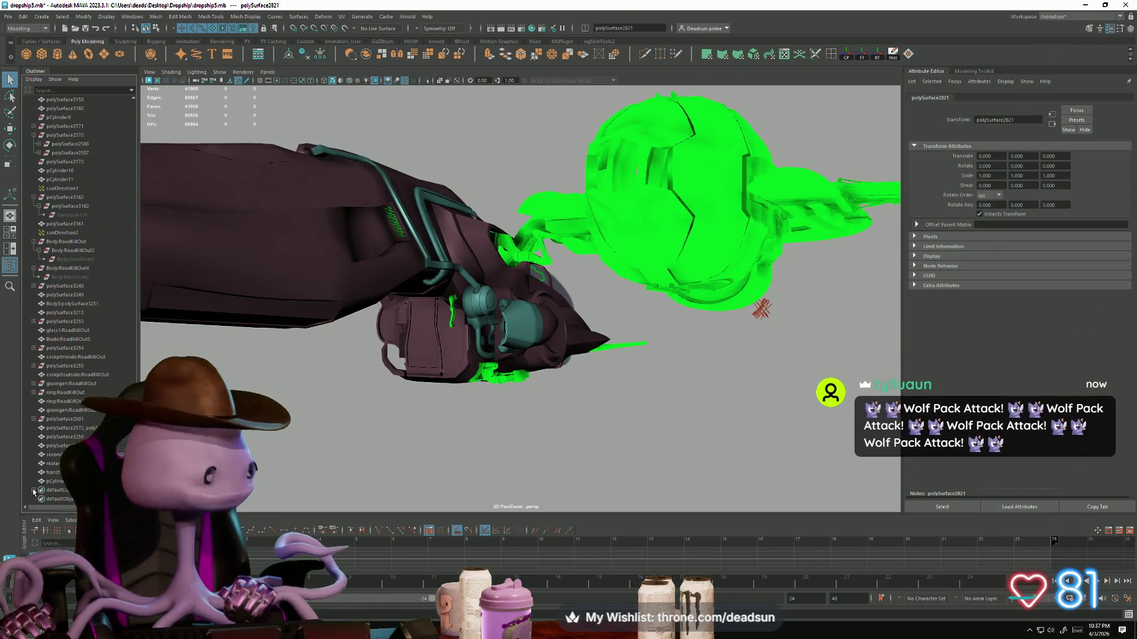
{"action": "mouse_move", "coordinate": [474, 385]}
{"action": "left_mouse_down", "text": "alt"}
{"action": "mouse_move", "coordinate": [333, 393]}
{"action": "mouse_move", "coordinate": [386, 371]}
{"action": "mouse_move", "coordinate": [481, 388]}
{"action": "mouse_move", "coordinate": [463, 406]}
{"action": "left_mouse_up", "text": "alt"}
{"action": "right_click_drag", "start_coordinate": [462, 406], "coordinate": [396, 425], "text": "alt"}
Step: Unparent ring:RoadKillOut2 and gravegen:RoadKillOut2 to the top level with Shift+P
{"action": "left_click", "coordinate": [33, 418]}
{"action": "scroll", "coordinate": [53, 454], "scroll_direction": "down", "scroll_amount": 1}
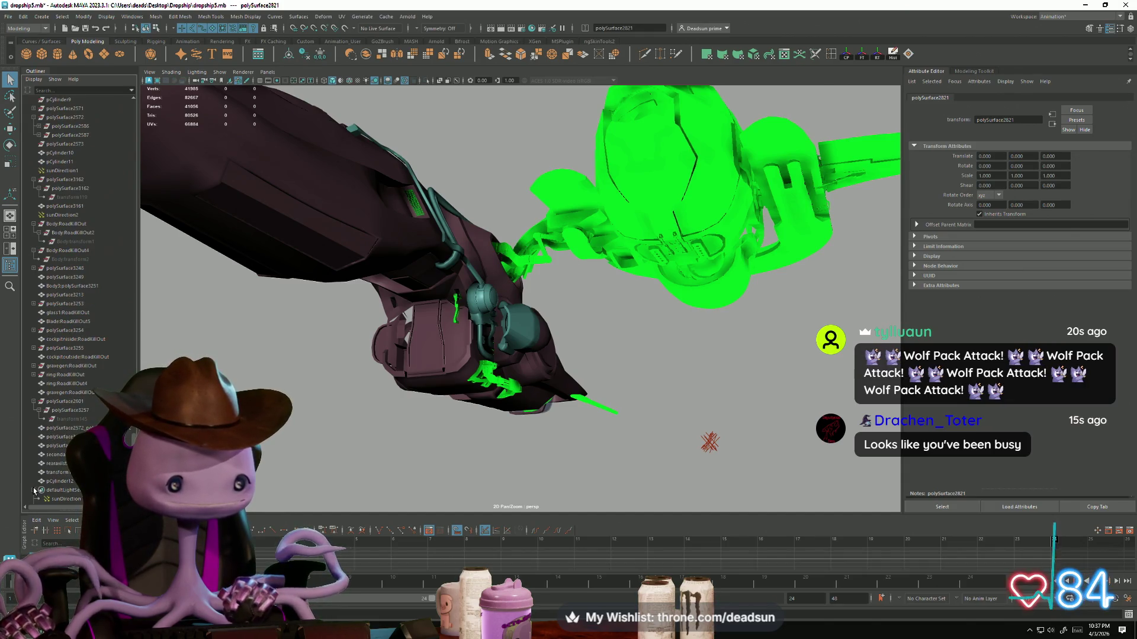
{"action": "scroll", "coordinate": [52, 450], "scroll_direction": "down", "scroll_amount": 1}
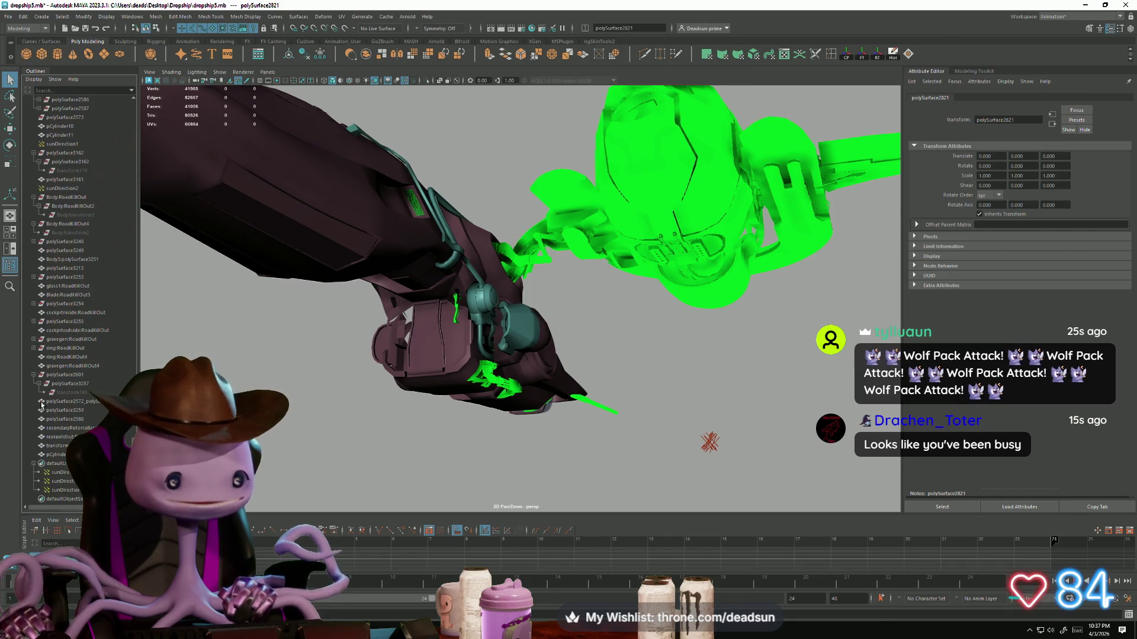
{"action": "left_click", "coordinate": [33, 348]}
{"action": "left_click", "coordinate": [68, 358]}
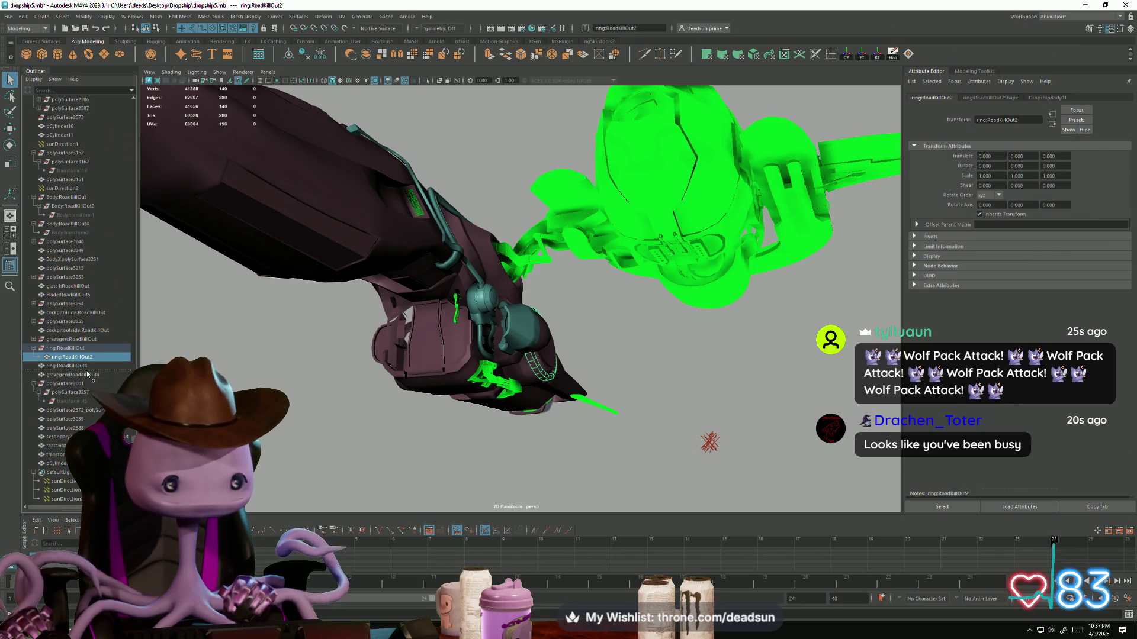
{"action": "key", "text": "shift+p"}
{"action": "left_click", "coordinate": [60, 349]}
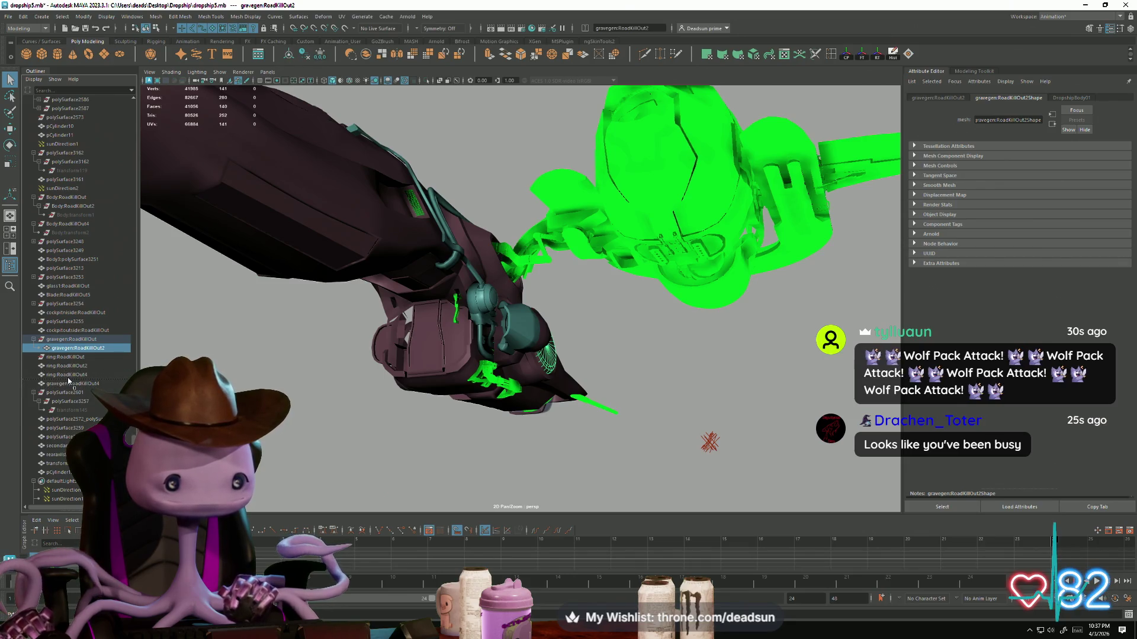
{"action": "key", "text": "shift+p"}
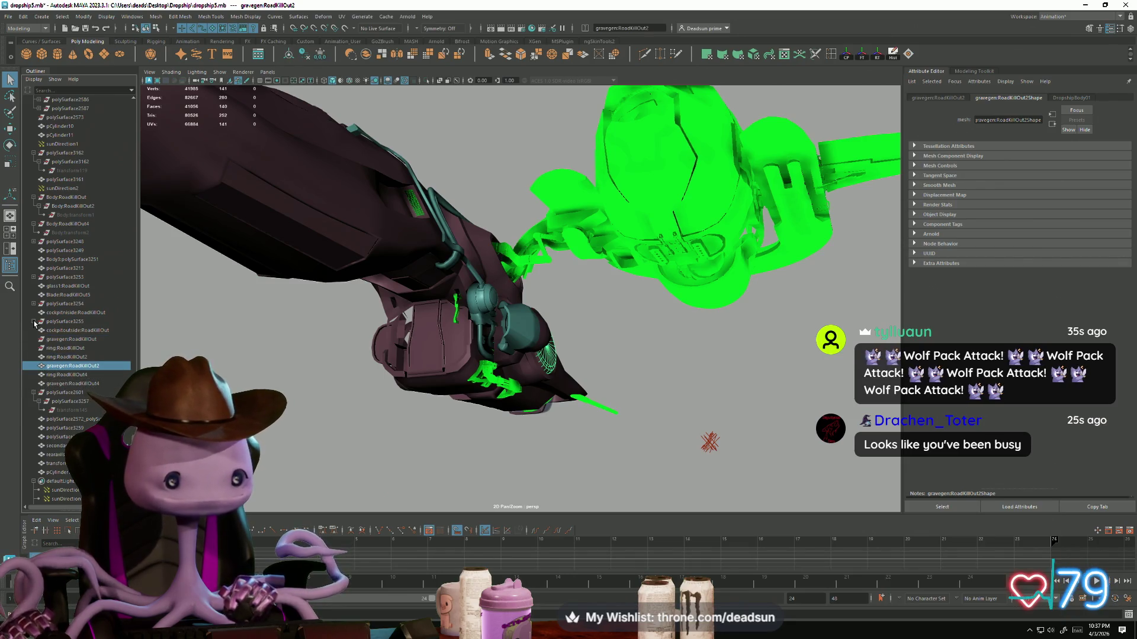
Step: Expand polySurface3255, 3254, 3253, 3248 and 3250–3252 to reveal their child transforms
{"action": "left_click", "coordinate": [34, 321]}
{"action": "left_click", "coordinate": [33, 304]}
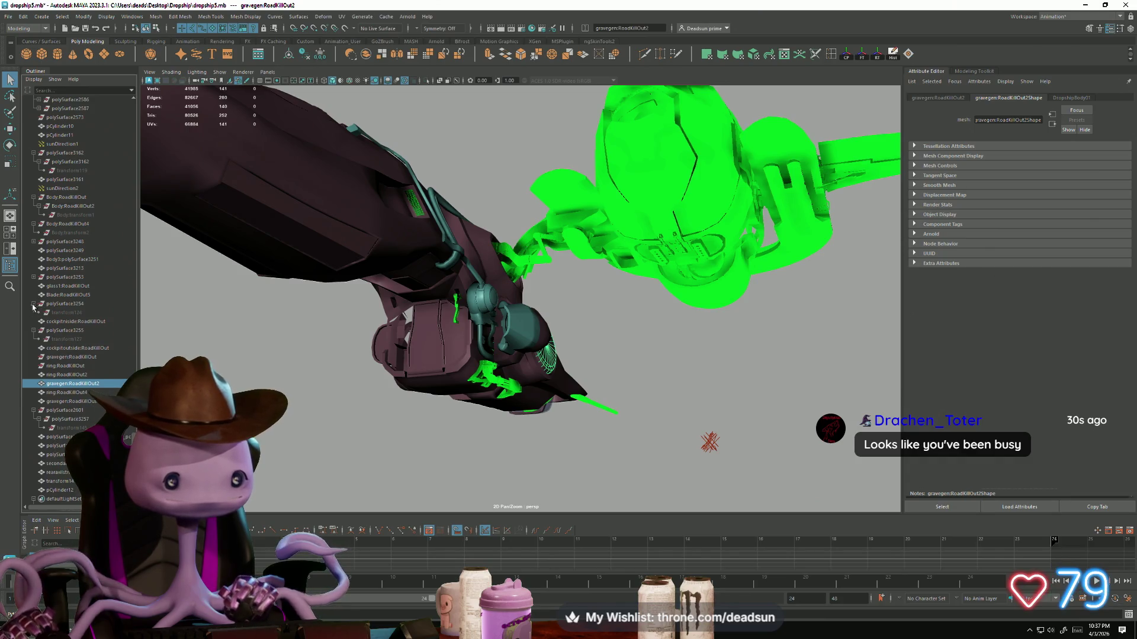
{"action": "left_click", "coordinate": [34, 277]}
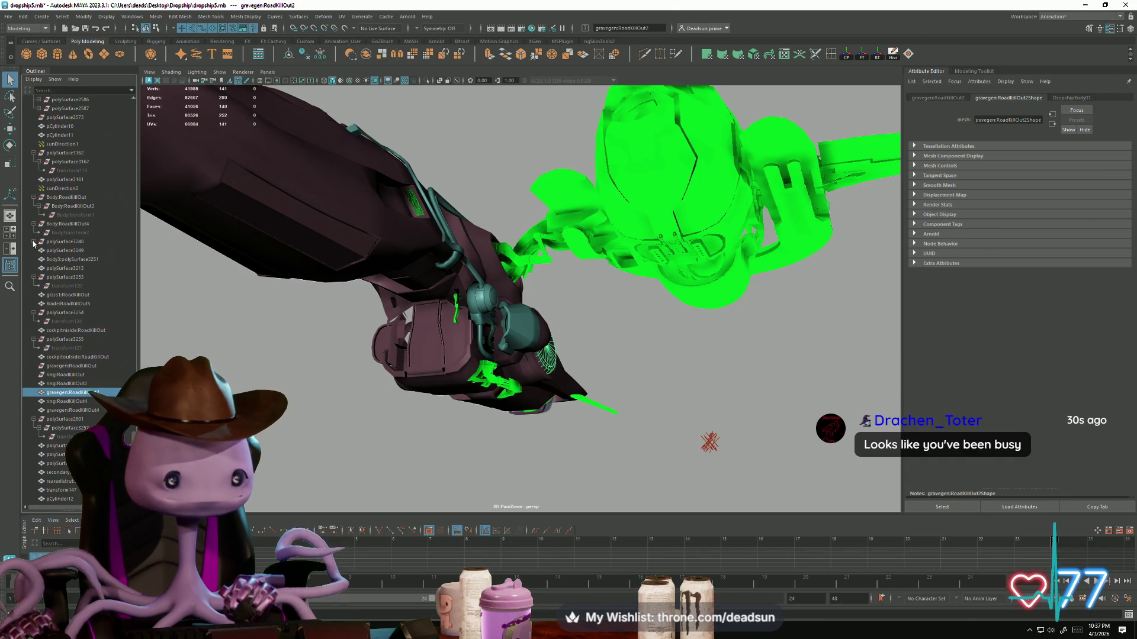
{"action": "left_click", "coordinate": [34, 242]}
{"action": "left_click", "coordinate": [39, 251]}
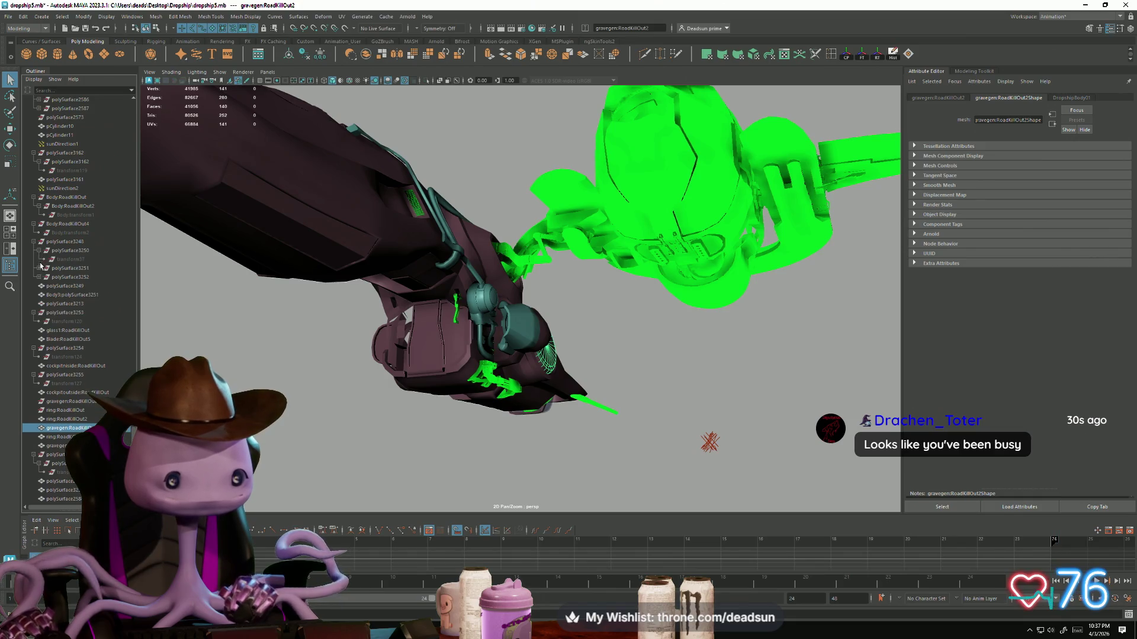
{"action": "left_click", "coordinate": [39, 270]}
{"action": "left_click", "coordinate": [39, 286]}
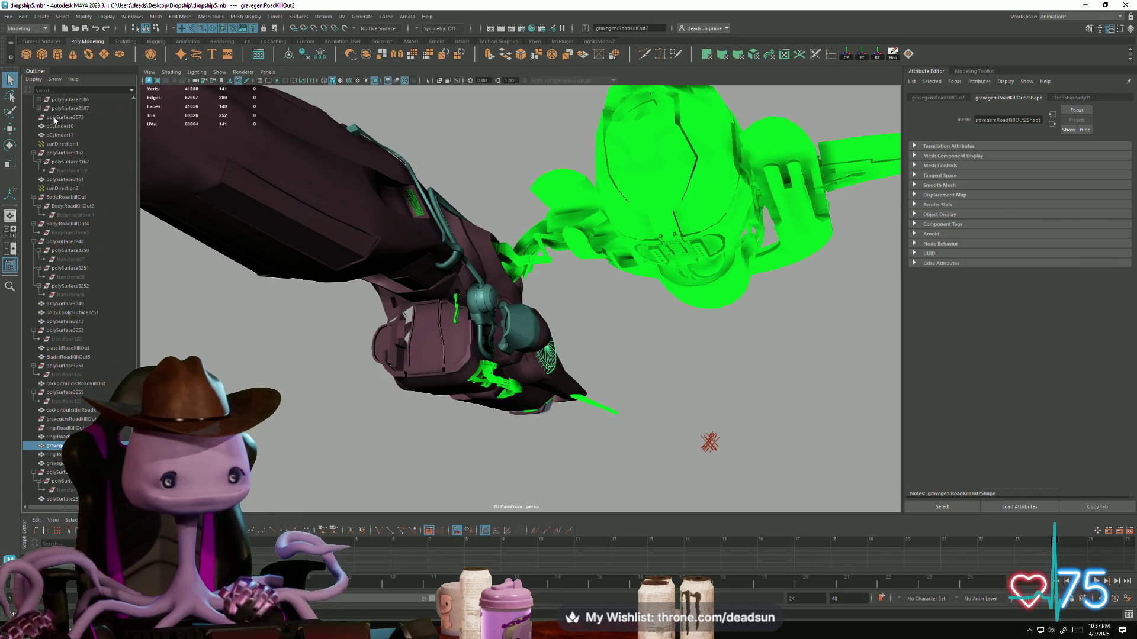
{"action": "left_click", "coordinate": [34, 17]}
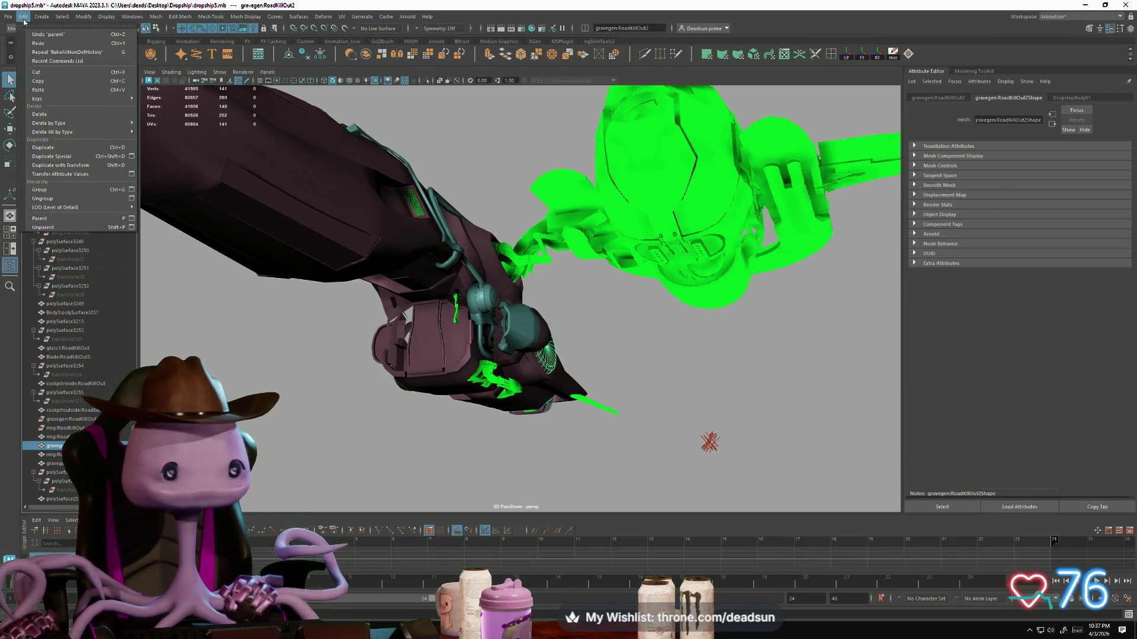
Step: Browse the Edit > Delete All by Type options, then dismiss the menu
{"action": "left_click", "coordinate": [32, 23]}
{"action": "right_click", "coordinate": [96, 130]}
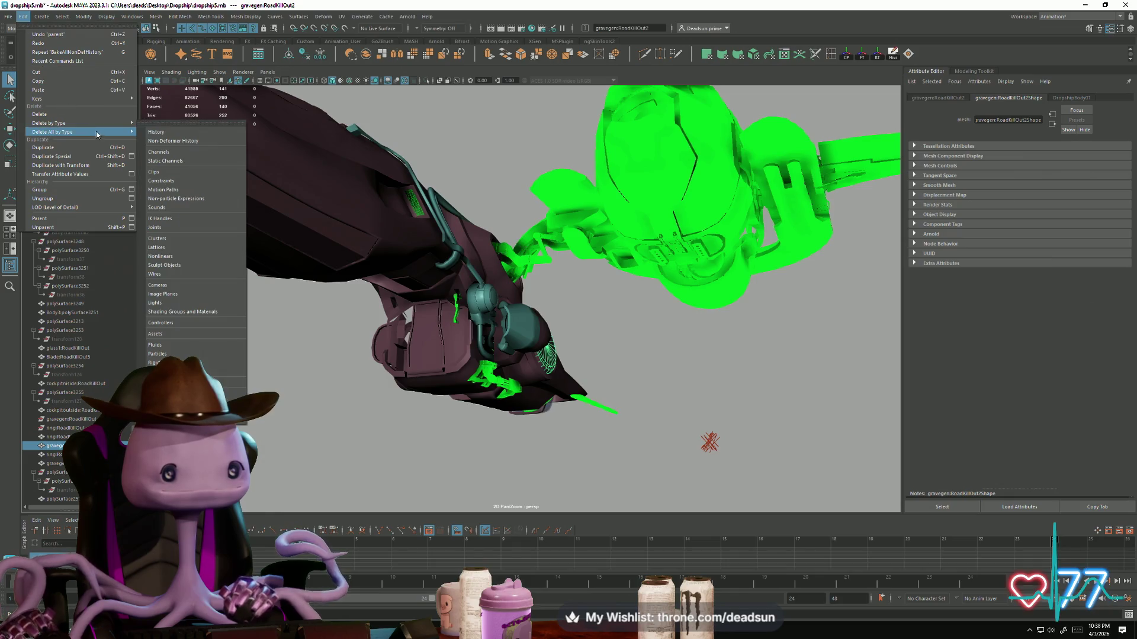
{"action": "key", "text": "Escape"}
Step: Select polySurface2601 and tumble to a close, tilted view of the dropship
{"action": "scroll", "coordinate": [97, 286], "scroll_direction": "down", "scroll_amount": 4}
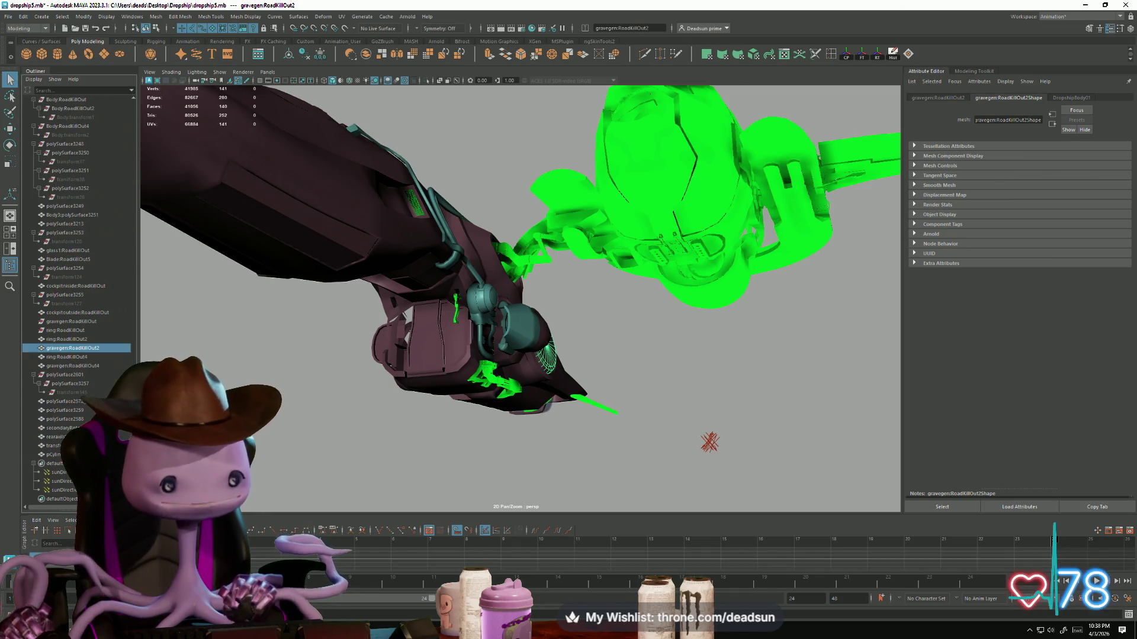
{"action": "left_click", "coordinate": [80, 376]}
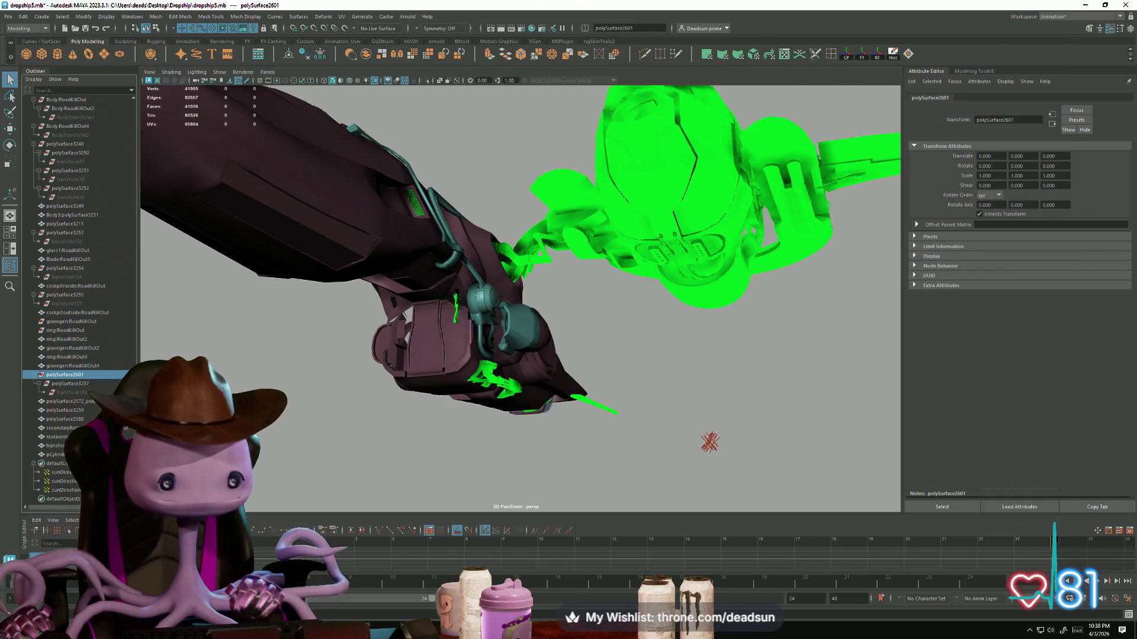
{"action": "scroll", "coordinate": [128, 90], "scroll_direction": "up", "scroll_amount": 5}
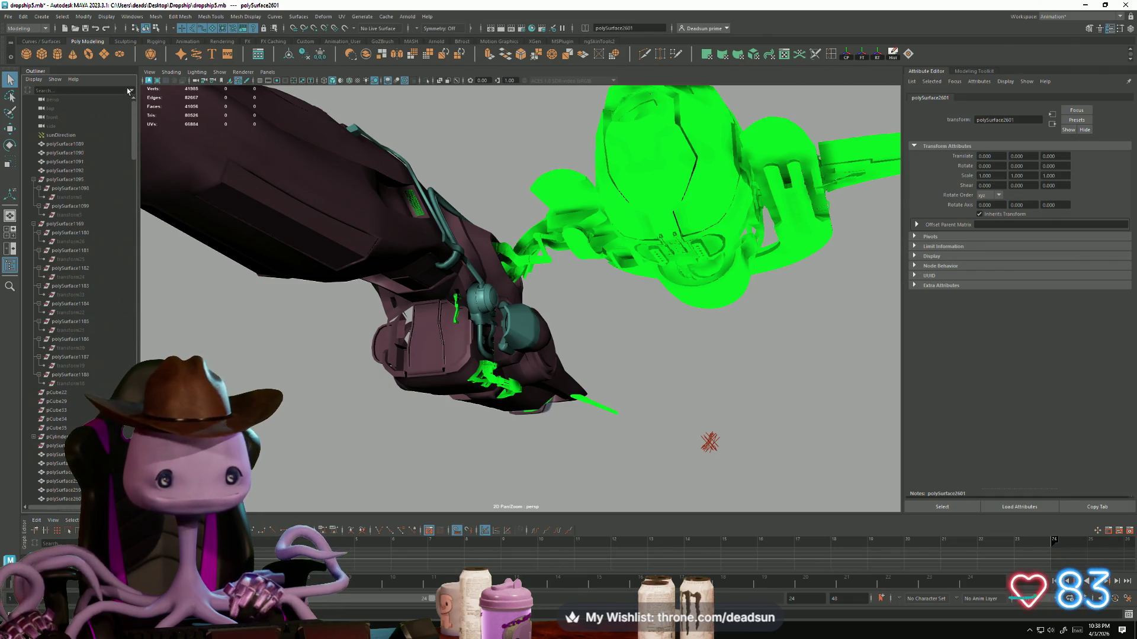
{"action": "mouse_move", "coordinate": [308, 331]}
{"action": "left_mouse_down", "text": "alt"}
{"action": "mouse_move", "coordinate": [340, 373]}
{"action": "mouse_move", "coordinate": [292, 392]}
{"action": "mouse_move", "coordinate": [255, 379]}
{"action": "mouse_move", "coordinate": [254, 393]}
{"action": "mouse_move", "coordinate": [308, 357]}
{"action": "mouse_move", "coordinate": [312, 287]}
{"action": "mouse_move", "coordinate": [330, 330]}
{"action": "mouse_move", "coordinate": [347, 328]}
{"action": "left_mouse_up", "text": "alt"}
{"action": "mouse_move", "coordinate": [362, 274]}
{"action": "left_mouse_down", "text": "alt"}
{"action": "mouse_move", "coordinate": [330, 322]}
{"action": "mouse_move", "coordinate": [444, 375]}
{"action": "mouse_move", "coordinate": [332, 419]}
{"action": "mouse_move", "coordinate": [337, 388]}
{"action": "left_mouse_up", "text": "alt"}
{"action": "key", "text": "alt+Tab"}
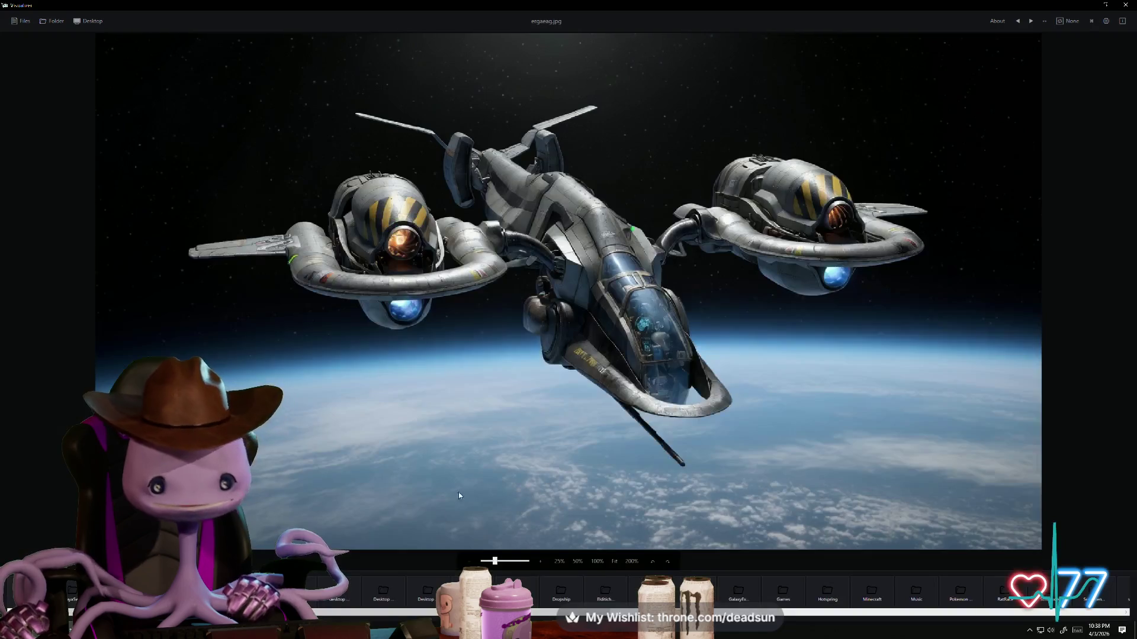
{"action": "scroll", "coordinate": [508, 491], "scroll_direction": "down", "scroll_amount": 1}
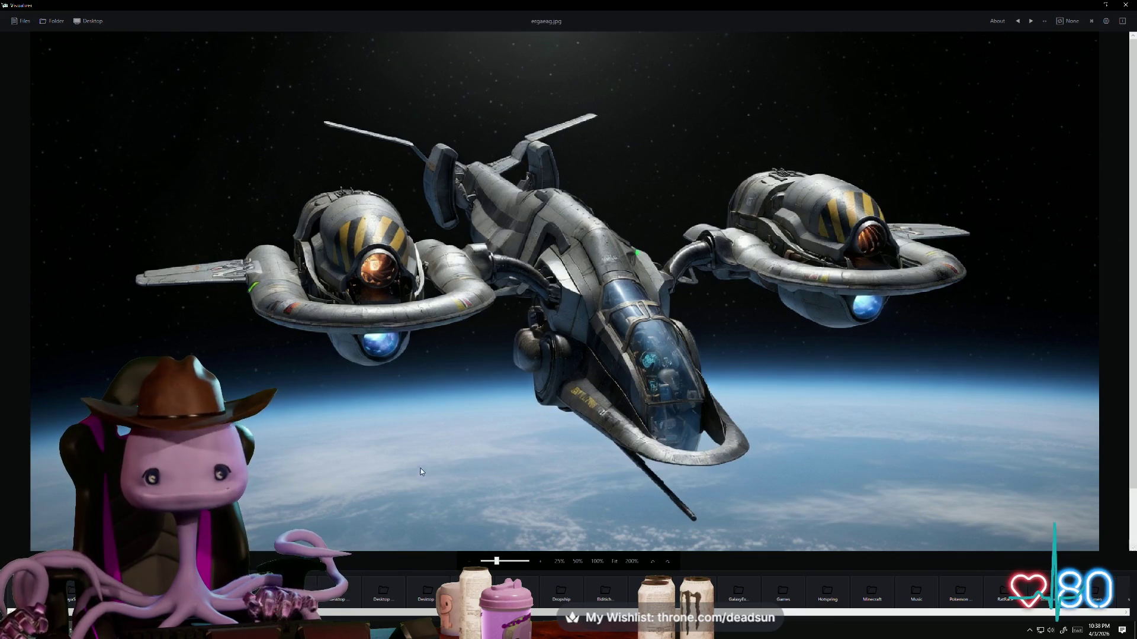
{"action": "scroll", "coordinate": [414, 397], "scroll_direction": "down", "scroll_amount": 1}
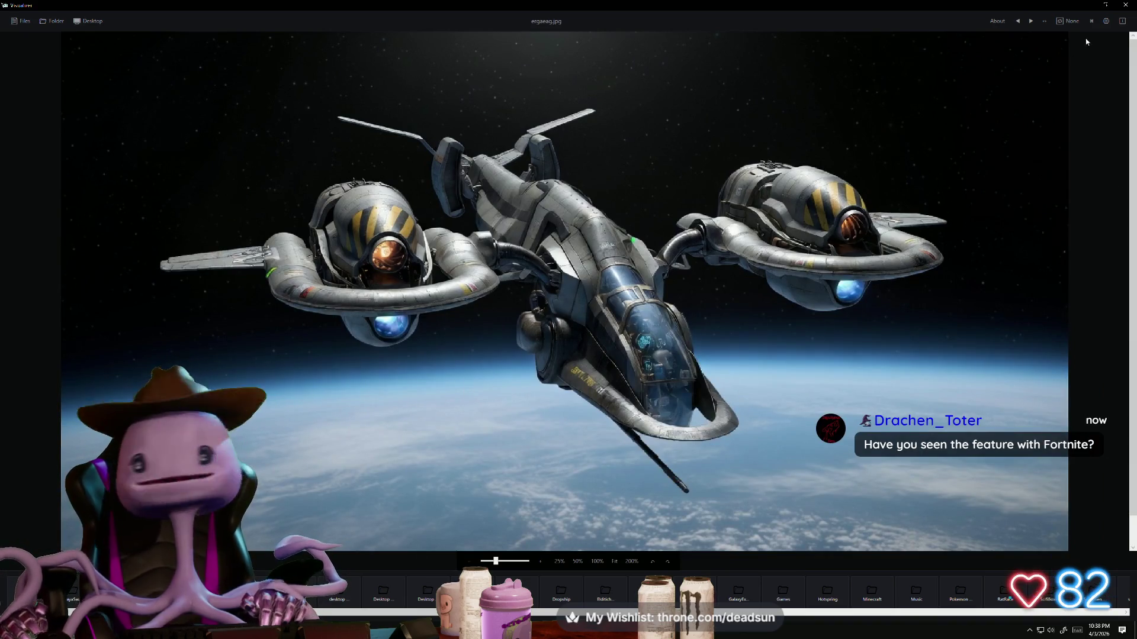
{"action": "left_click", "coordinate": [1086, 7]}
{"action": "mouse_move", "coordinate": [486, 359]}
{"action": "left_mouse_down", "text": "alt"}
{"action": "mouse_move", "coordinate": [439, 352]}
{"action": "mouse_move", "coordinate": [489, 356]}
{"action": "left_mouse_up", "text": "alt"}
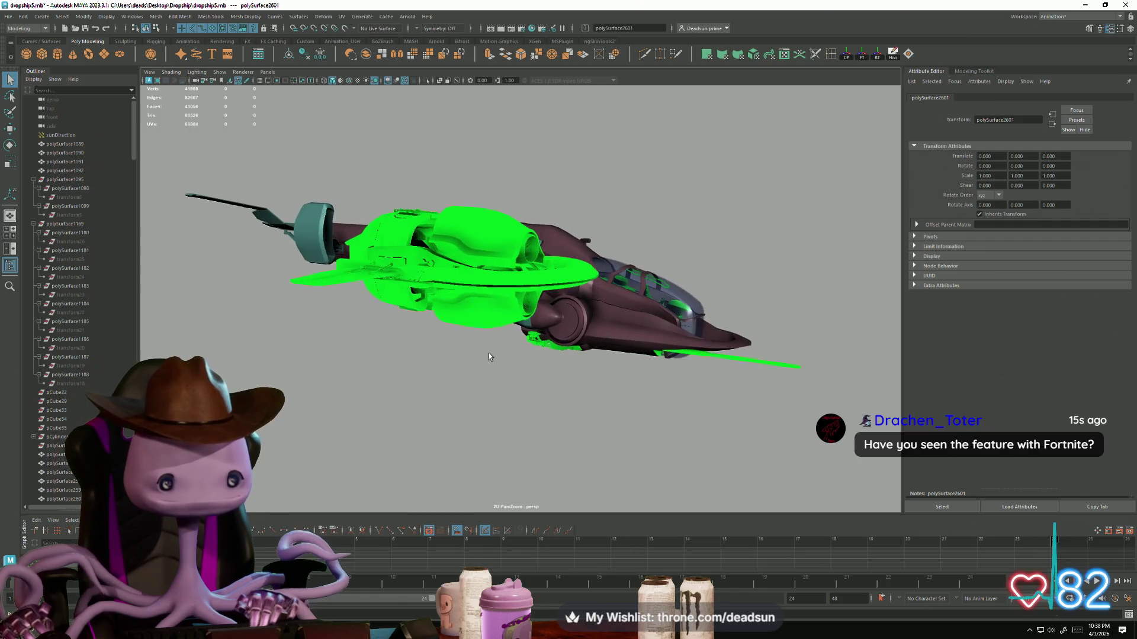
Step: Select polySurface1095 through transform18, inspect them from another angle, then clear the selection
{"action": "left_click", "coordinate": [65, 224]}
{"action": "left_click", "coordinate": [74, 383], "text": "shift"}
{"action": "left_click_drag", "start_coordinate": [523, 403], "coordinate": [619, 382], "text": "alt"}
{"action": "left_click", "coordinate": [74, 180]}
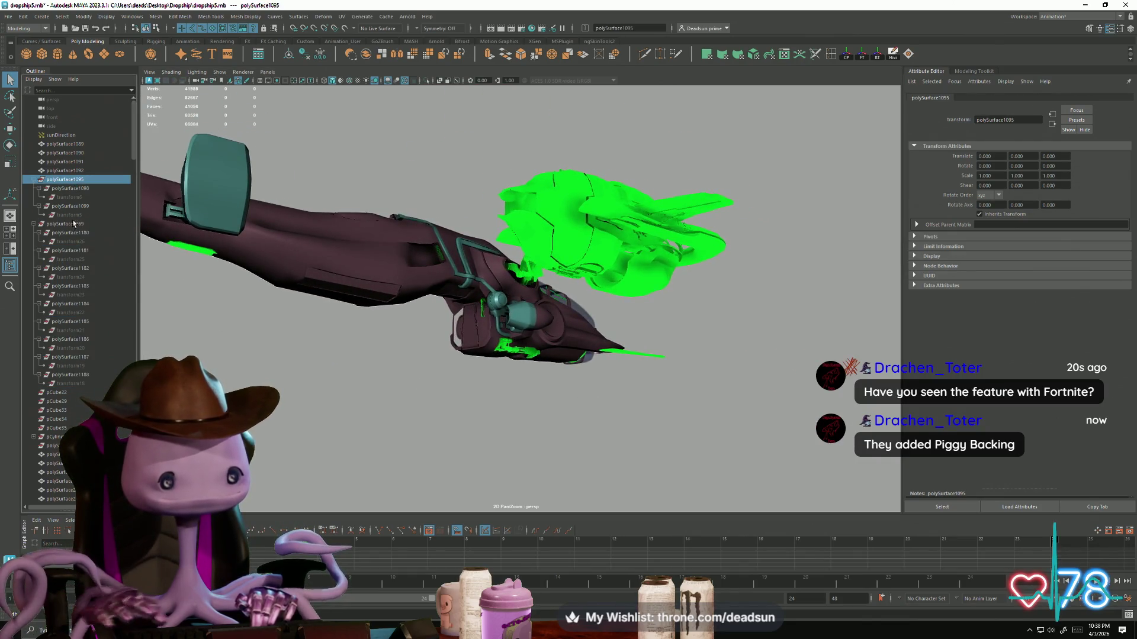
{"action": "left_click", "coordinate": [76, 384], "text": "shift"}
{"action": "mouse_move", "coordinate": [471, 437]}
{"action": "left_mouse_down", "text": "alt"}
{"action": "mouse_move", "coordinate": [398, 405]}
{"action": "mouse_move", "coordinate": [408, 425]}
{"action": "left_mouse_up", "text": "alt"}
{"action": "left_click", "coordinate": [403, 423]}
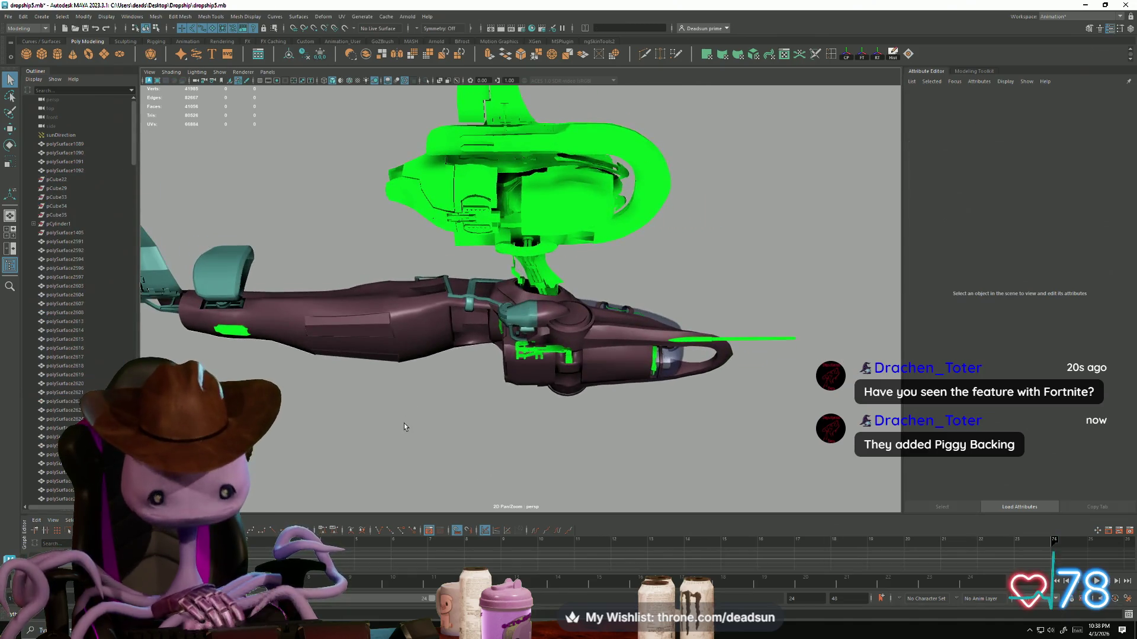
Step: Unparent polySurface1391 and polySurface1392 out of pCylinder1 to the top level
{"action": "left_click", "coordinate": [58, 224]}
{"action": "left_click", "coordinate": [33, 224]}
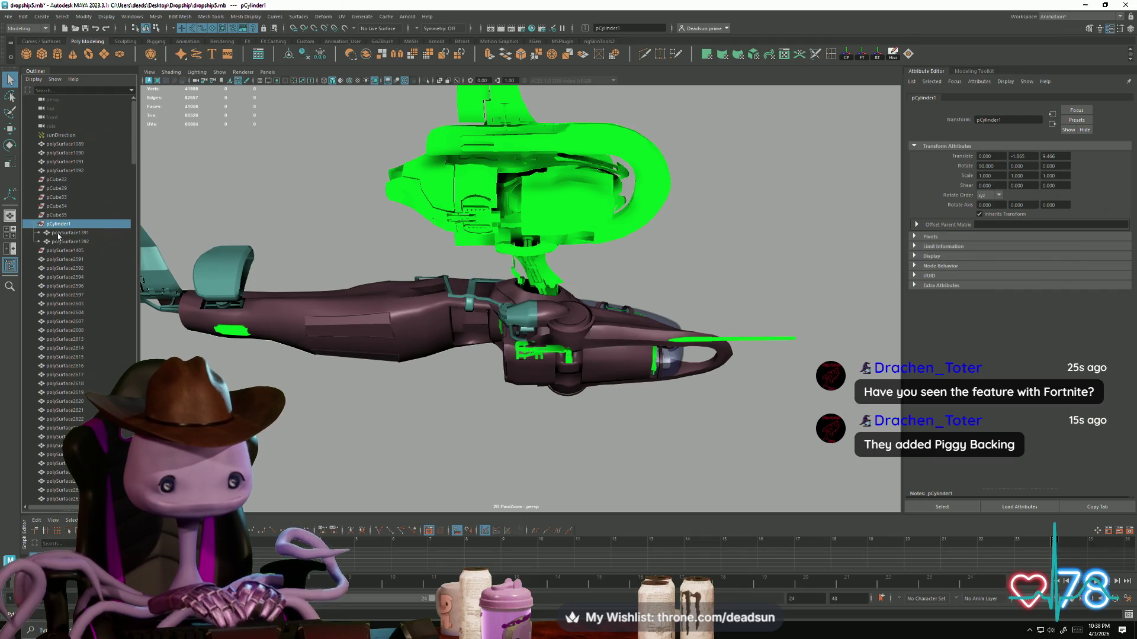
{"action": "left_click", "coordinate": [65, 233]}
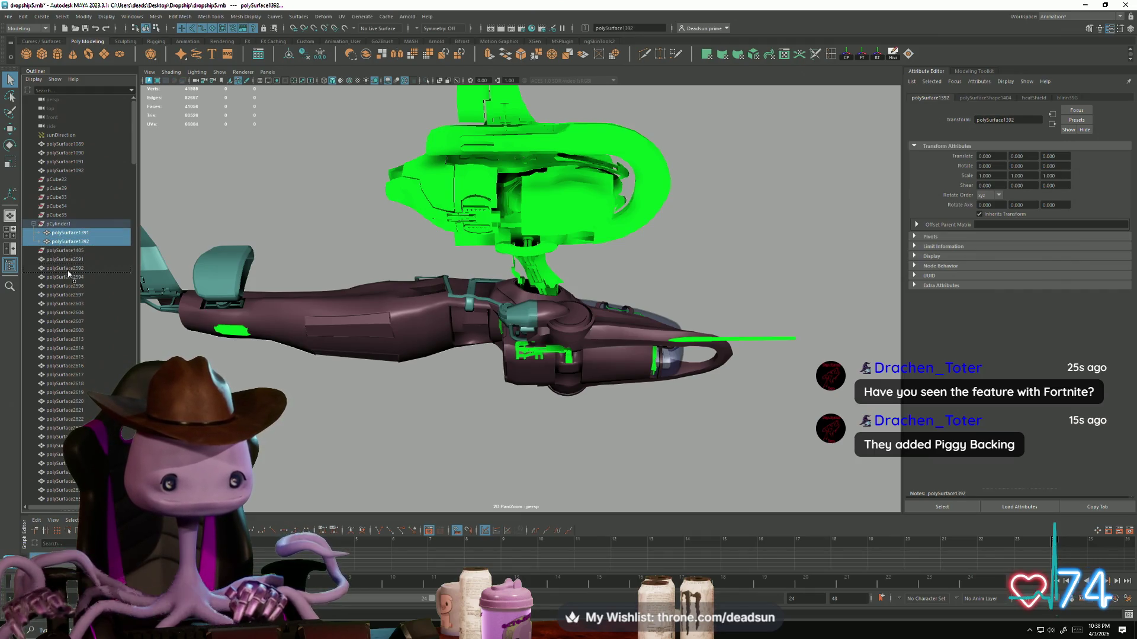
{"action": "key", "text": "shift+p"}
Step: Delete polySurface1405, the pCube objects and pCylinder1
{"action": "left_click", "coordinate": [74, 252]}
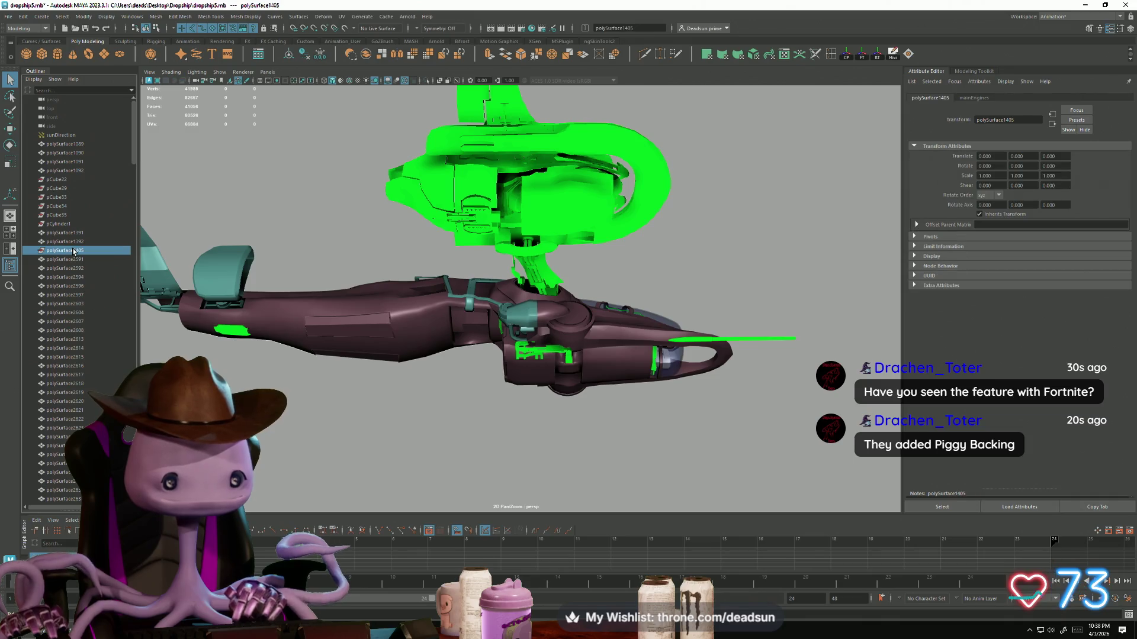
{"action": "key", "text": "Delete"}
{"action": "left_click", "coordinate": [63, 224]}
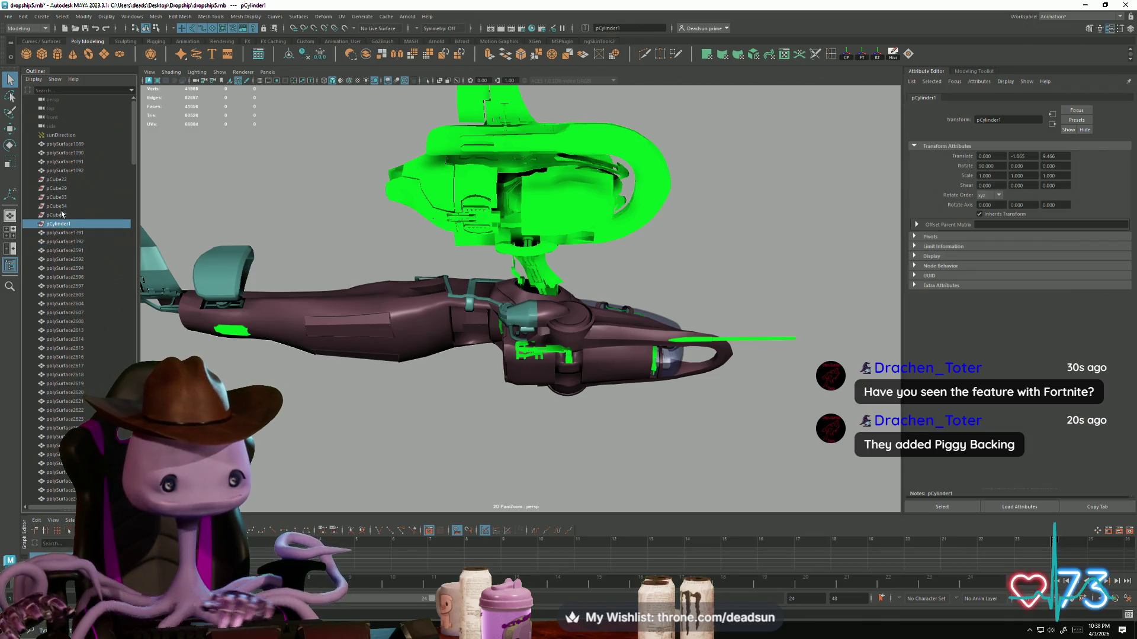
{"action": "left_click", "coordinate": [63, 181], "text": "shift"}
{"action": "key", "text": "Delete"}
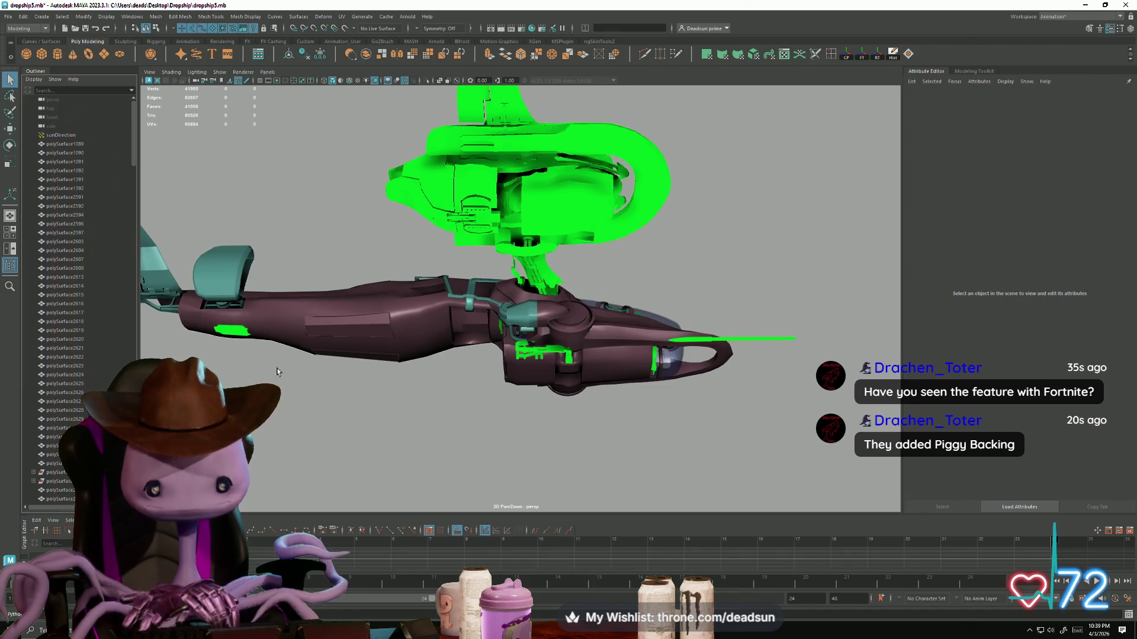
{"action": "mouse_move", "coordinate": [421, 399]}
{"action": "left_mouse_down", "text": "alt"}
{"action": "mouse_move", "coordinate": [541, 456]}
{"action": "mouse_move", "coordinate": [492, 455]}
{"action": "mouse_move", "coordinate": [462, 424]}
{"action": "mouse_move", "coordinate": [362, 410]}
{"action": "left_mouse_up", "text": "alt"}
{"action": "scroll", "coordinate": [71, 395], "scroll_direction": "down", "scroll_amount": 8}
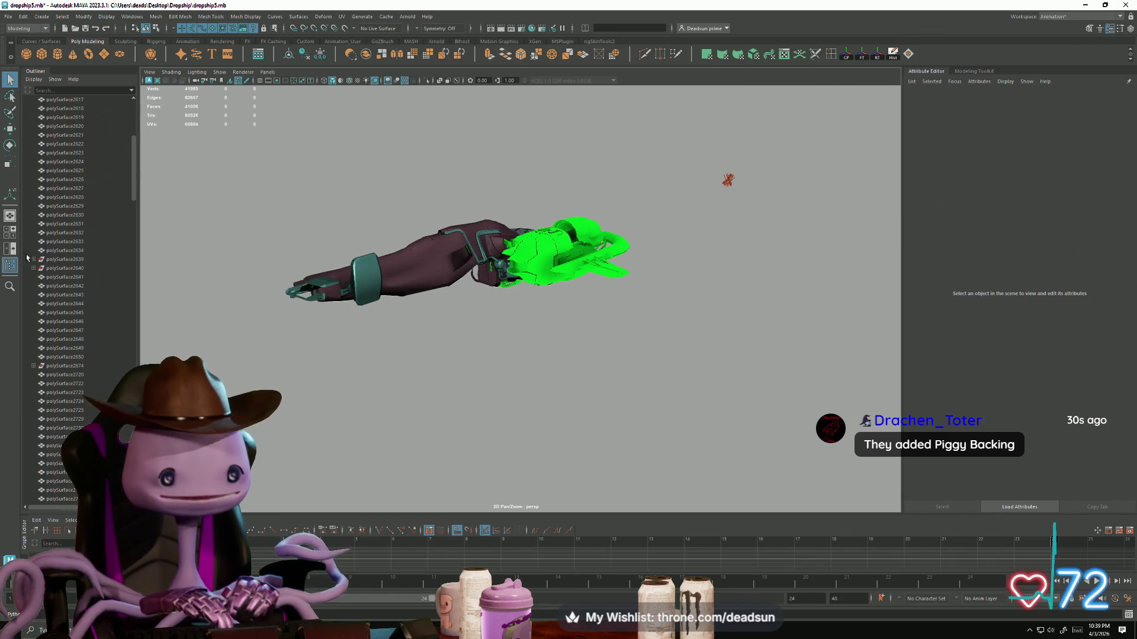
Step: Drag polySurface2640's inner mesh out to world level as polySurface3262
{"action": "left_click", "coordinate": [33, 260]}
{"action": "left_click", "coordinate": [34, 277]}
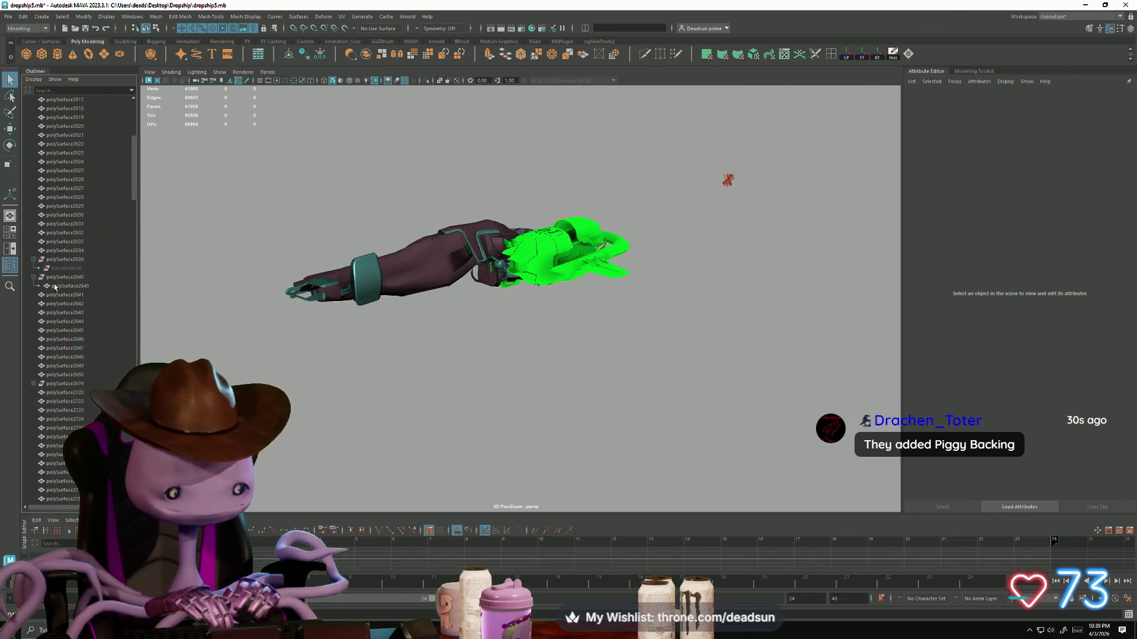
{"action": "left_click", "coordinate": [57, 287]}
{"action": "middle_click_drag", "start_coordinate": [64, 307], "coordinate": [71, 299]}
Step: Delete the leftover polySurface2639 and polySurface2640
{"action": "left_click", "coordinate": [65, 277]}
{"action": "left_click", "coordinate": [70, 260], "text": "shift"}
{"action": "mouse_move", "coordinate": [337, 418]}
{"action": "left_mouse_down", "text": "alt"}
{"action": "mouse_move", "coordinate": [411, 426]}
{"action": "mouse_move", "coordinate": [436, 411]}
{"action": "mouse_move", "coordinate": [495, 443]}
{"action": "mouse_move", "coordinate": [468, 438]}
{"action": "left_mouse_up", "text": "alt"}
{"action": "scroll", "coordinate": [411, 426], "scroll_direction": "up", "scroll_amount": 5}
{"action": "scroll", "coordinate": [451, 436], "scroll_direction": "down", "scroll_amount": 6}
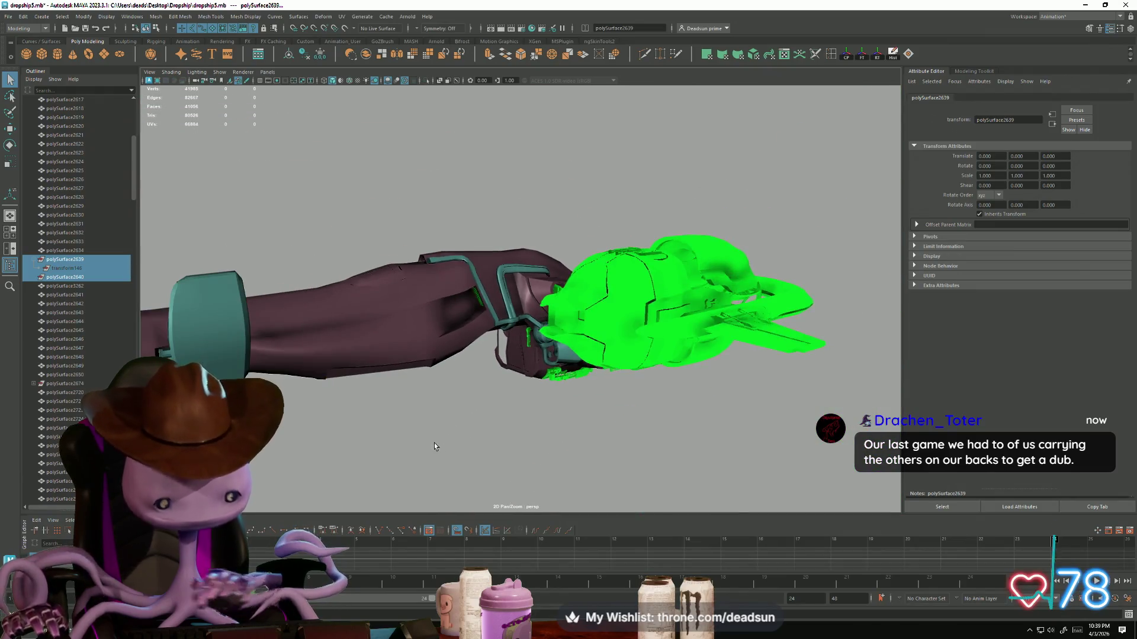
{"action": "key", "text": "Delete"}
Step: Select the shape inside polySurface2674 and inspect the green part up close
{"action": "left_click", "coordinate": [33, 358]}
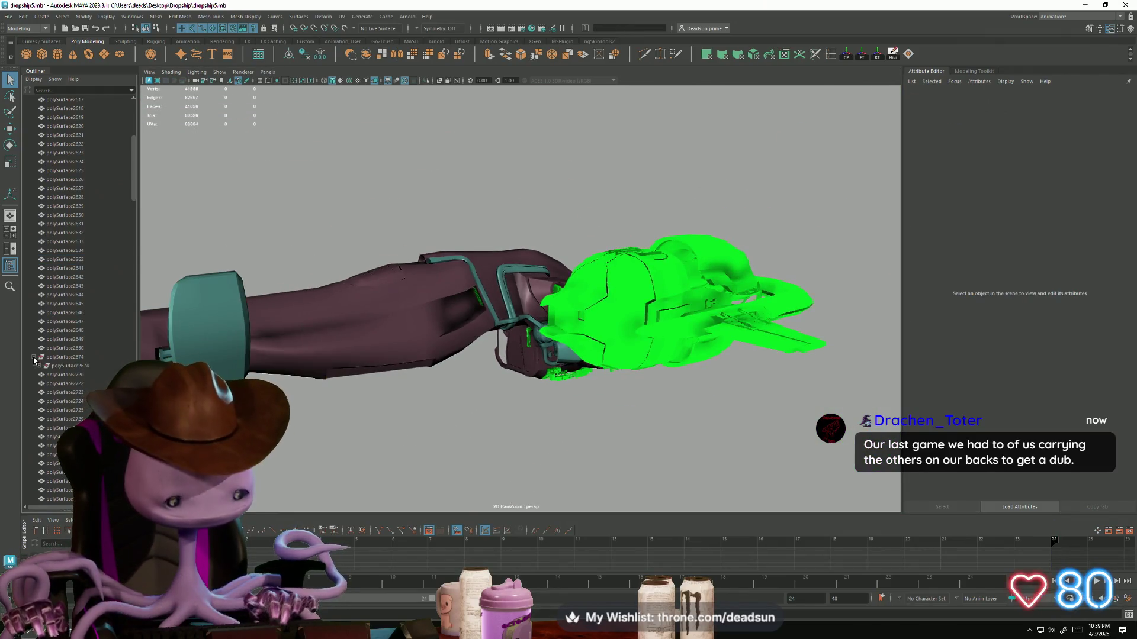
{"action": "left_click", "coordinate": [59, 358]}
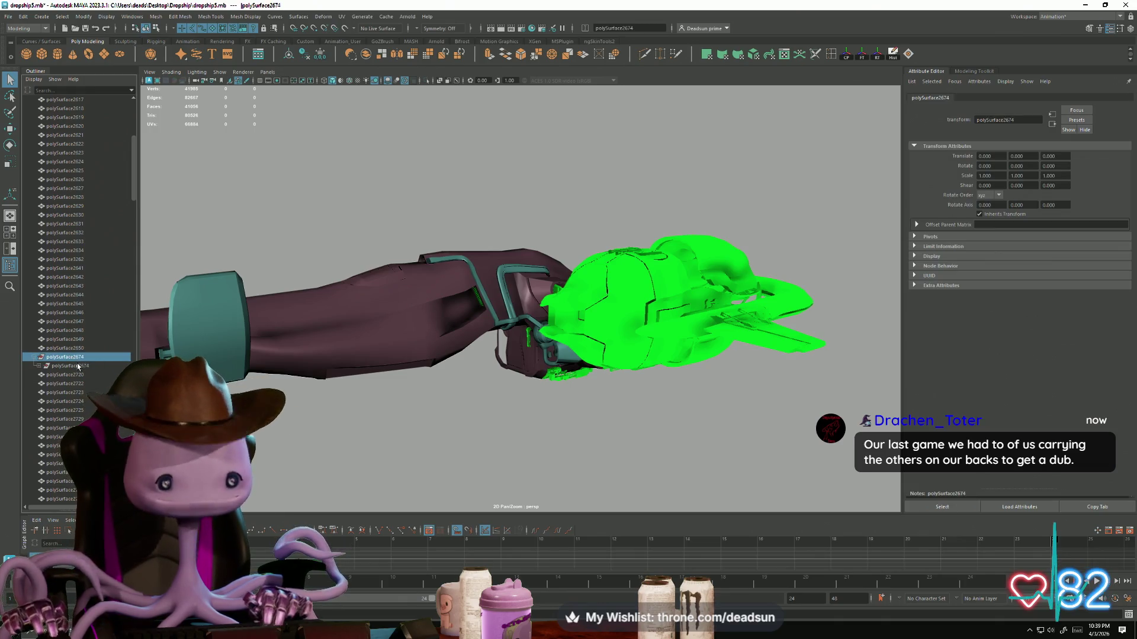
{"action": "left_click", "coordinate": [76, 368]}
{"action": "mouse_move", "coordinate": [355, 385]}
{"action": "left_mouse_down", "text": "alt"}
{"action": "mouse_move", "coordinate": [337, 432]}
{"action": "mouse_move", "coordinate": [462, 414]}
{"action": "mouse_move", "coordinate": [583, 481]}
{"action": "mouse_move", "coordinate": [647, 477]}
{"action": "mouse_move", "coordinate": [516, 387]}
{"action": "mouse_move", "coordinate": [326, 360]}
{"action": "left_mouse_up", "text": "alt"}
{"action": "scroll", "coordinate": [337, 432], "scroll_direction": "up", "scroll_amount": 5}
{"action": "right_click_drag", "start_coordinate": [327, 360], "coordinate": [414, 372], "text": "alt"}
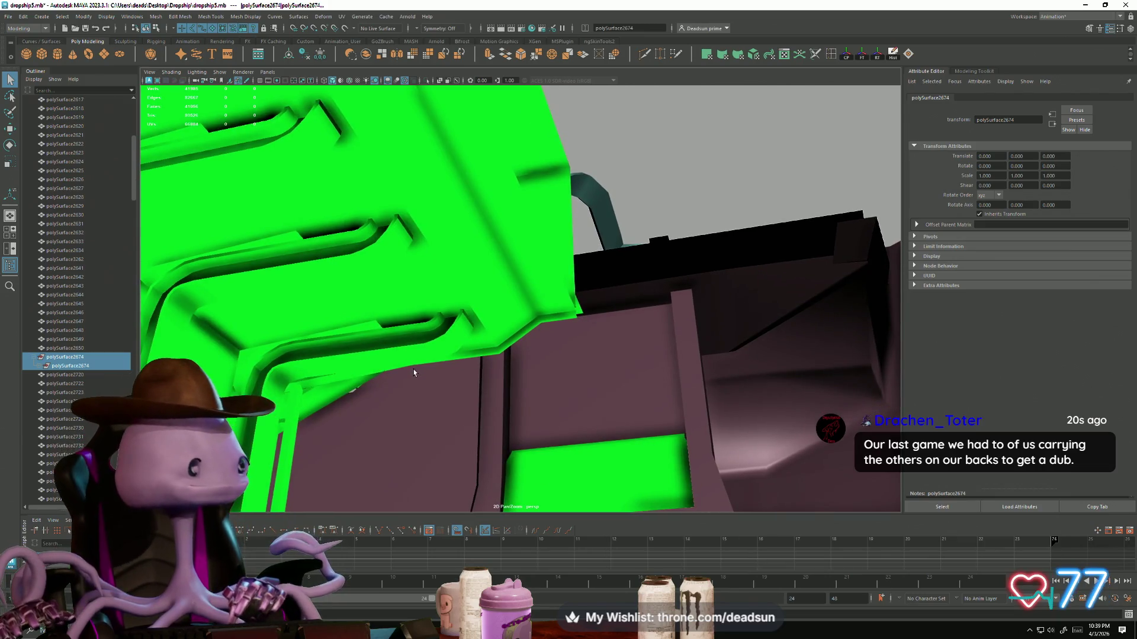
{"action": "mouse_move", "coordinate": [432, 370]}
{"action": "left_mouse_down", "text": "alt"}
{"action": "mouse_move", "coordinate": [365, 388]}
{"action": "mouse_move", "coordinate": [216, 329]}
{"action": "mouse_move", "coordinate": [368, 375]}
{"action": "mouse_move", "coordinate": [351, 395]}
{"action": "mouse_move", "coordinate": [344, 370]}
{"action": "left_mouse_up", "text": "alt"}
{"action": "left_click", "coordinate": [343, 371]}
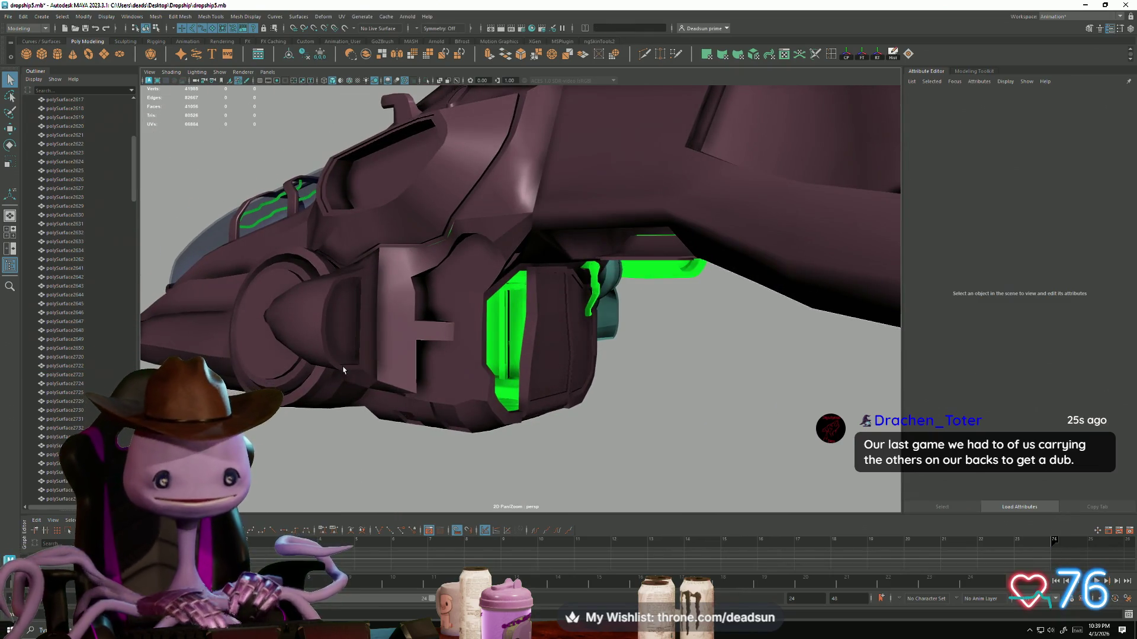
Step: Select polySurface2821 in the Outliner
{"action": "scroll", "coordinate": [86, 392], "scroll_direction": "down", "scroll_amount": 20}
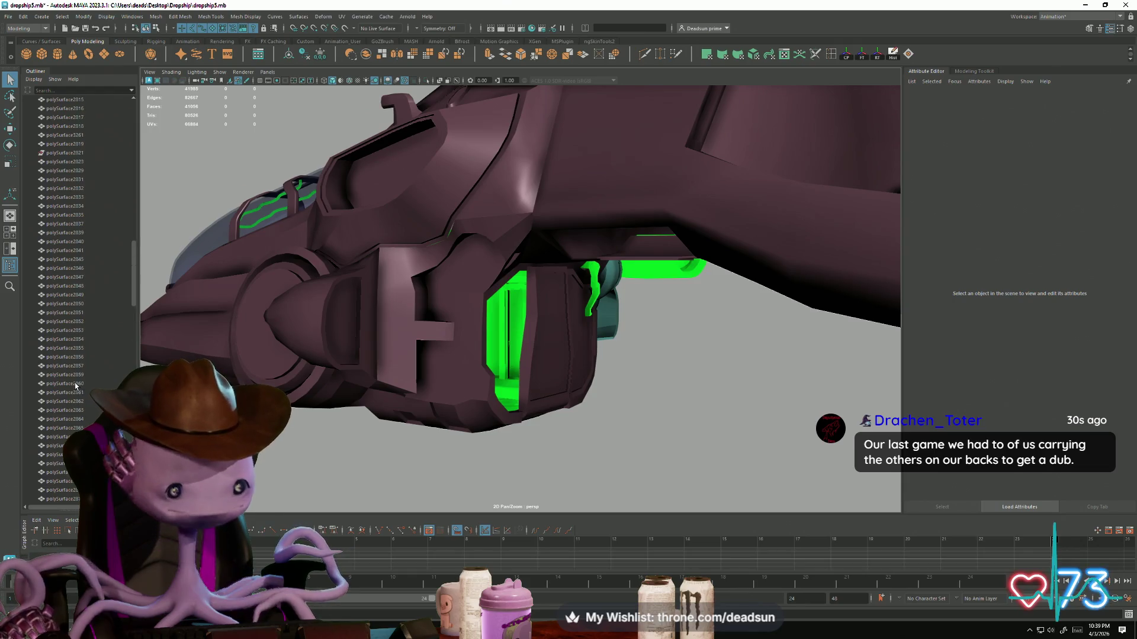
{"action": "scroll", "coordinate": [63, 298], "scroll_direction": "up", "scroll_amount": 10}
{"action": "left_click", "coordinate": [61, 295]}
{"action": "scroll", "coordinate": [348, 328], "scroll_direction": "down", "scroll_amount": 5}
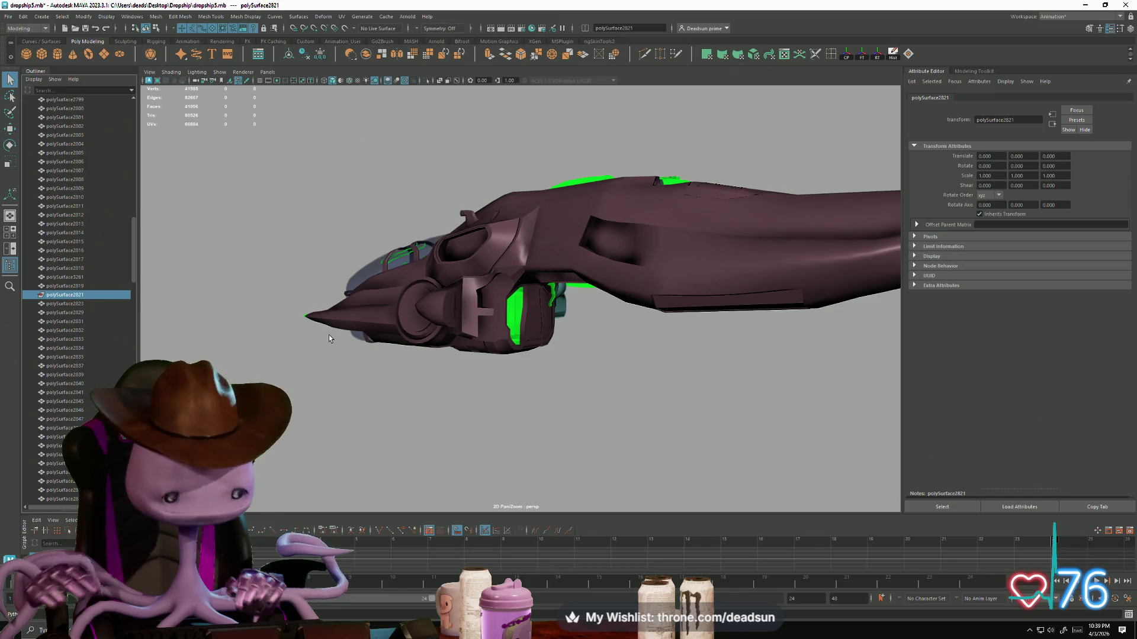
Step: Move polySurface2580 and 2581 out of polySurface2571 to the top level
{"action": "mouse_move", "coordinate": [329, 338]}
{"action": "left_mouse_down", "text": "alt"}
{"action": "mouse_move", "coordinate": [440, 345]}
{"action": "mouse_move", "coordinate": [511, 372]}
{"action": "left_mouse_up", "text": "alt"}
{"action": "left_click", "coordinate": [512, 372]}
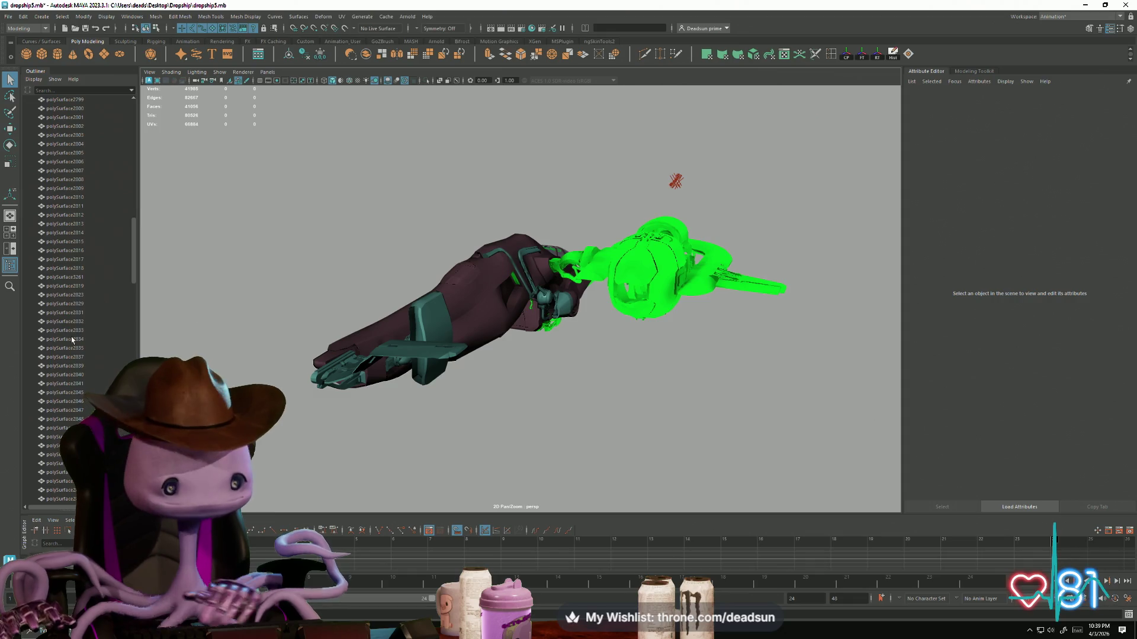
{"action": "scroll", "coordinate": [62, 220], "scroll_direction": "up", "scroll_amount": 3}
{"action": "left_click", "coordinate": [74, 225]}
{"action": "left_click", "coordinate": [34, 224]}
{"action": "left_click", "coordinate": [62, 234]}
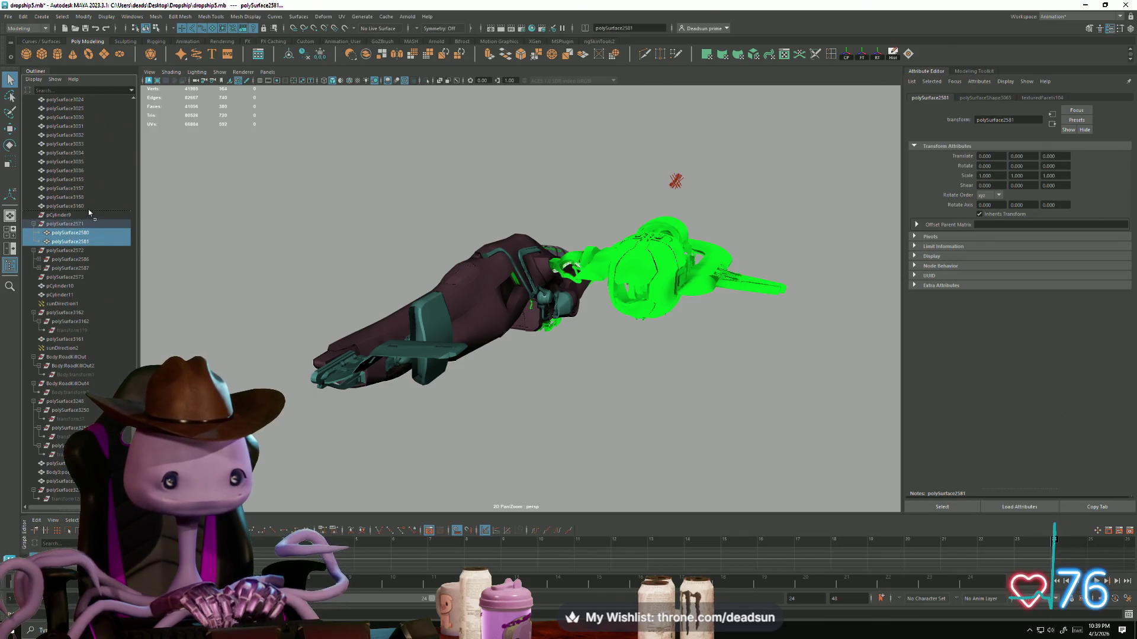
{"action": "left_click_drag", "start_coordinate": [89, 212], "coordinate": [89, 211]}
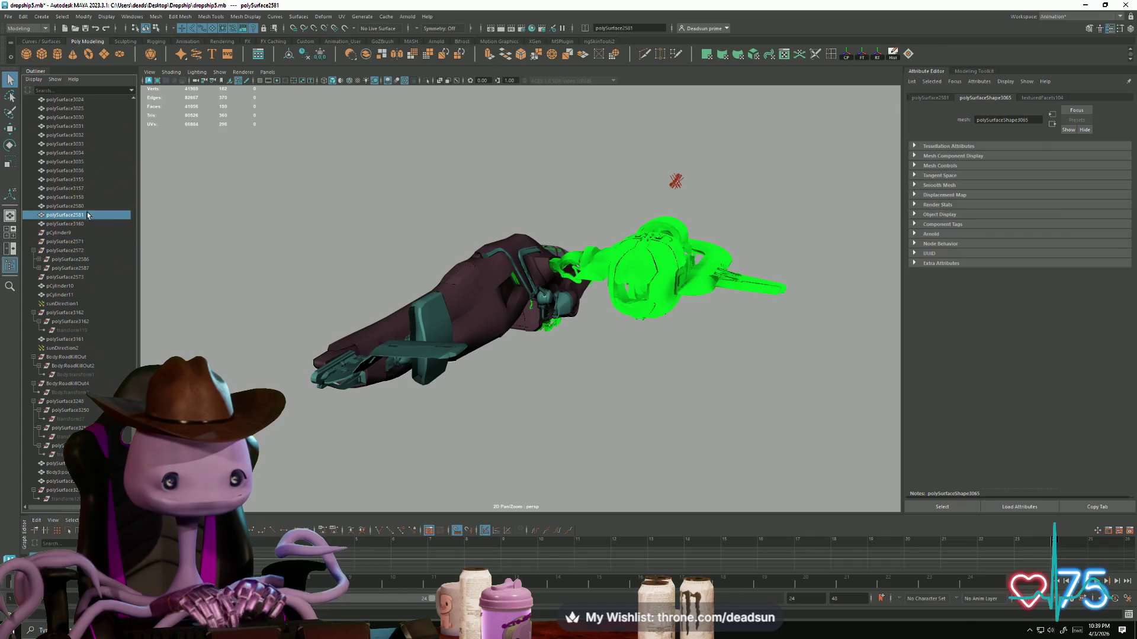
Step: Reorder polySurface2573 below polySurface3160 and move polySurface2587 out to the top level
{"action": "left_click", "coordinate": [65, 234]}
{"action": "left_click", "coordinate": [38, 260]}
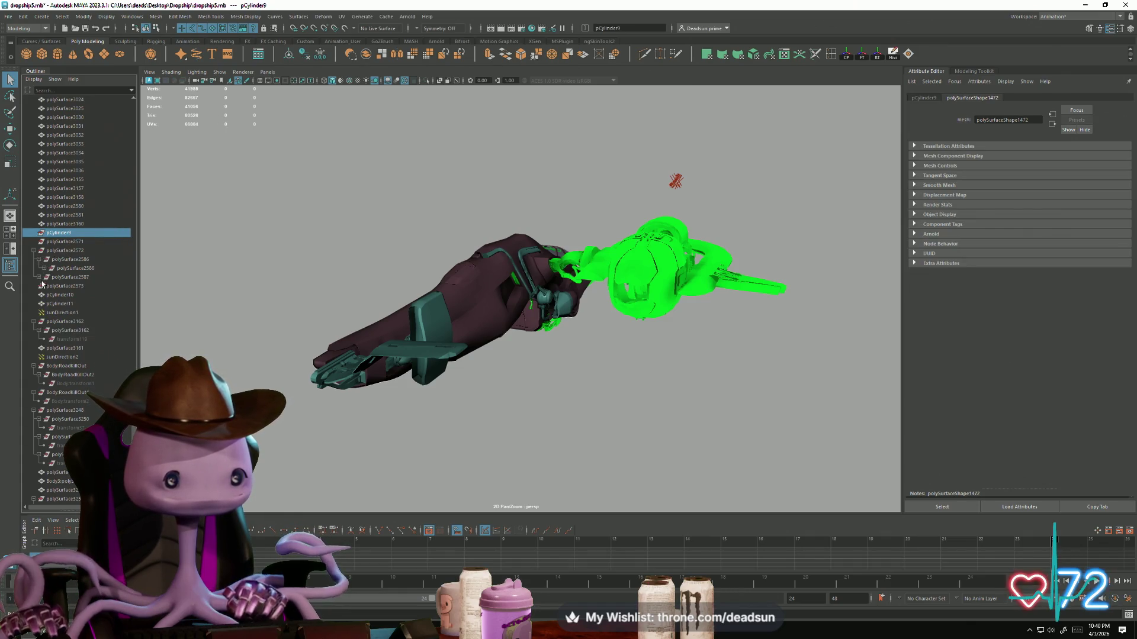
{"action": "left_click", "coordinate": [38, 277]}
{"action": "left_click", "coordinate": [44, 268]}
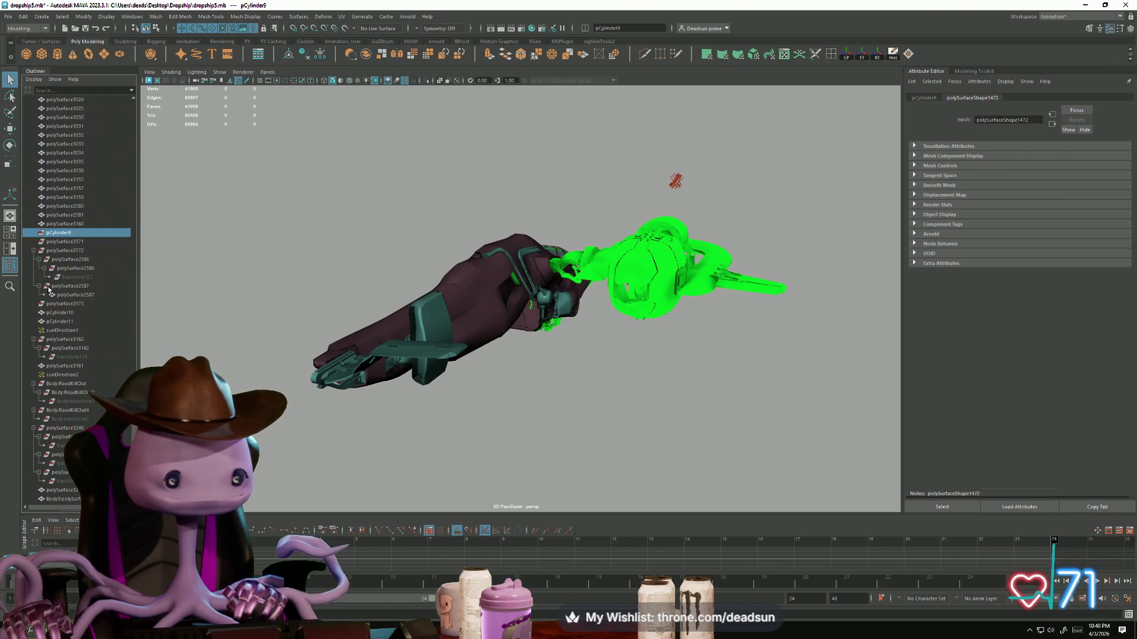
{"action": "left_click", "coordinate": [75, 296]}
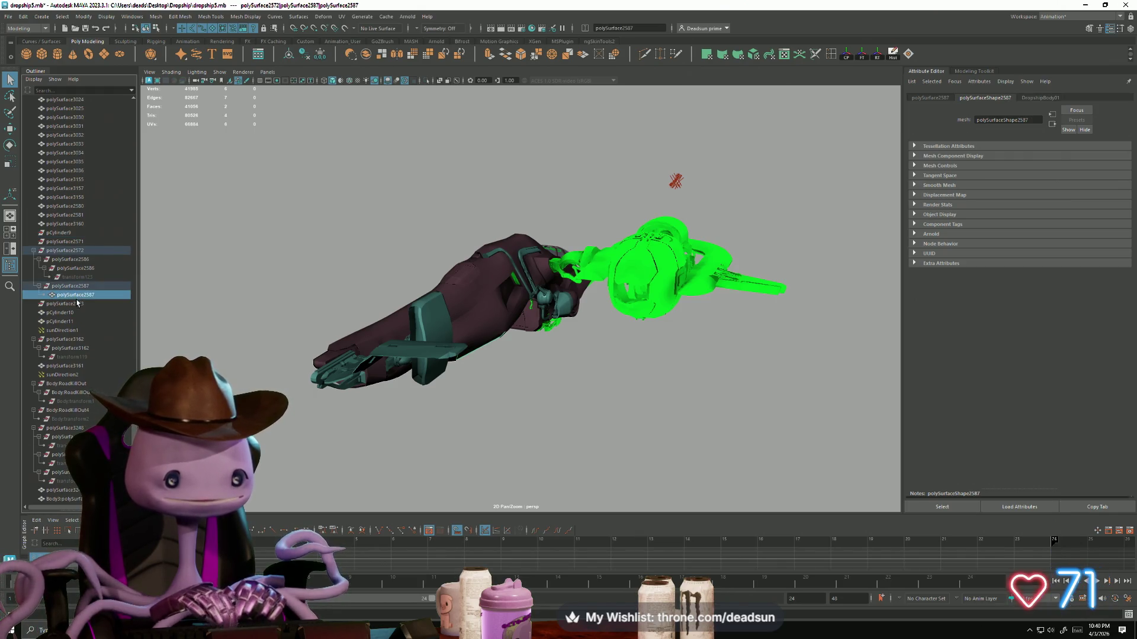
{"action": "middle_click_drag", "start_coordinate": [98, 229], "coordinate": [98, 231]}
{"action": "left_click", "coordinate": [67, 233]}
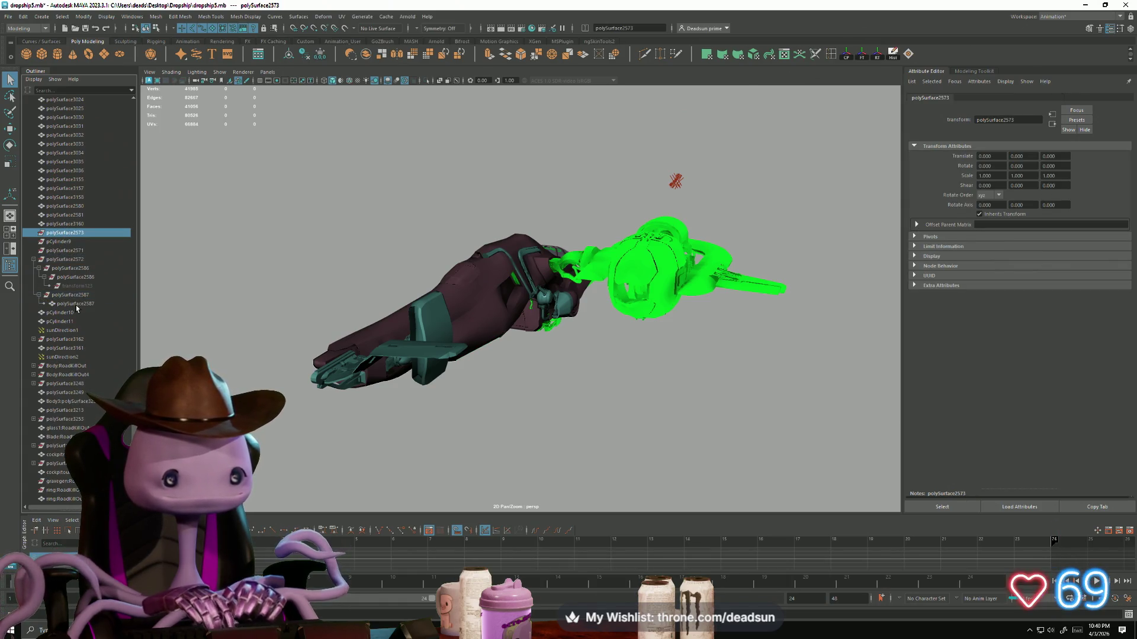
{"action": "left_click", "coordinate": [76, 304]}
{"action": "middle_click_drag", "start_coordinate": [76, 304], "coordinate": [90, 231]}
Step: Delete the polySurface2573–2587 pieces, including the polySurface2572 hierarchy
{"action": "left_click", "coordinate": [68, 303]}
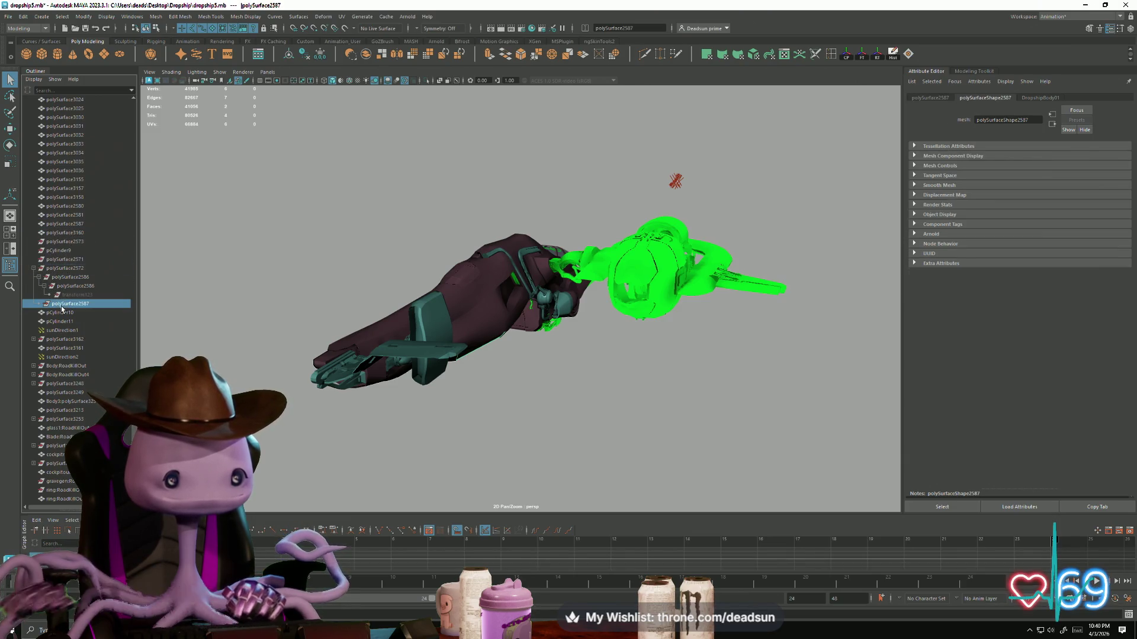
{"action": "left_click", "coordinate": [65, 268], "text": "shift"}
{"action": "left_click_drag", "start_coordinate": [150, 301], "coordinate": [307, 332], "text": "alt"}
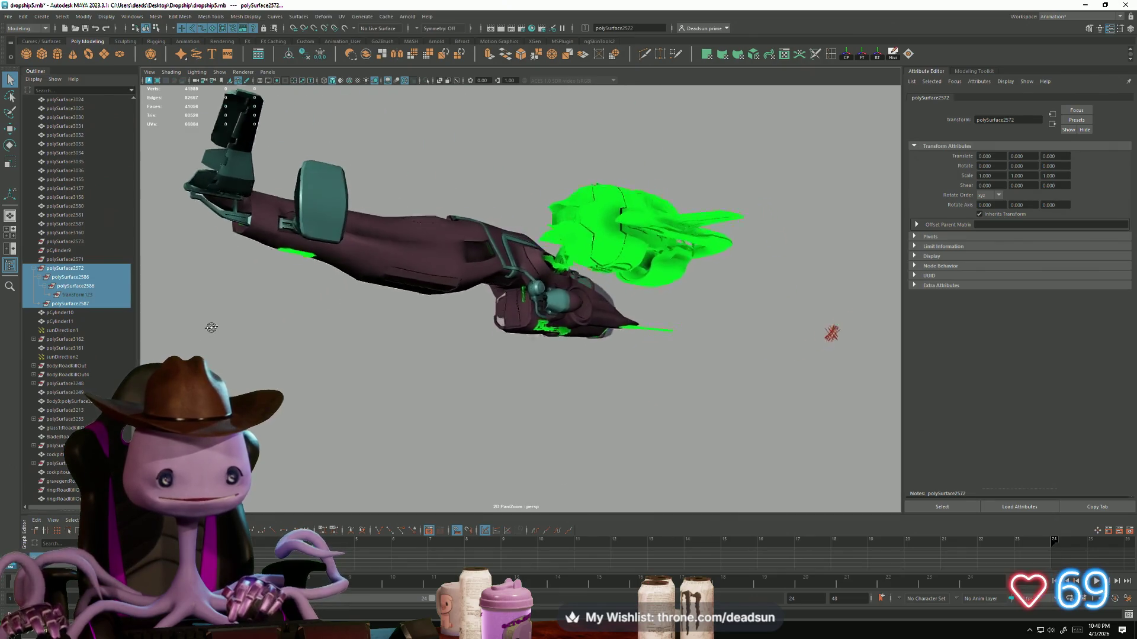
{"action": "scroll", "coordinate": [308, 331], "scroll_direction": "up", "scroll_amount": 3}
{"action": "left_click", "coordinate": [79, 241], "text": "shift"}
{"action": "mouse_move", "coordinate": [377, 365]}
{"action": "left_mouse_down", "text": "alt"}
{"action": "mouse_move", "coordinate": [271, 372]}
{"action": "mouse_move", "coordinate": [421, 348]}
{"action": "mouse_move", "coordinate": [389, 367]}
{"action": "left_mouse_up", "text": "alt"}
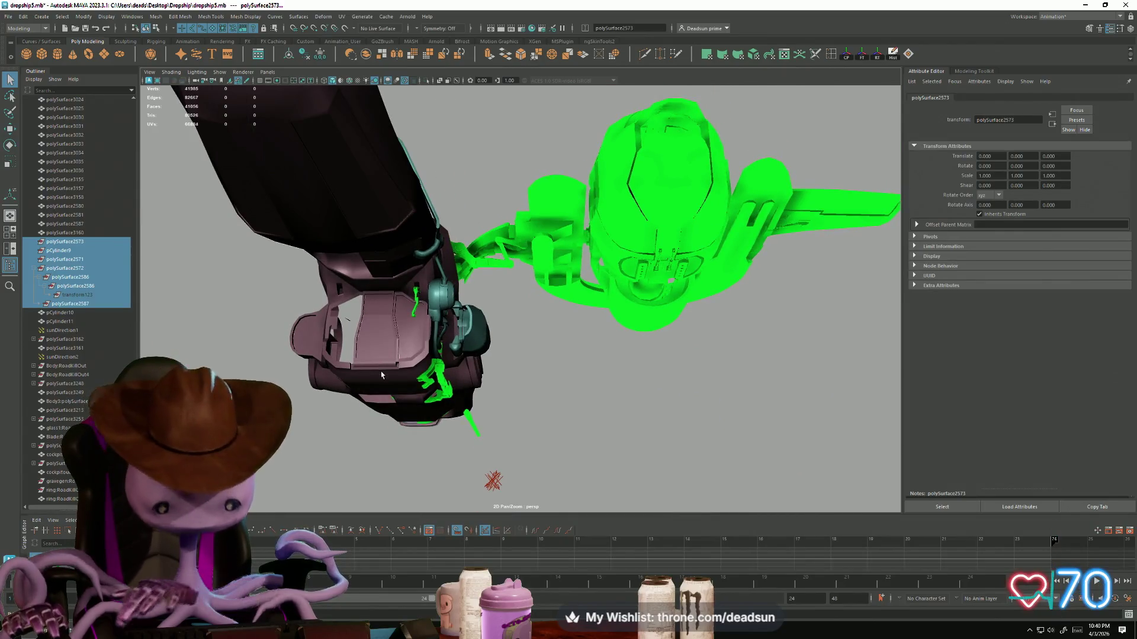
{"action": "key", "text": "Delete"}
Step: Delete polySurface3162 together with its child transform119
{"action": "left_click", "coordinate": [42, 270]}
{"action": "left_click", "coordinate": [31, 270]}
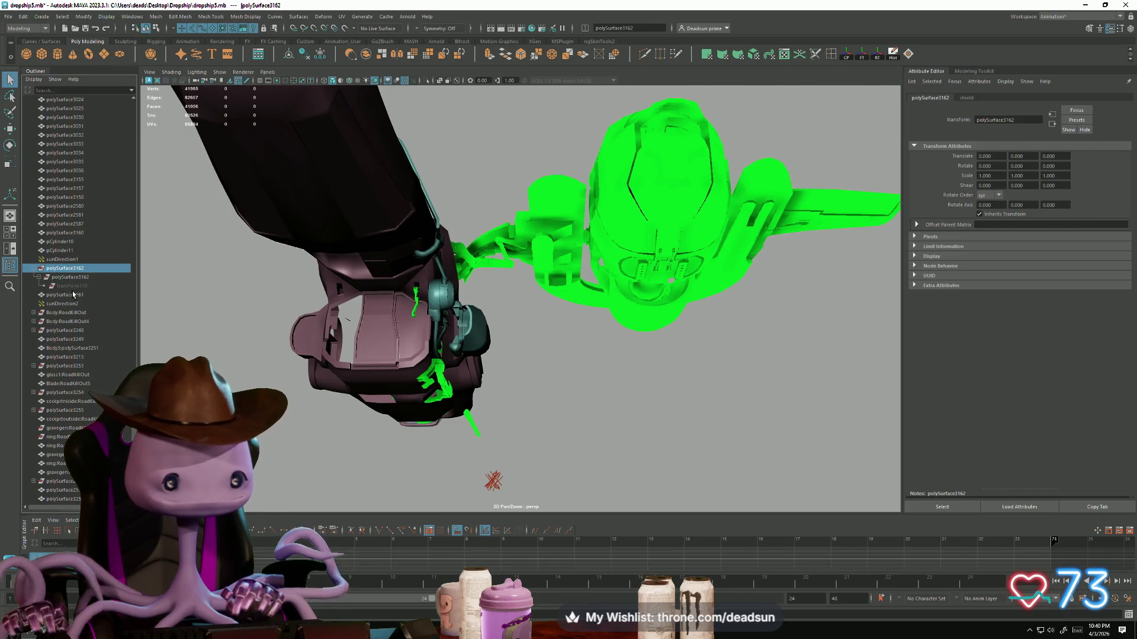
{"action": "left_click", "coordinate": [72, 286]}
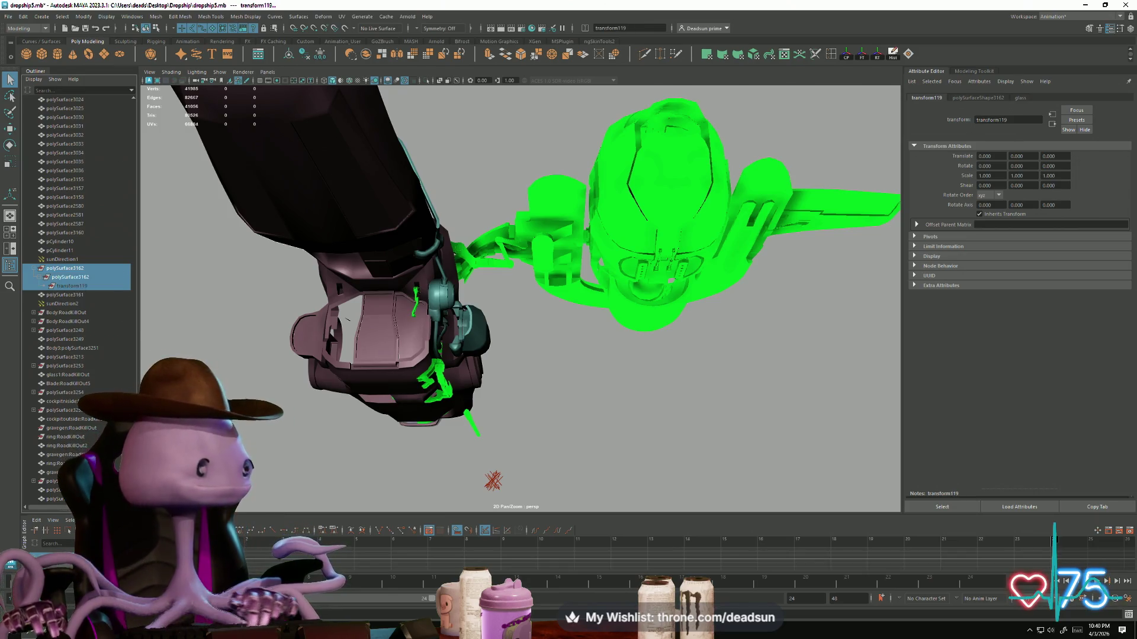
{"action": "key", "text": "Delete"}
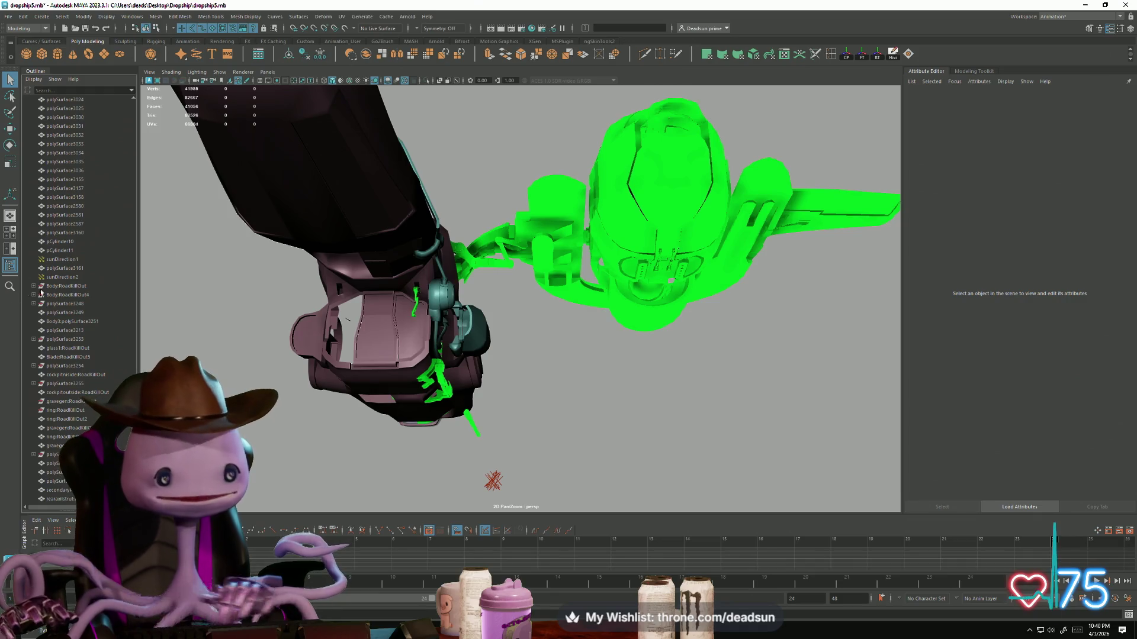
Step: Delete everything from Body:RoadKillOut down to transform36
{"action": "left_click", "coordinate": [58, 287]}
{"action": "left_click", "coordinate": [34, 287]}
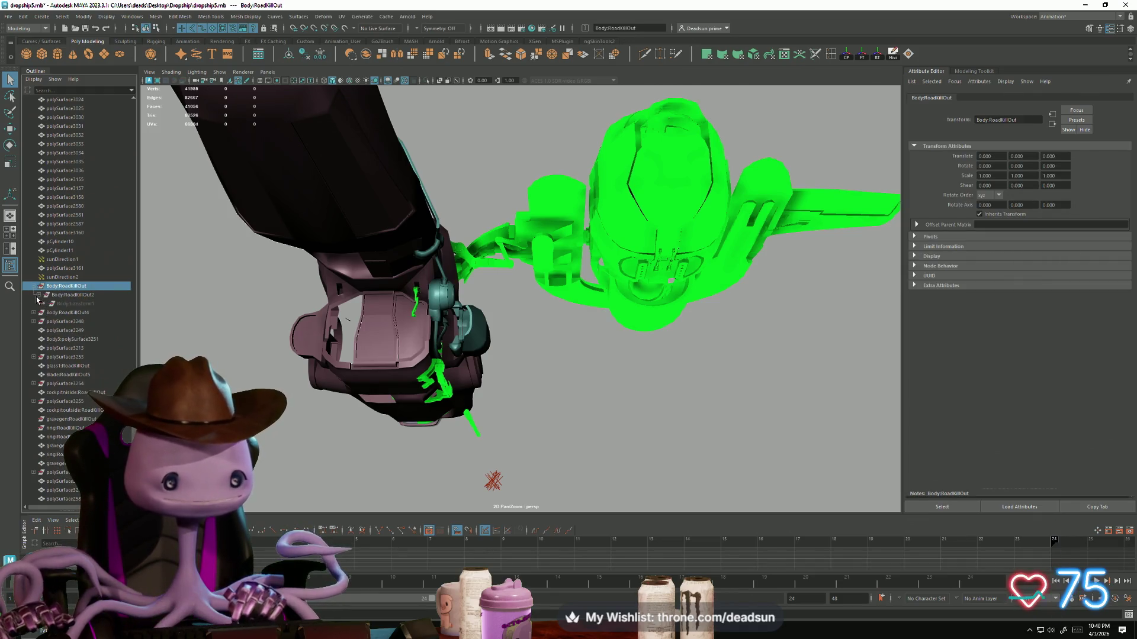
{"action": "left_click", "coordinate": [33, 313]}
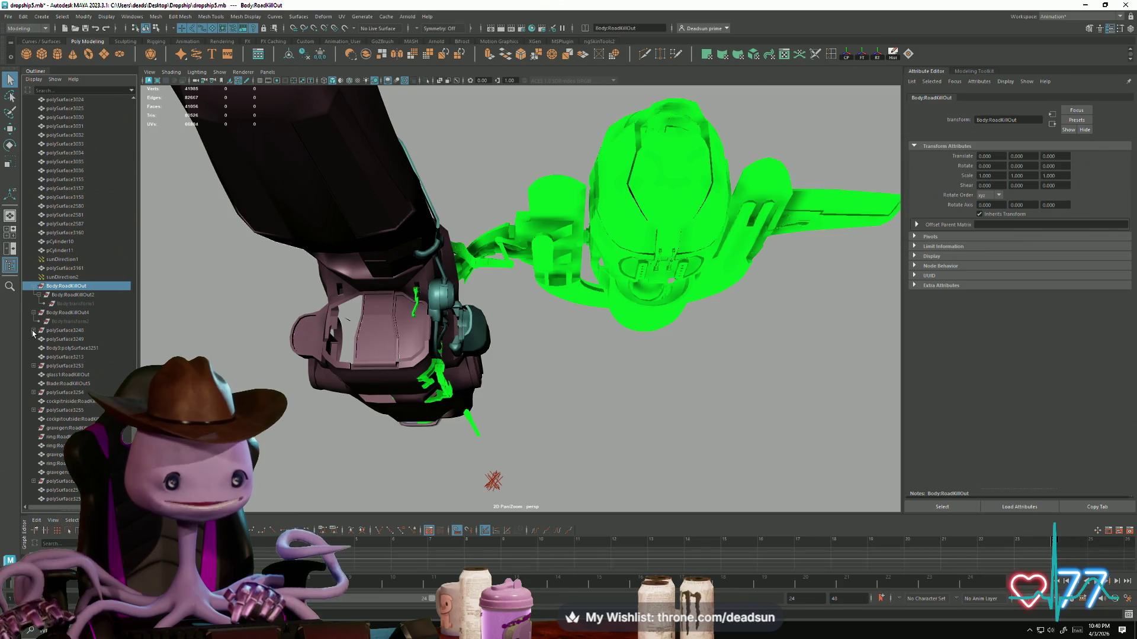
{"action": "left_click", "coordinate": [39, 340]}
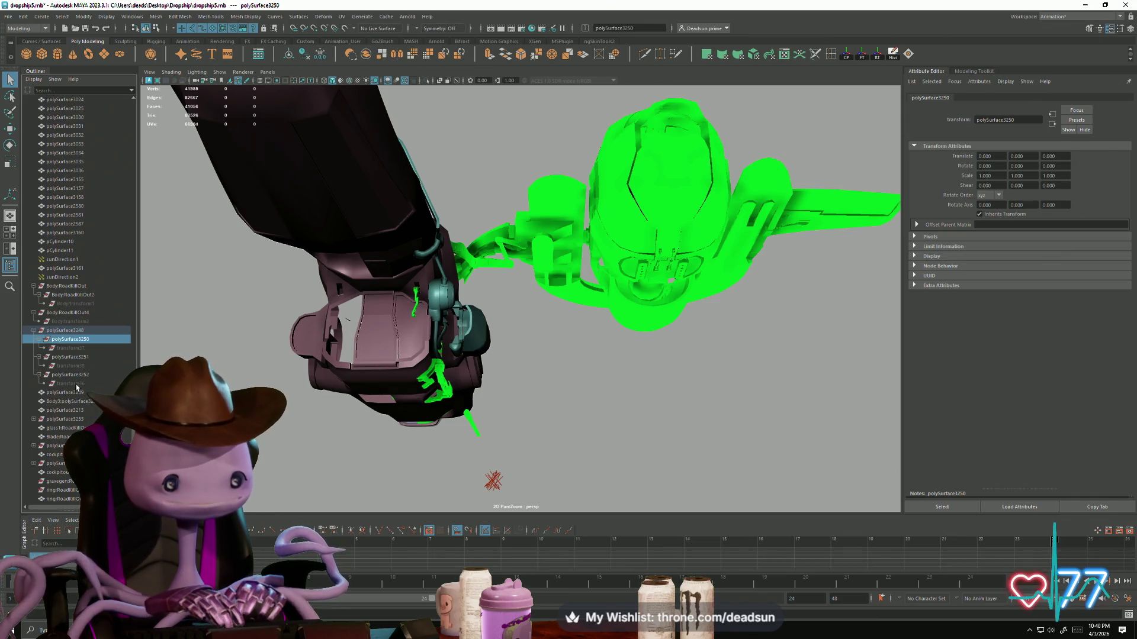
{"action": "left_click", "coordinate": [75, 384]}
{"action": "left_click", "coordinate": [78, 287], "text": "shift"}
{"action": "mouse_move", "coordinate": [415, 331]}
{"action": "left_mouse_down", "text": "alt"}
{"action": "mouse_move", "coordinate": [499, 393]}
{"action": "mouse_move", "coordinate": [469, 332]}
{"action": "mouse_move", "coordinate": [456, 474]}
{"action": "mouse_move", "coordinate": [470, 442]}
{"action": "left_mouse_up", "text": "alt"}
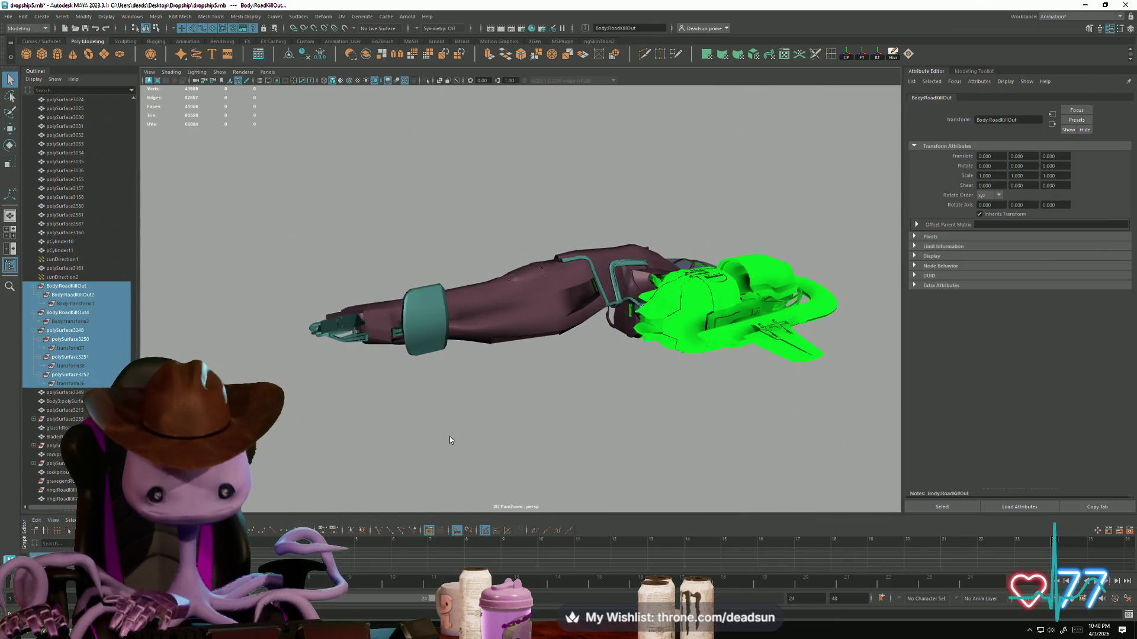
{"action": "key", "text": "Delete"}
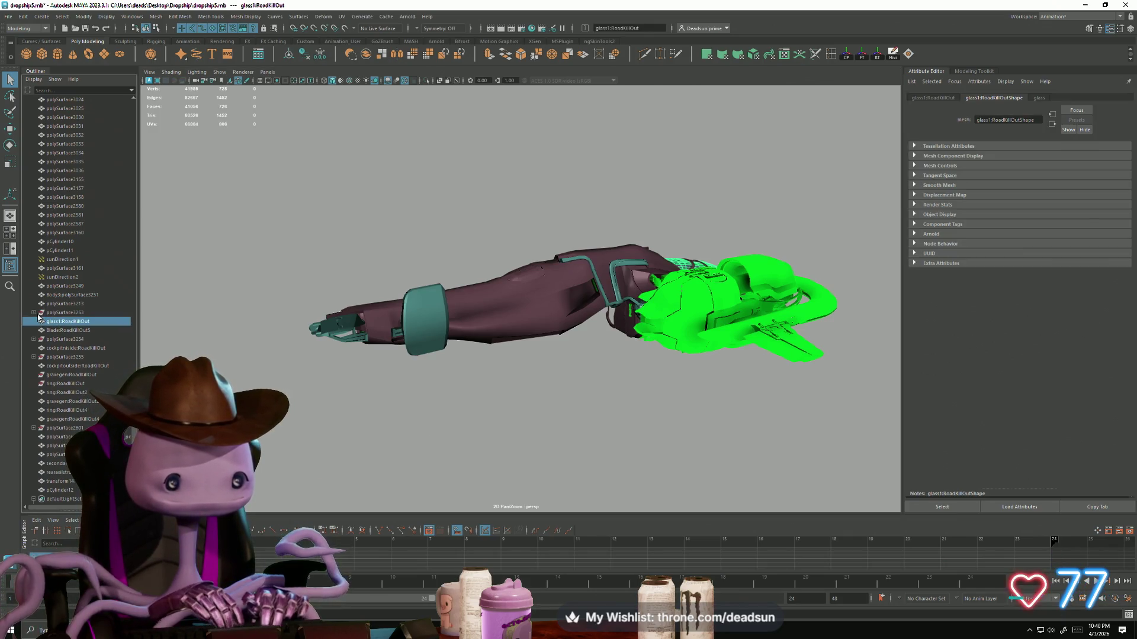
Step: Delete polySurface3253 with transform120 and polySurface3254 with transform124
{"action": "key", "text": "Up"}
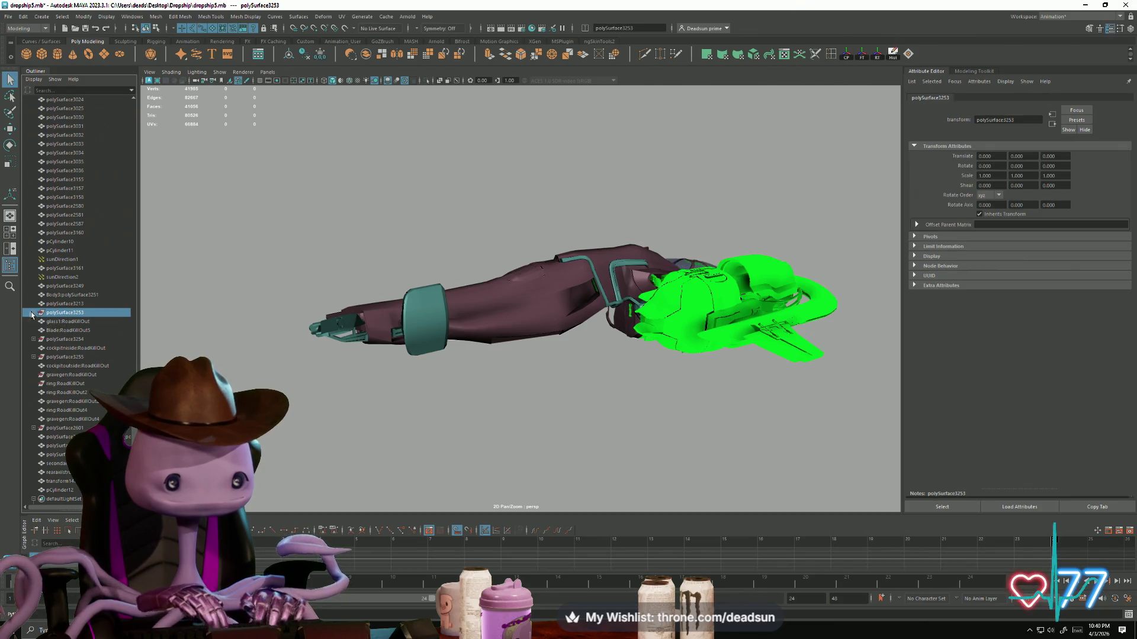
{"action": "left_click", "coordinate": [64, 324]}
{"action": "mouse_move", "coordinate": [467, 414]}
{"action": "left_mouse_down", "text": "alt"}
{"action": "mouse_move", "coordinate": [481, 418]}
{"action": "mouse_move", "coordinate": [421, 379]}
{"action": "left_mouse_up", "text": "alt"}
{"action": "key", "text": "Delete"}
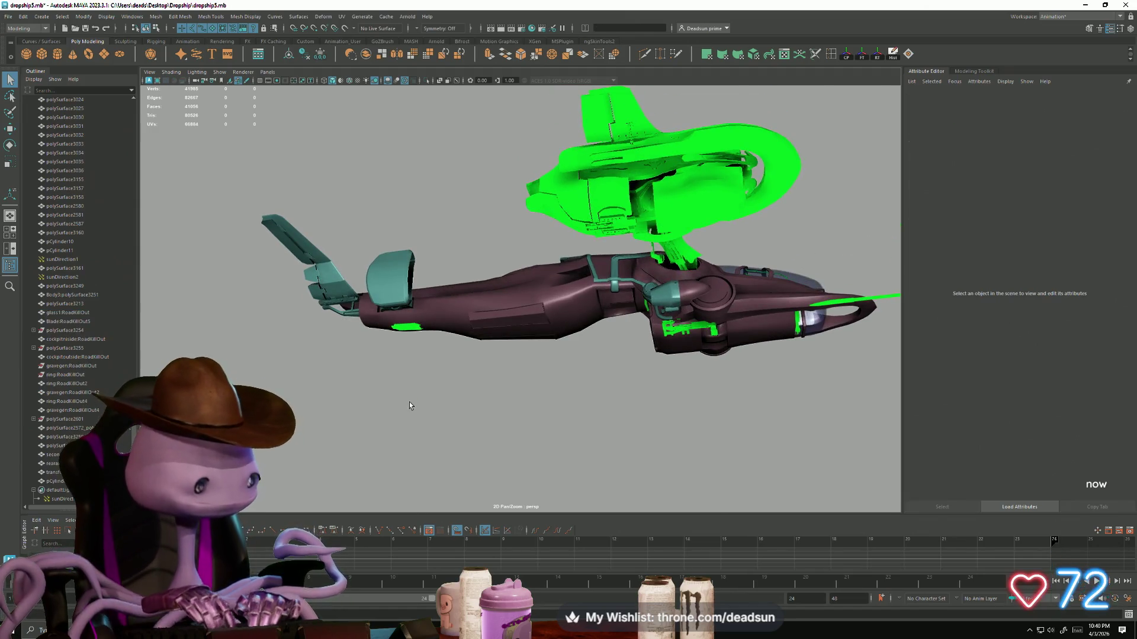
{"action": "left_click", "coordinate": [61, 333]}
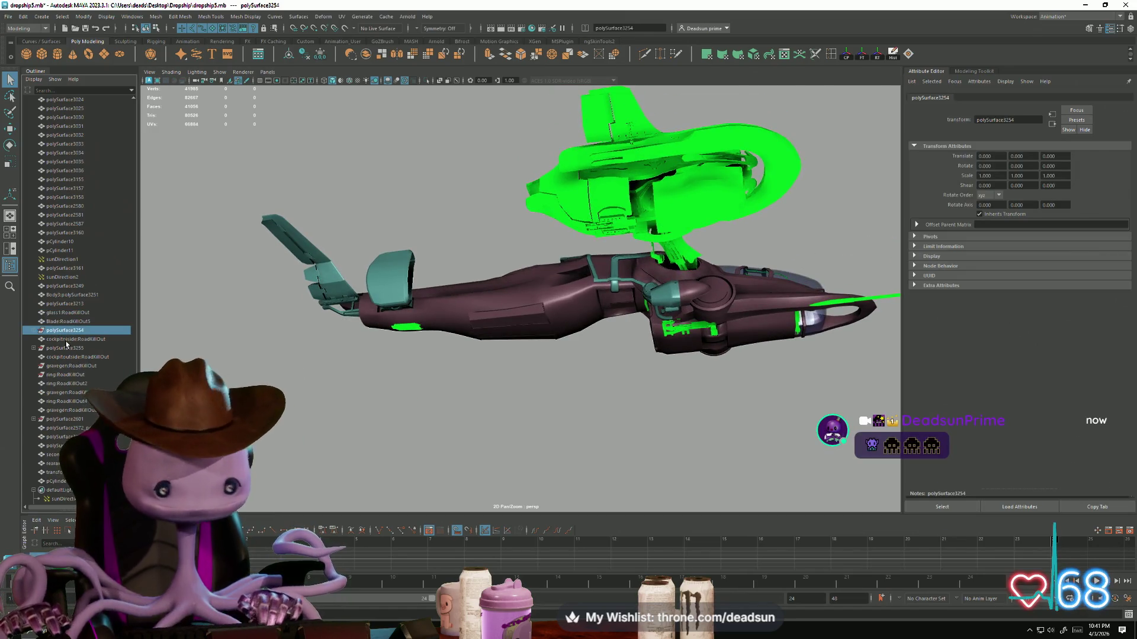
{"action": "scroll", "coordinate": [274, 366], "scroll_direction": "up", "scroll_amount": 5}
{"action": "mouse_move", "coordinate": [274, 367]}
{"action": "left_mouse_down", "text": "alt"}
{"action": "mouse_move", "coordinate": [325, 349]}
{"action": "mouse_move", "coordinate": [71, 331]}
{"action": "left_mouse_up", "text": "alt"}
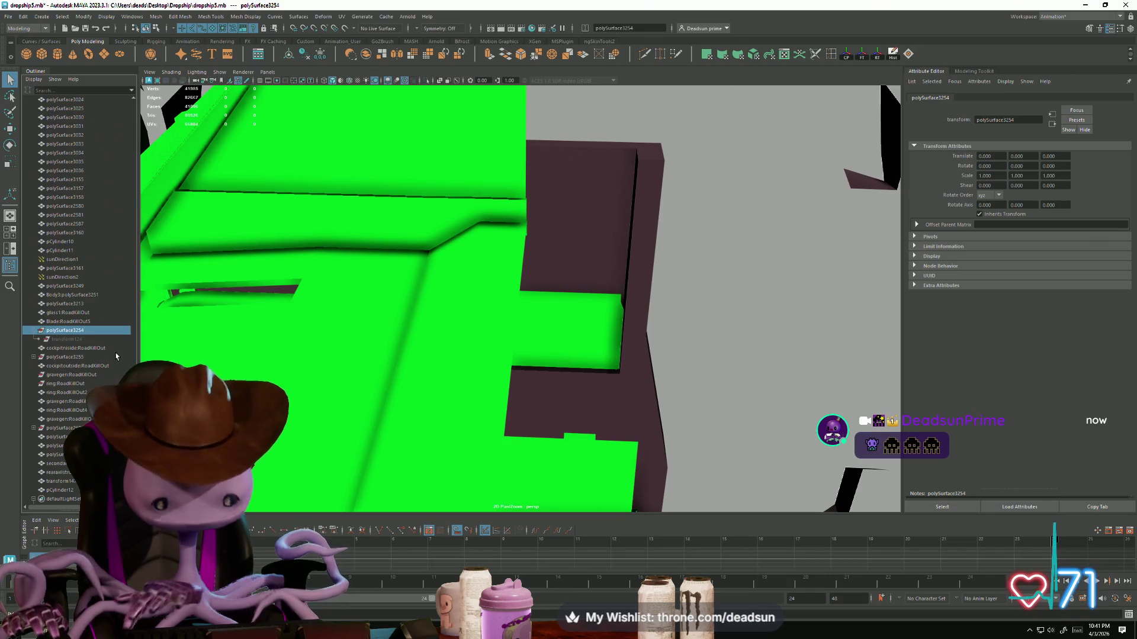
{"action": "key", "text": "Delete"}
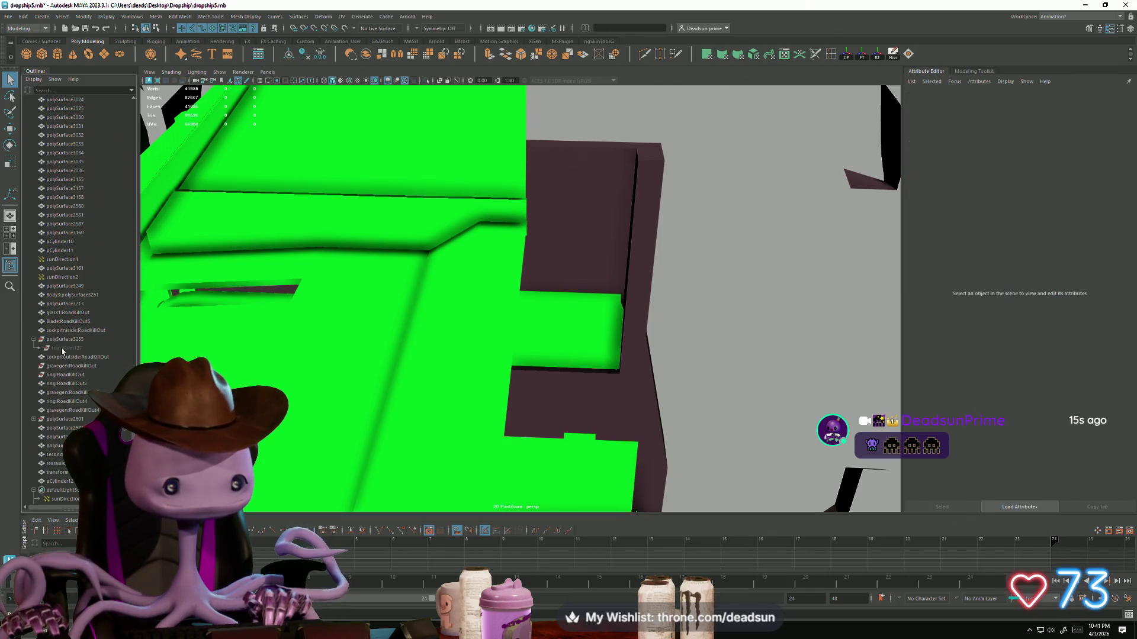
Step: Delete polySurface3255's history, then delete polySurface3255 itself
{"action": "left_click", "coordinate": [76, 341]}
{"action": "left_click", "coordinate": [39, 17]}
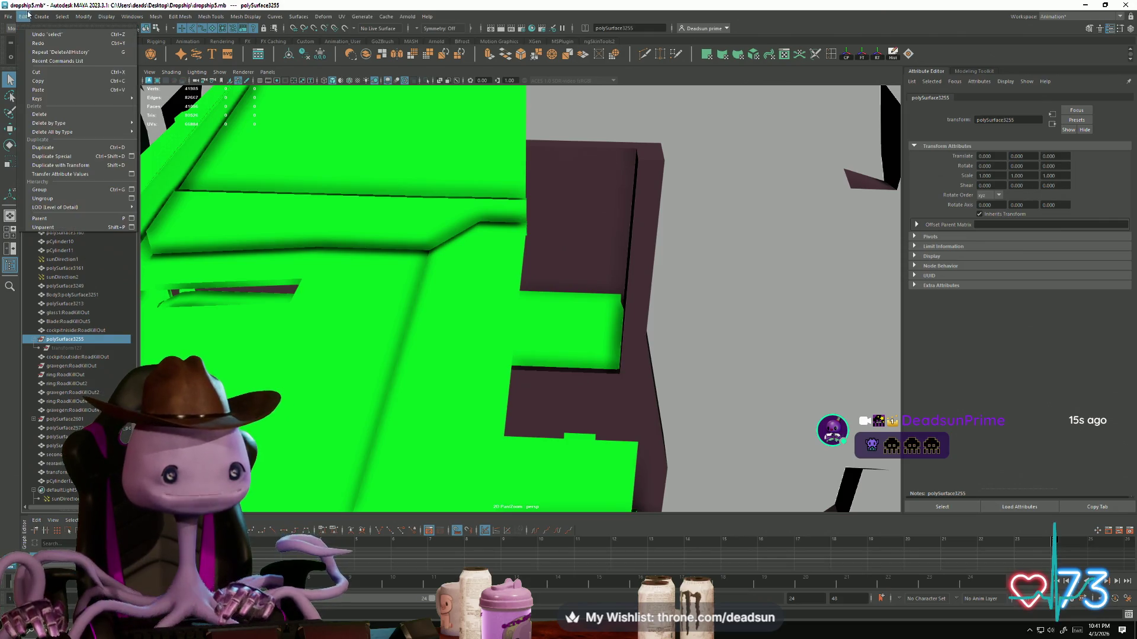
{"action": "mouse_move", "coordinate": [23, 17]}
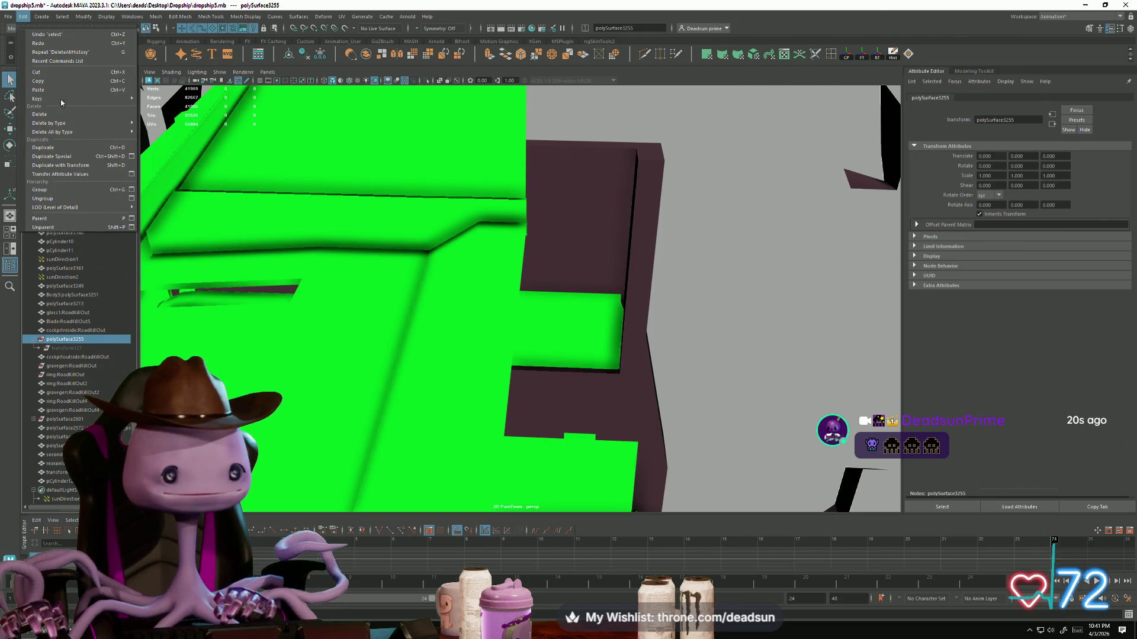
{"action": "mouse_move", "coordinate": [81, 134]}
{"action": "left_click", "coordinate": [176, 143]}
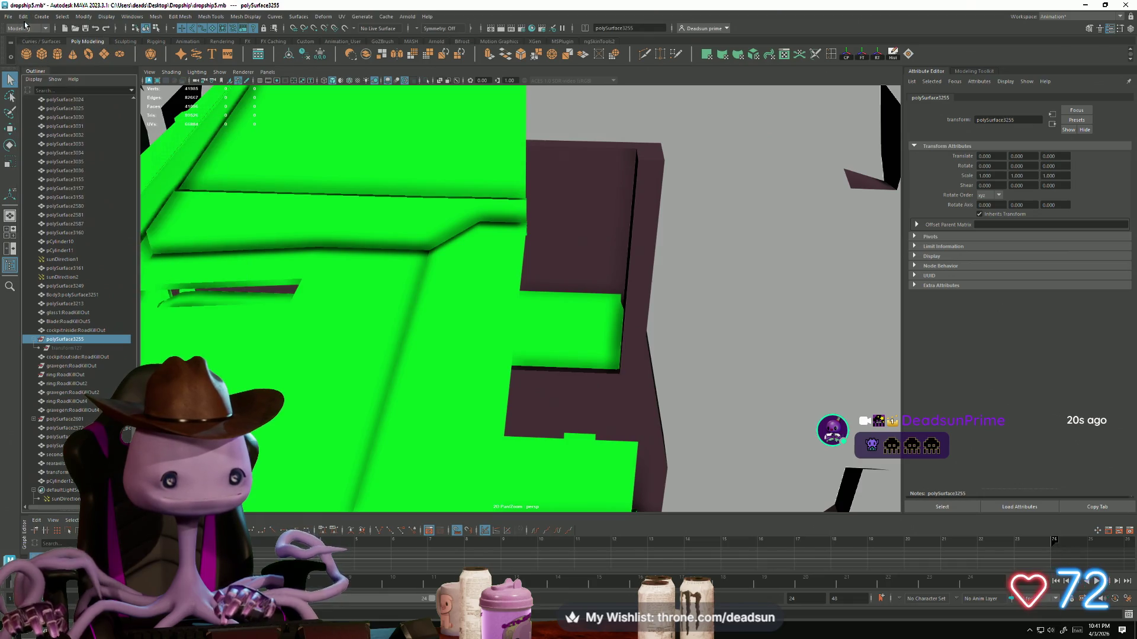
{"action": "left_click", "coordinate": [23, 17]}
{"action": "left_click", "coordinate": [176, 143]}
{"action": "scroll", "coordinate": [63, 395], "scroll_direction": "down", "scroll_amount": 2}
{"action": "scroll", "coordinate": [467, 391], "scroll_direction": "up", "scroll_amount": 3}
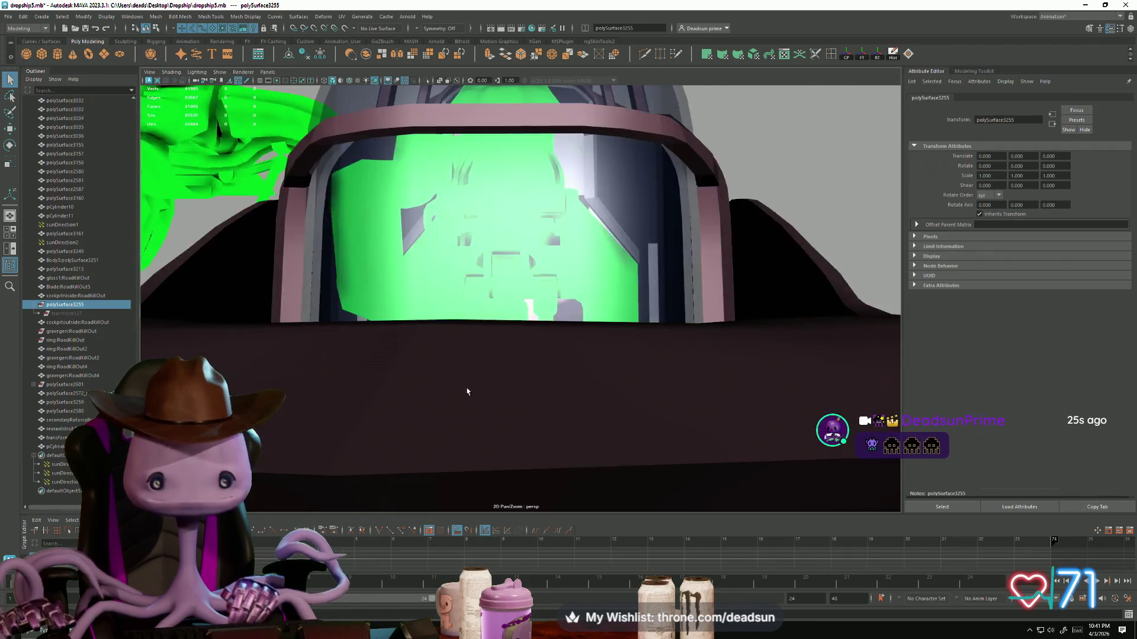
{"action": "scroll", "coordinate": [467, 391], "scroll_direction": "down", "scroll_amount": 5}
{"action": "left_click_drag", "start_coordinate": [467, 391], "coordinate": [370, 353], "text": "alt"}
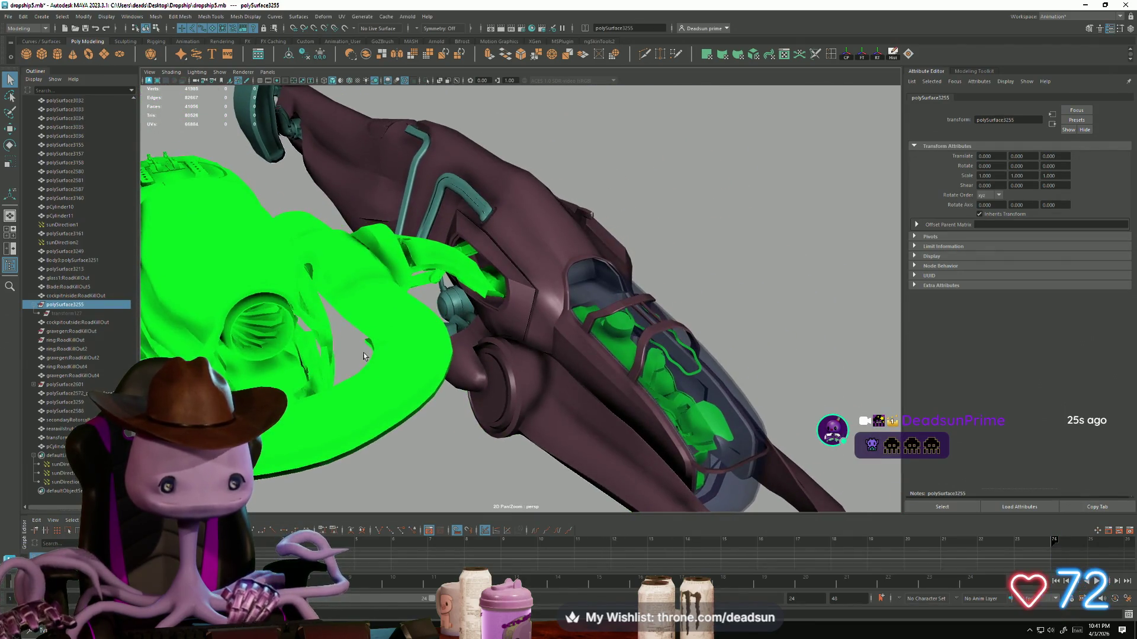
{"action": "key", "text": "Delete"}
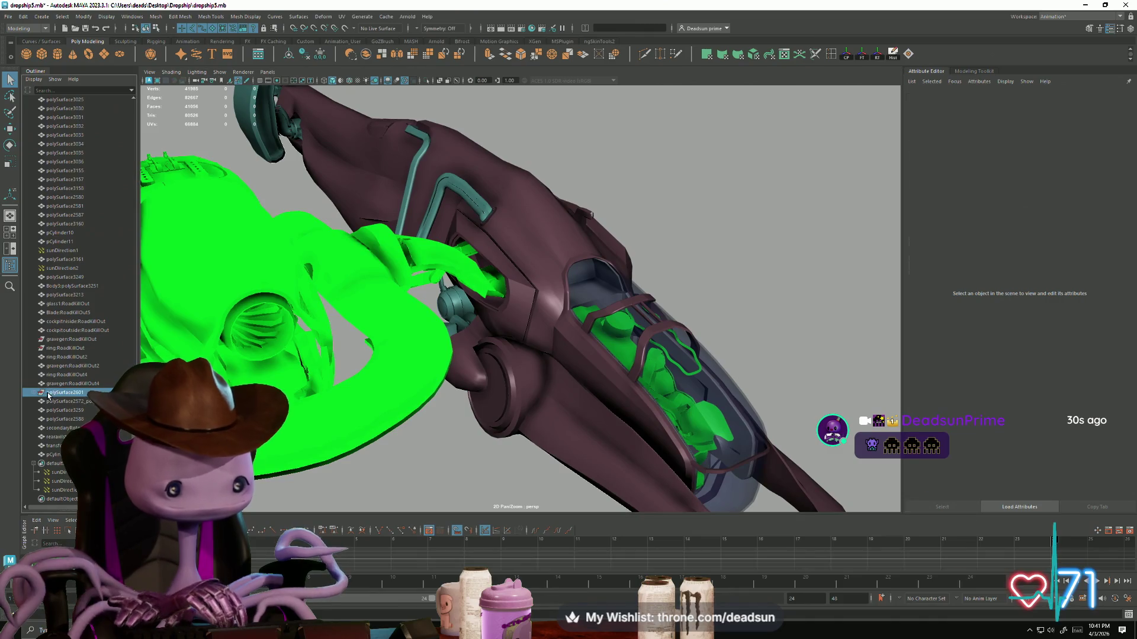
Step: Delete the gravegen and ring RoadKillOut nodes and then polySurface2601
{"action": "left_click", "coordinate": [49, 393]}
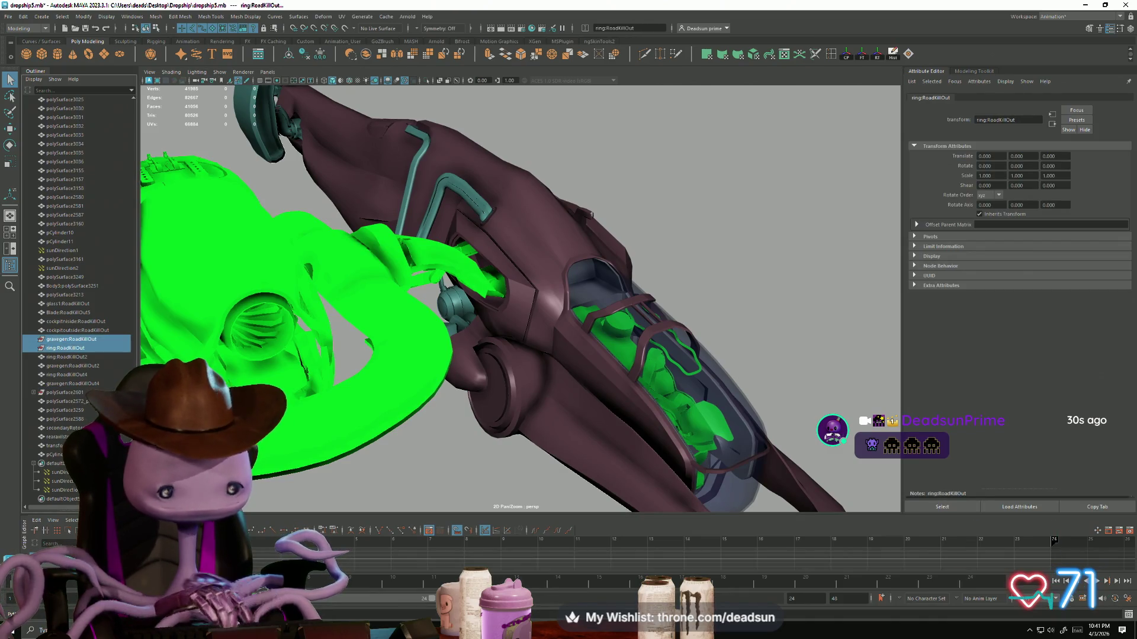
{"action": "key", "text": "Delete"}
{"action": "left_click", "coordinate": [64, 394]}
{"action": "left_click", "coordinate": [33, 392]}
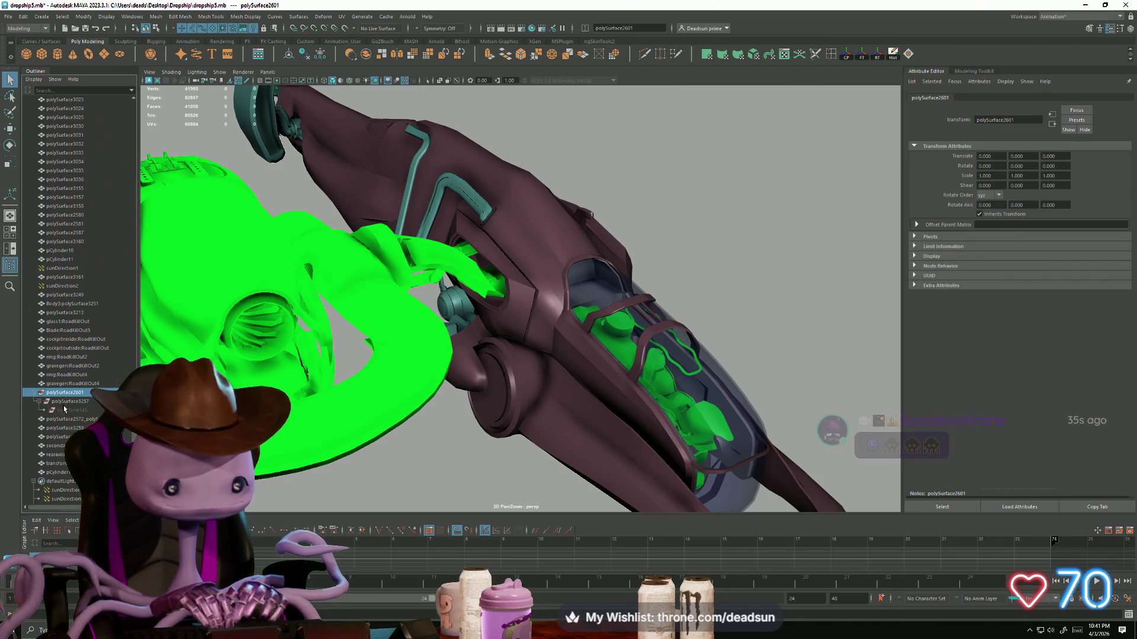
{"action": "key", "text": "Delete"}
{"action": "mouse_move", "coordinate": [356, 361]}
{"action": "left_mouse_down", "text": "alt"}
{"action": "mouse_move", "coordinate": [340, 378]}
{"action": "mouse_move", "coordinate": [349, 343]}
{"action": "mouse_move", "coordinate": [379, 332]}
{"action": "left_mouse_up", "text": "alt"}
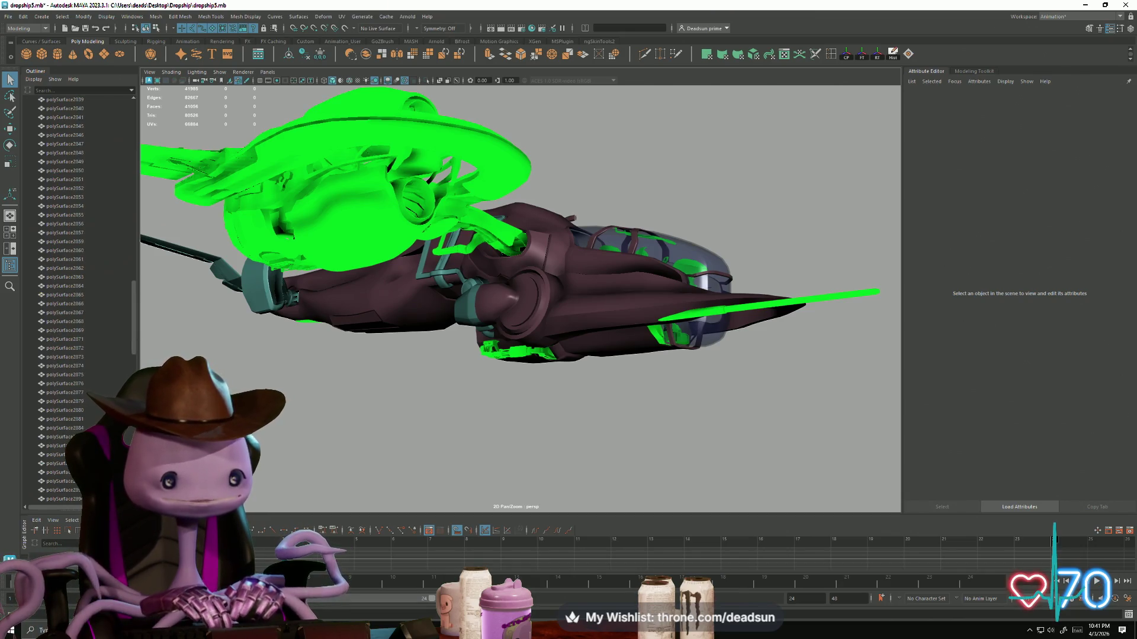
Step: Orbit and zoom around the dropship, clearing the selection, to reach a front view of the hull
{"action": "left_click_drag", "start_coordinate": [213, 367], "coordinate": [235, 352], "text": "alt"}
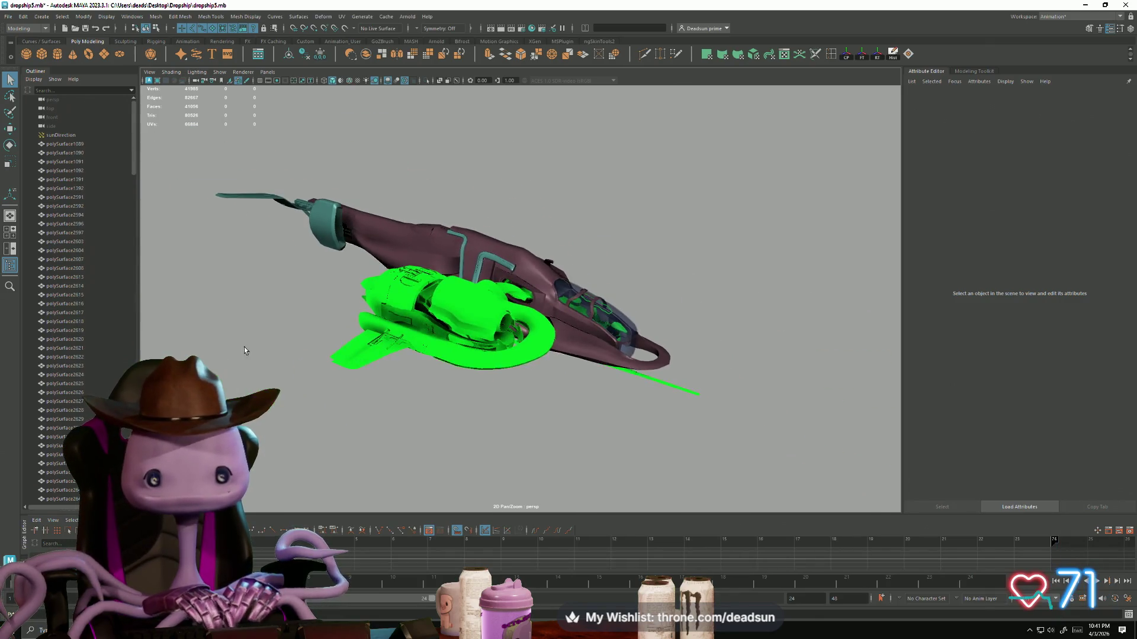
{"action": "left_click_drag", "start_coordinate": [749, 473], "coordinate": [749, 472]}
{"action": "mouse_move", "coordinate": [624, 428]}
{"action": "left_mouse_down", "text": "alt"}
{"action": "mouse_move", "coordinate": [680, 426]}
{"action": "mouse_move", "coordinate": [554, 423]}
{"action": "mouse_move", "coordinate": [592, 450]}
{"action": "mouse_move", "coordinate": [580, 474]}
{"action": "mouse_move", "coordinate": [558, 432]}
{"action": "mouse_move", "coordinate": [544, 442]}
{"action": "mouse_move", "coordinate": [551, 405]}
{"action": "mouse_move", "coordinate": [595, 344]}
{"action": "mouse_move", "coordinate": [594, 421]}
{"action": "mouse_move", "coordinate": [587, 403]}
{"action": "mouse_move", "coordinate": [480, 418]}
{"action": "mouse_move", "coordinate": [516, 441]}
{"action": "left_mouse_up", "text": "alt"}
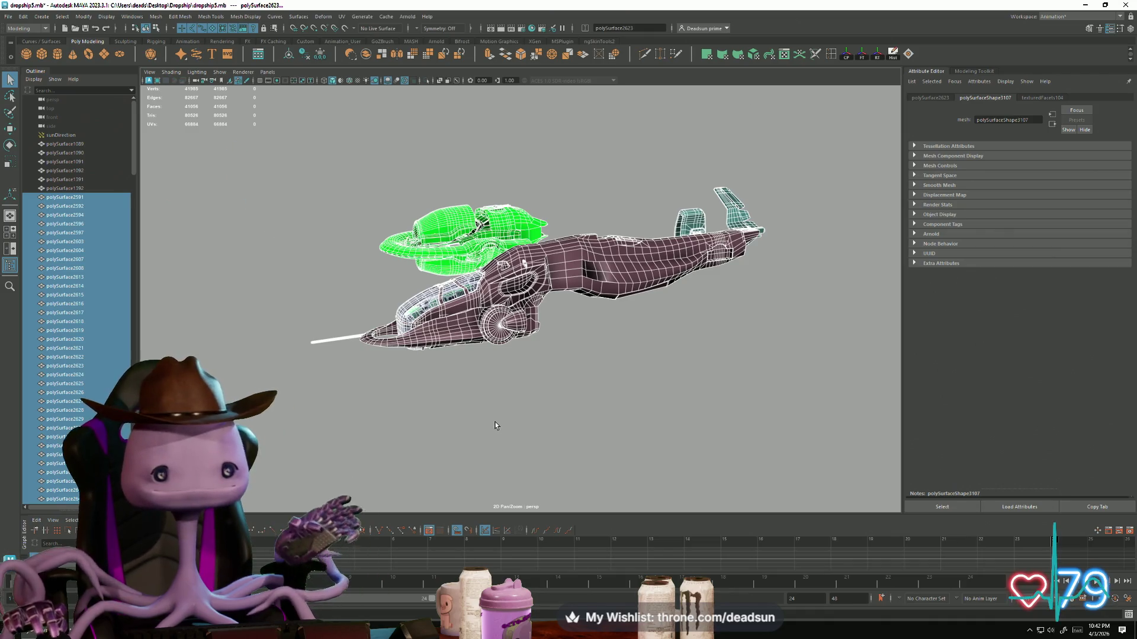
{"action": "mouse_move", "coordinate": [424, 374]}
{"action": "left_mouse_down", "text": "alt"}
{"action": "mouse_move", "coordinate": [483, 364]}
{"action": "mouse_move", "coordinate": [641, 405]}
{"action": "mouse_move", "coordinate": [558, 426]}
{"action": "mouse_move", "coordinate": [559, 388]}
{"action": "mouse_move", "coordinate": [665, 447]}
{"action": "mouse_move", "coordinate": [382, 414]}
{"action": "mouse_move", "coordinate": [399, 332]}
{"action": "mouse_move", "coordinate": [384, 417]}
{"action": "left_mouse_up", "text": "alt"}
{"action": "left_click", "coordinate": [558, 426]}
{"action": "right_click_drag", "start_coordinate": [384, 418], "coordinate": [660, 466], "text": "alt"}
{"action": "mouse_move", "coordinate": [660, 467]}
{"action": "left_mouse_down", "text": "alt"}
{"action": "mouse_move", "coordinate": [506, 377]}
{"action": "mouse_move", "coordinate": [552, 423]}
{"action": "mouse_move", "coordinate": [530, 389]}
{"action": "mouse_move", "coordinate": [464, 457]}
{"action": "mouse_move", "coordinate": [386, 442]}
{"action": "mouse_move", "coordinate": [366, 414]}
{"action": "mouse_move", "coordinate": [444, 447]}
{"action": "mouse_move", "coordinate": [465, 431]}
{"action": "left_mouse_up", "text": "alt"}
{"action": "mouse_move", "coordinate": [530, 289]}
{"action": "left_mouse_down", "text": "alt"}
{"action": "mouse_move", "coordinate": [485, 383]}
{"action": "mouse_move", "coordinate": [439, 354]}
{"action": "mouse_move", "coordinate": [462, 372]}
{"action": "mouse_move", "coordinate": [460, 353]}
{"action": "mouse_move", "coordinate": [431, 360]}
{"action": "mouse_move", "coordinate": [435, 344]}
{"action": "mouse_move", "coordinate": [449, 361]}
{"action": "mouse_move", "coordinate": [414, 379]}
{"action": "left_mouse_up", "text": "alt"}
{"action": "scroll", "coordinate": [407, 386], "scroll_direction": "up", "scroll_amount": 5}
{"action": "scroll", "coordinate": [408, 386], "scroll_direction": "up", "scroll_amount": 5}
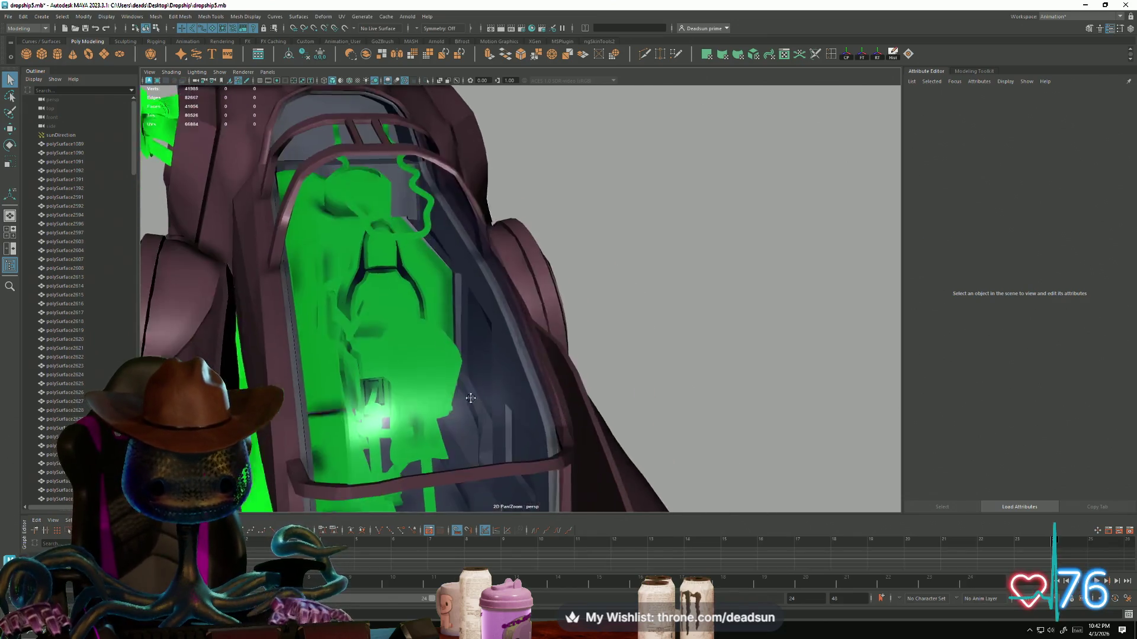
{"action": "scroll", "coordinate": [490, 367], "scroll_direction": "down", "scroll_amount": 5}
{"action": "mouse_move", "coordinate": [490, 367]}
{"action": "left_mouse_down", "text": "alt"}
{"action": "mouse_move", "coordinate": [384, 309]}
{"action": "mouse_move", "coordinate": [352, 245]}
{"action": "mouse_move", "coordinate": [342, 171]}
{"action": "left_mouse_up", "text": "alt"}
Step: Select hull piece polySurface2603 instead of polySurface2604 and open its UVs in the UV Editor
{"action": "left_click", "coordinate": [383, 309]}
{"action": "left_click", "coordinate": [351, 153]}
{"action": "mouse_move", "coordinate": [351, 154]}
{"action": "right_mouse_down", "text": "alt"}
{"action": "mouse_move", "coordinate": [447, 257]}
{"action": "mouse_move", "coordinate": [490, 332]}
{"action": "mouse_move", "coordinate": [611, 400]}
{"action": "right_mouse_up", "text": "alt"}
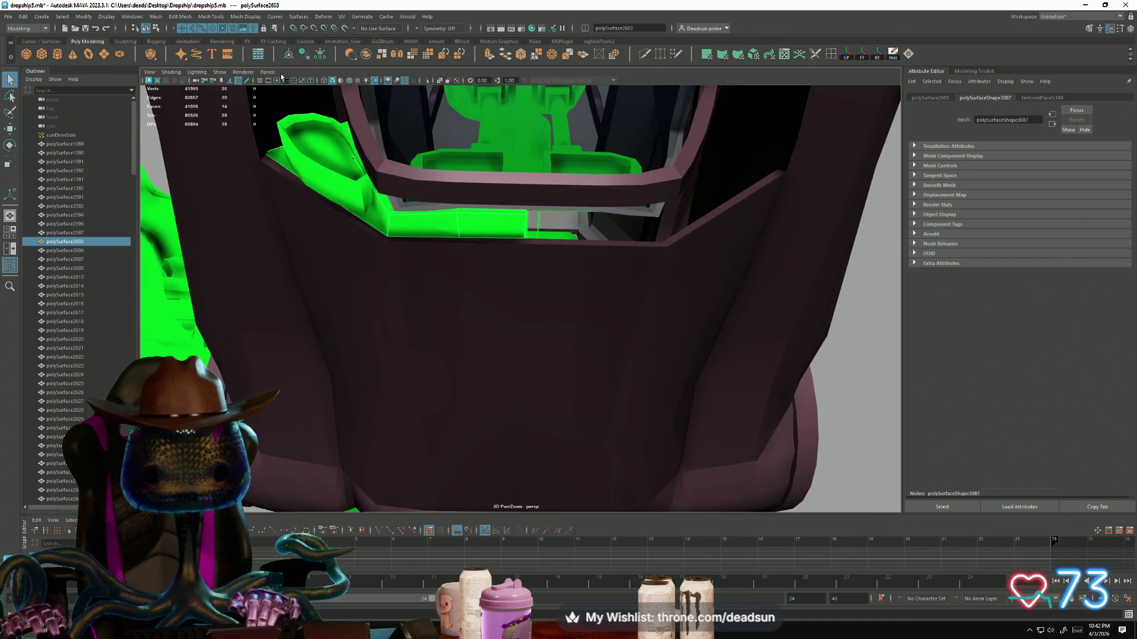
{"action": "left_click", "coordinate": [343, 17]}
{"action": "left_click", "coordinate": [353, 35]}
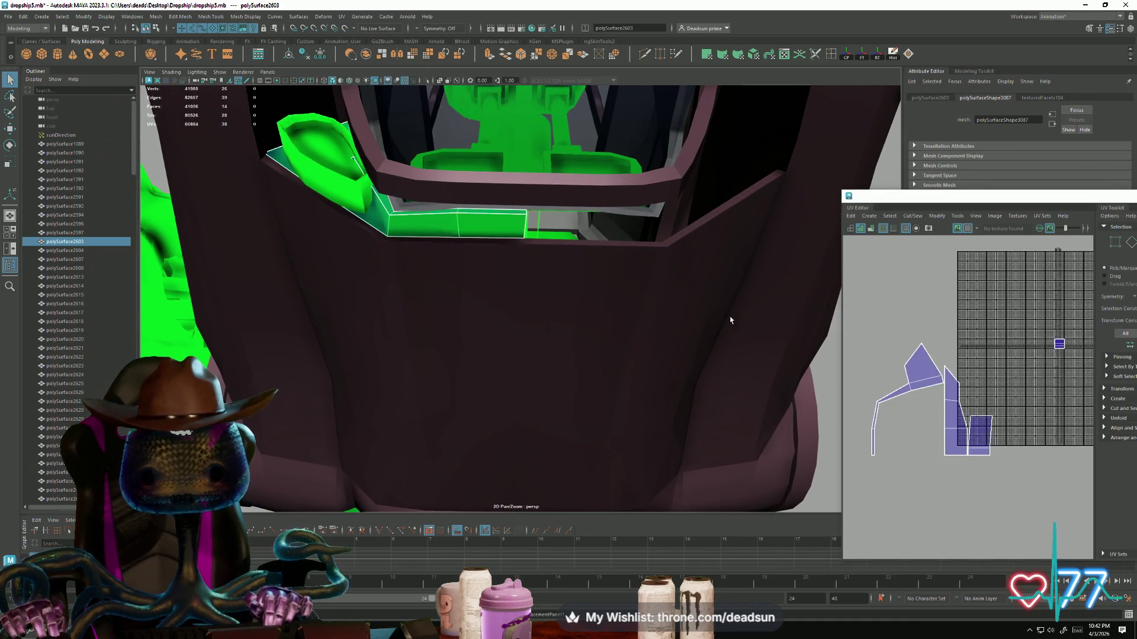
Step: Select the wing panel polySurface2919 near the canopy and frame it with F
{"action": "mouse_move", "coordinate": [929, 473]}
{"action": "middle_mouse_down", "text": "alt"}
{"action": "mouse_move", "coordinate": [888, 466]}
{"action": "mouse_move", "coordinate": [938, 438]}
{"action": "middle_mouse_up", "text": "alt"}
{"action": "scroll", "coordinate": [949, 469], "scroll_direction": "down", "scroll_amount": 3}
{"action": "mouse_move", "coordinate": [736, 375]}
{"action": "left_mouse_down", "text": "alt"}
{"action": "mouse_move", "coordinate": [457, 281]}
{"action": "mouse_move", "coordinate": [454, 294]}
{"action": "mouse_move", "coordinate": [527, 261]}
{"action": "mouse_move", "coordinate": [608, 316]}
{"action": "mouse_move", "coordinate": [502, 308]}
{"action": "left_mouse_up", "text": "alt"}
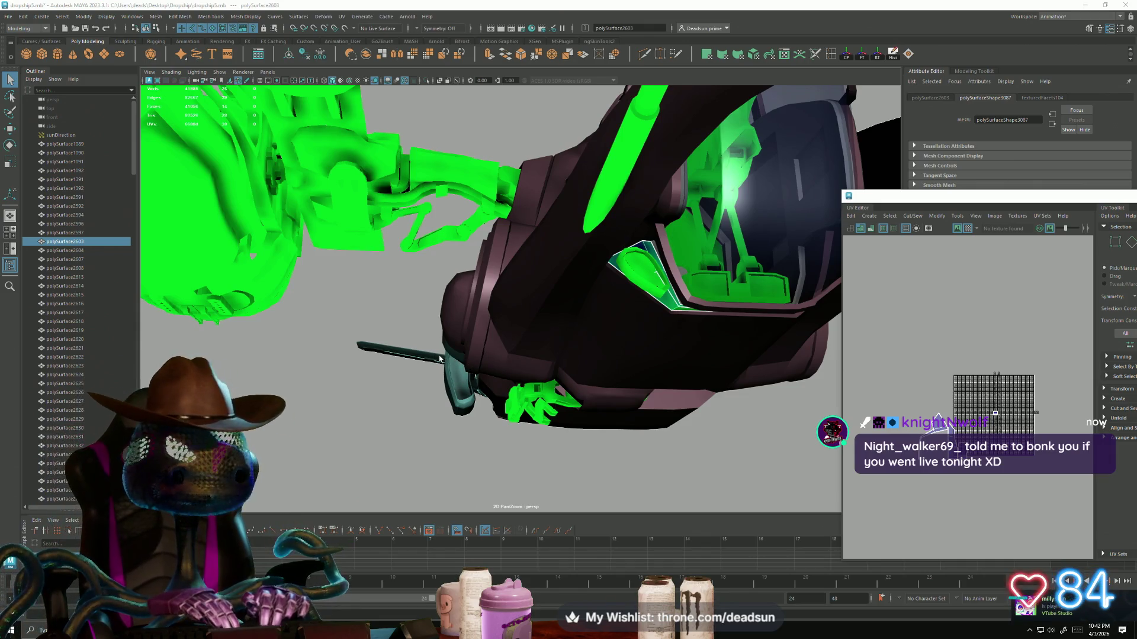
{"action": "mouse_move", "coordinate": [632, 382]}
{"action": "left_mouse_down", "text": "alt"}
{"action": "mouse_move", "coordinate": [464, 356]}
{"action": "mouse_move", "coordinate": [480, 388]}
{"action": "left_mouse_up", "text": "alt"}
{"action": "mouse_move", "coordinate": [281, 363]}
{"action": "left_mouse_down", "text": "alt"}
{"action": "mouse_move", "coordinate": [386, 385]}
{"action": "mouse_move", "coordinate": [468, 376]}
{"action": "mouse_move", "coordinate": [546, 254]}
{"action": "left_mouse_up", "text": "alt"}
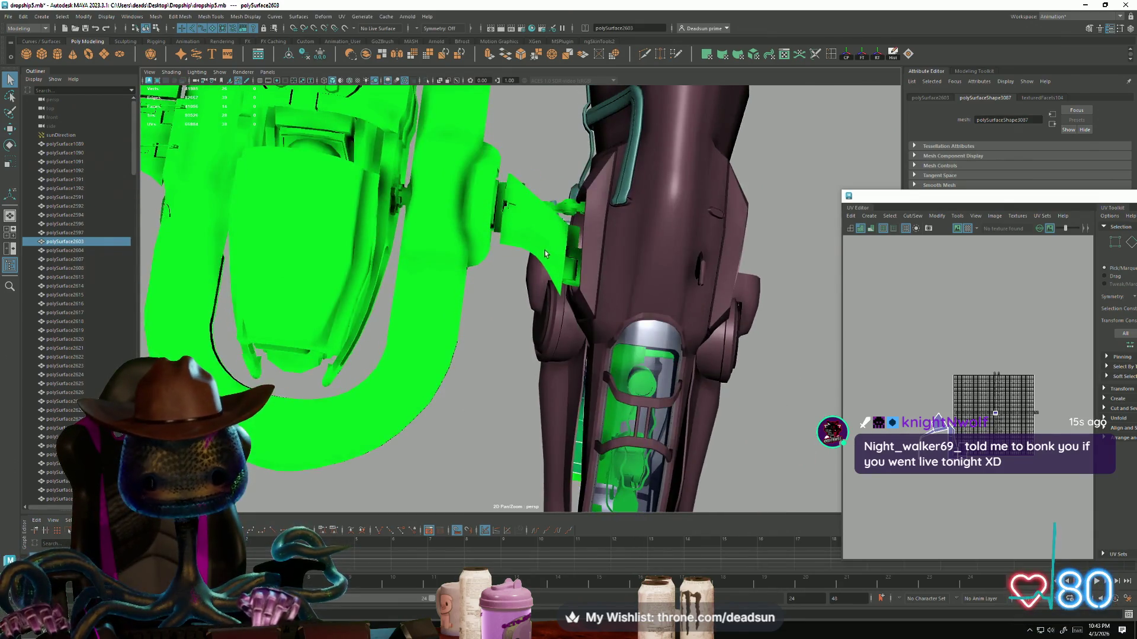
{"action": "left_click", "coordinate": [546, 255]}
{"action": "key", "text": "f"}
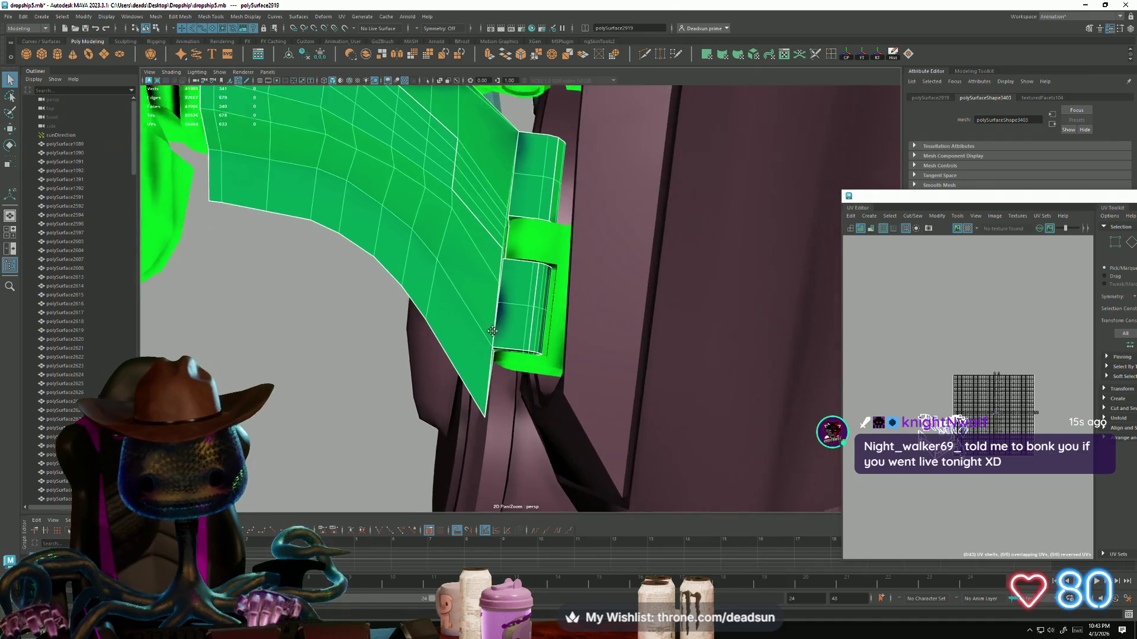
Step: Switch to edge mode and pick the panel's seam edges
{"action": "scroll", "coordinate": [945, 437], "scroll_direction": "up", "scroll_amount": 10}
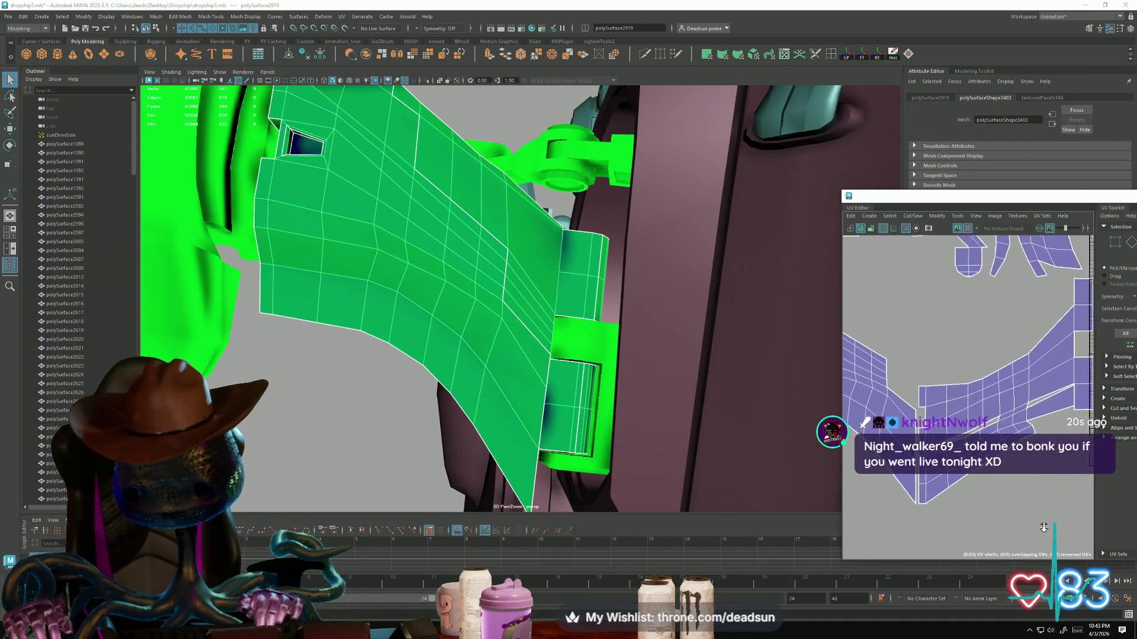
{"action": "right_click_drag", "start_coordinate": [941, 436], "coordinate": [941, 435]}
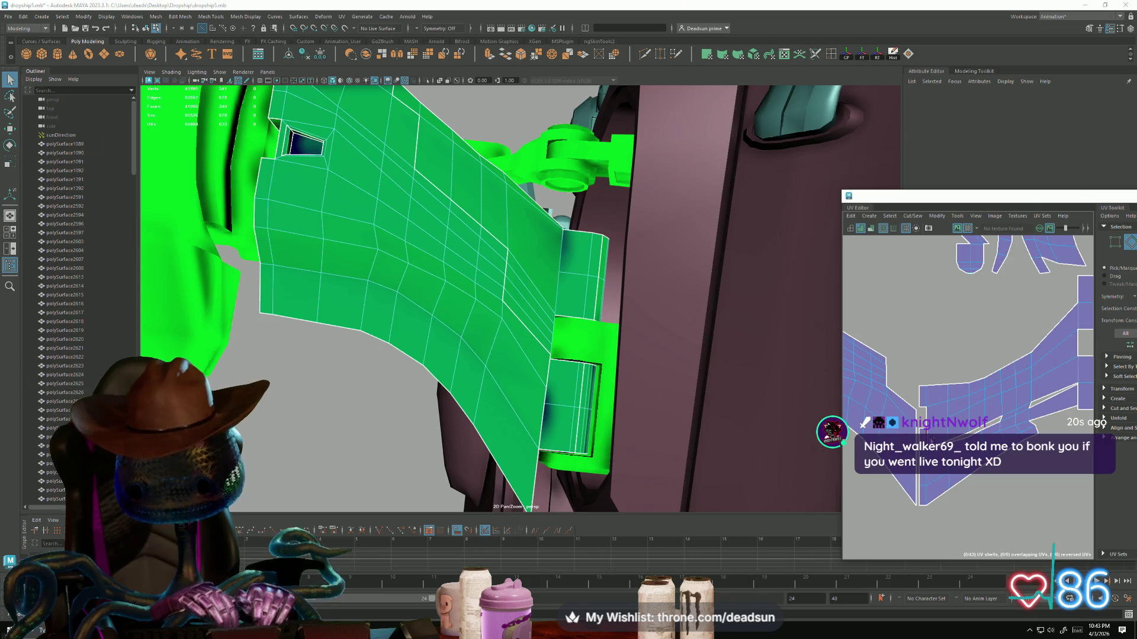
{"action": "left_click", "coordinate": [968, 435]}
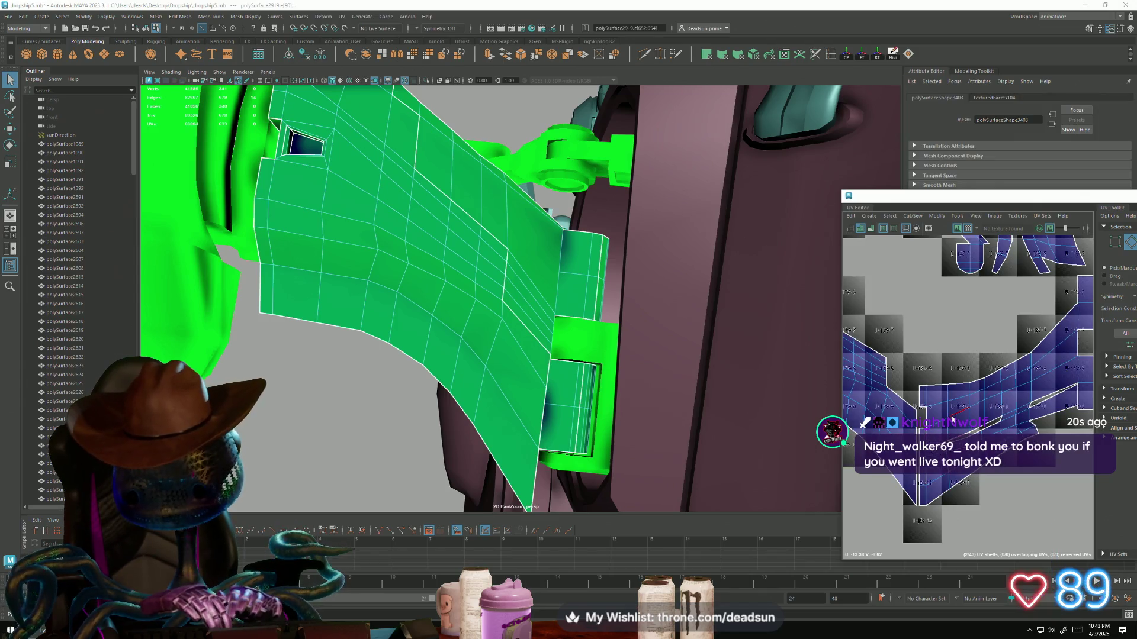
{"action": "mouse_move", "coordinate": [487, 371]}
{"action": "left_mouse_down", "text": "alt"}
{"action": "mouse_move", "coordinate": [451, 356]}
{"action": "mouse_move", "coordinate": [433, 454]}
{"action": "mouse_move", "coordinate": [212, 324]}
{"action": "left_mouse_up", "text": "alt"}
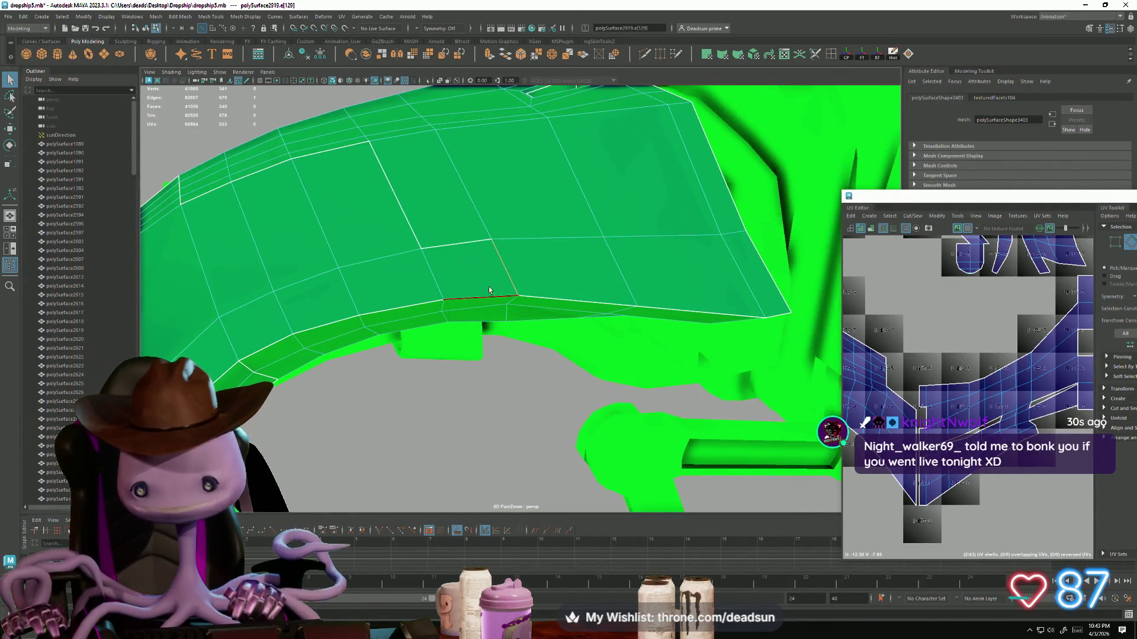
Step: Sew the selected UV edges of polySurface2919 together with Cut/Sew
{"action": "scroll", "coordinate": [971, 385], "scroll_direction": "down", "scroll_amount": 4}
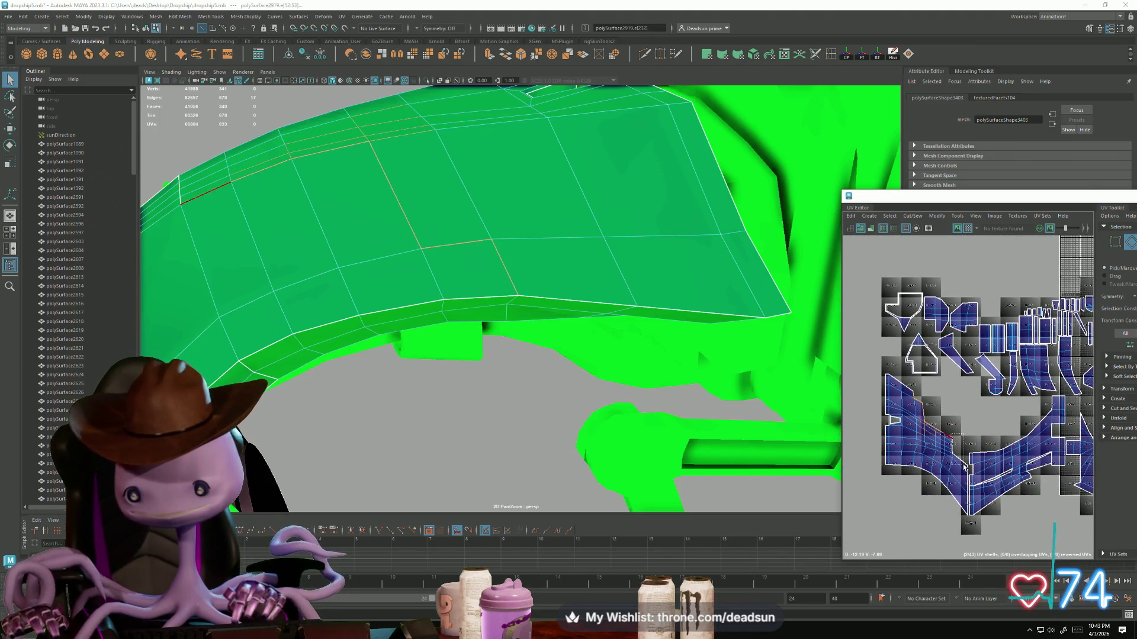
{"action": "scroll", "coordinate": [956, 485], "scroll_direction": "up", "scroll_amount": 2}
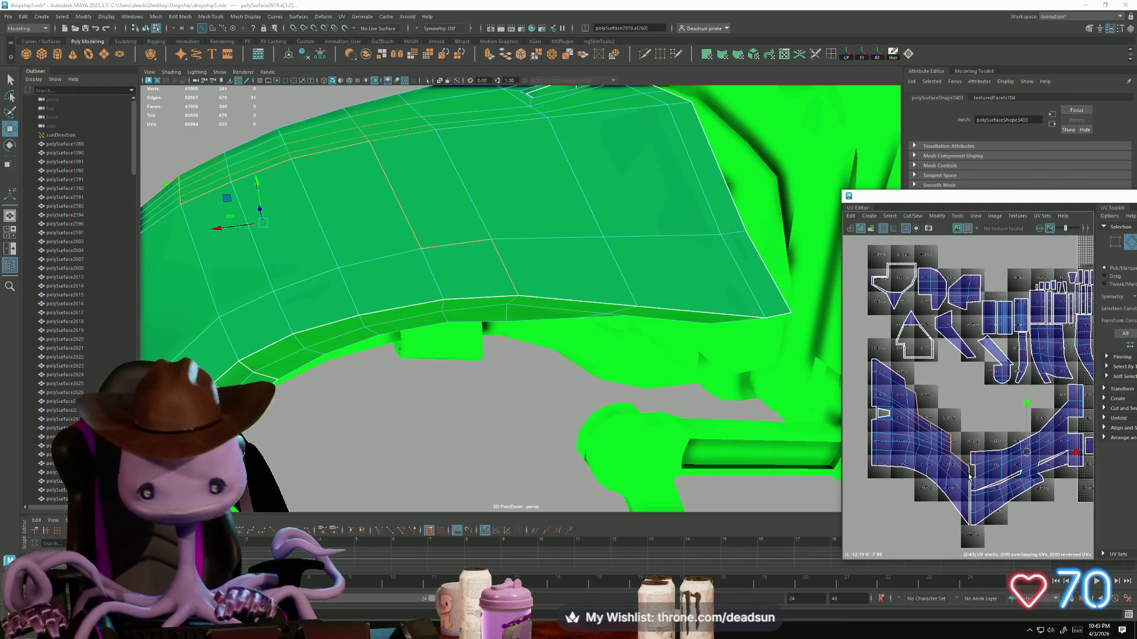
{"action": "left_click", "coordinate": [902, 219]}
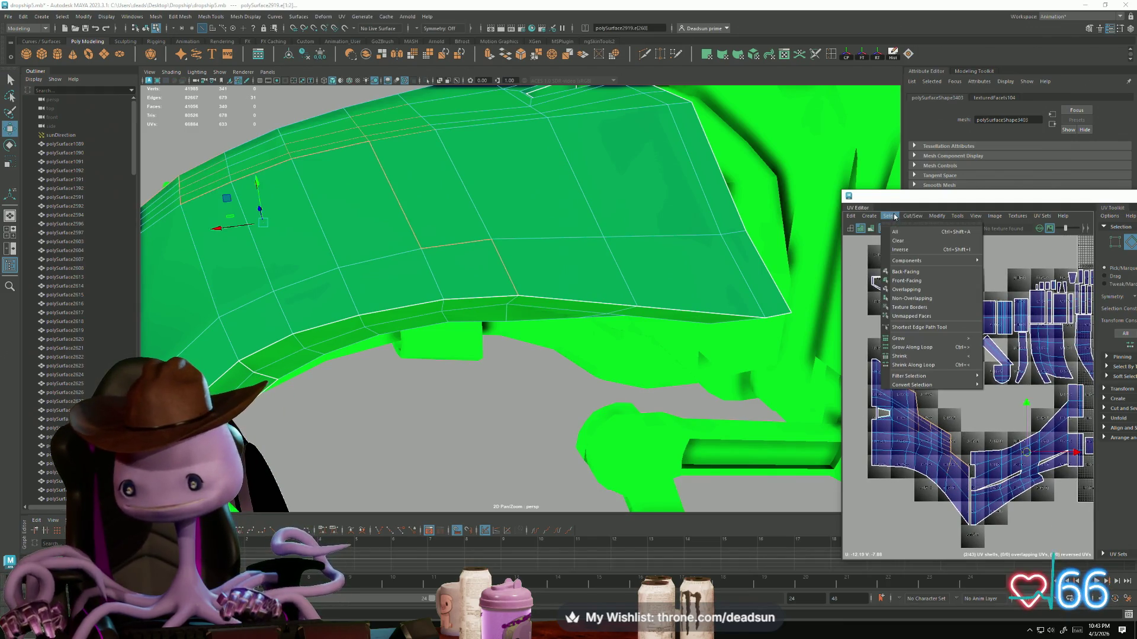
{"action": "left_click", "coordinate": [938, 216]}
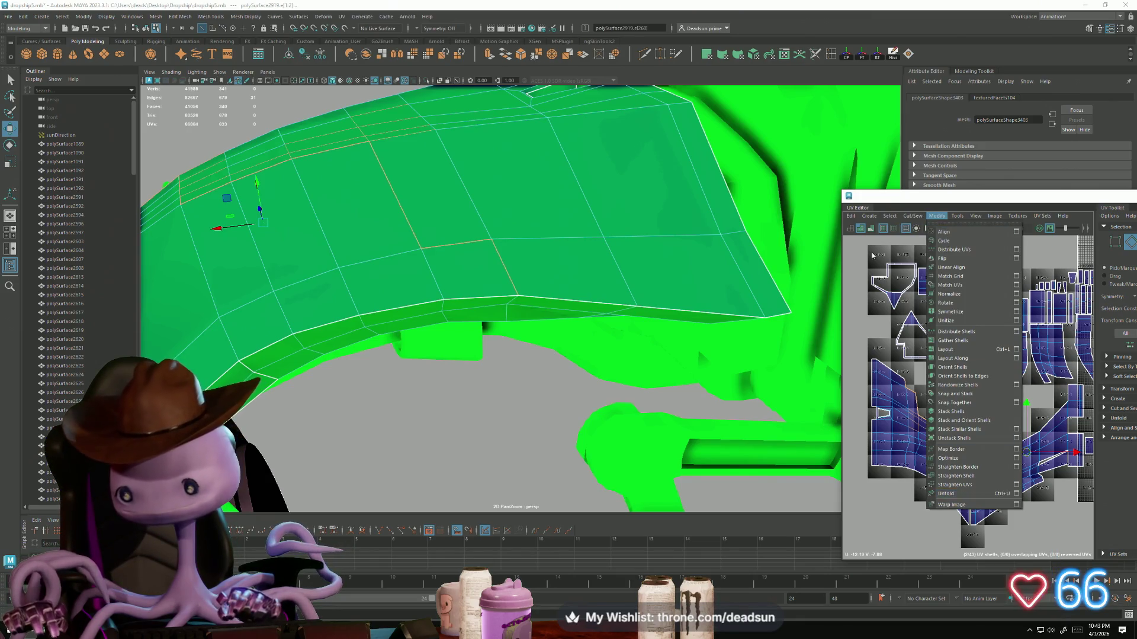
{"action": "left_click", "coordinate": [882, 277]}
{"action": "left_click", "coordinate": [891, 217]}
{"action": "left_click", "coordinate": [893, 217]}
{"action": "left_click", "coordinate": [897, 218]}
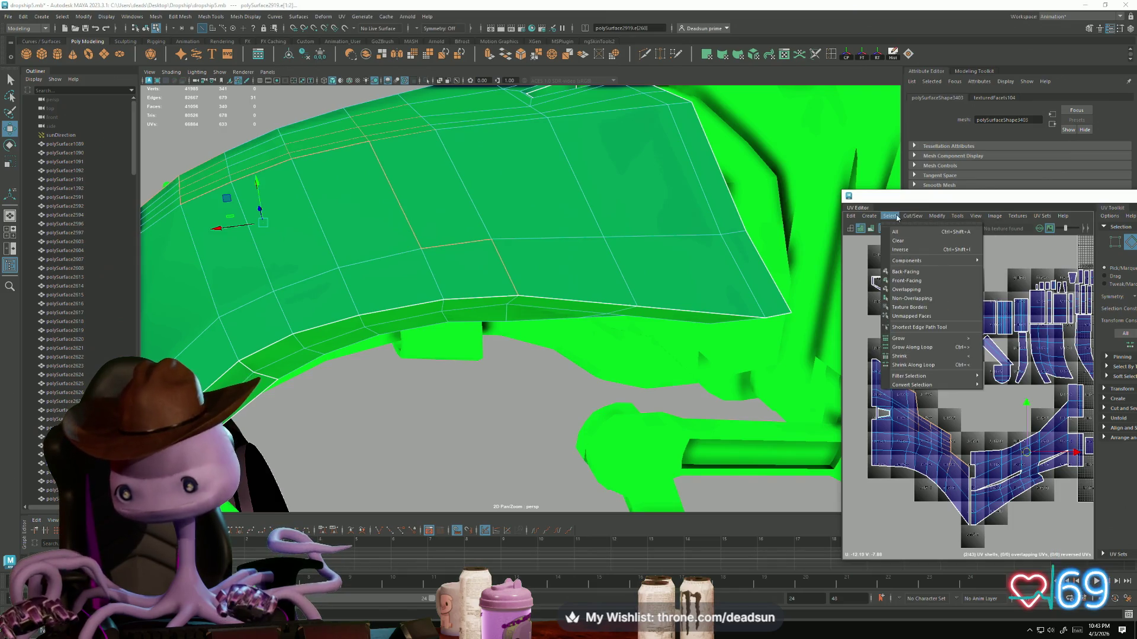
{"action": "mouse_move", "coordinate": [905, 218]}
{"action": "left_click", "coordinate": [930, 301]}
Step: Move the f[94] UV piece left, then sew its edge onto the main UV shell
{"action": "scroll", "coordinate": [923, 366], "scroll_direction": "up", "scroll_amount": 4}
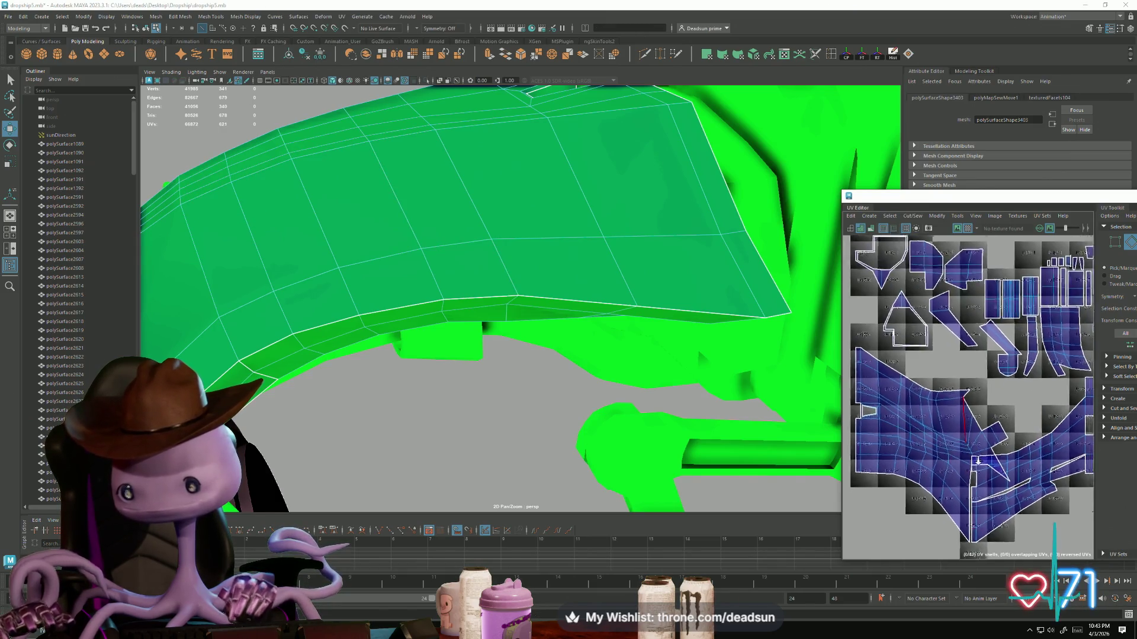
{"action": "scroll", "coordinate": [923, 365], "scroll_direction": "down", "scroll_amount": 3}
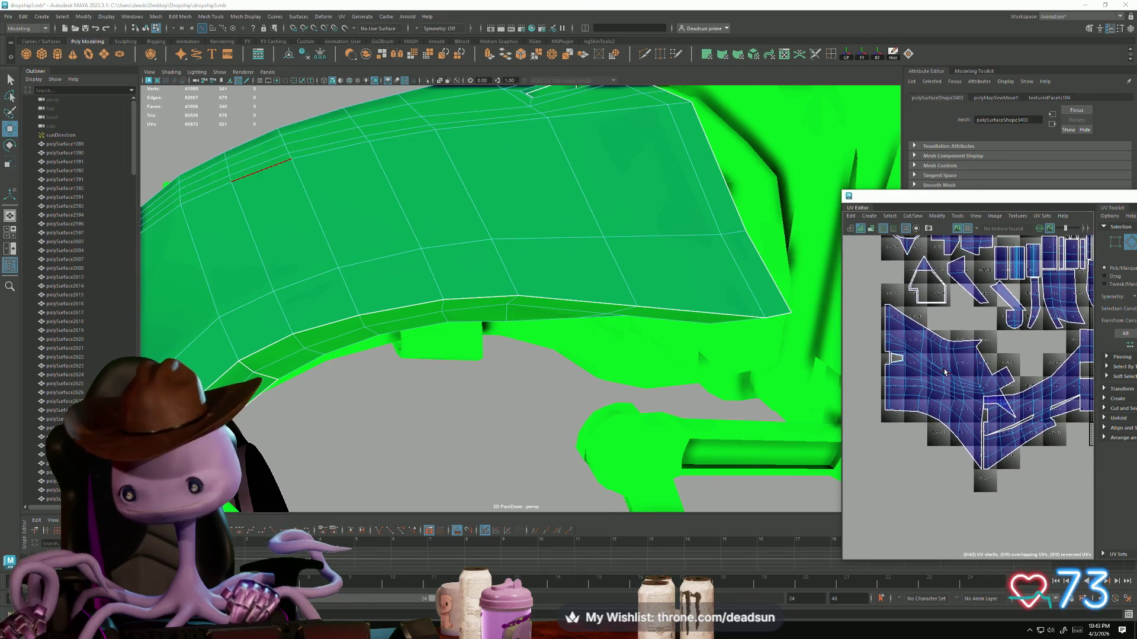
{"action": "left_click", "coordinate": [944, 385]}
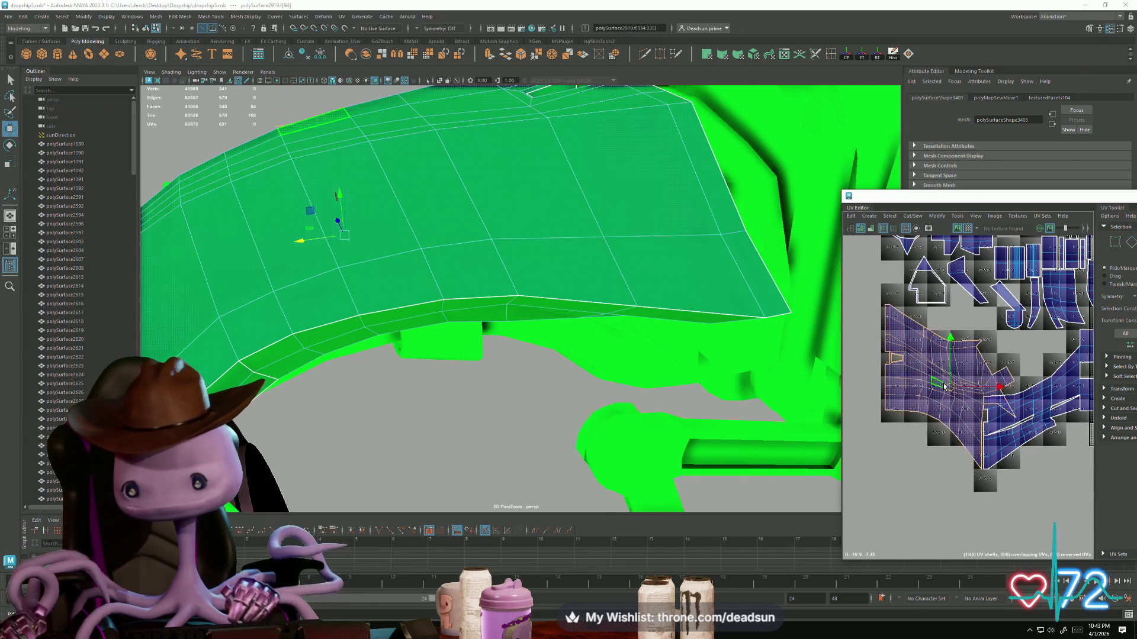
{"action": "left_click_drag", "start_coordinate": [969, 412], "coordinate": [882, 430]}
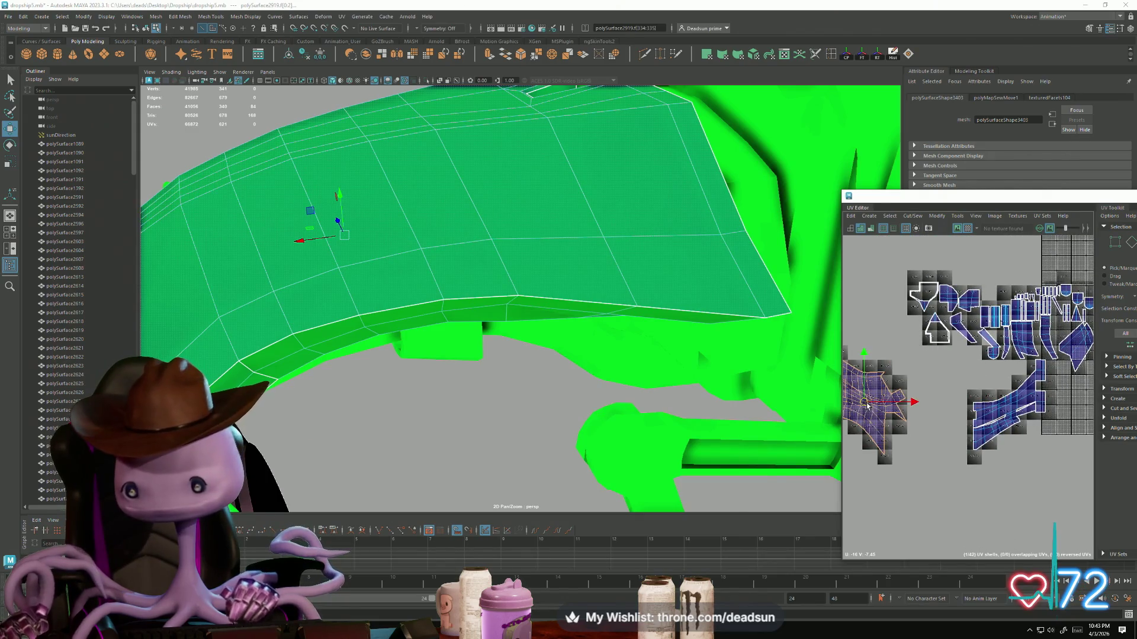
{"action": "scroll", "coordinate": [882, 431], "scroll_direction": "up", "scroll_amount": 3}
{"action": "scroll", "coordinate": [882, 431], "scroll_direction": "up", "scroll_amount": 2}
{"action": "left_click", "coordinate": [890, 389]}
{"action": "left_click", "coordinate": [910, 218]}
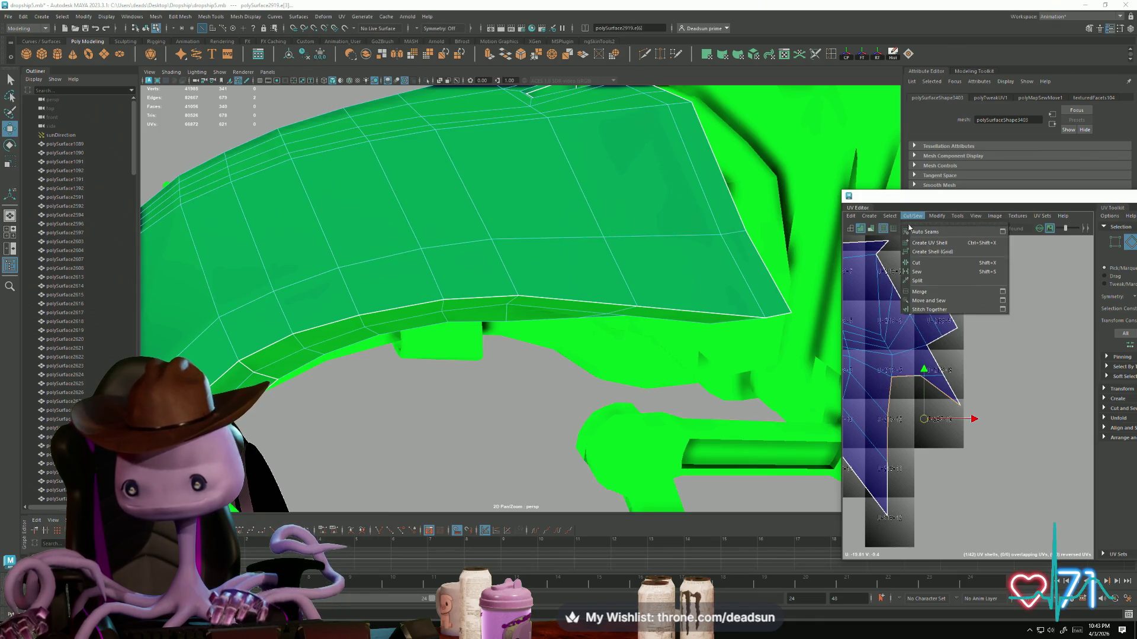
{"action": "left_click", "coordinate": [917, 301]}
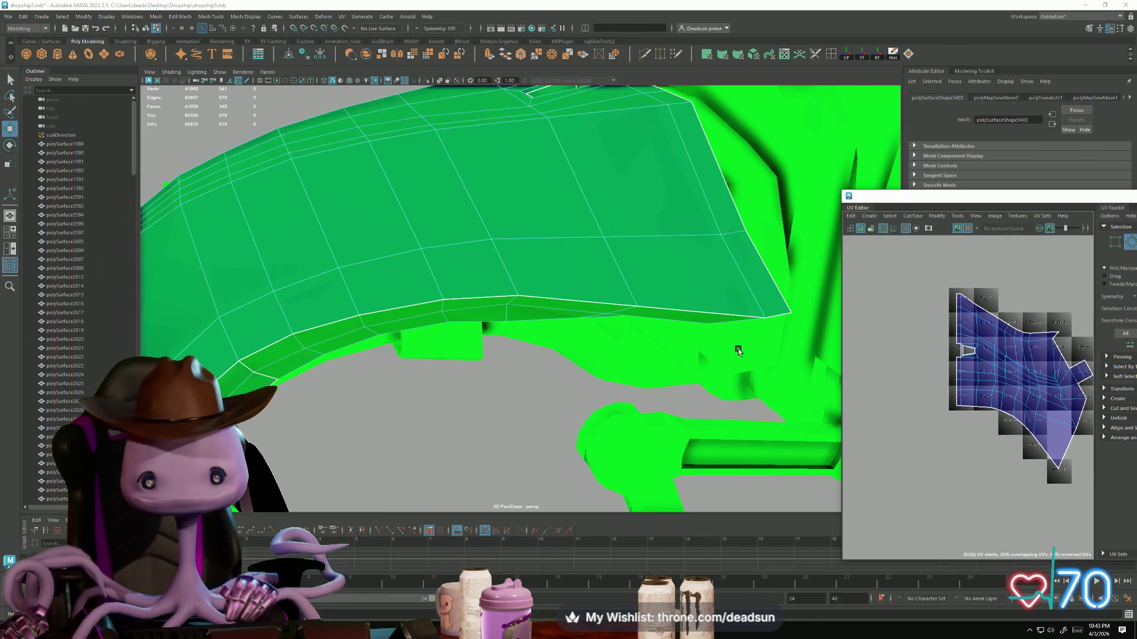